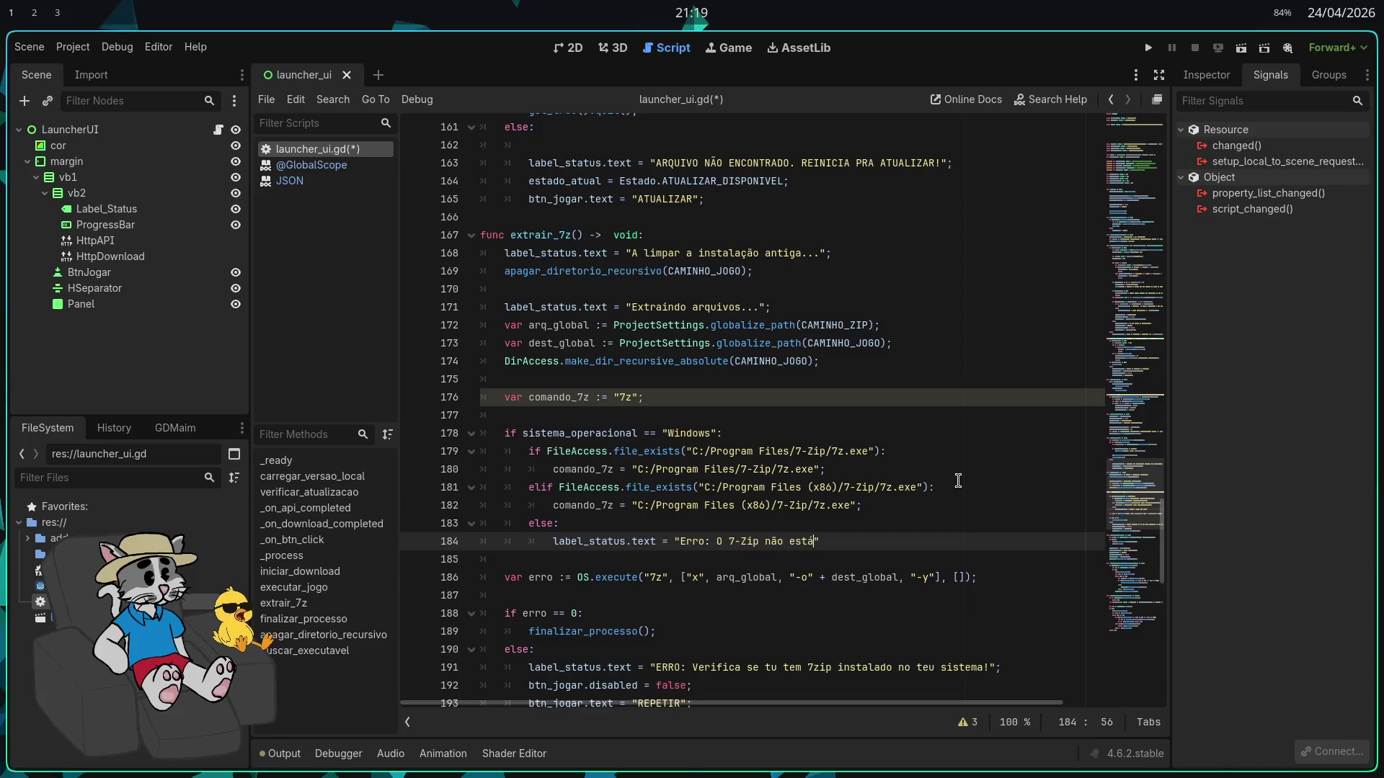
Reword the 7-Zip missing error message to end with 'instalado no teu windows'
key("BackSpace")
type("instalado  no")
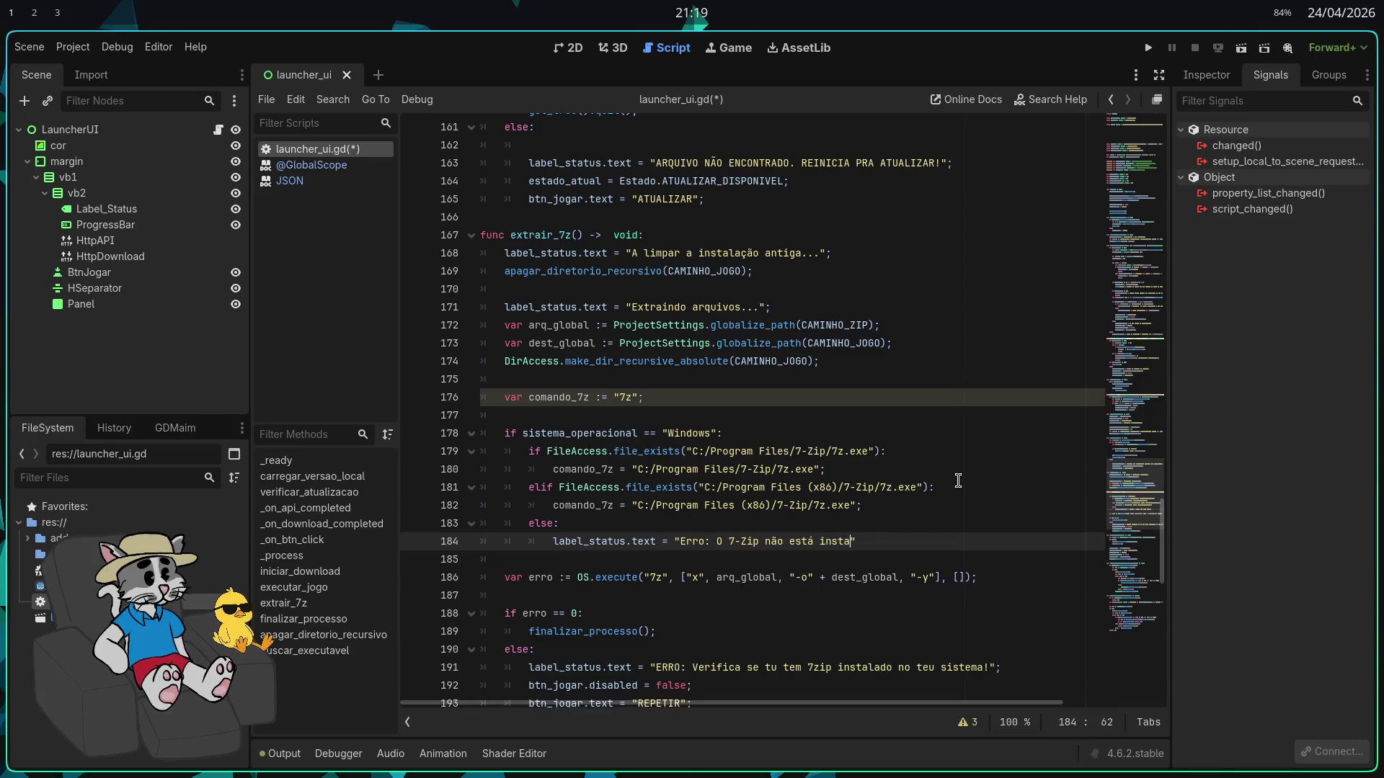
key("BackSpace")
key("BackSpace")
key("BackSpace")
type("teu windows!")
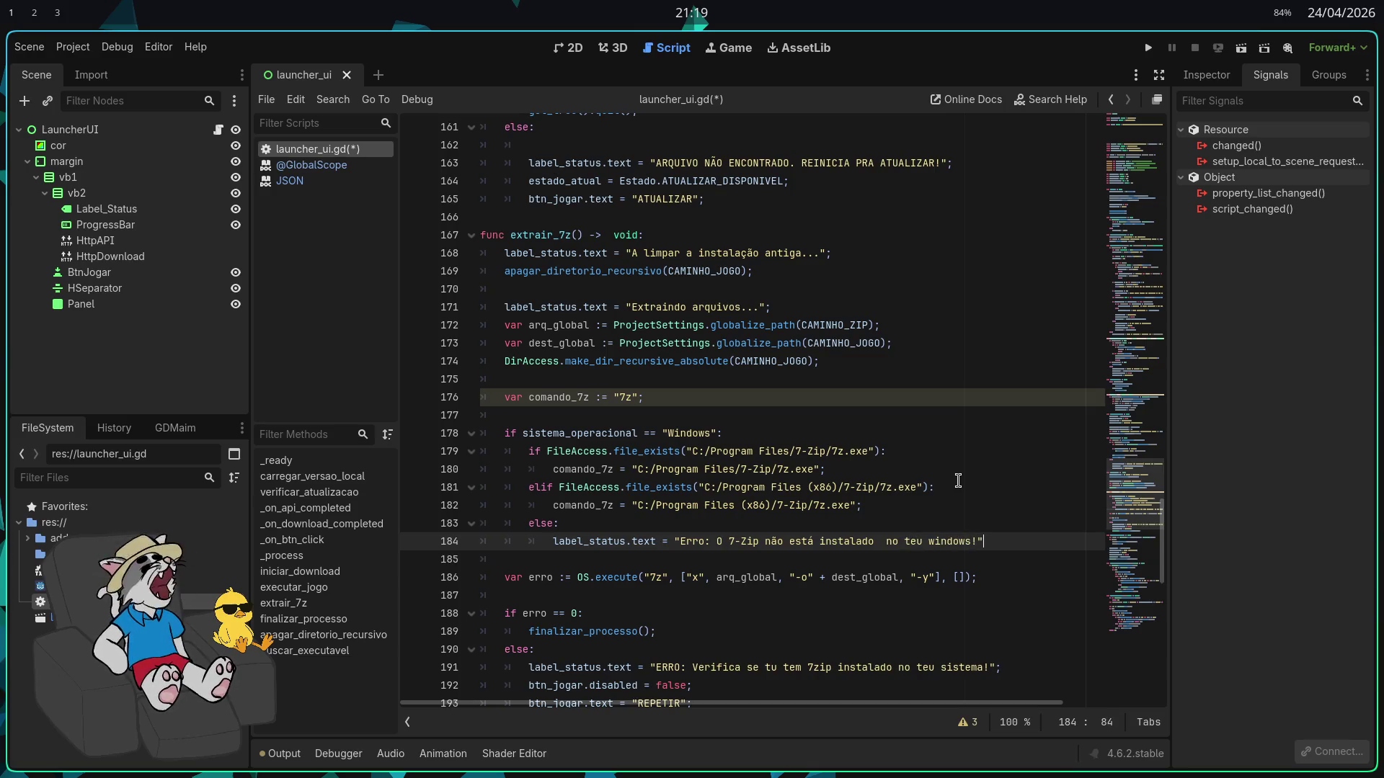
type(";")
Add lines setting btn_jogar.disabled = false and btn_jogar.text = "REPETIR"
key("Return")
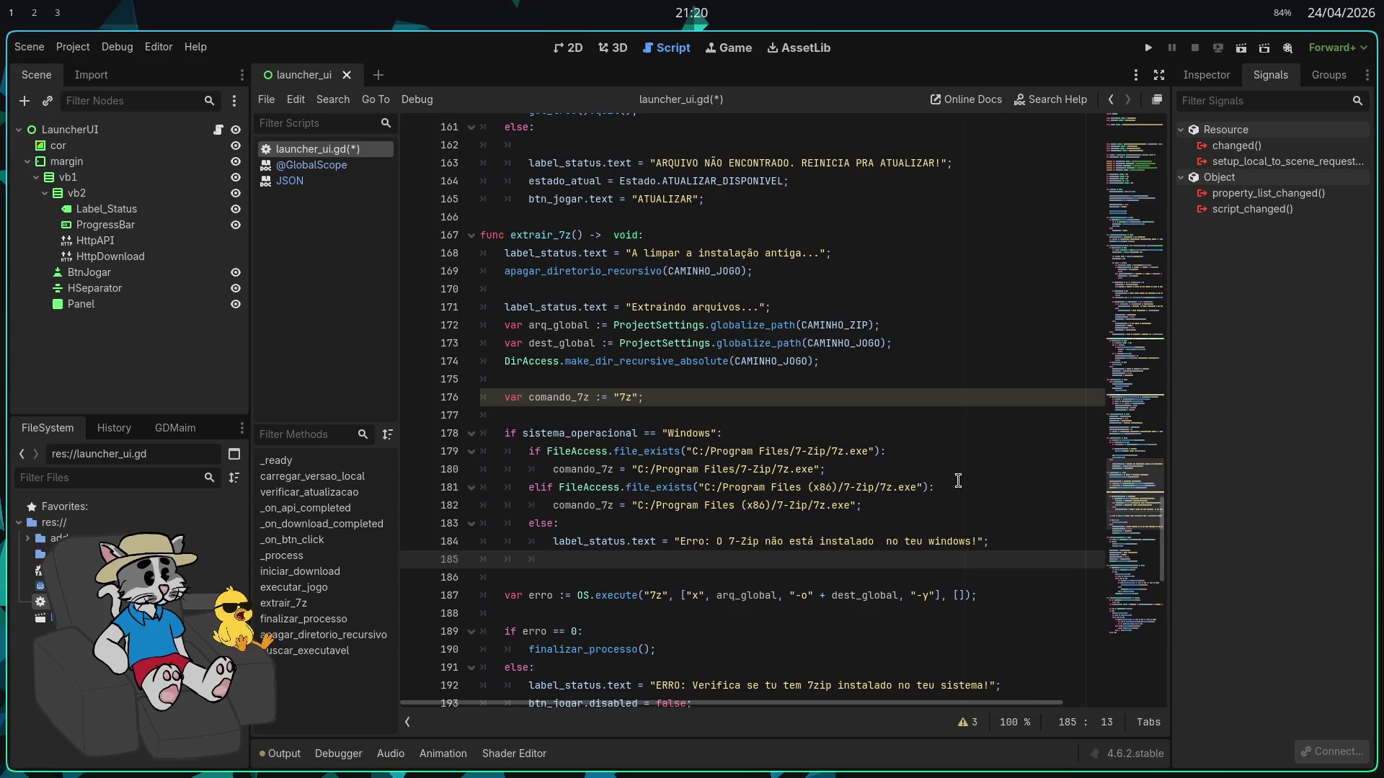
type("btn_jogar.dis")
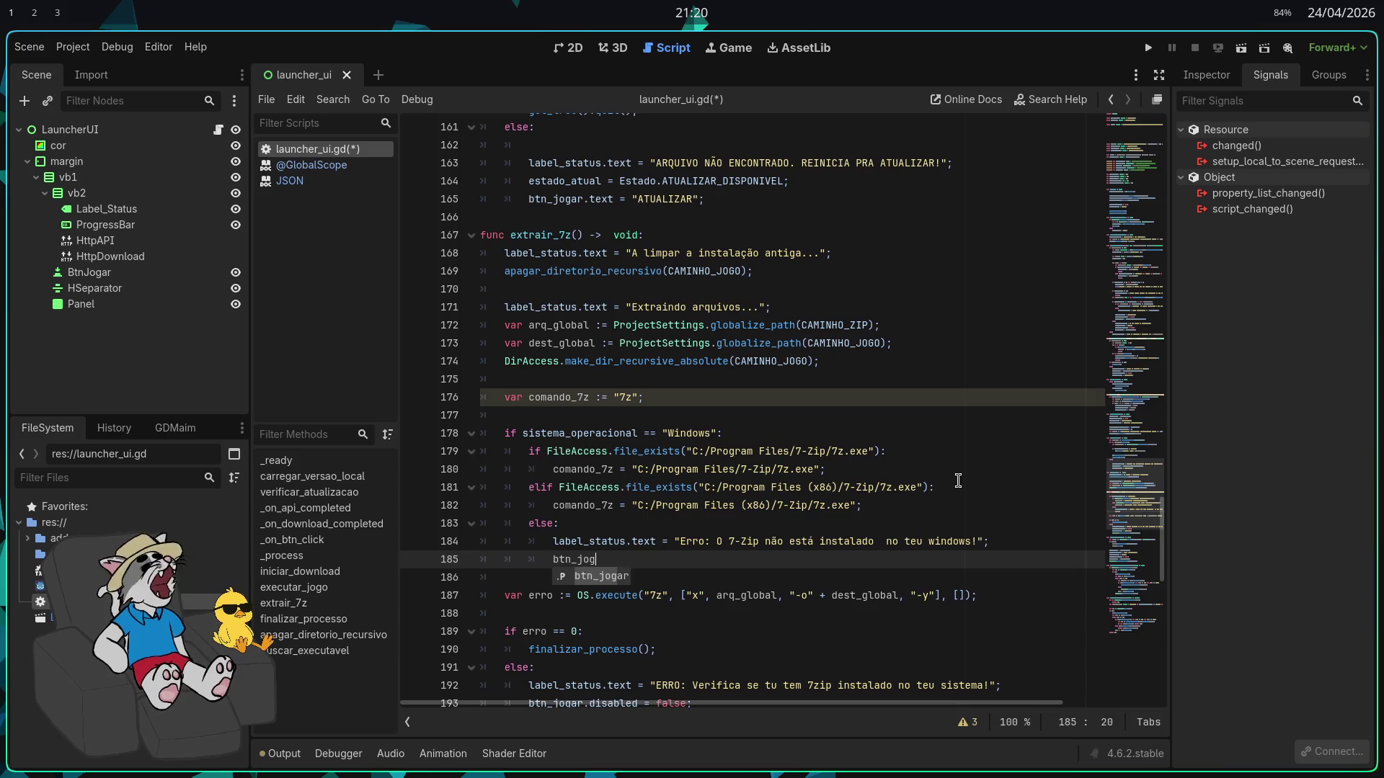
type("abl")
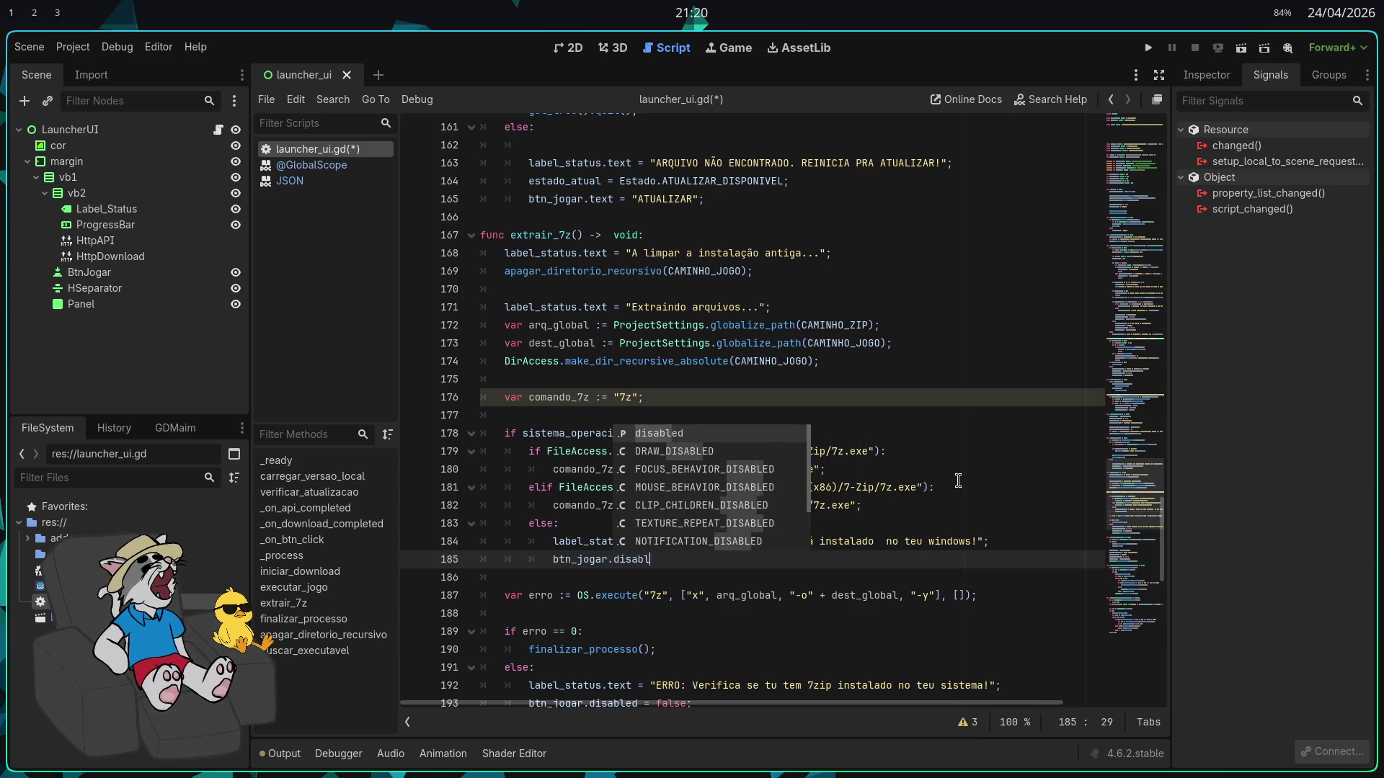
type("ed = false;")
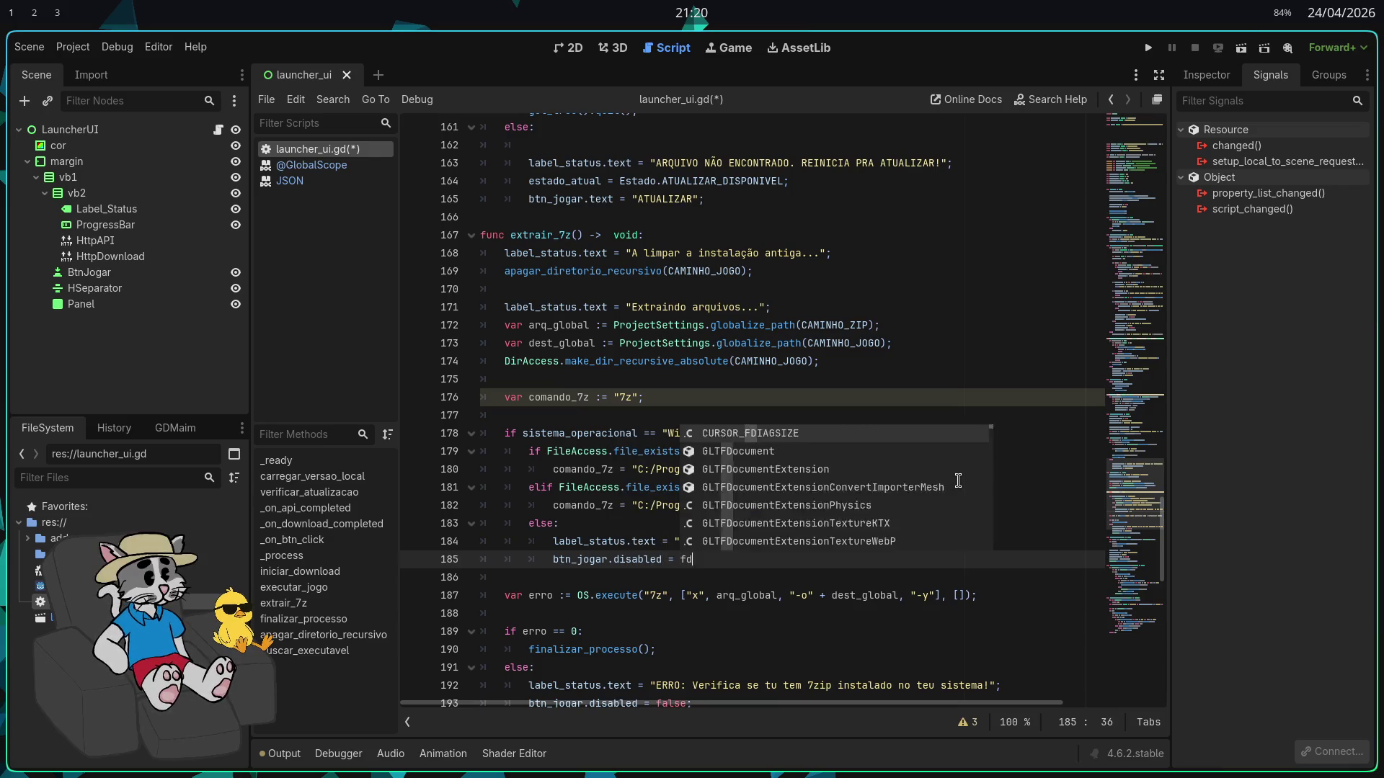
key("Return")
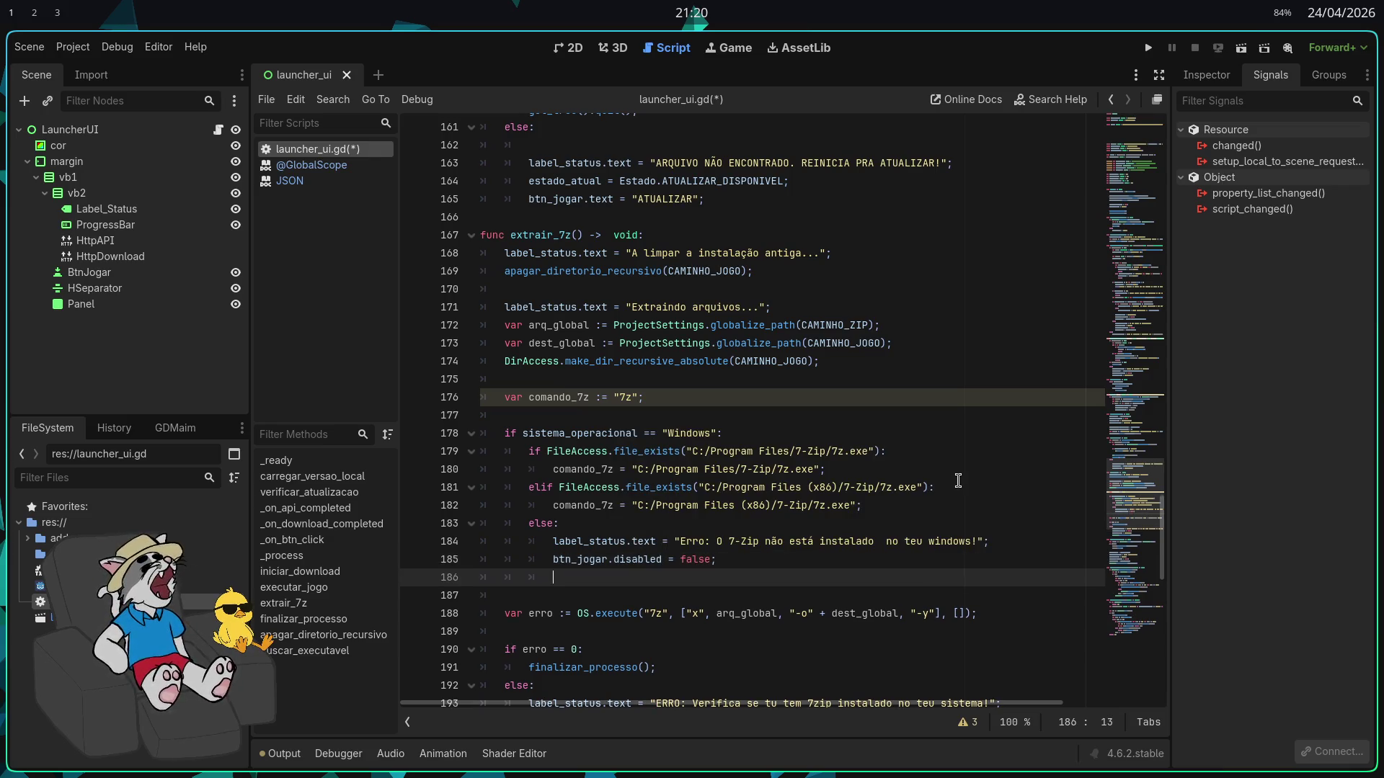
type("btn_jogar")
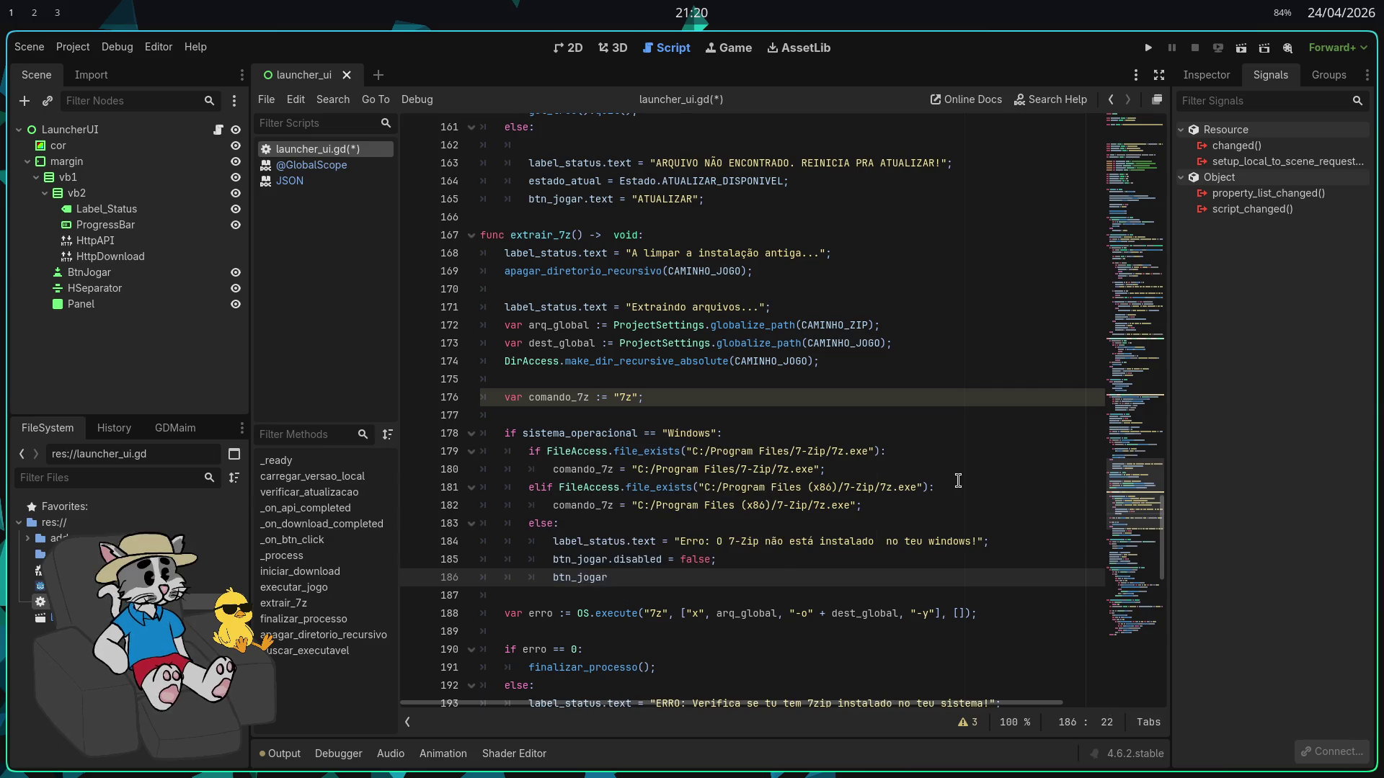
type(".text = ")
type("\"REPETIR\";")
key("Return")
Add a DirAccess.remove_absolute(CAMINHO_ZIP) call to delete the downloaded zip
type("Dir")
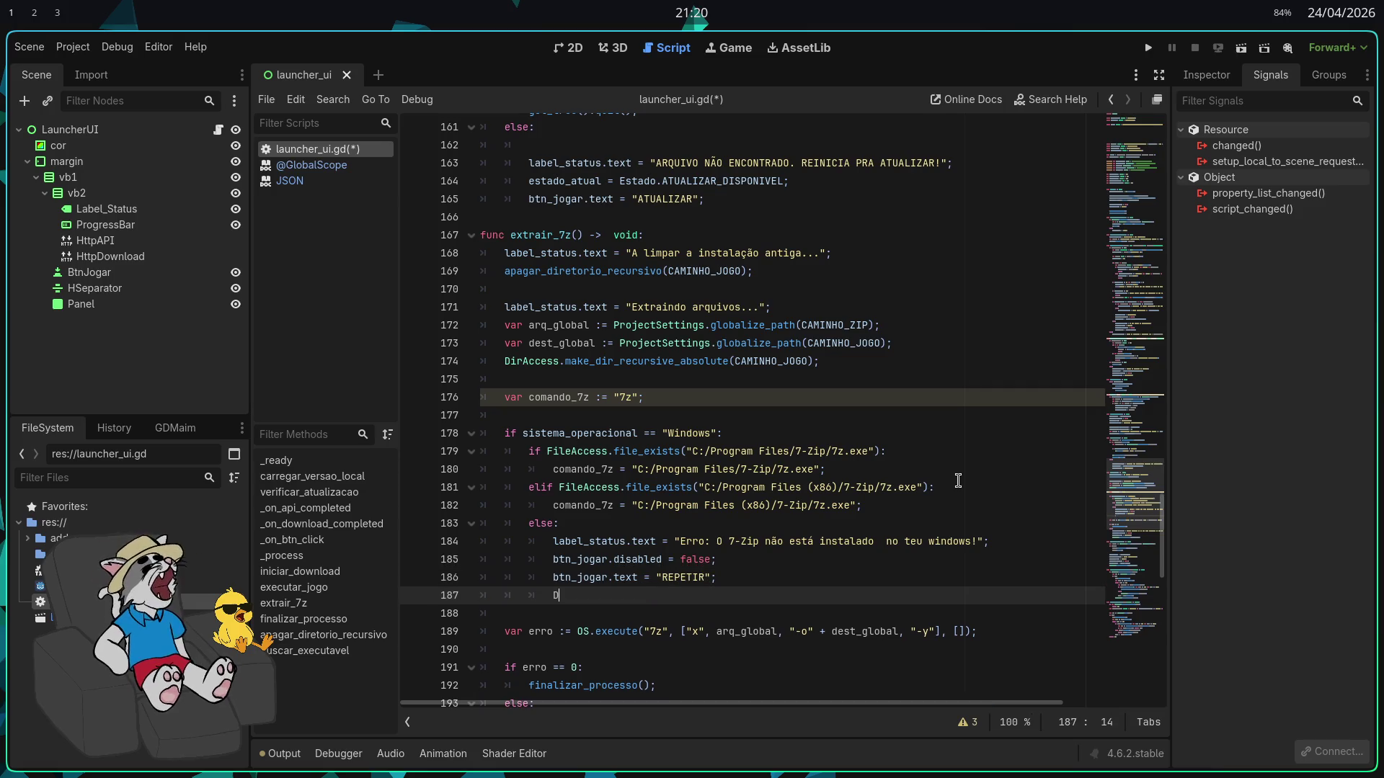
key("Return")
type(".")
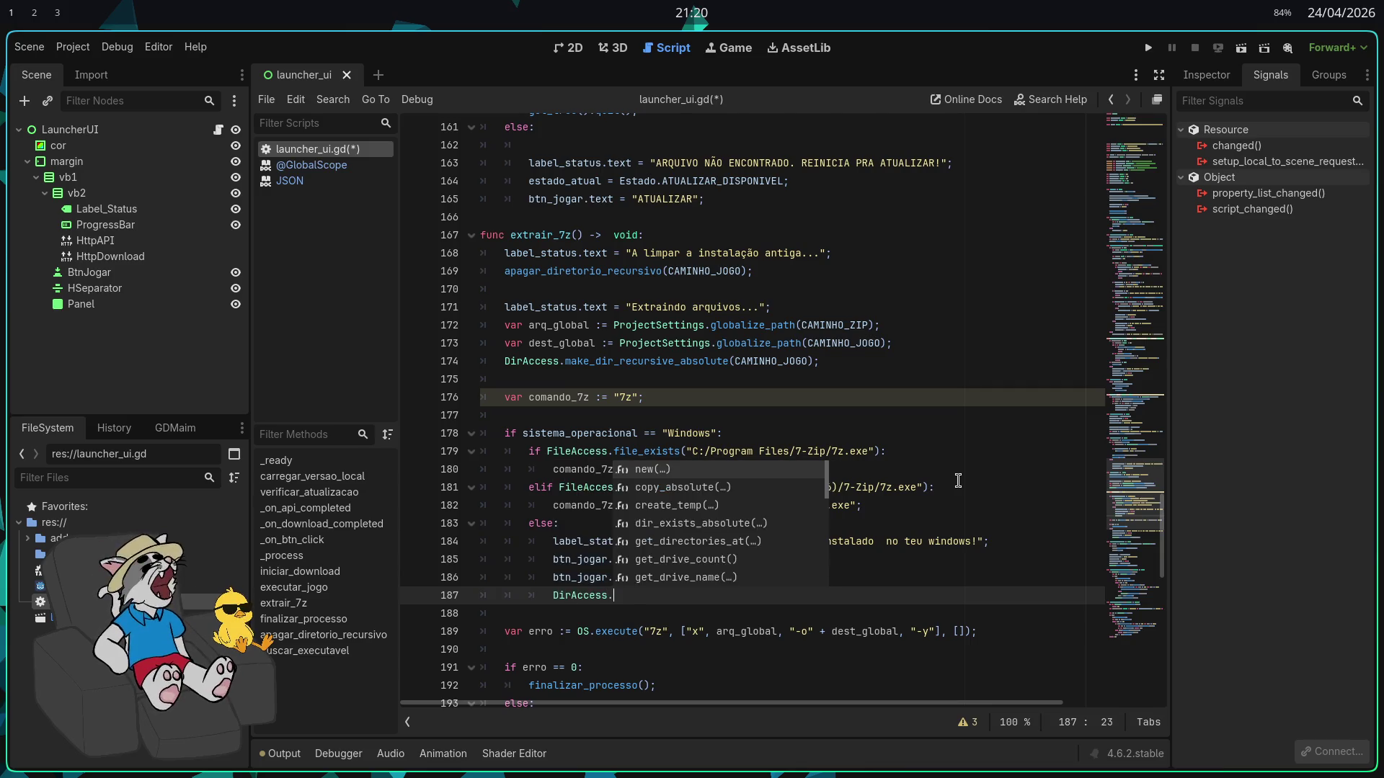
type("remove_absolute(")
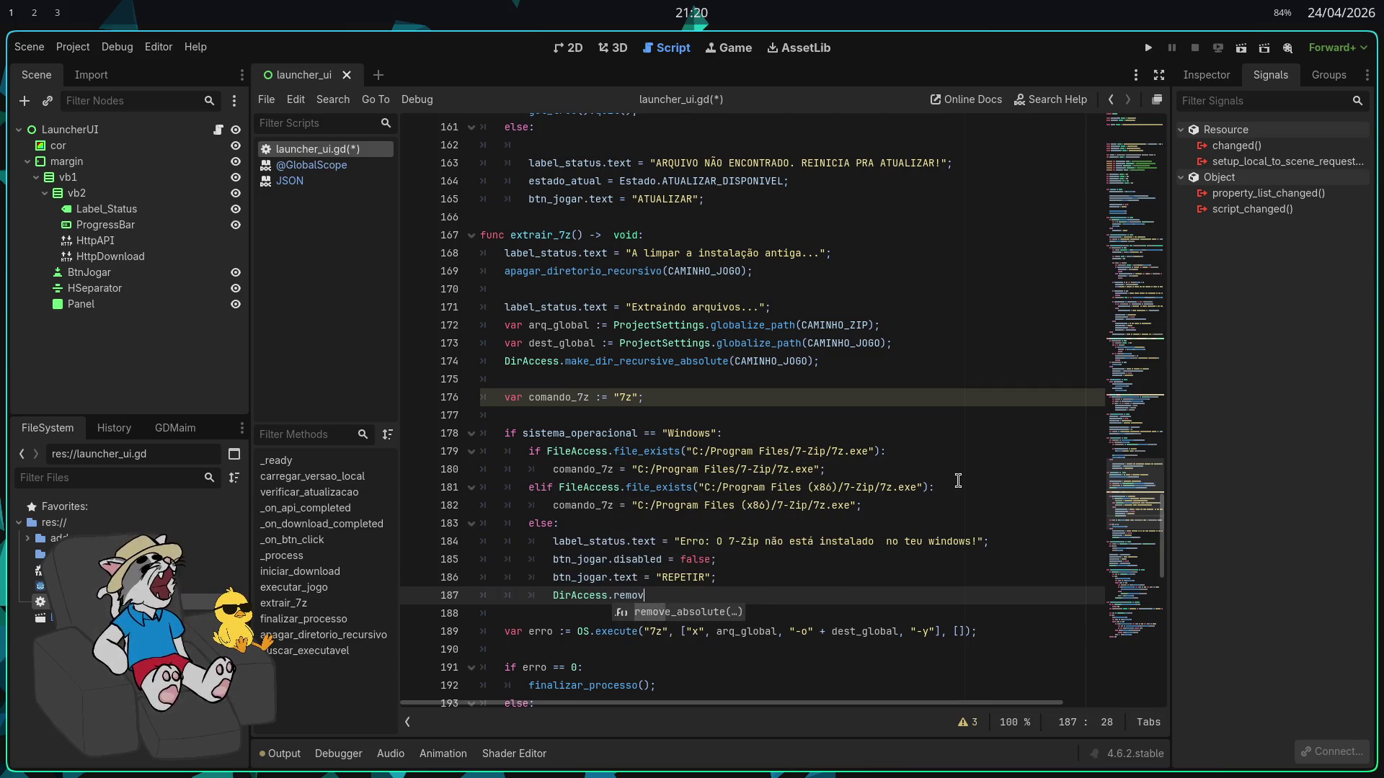
key("Return")
type("CAMIN")
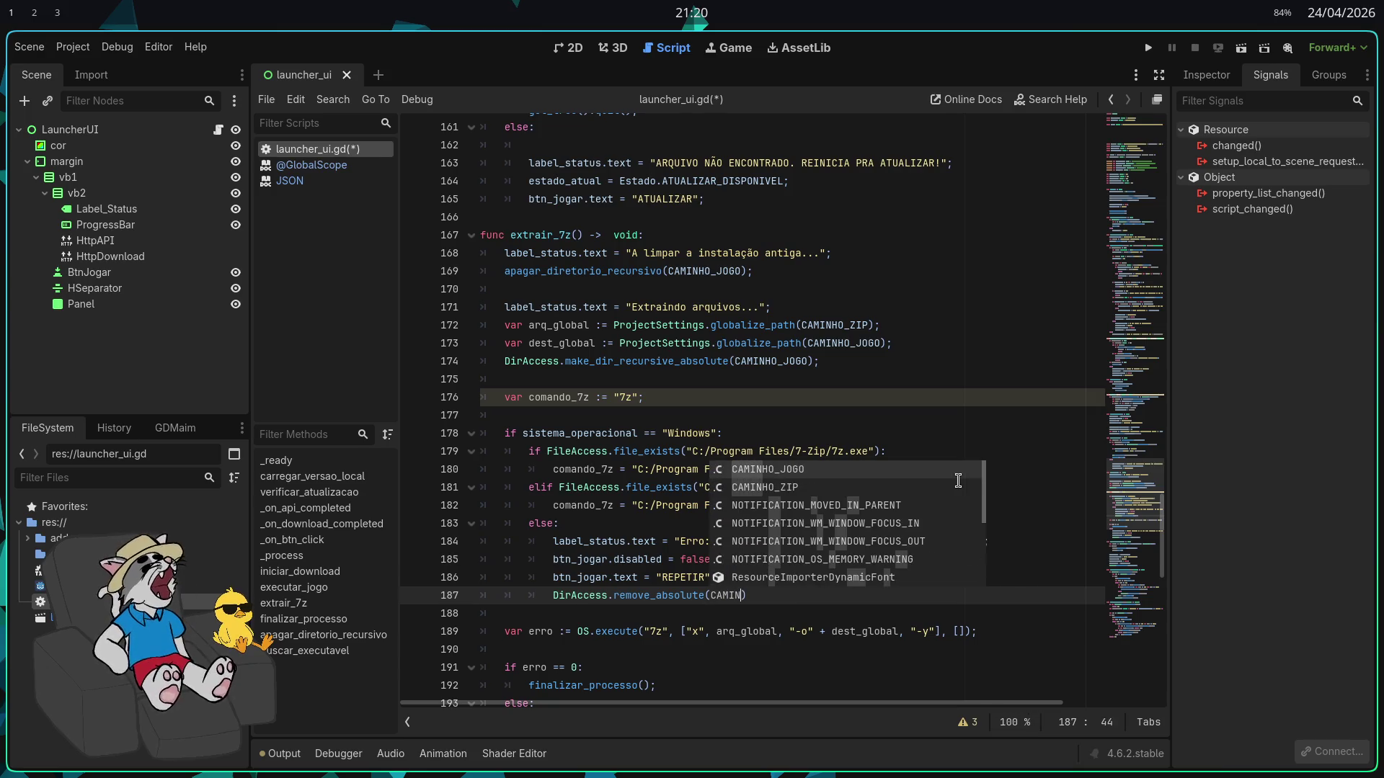
key("Down")
key("Return")
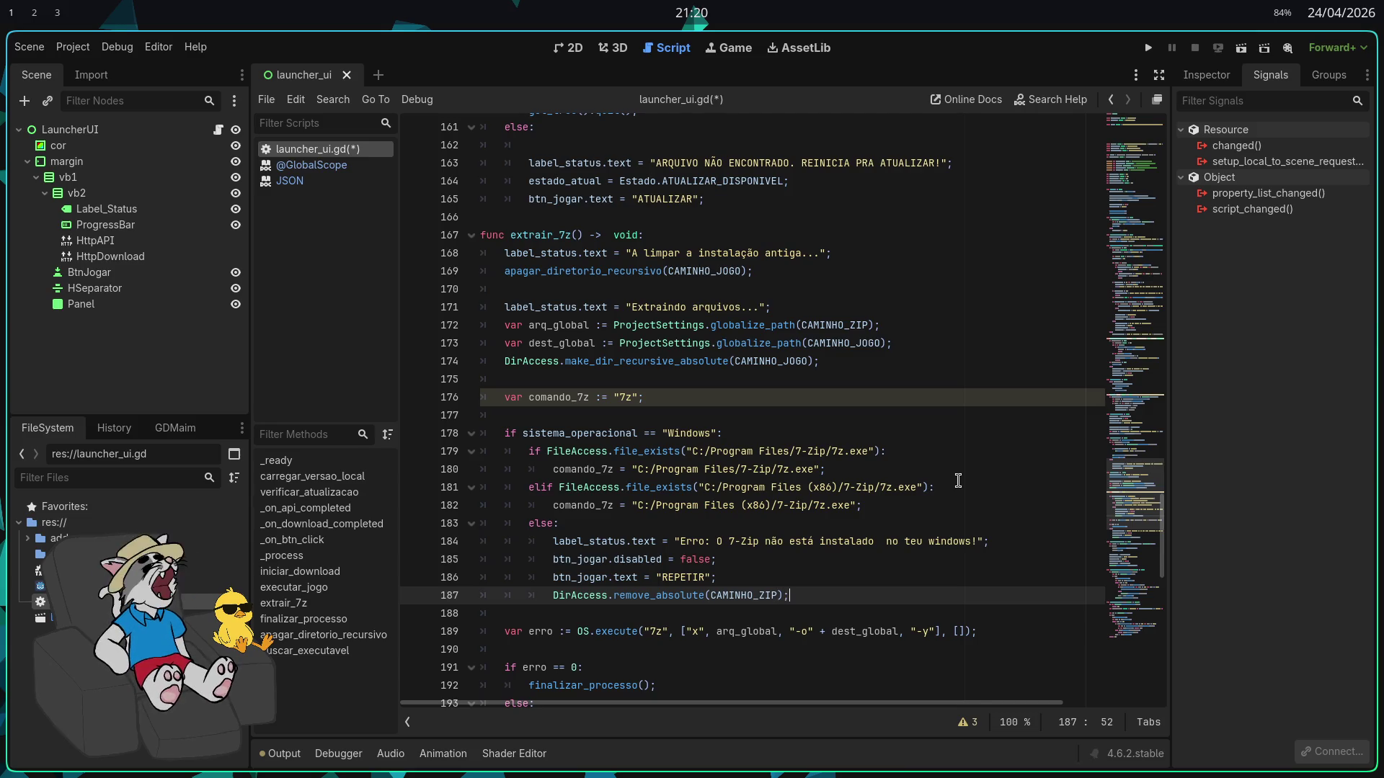
Add a return; statement at the end of the else branch
key("Return")
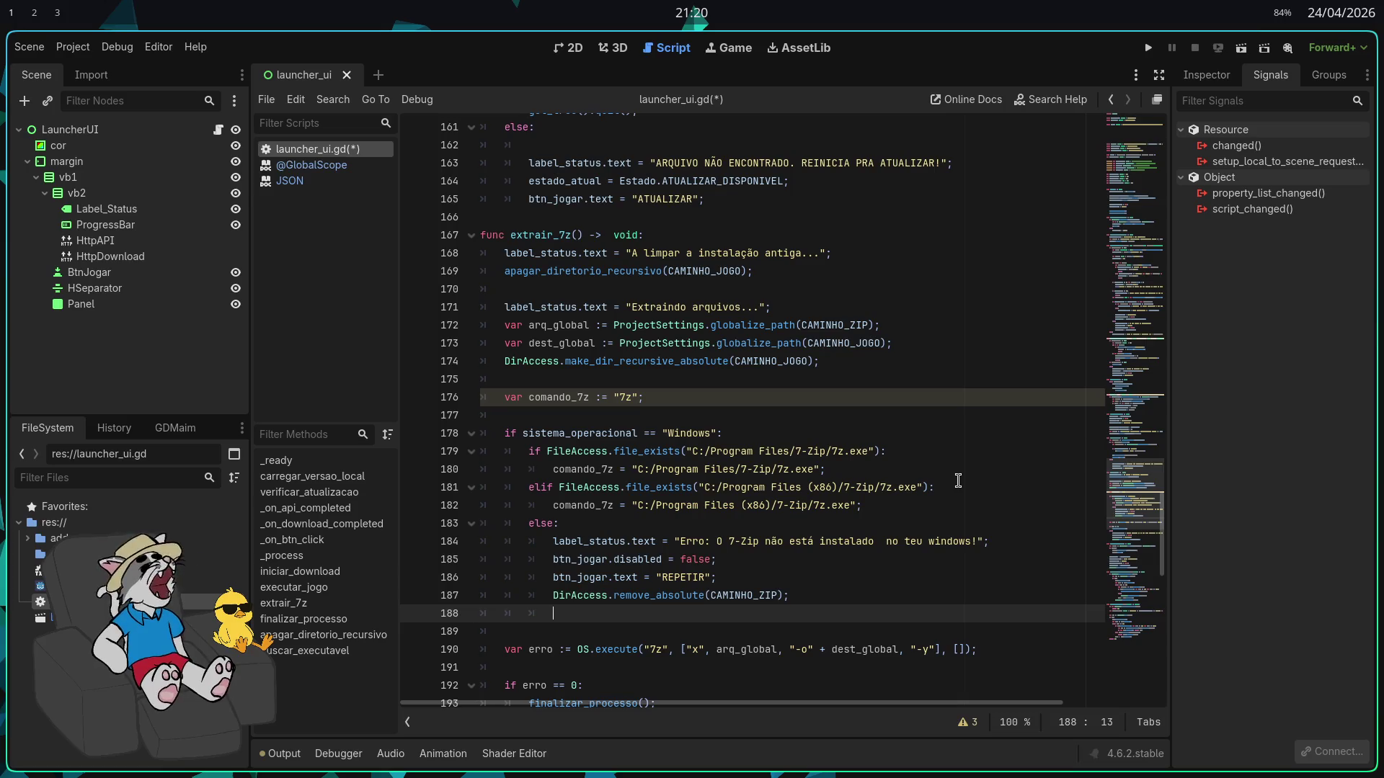
key("BackSpace")
type("els")
key("Escape")
type("e:")
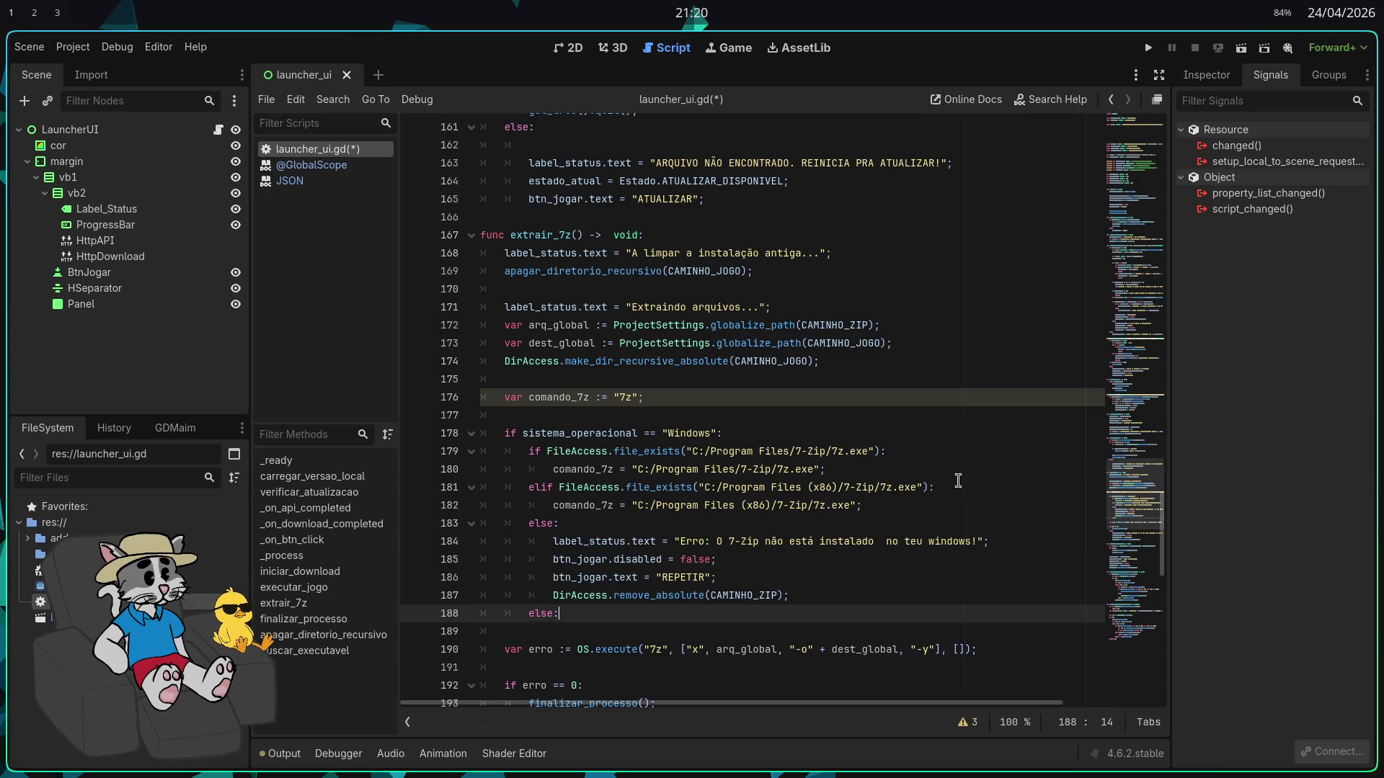
key("BackSpace")
key("BackSpace")
key("BackSpace")
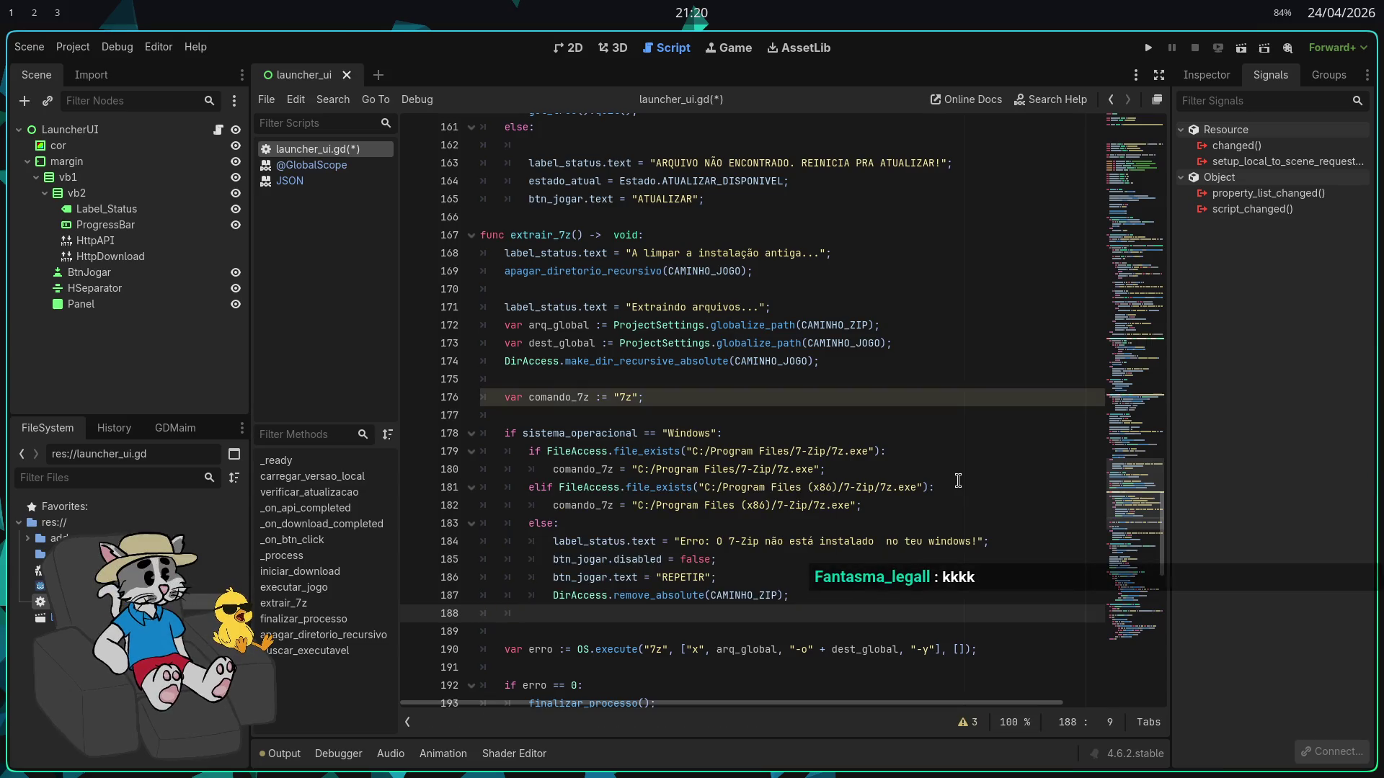
type("ret")
key("Tab")
type("return;")
scroll(865, 532, "down", 2)
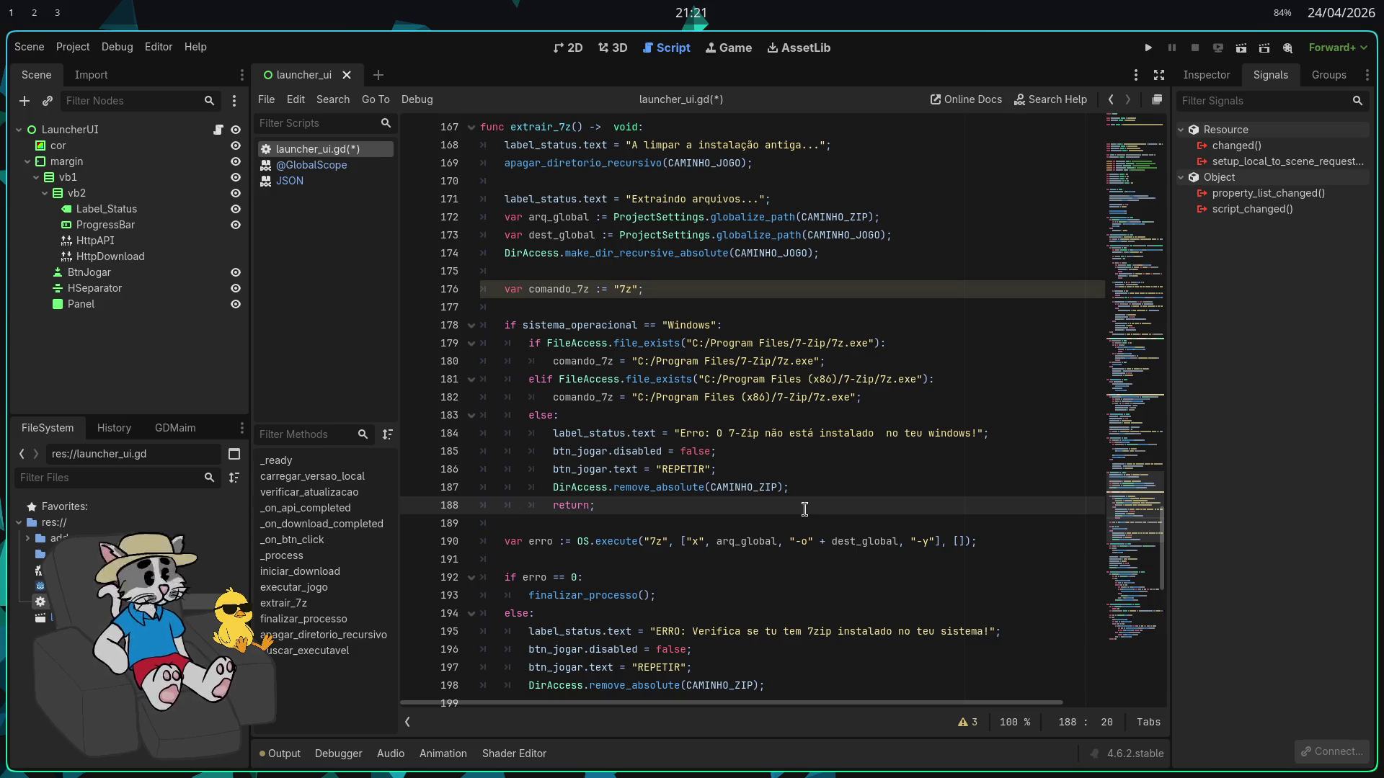
Scroll through the new error handling code and save launcher_ui.gd with Ctrl+S
scroll(760, 498, "down", 1)
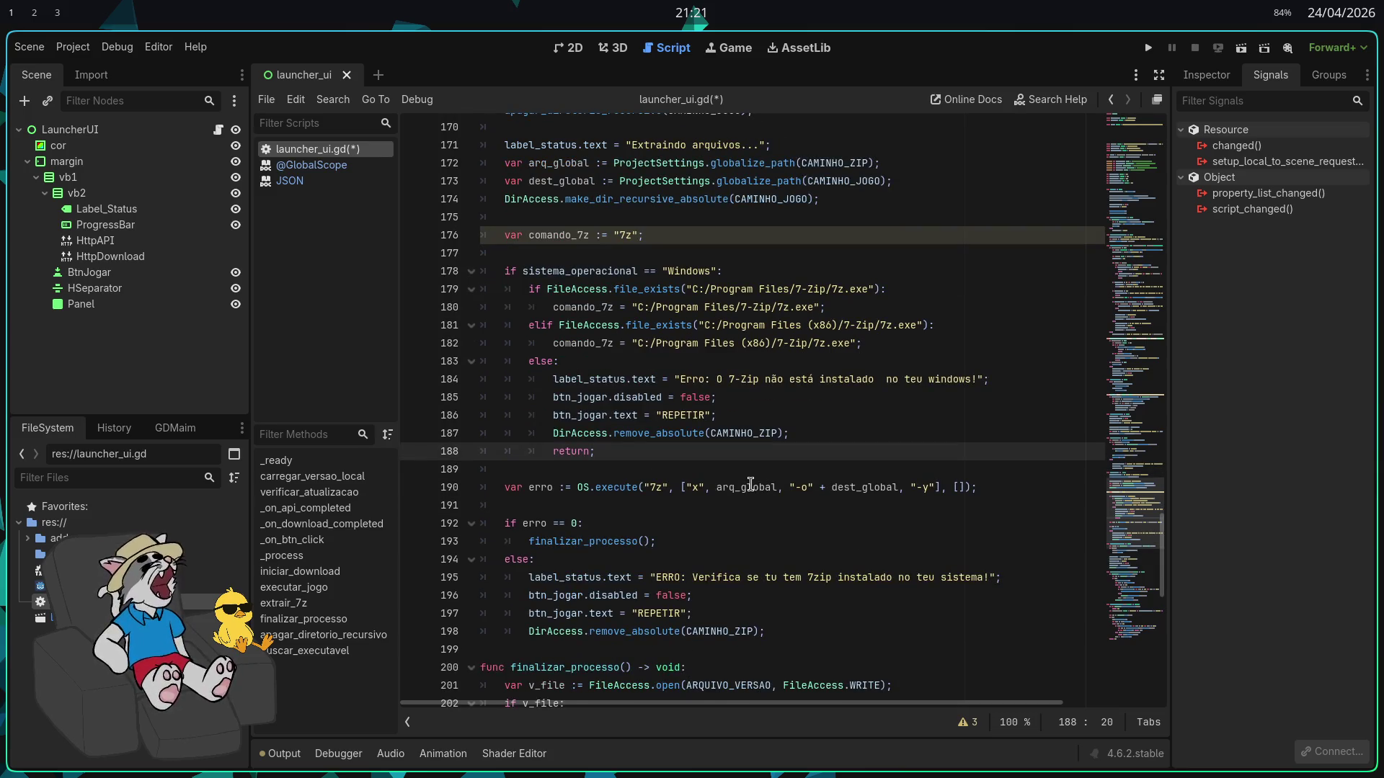
mouse_move(750, 486)
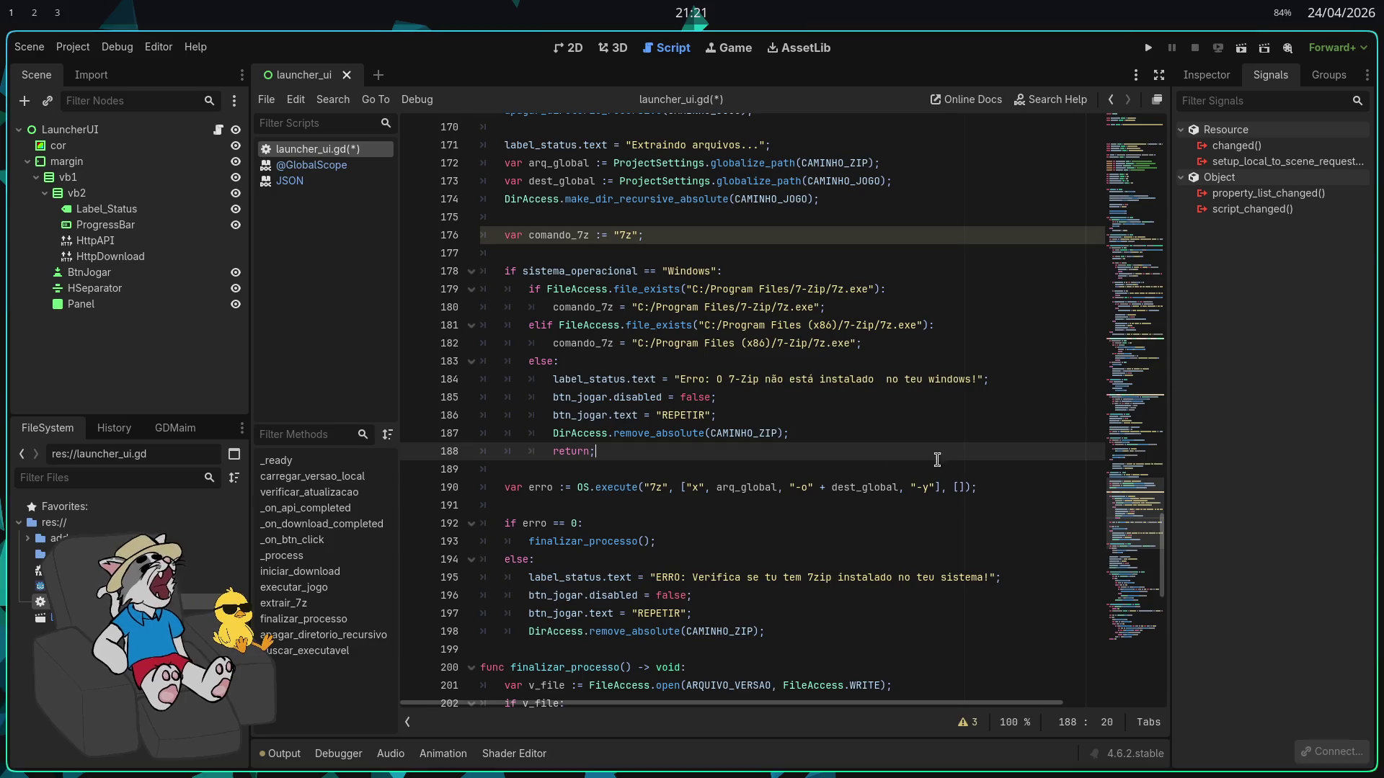
key("Down")
key("ctrl+s")
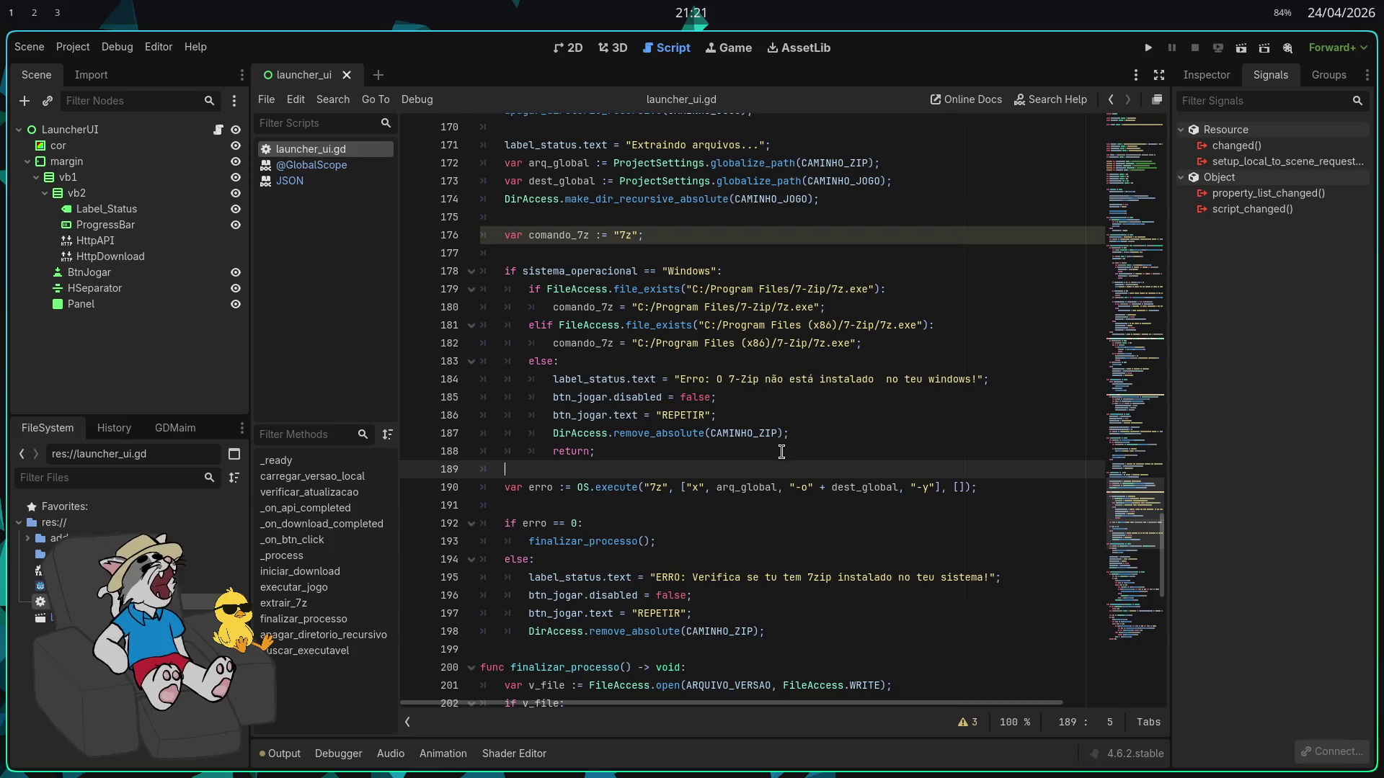
left_click(74, 47)
Glance at Project Settings, then click back into the script around lines 172–176
left_click(101, 70)
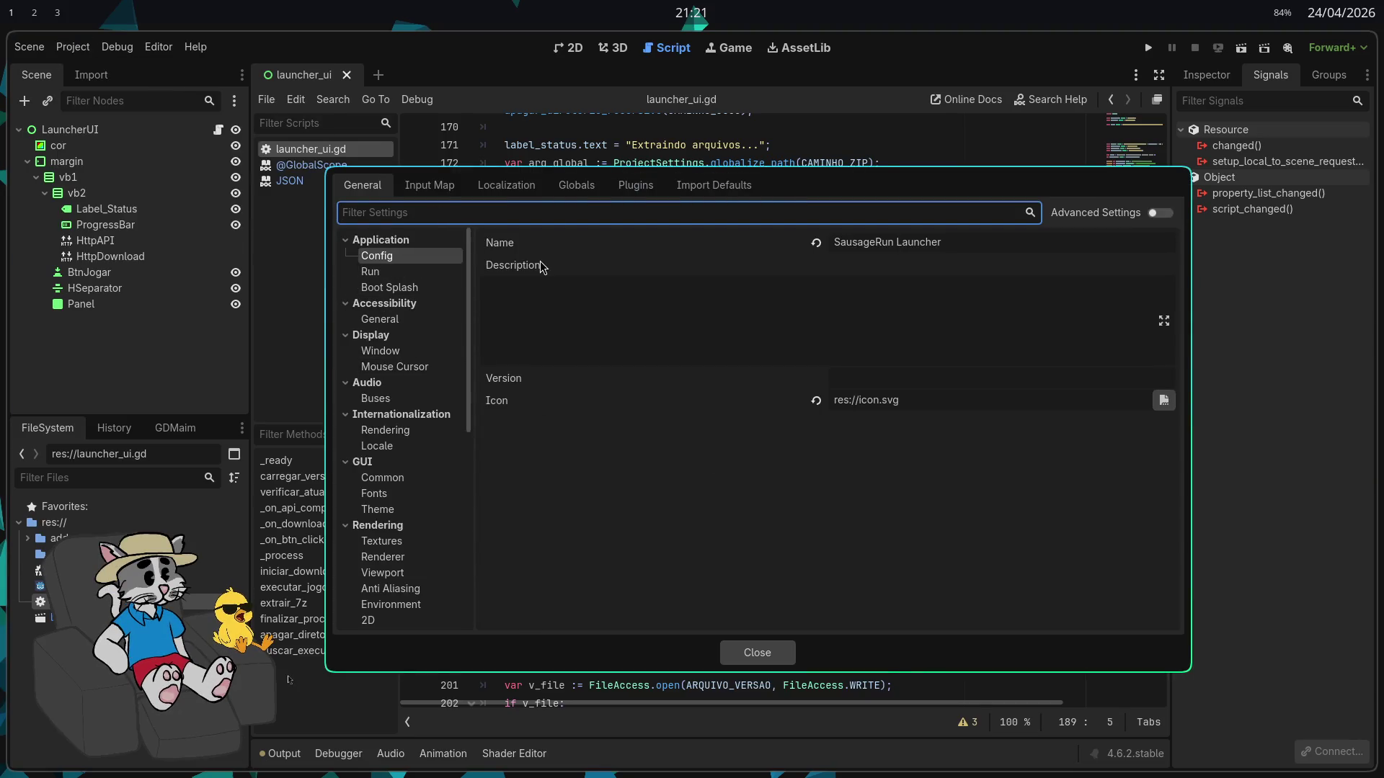
key("Escape")
left_click(72, 47)
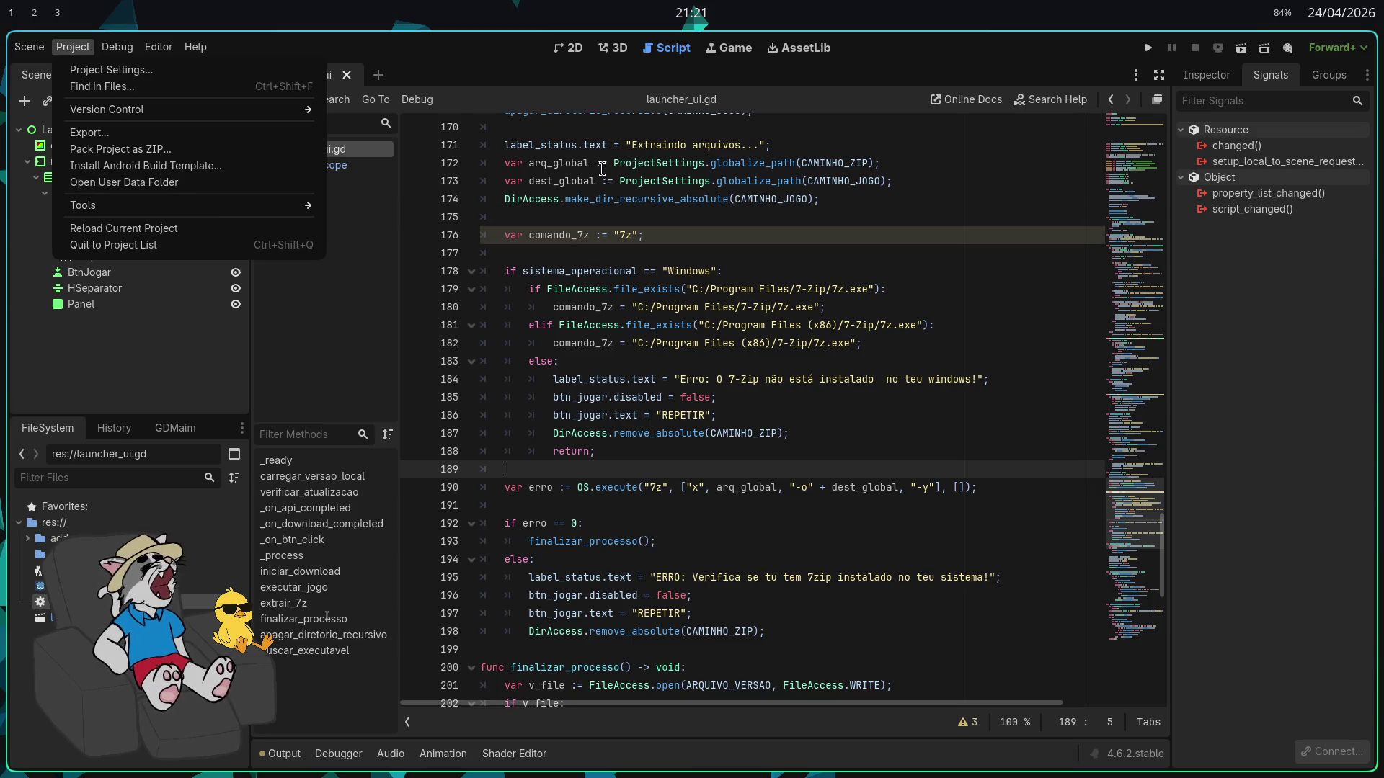
key("Escape")
left_click(610, 163)
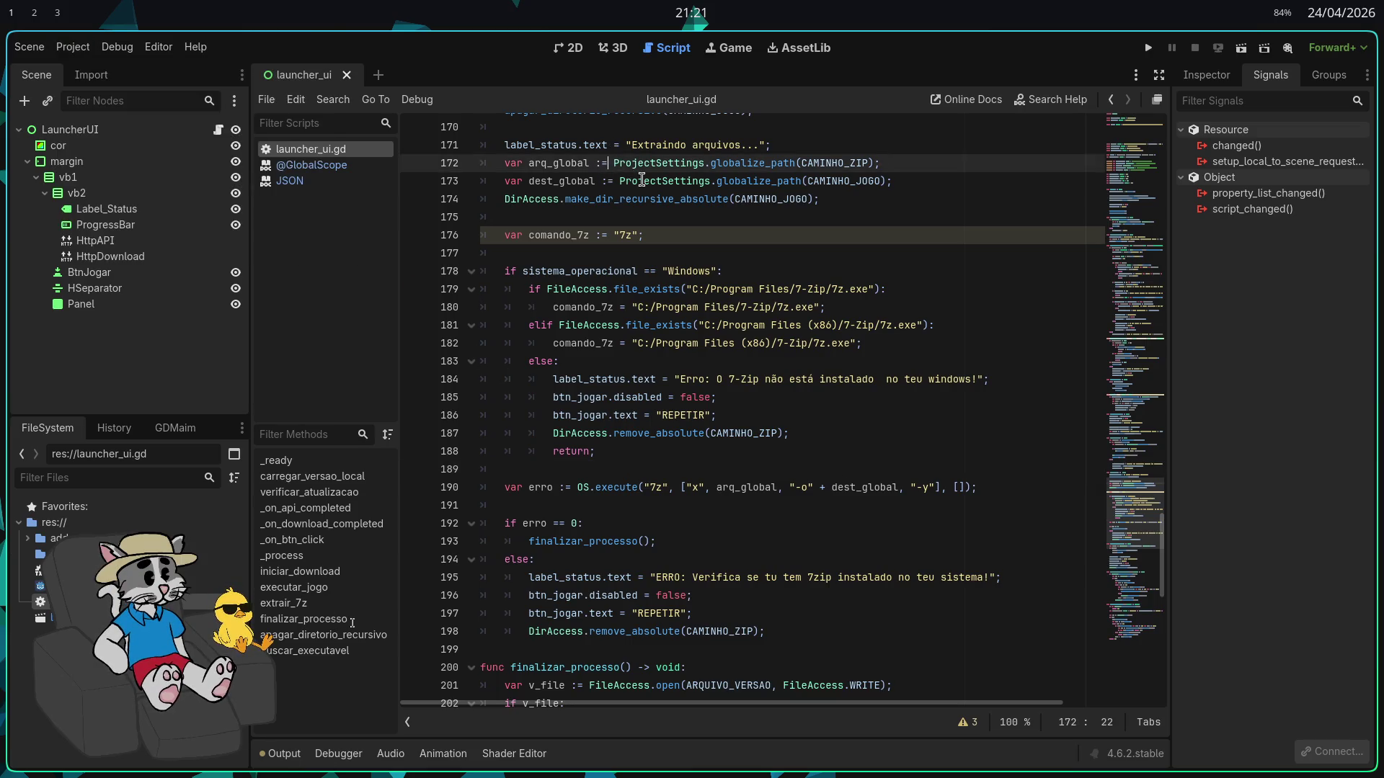
key("ctrl+space")
key("Left")
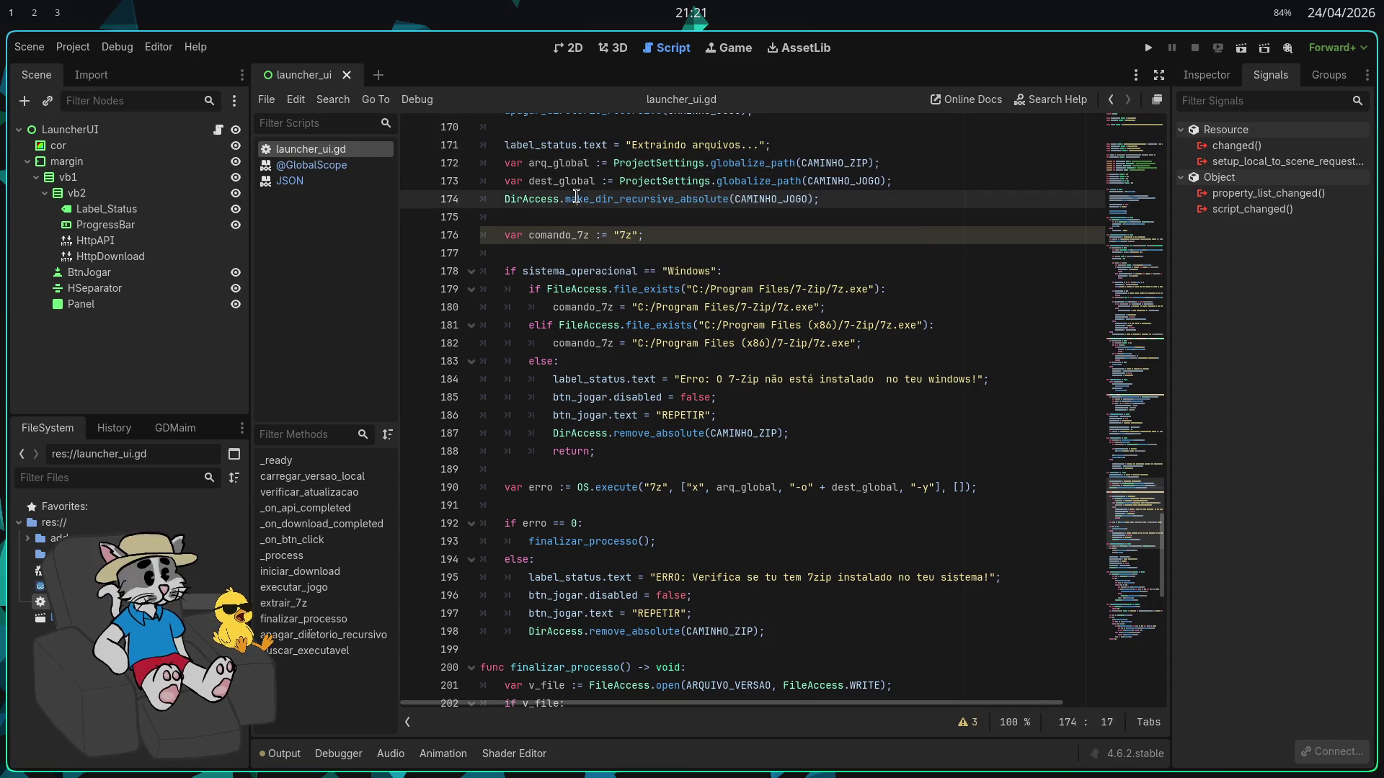
left_click(732, 232)
Check Project Settings once more and reopen the Project menu for exporting
left_click(73, 47)
left_click(108, 69)
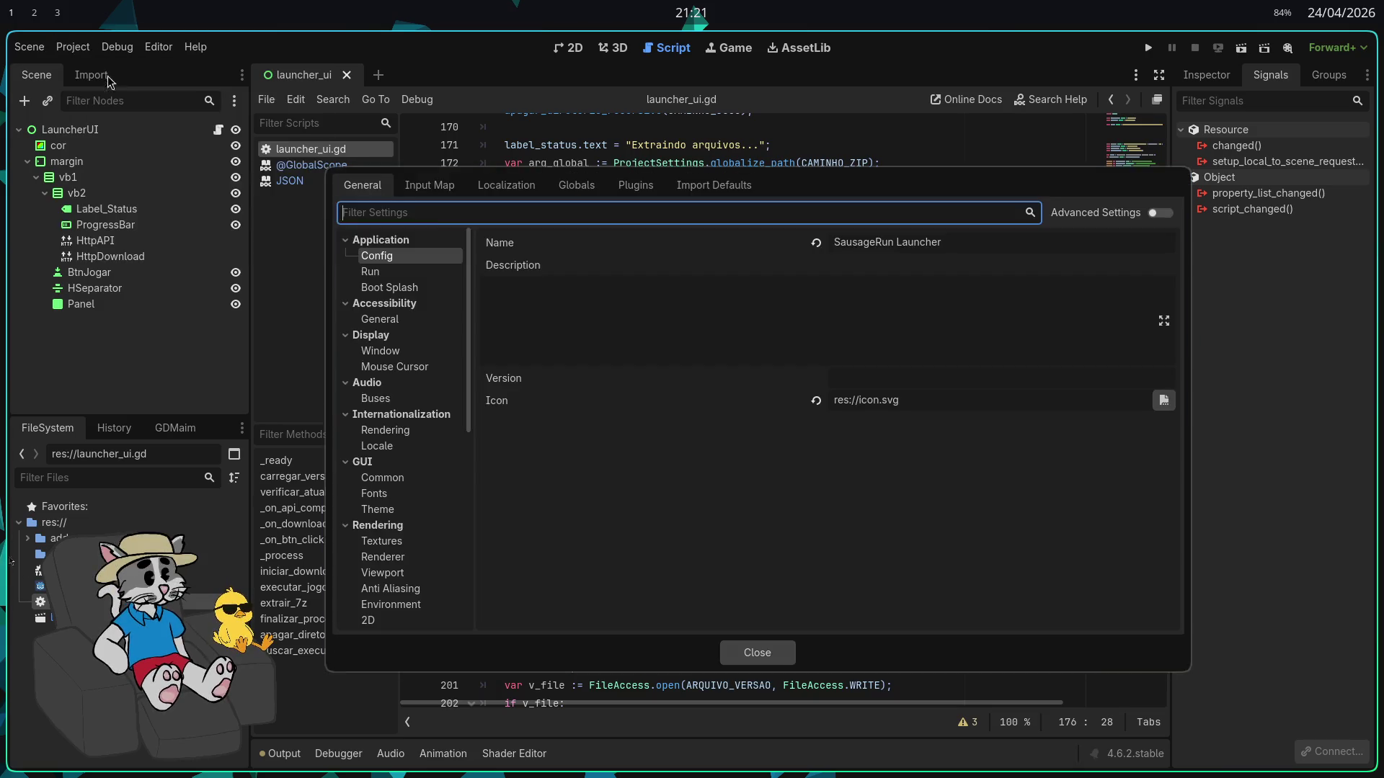
key("Escape")
left_click(73, 47)
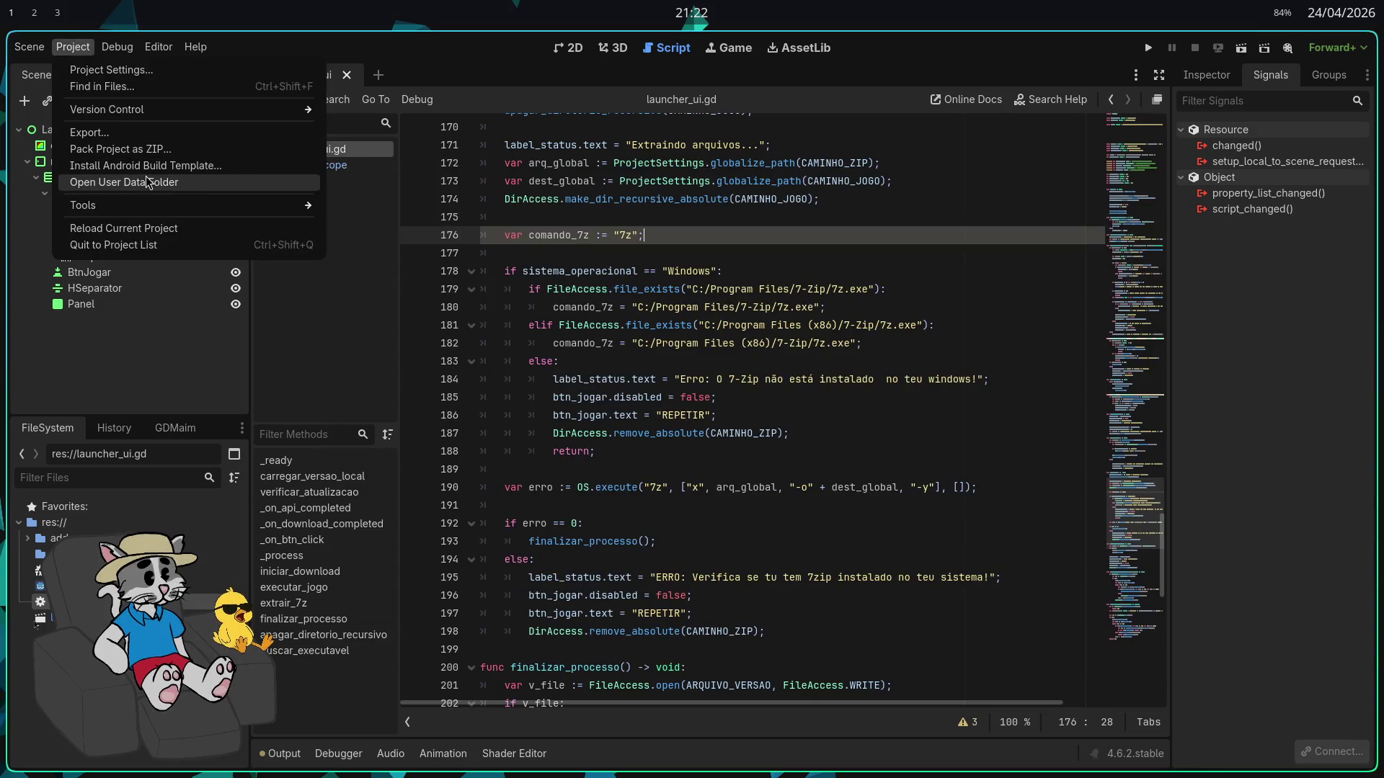
Export the Windows Desktop preset as SausageRun Launcher.exe into the project folder
left_click(129, 137)
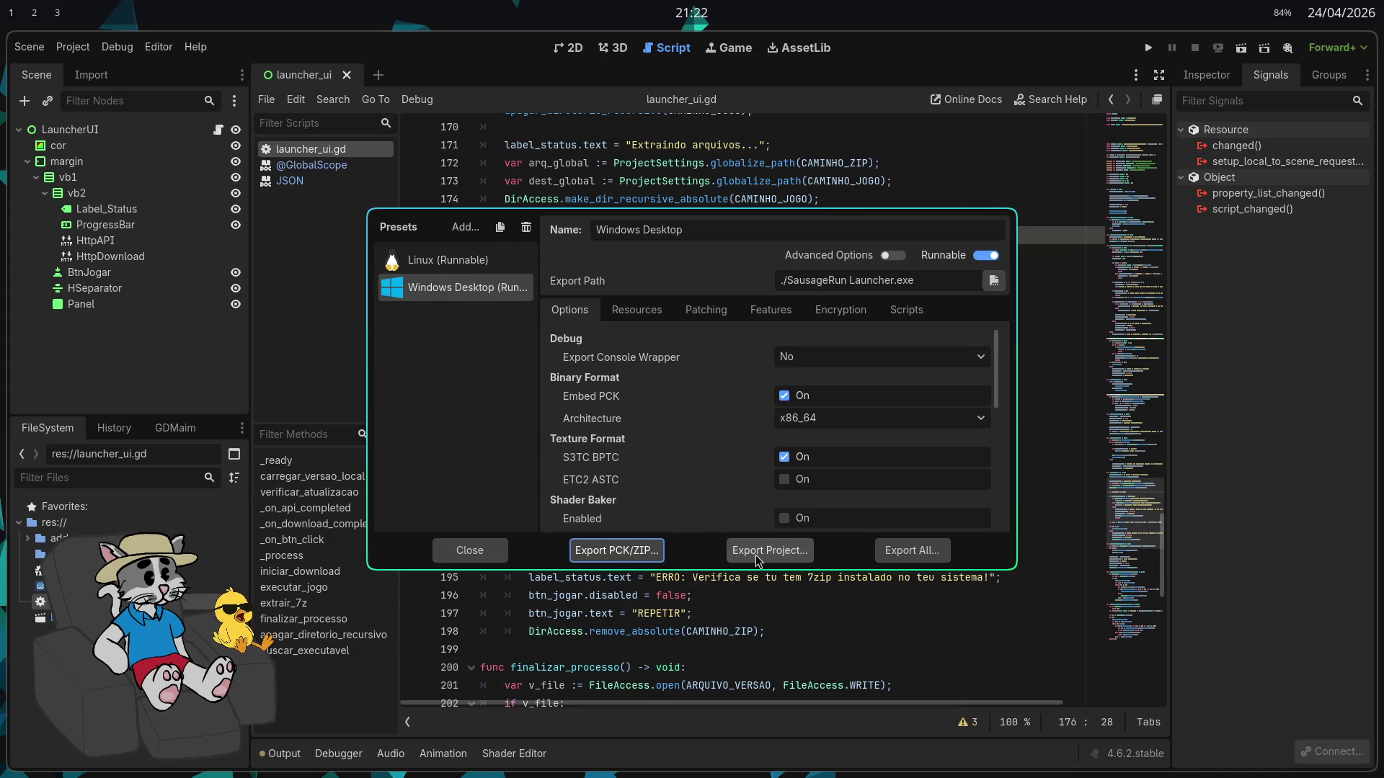
left_click(789, 556)
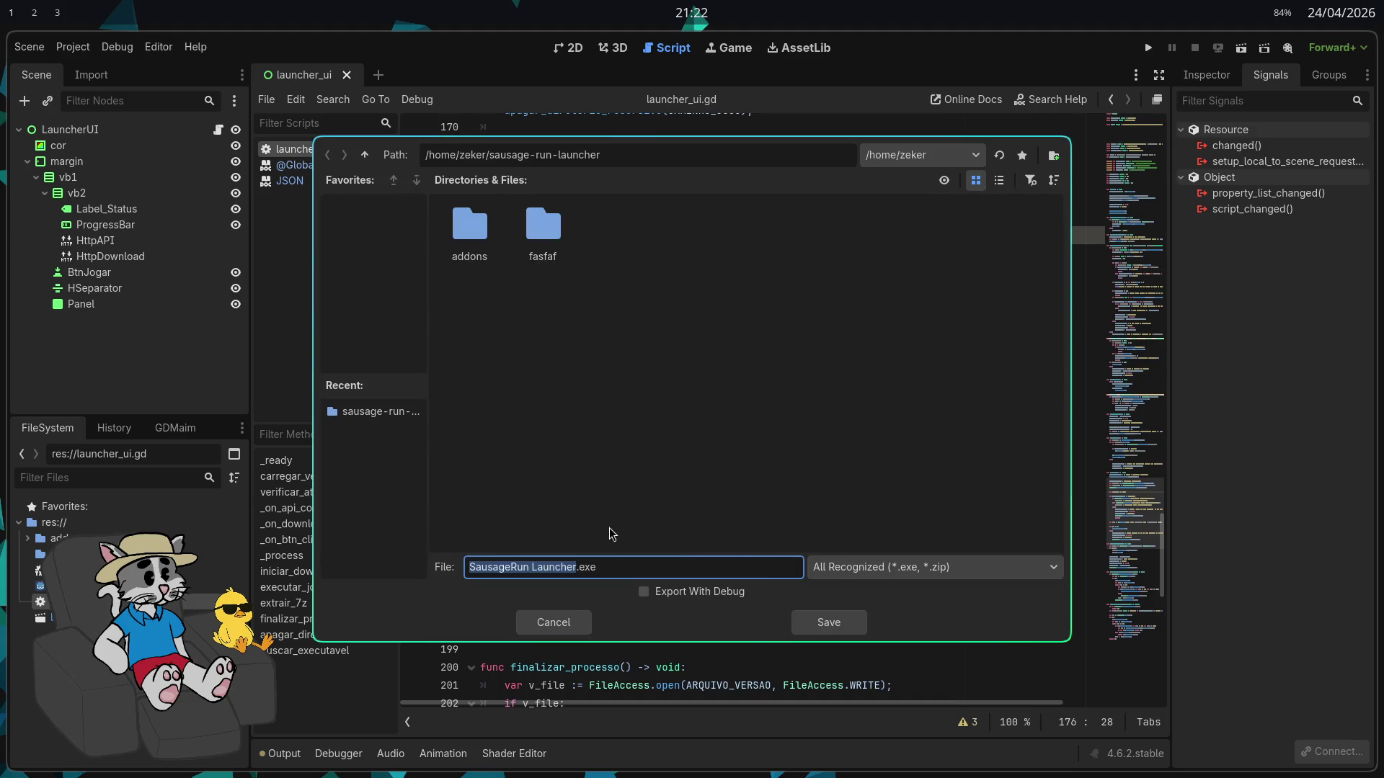
left_click(634, 485)
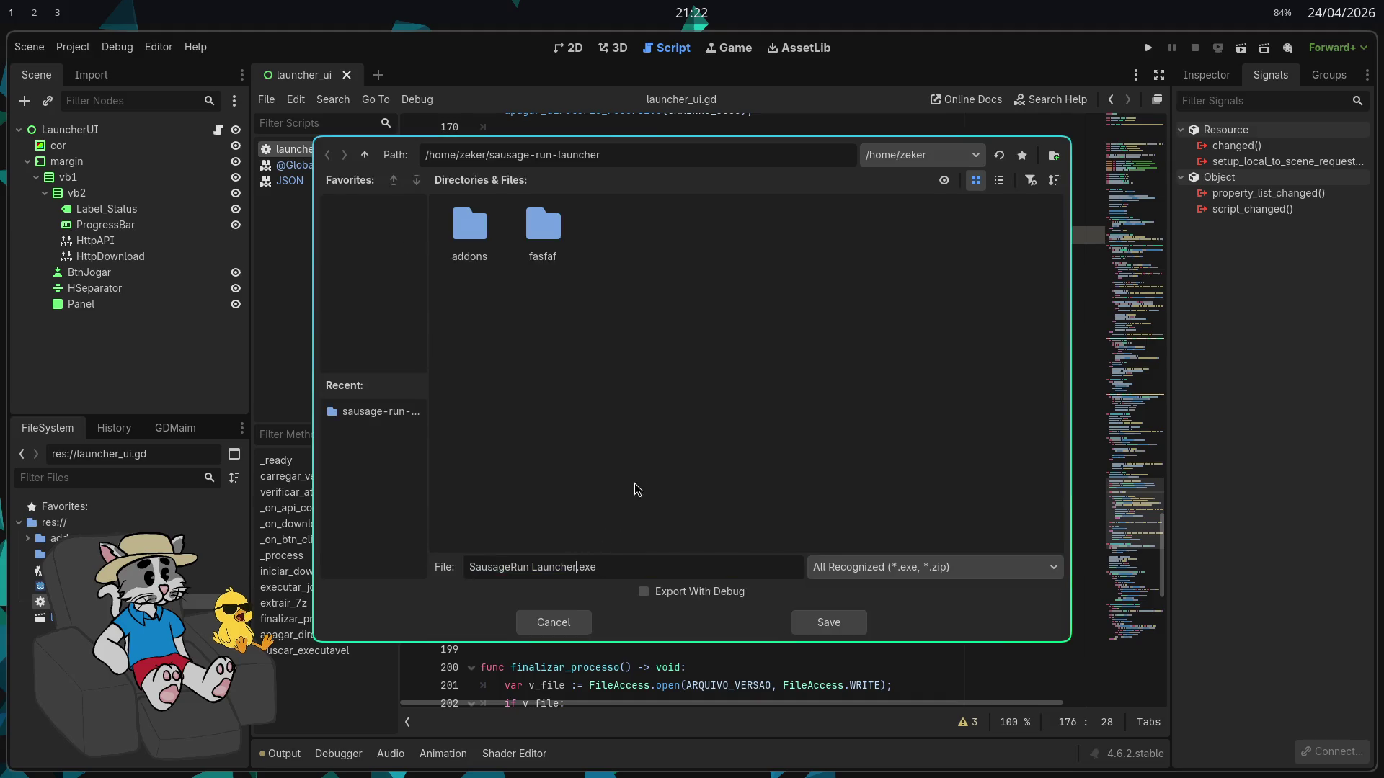
left_click(830, 625)
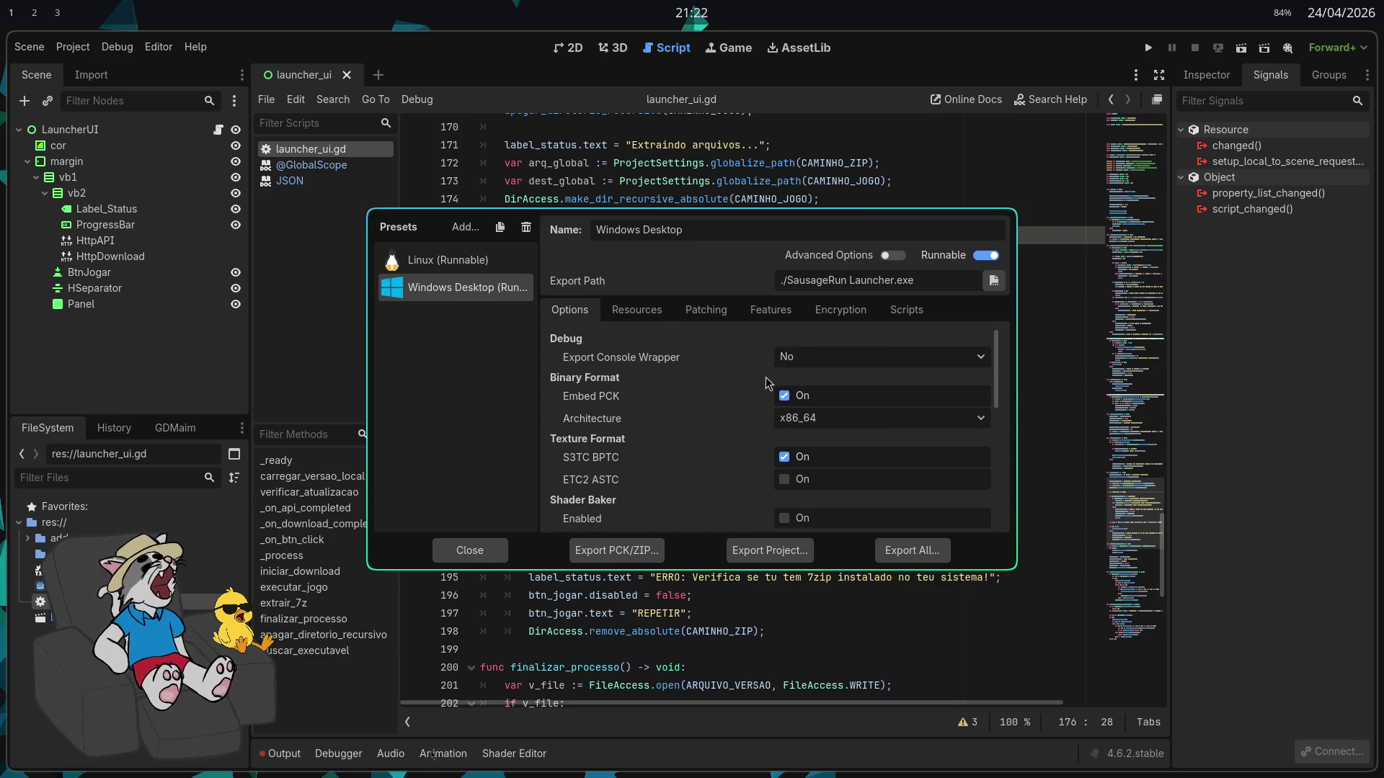
Close the export windows and return to the Godot workspace
key("Escape")
key("super+2")
key("super+1")
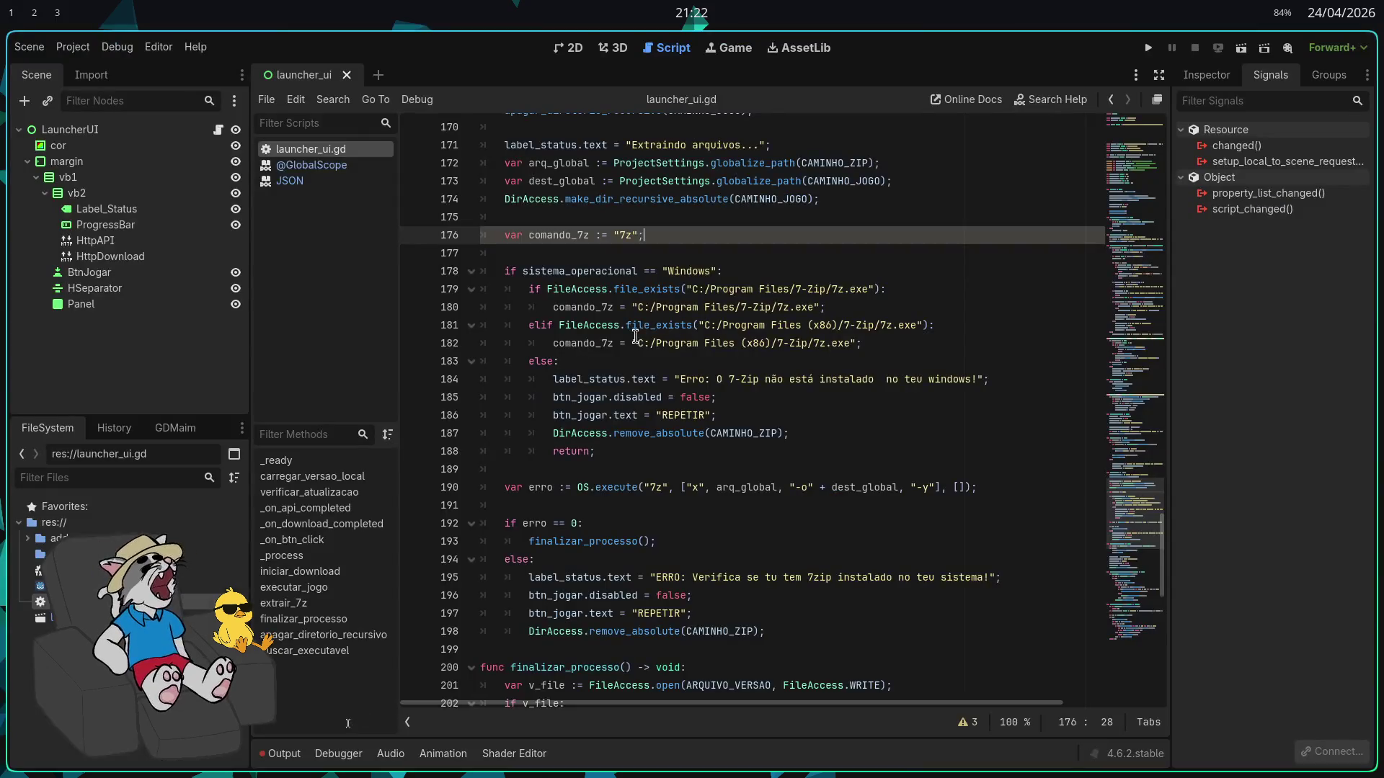
key("super+2")
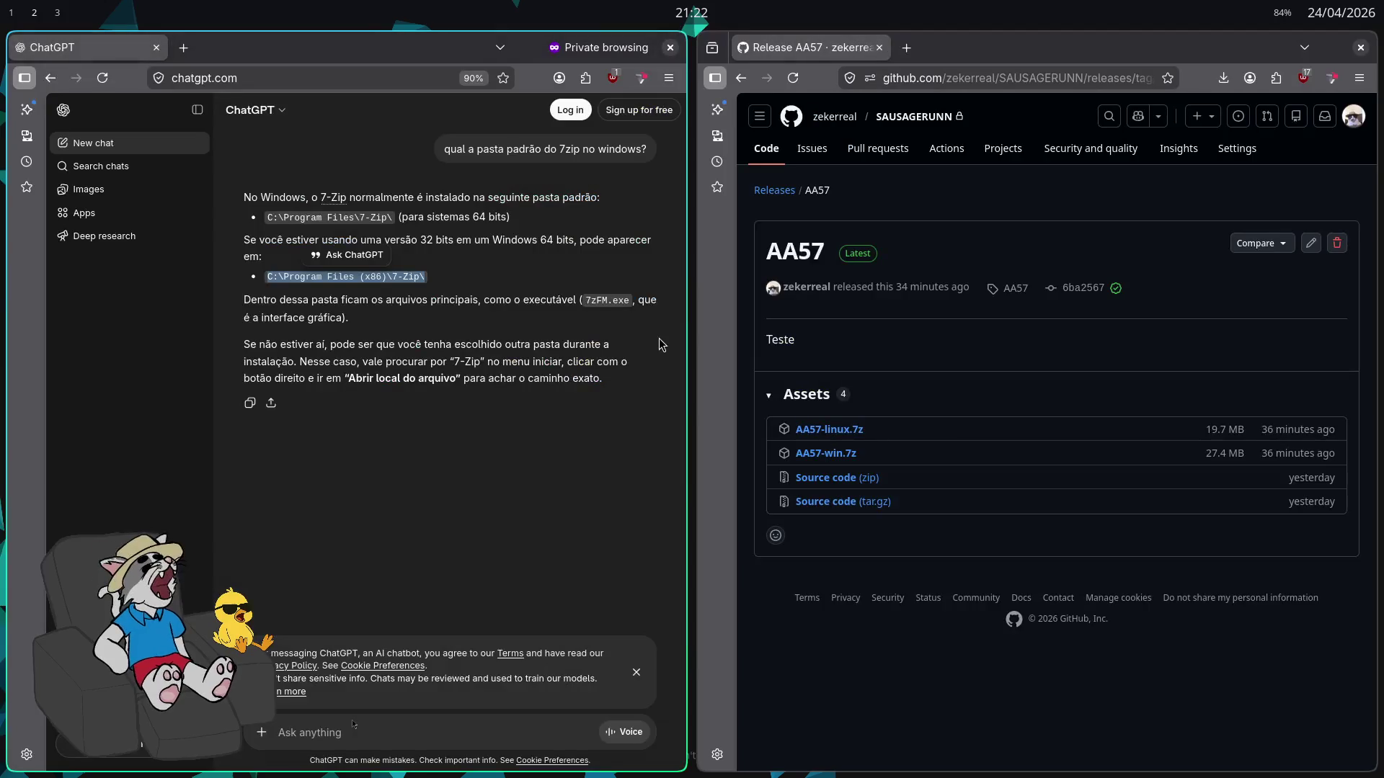
key("super+f")
key("super+1")
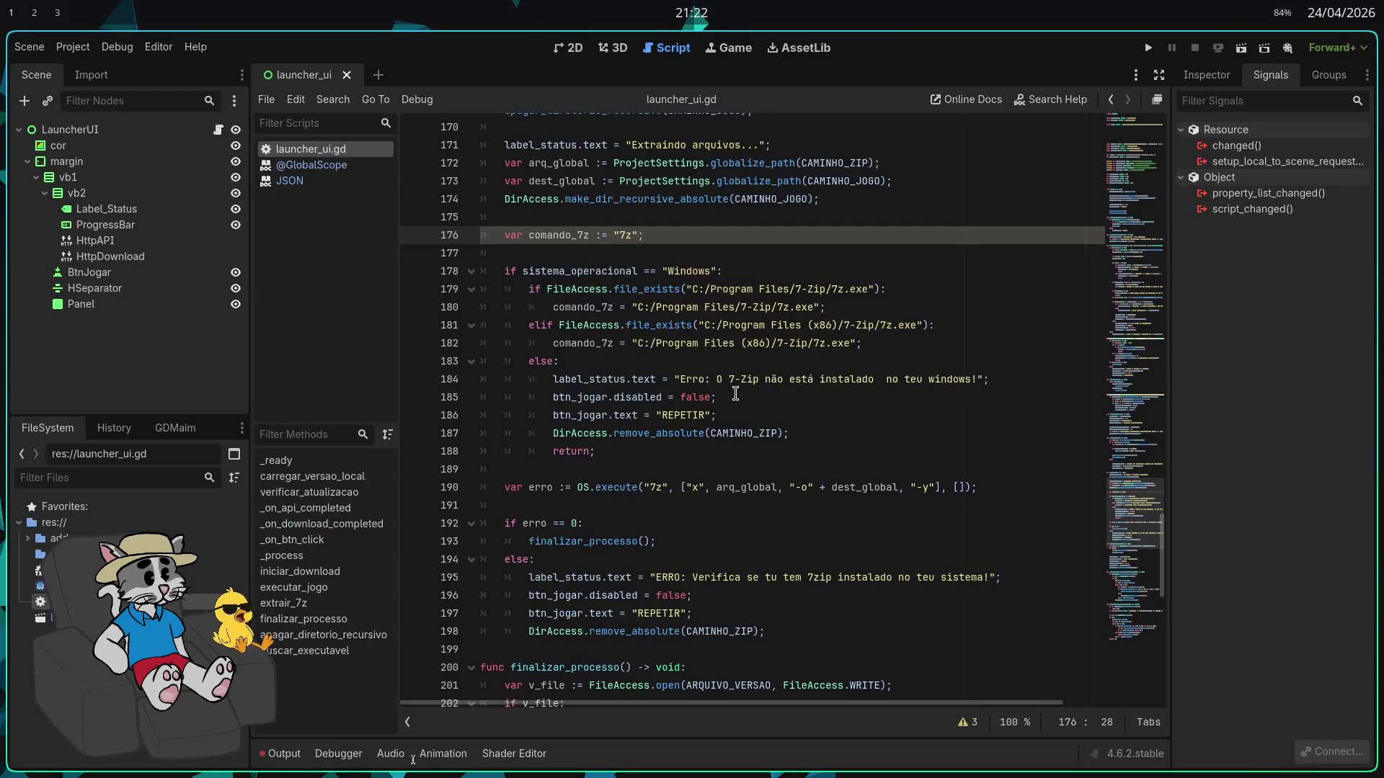
key("super+d")
type("dol")
key("Return")
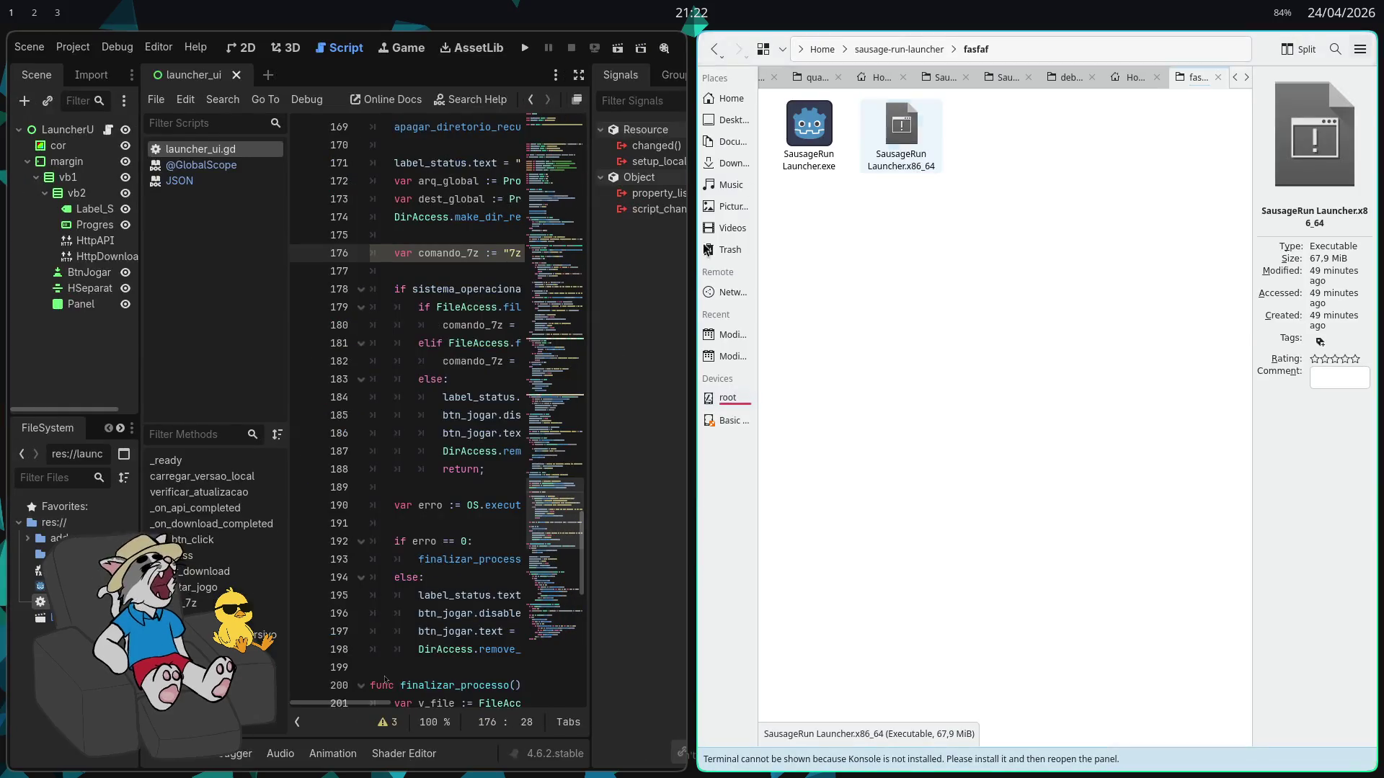
left_click(899, 49)
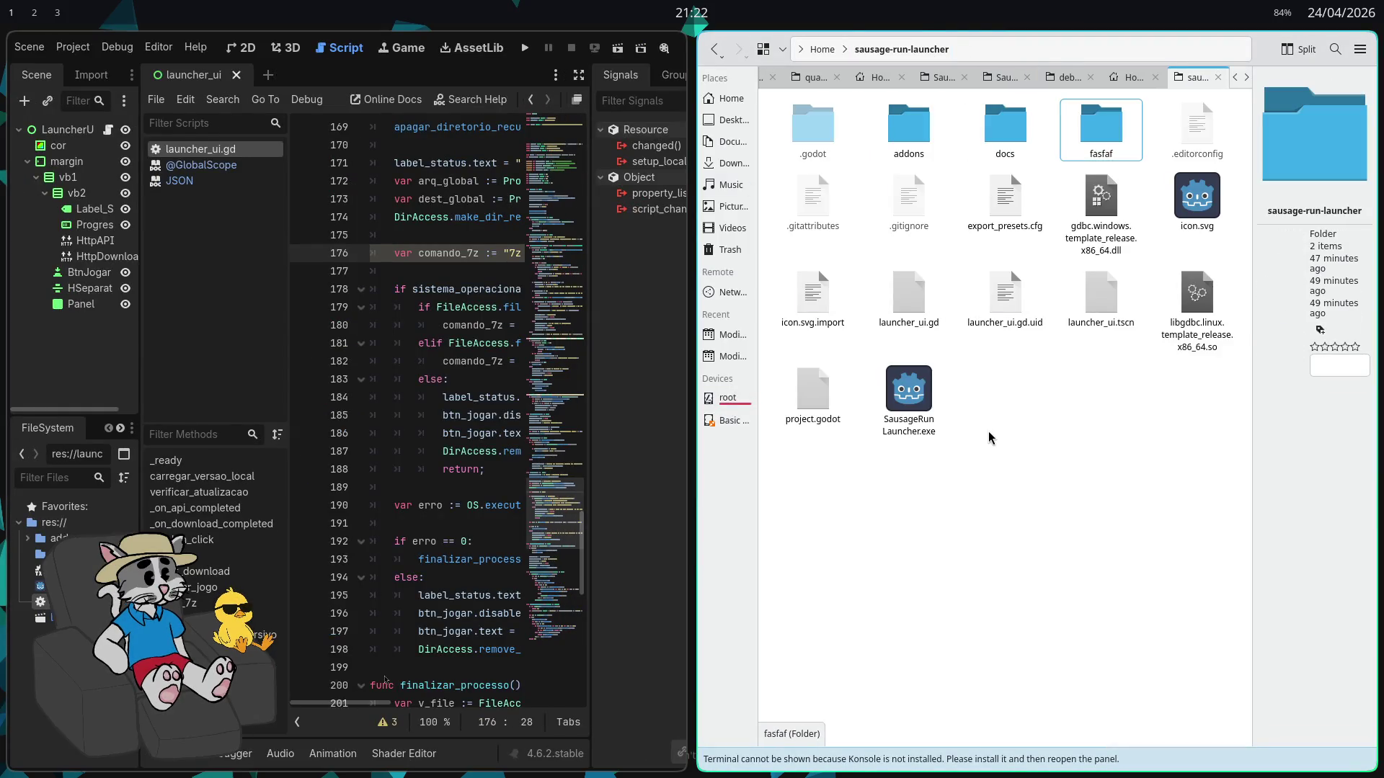
left_click(909, 395)
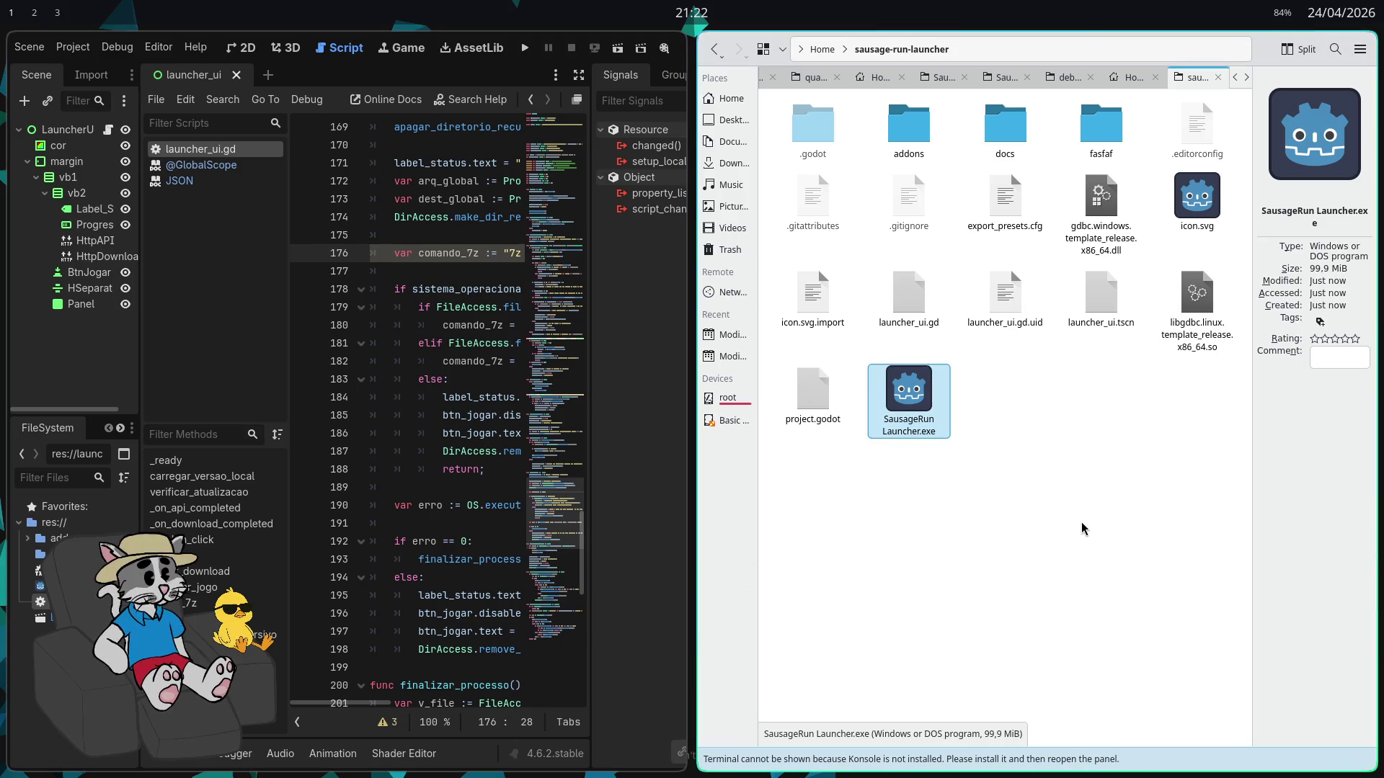
left_click(1036, 485)
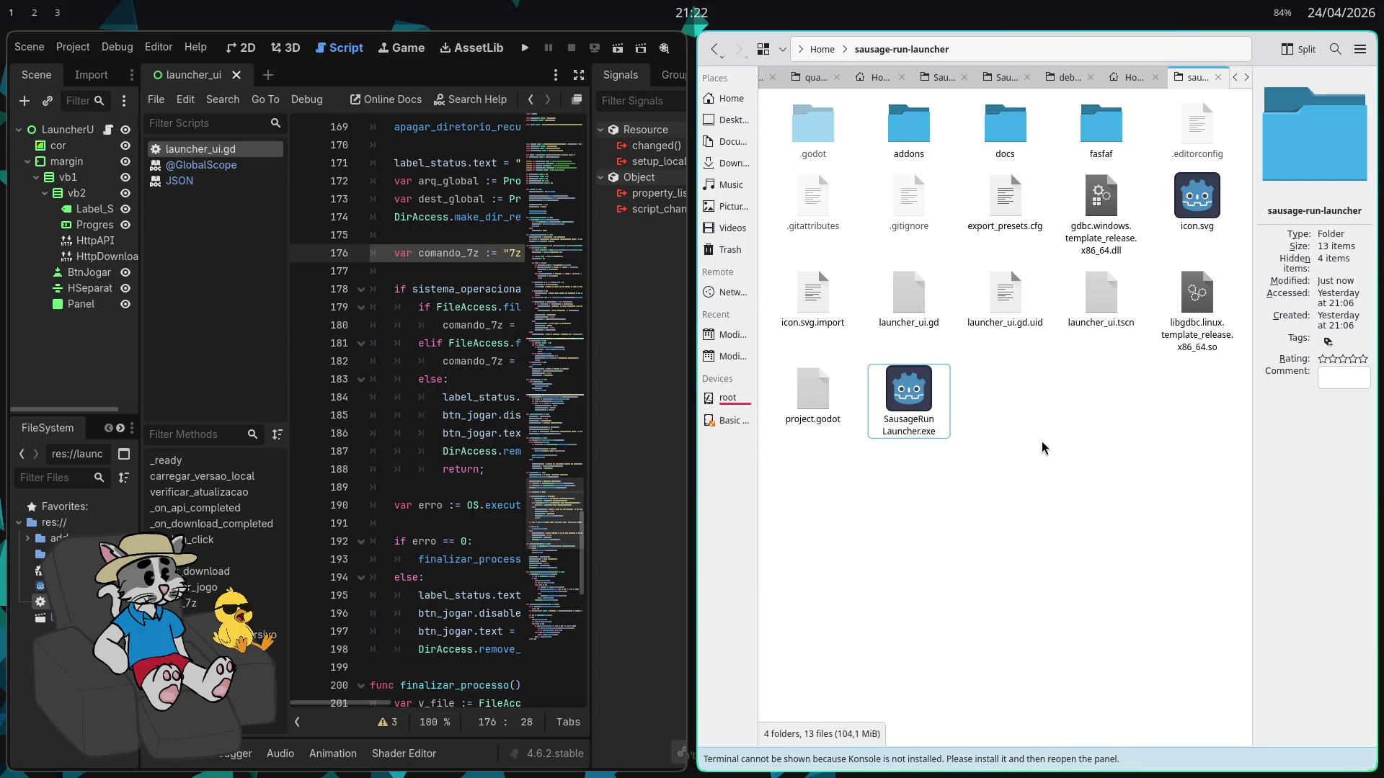
key("ctrl+q")
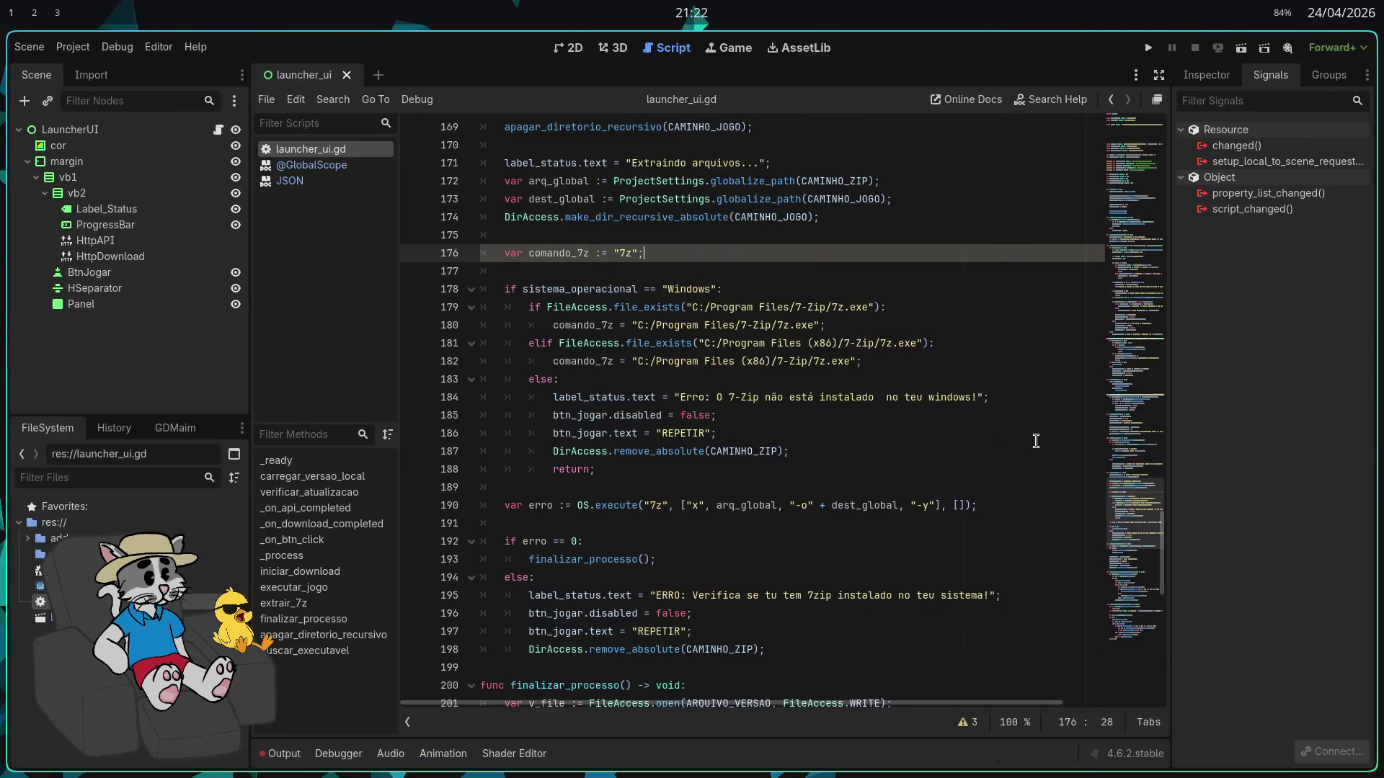
key("super+Return")
type("DOL")
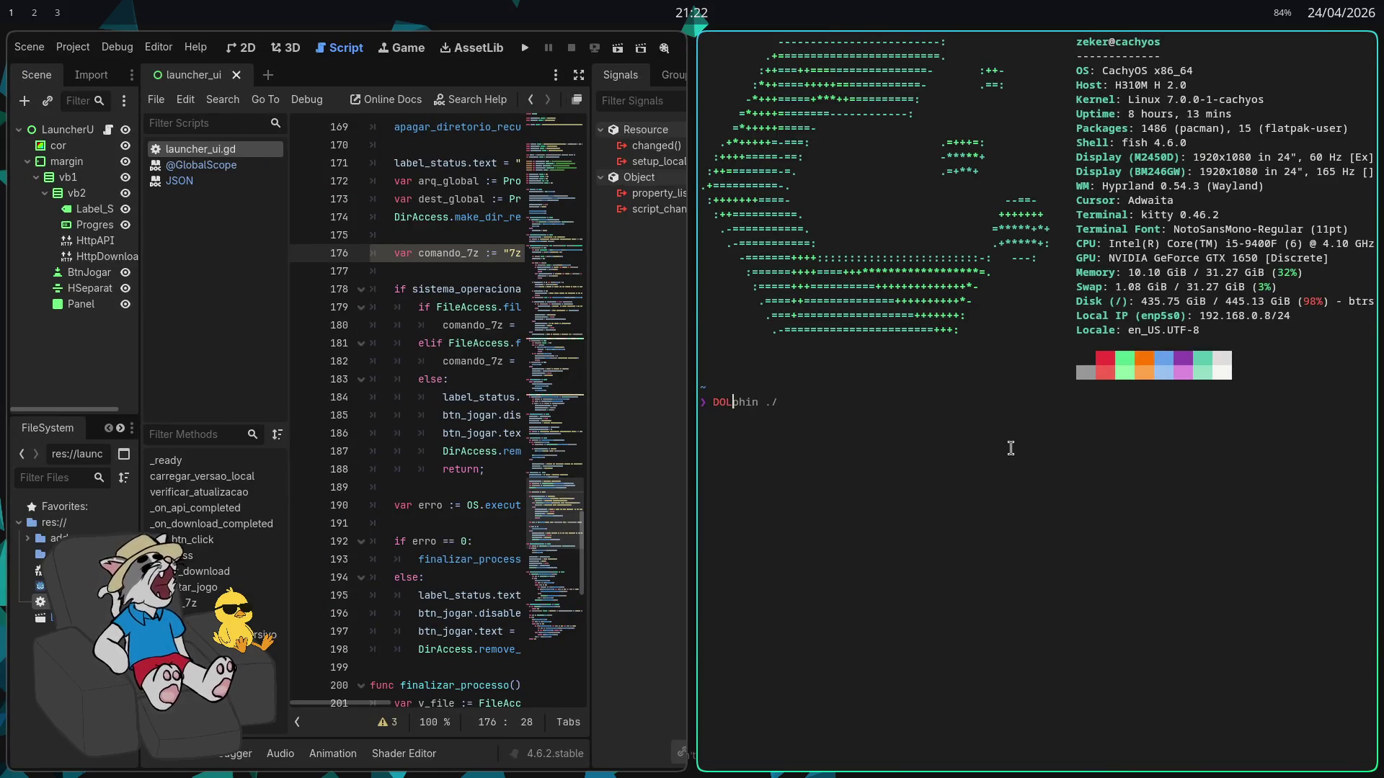
key("Right")
key("Return")
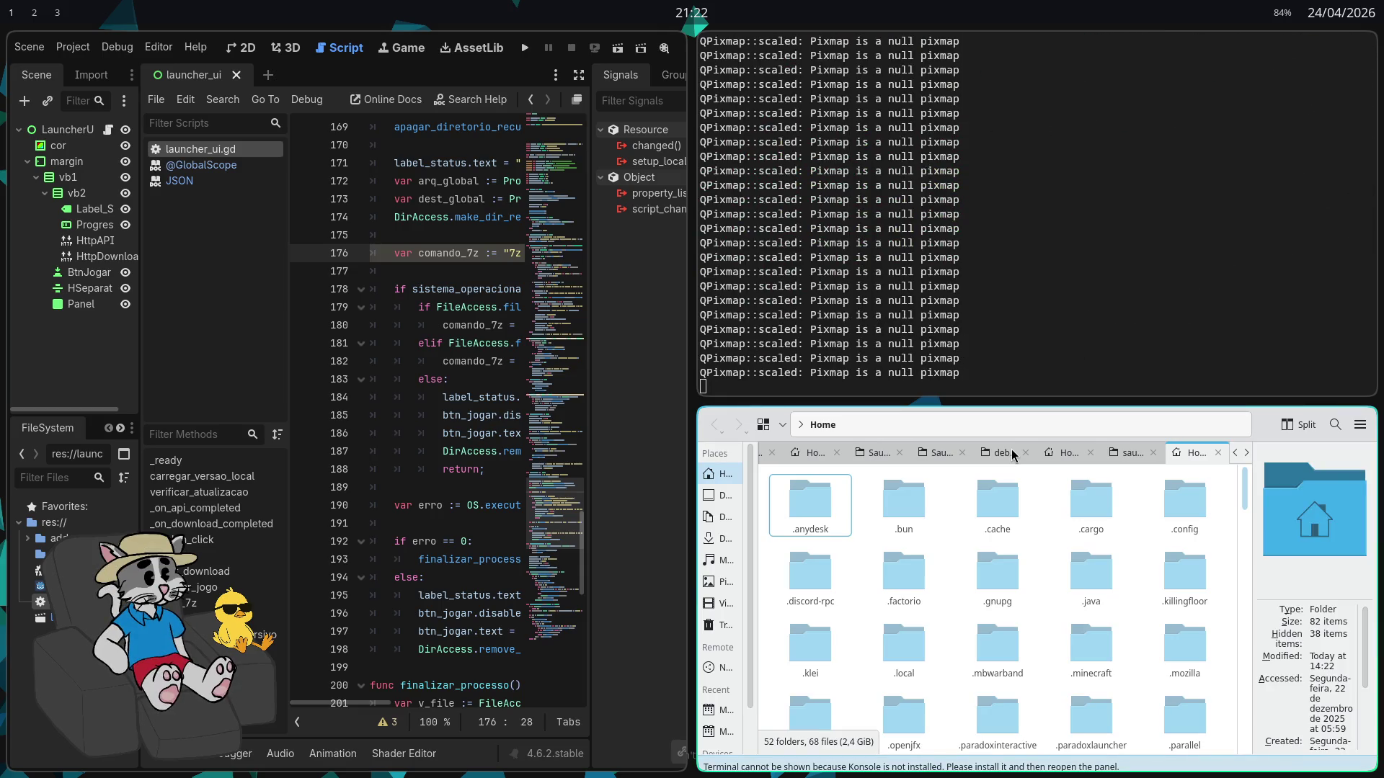
key("super+q")
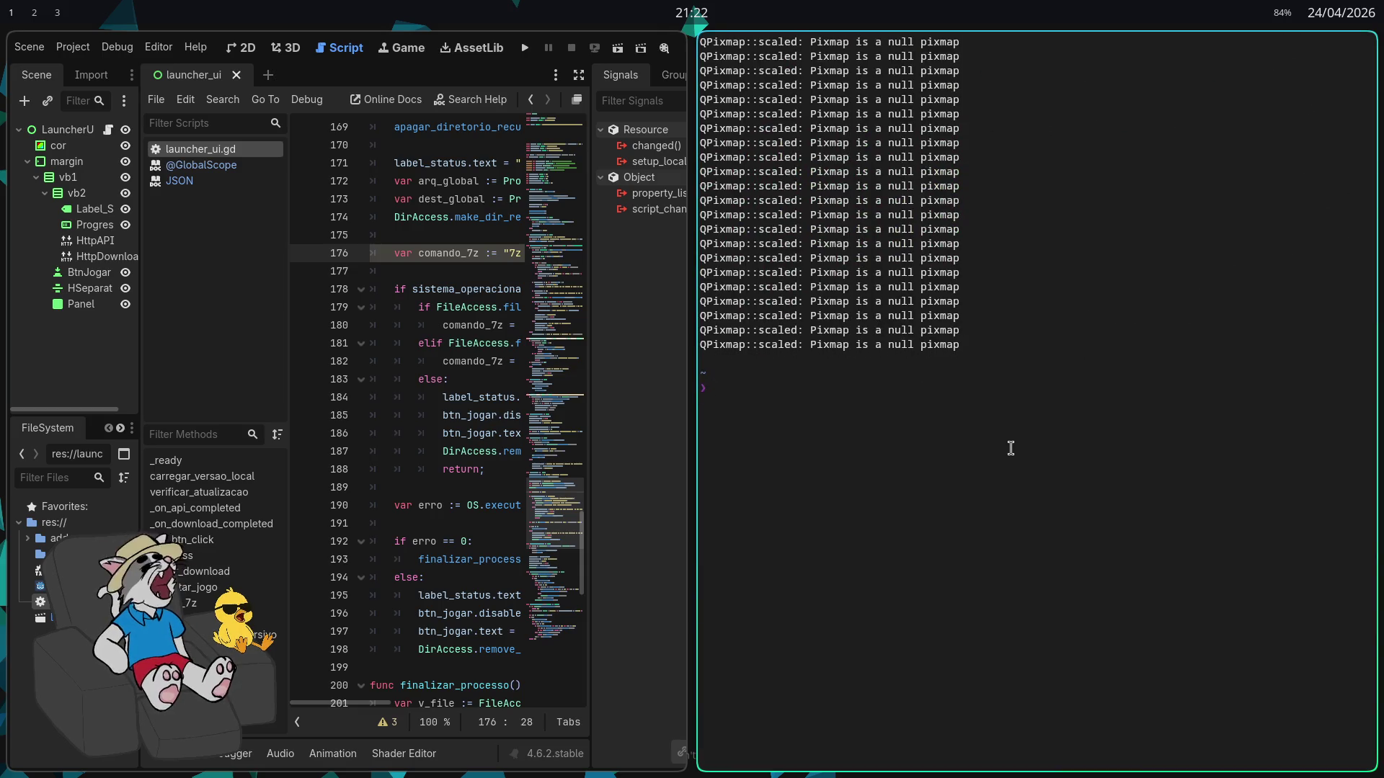
key("super+q")
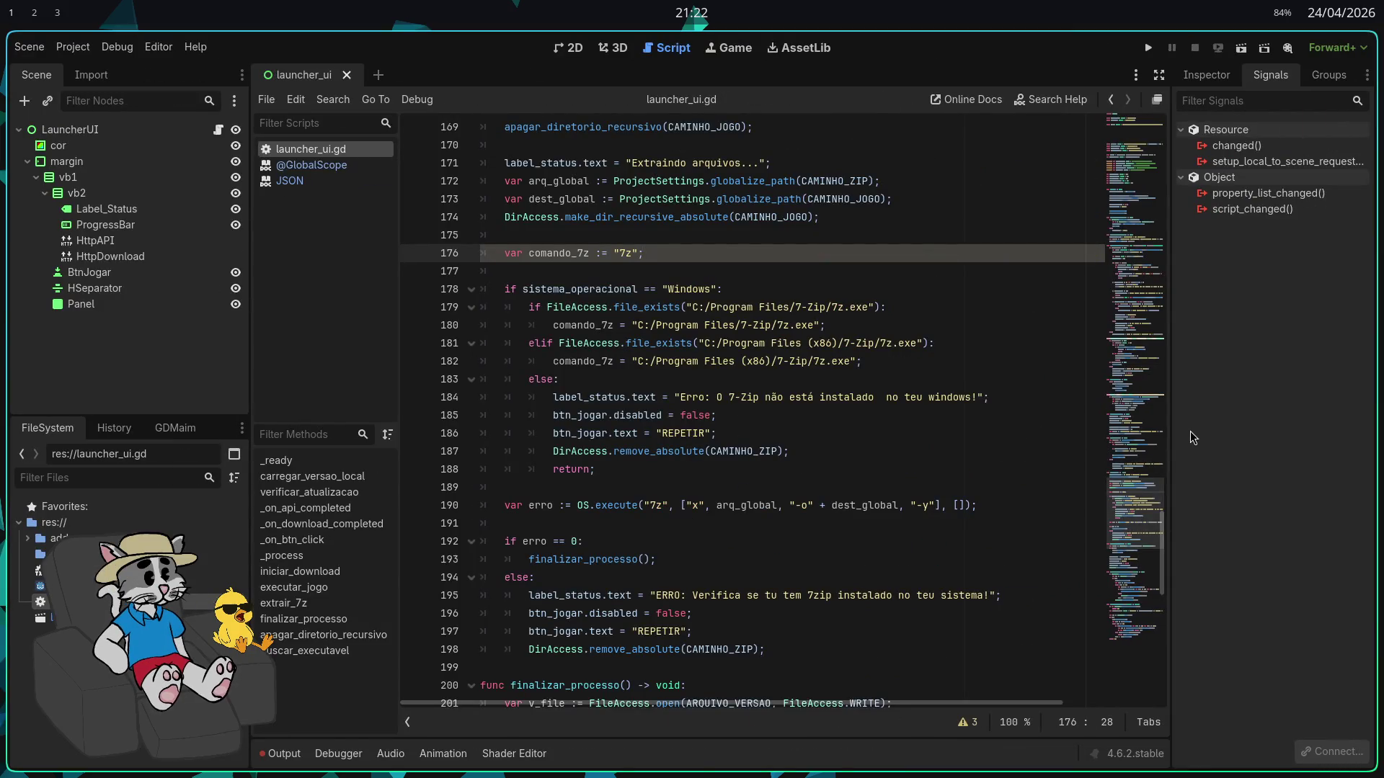
key("super+Return")
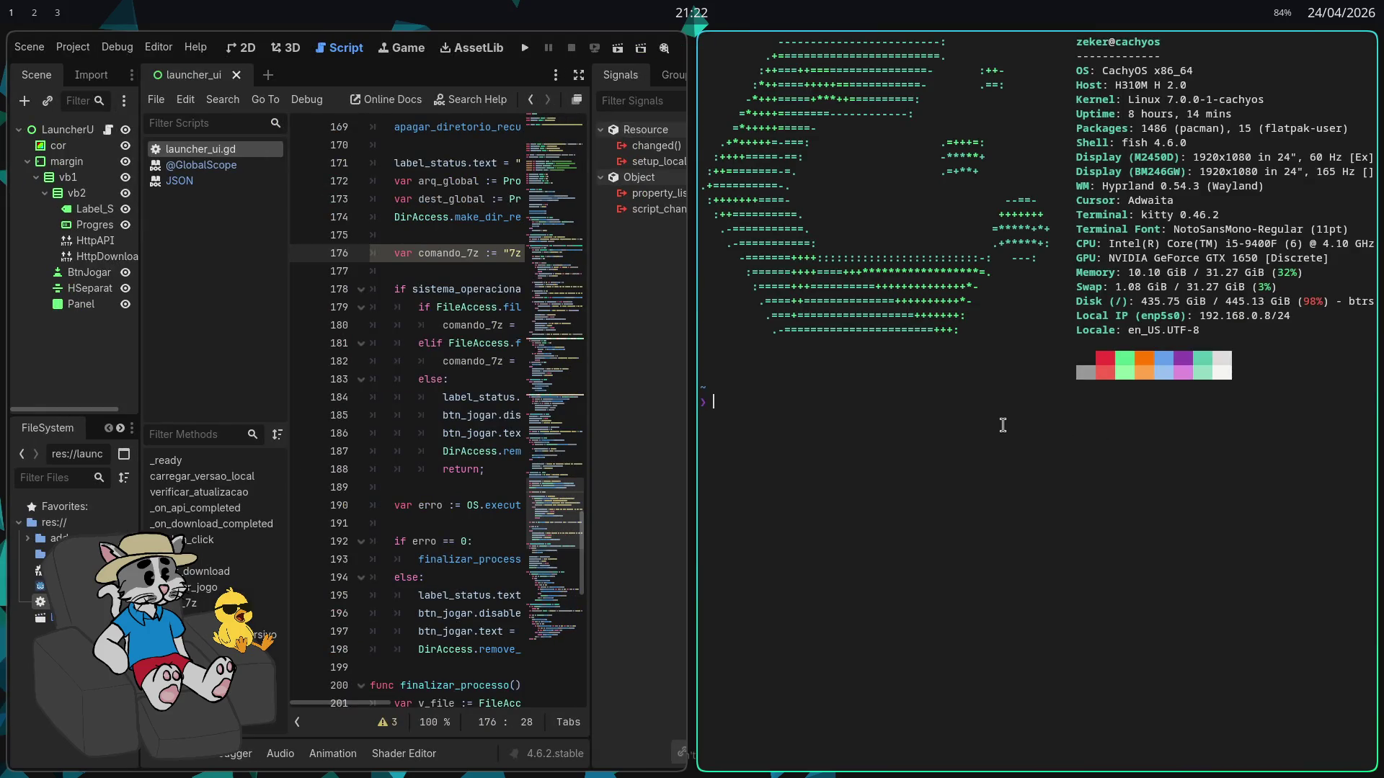
key("super+q")
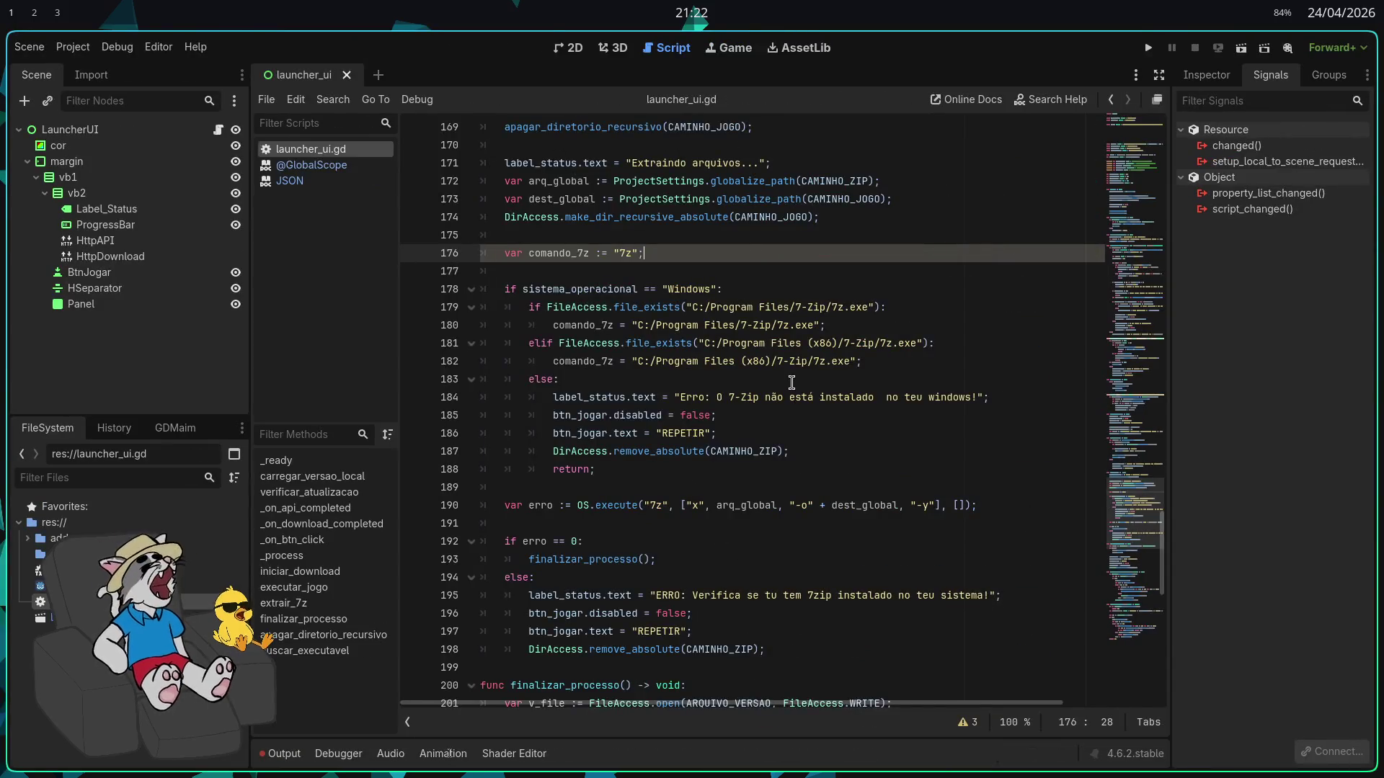
key("alt+Tab")
key("alt+Tab")
key("alt+Tab")
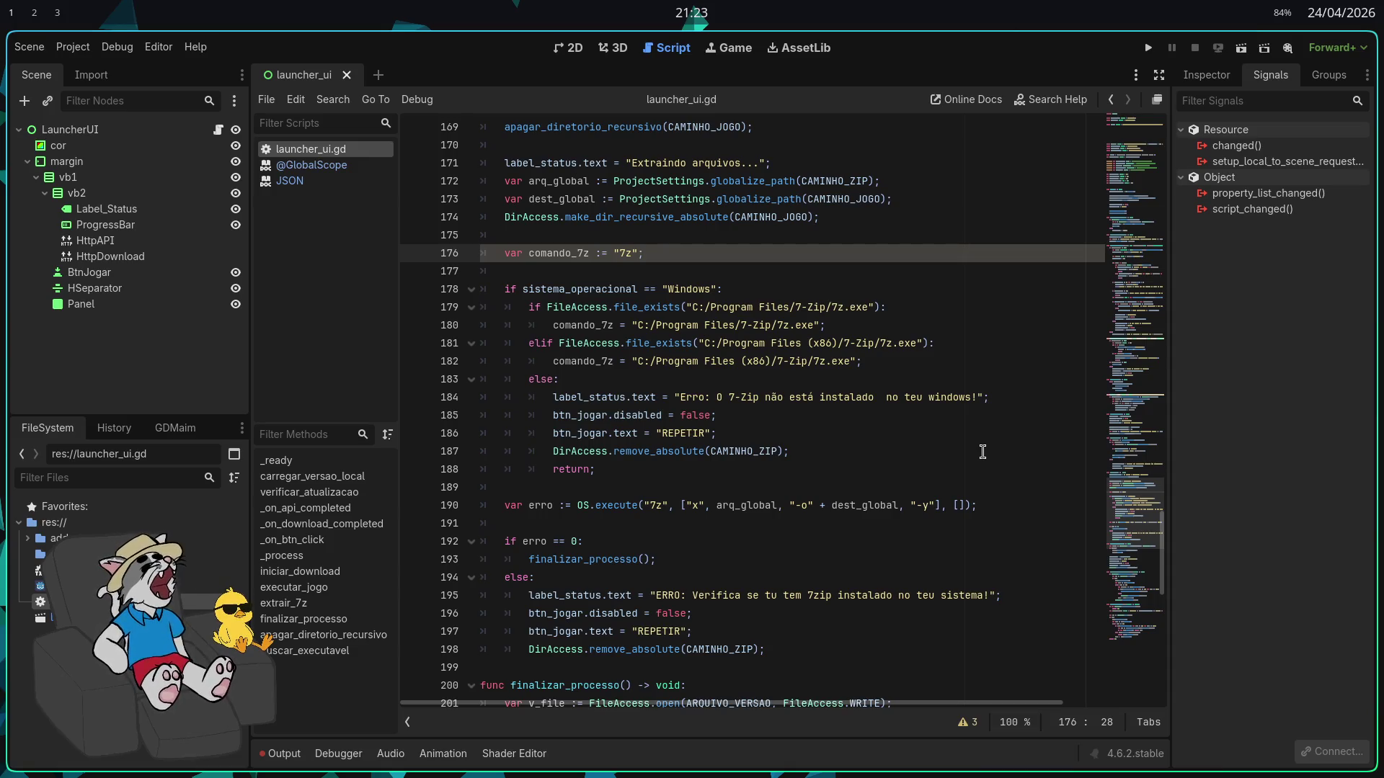
Switch with Alt+Tab to the window showing the GitHub AA57 release page
key("alt+Tab")
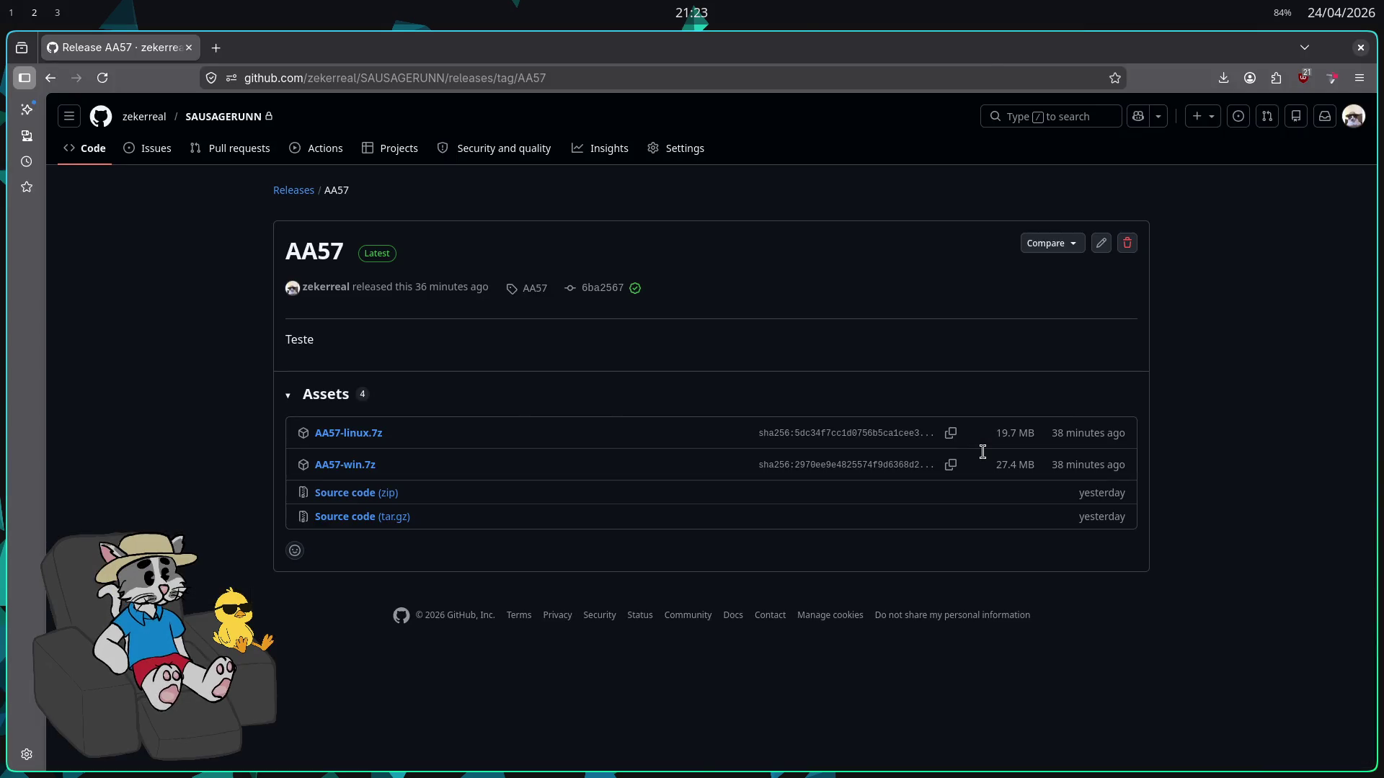
In a private window, search 'donout c++ rolling' and open the 'Donut-shaped C code' video
key("ctrl+shift+p")
type("donouts")
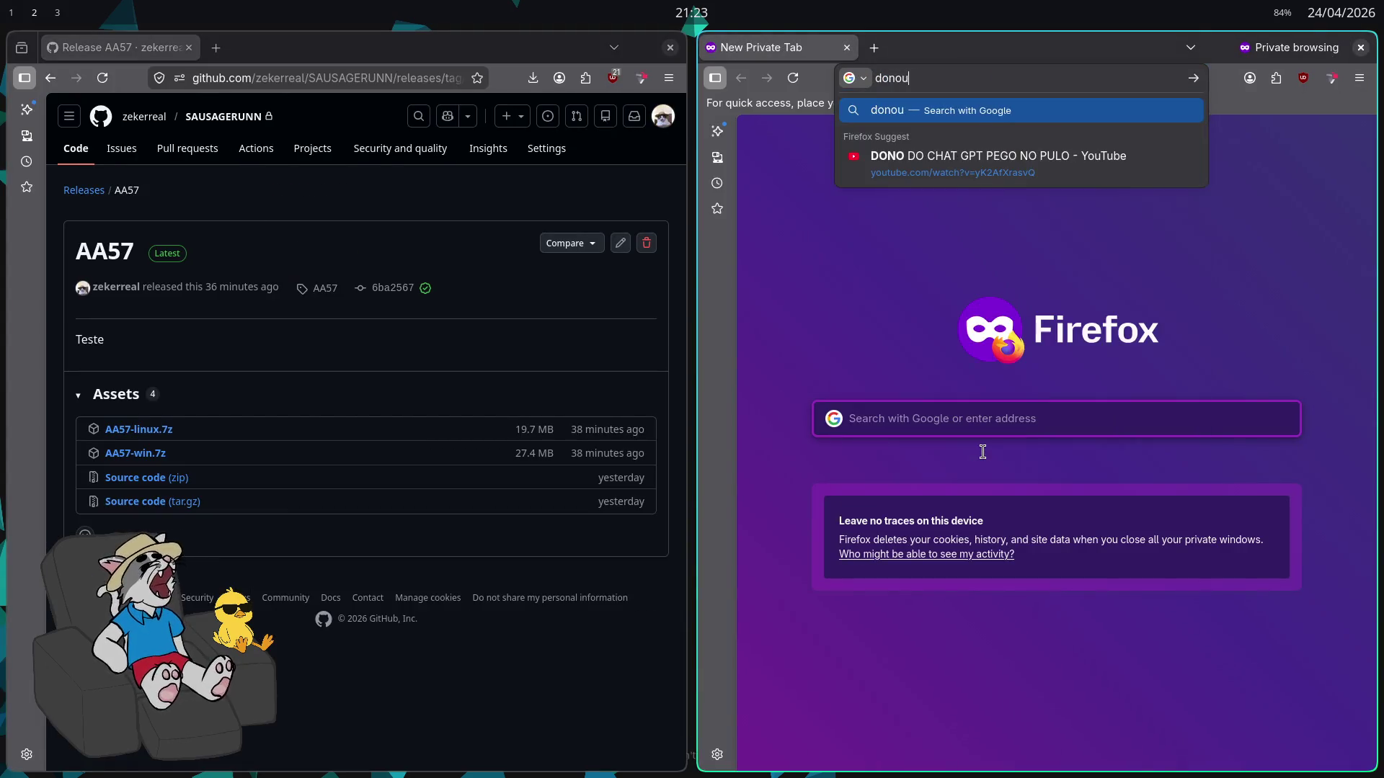
key("BackSpace")
type("c++ ")
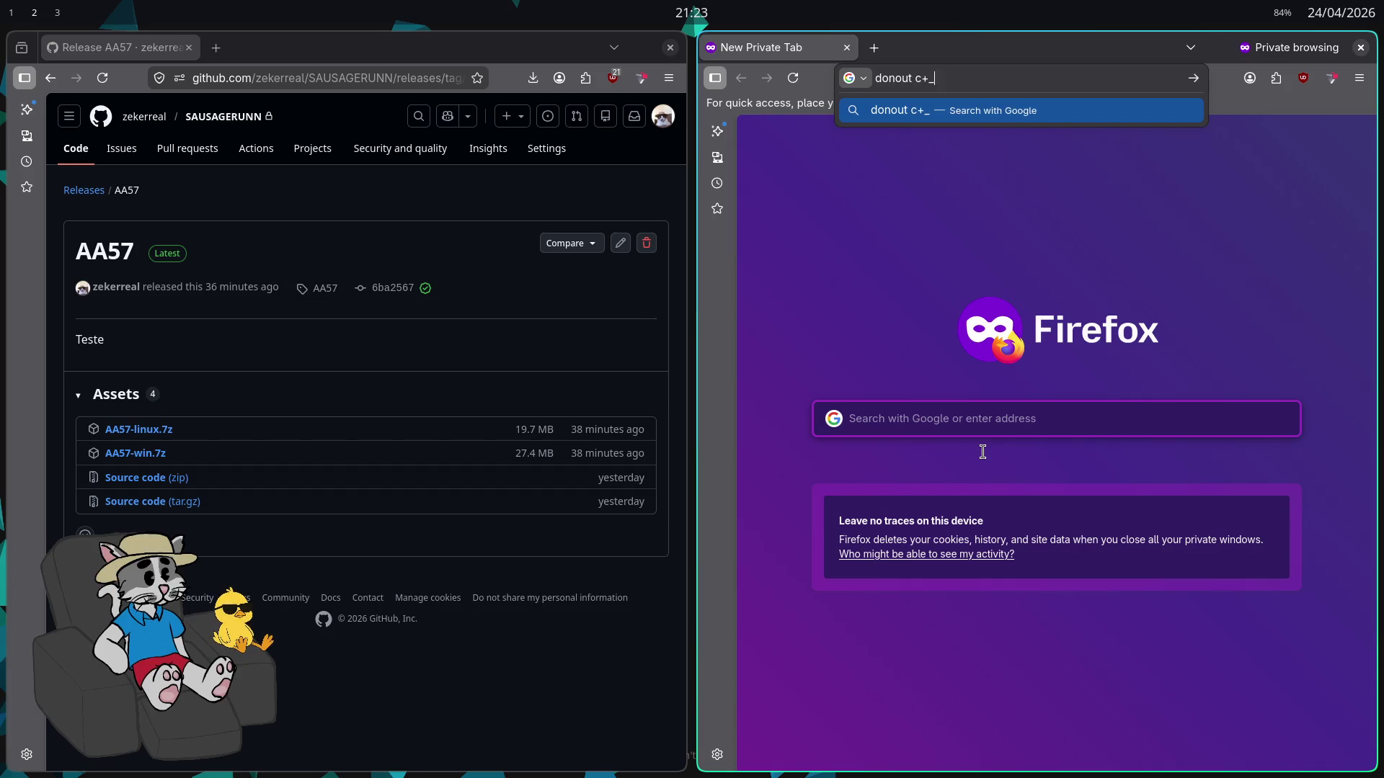
type("rolling")
key("Return")
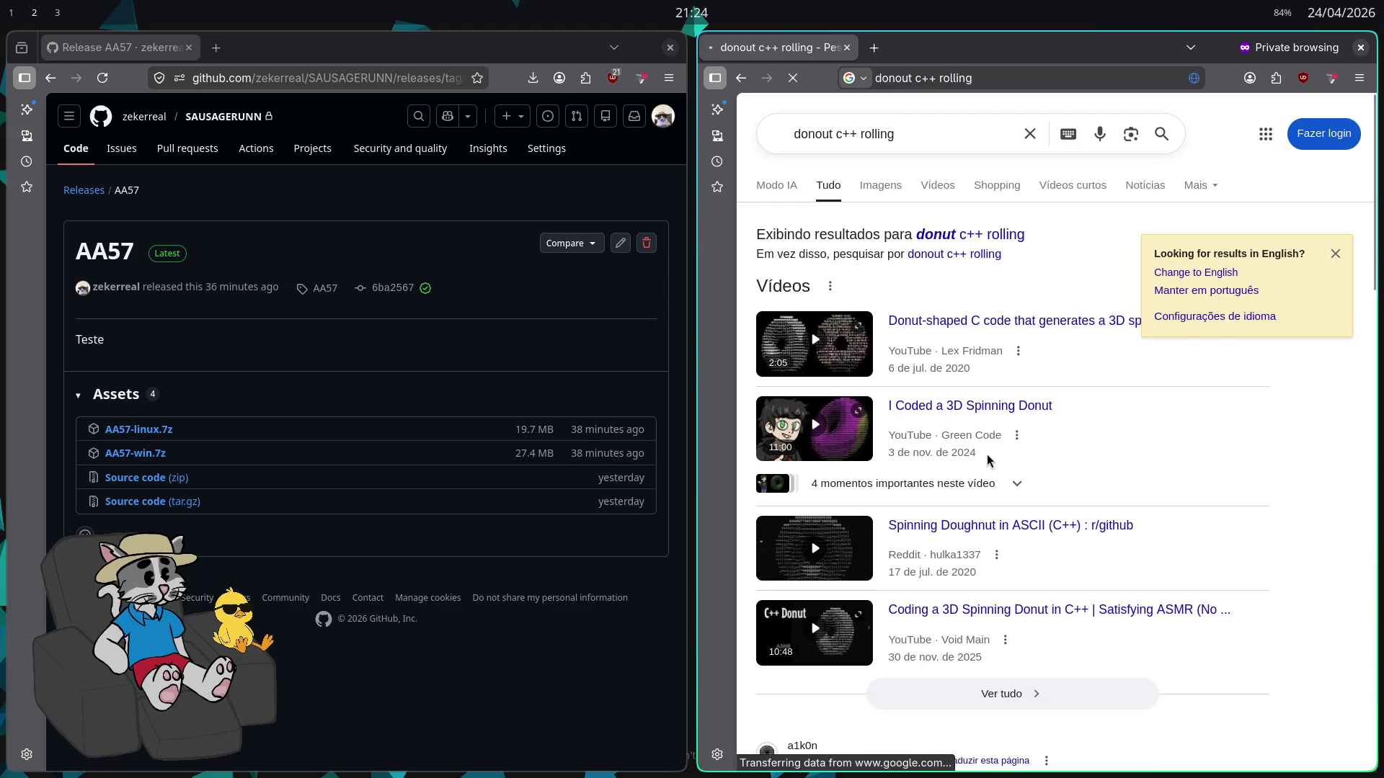
left_click(967, 321)
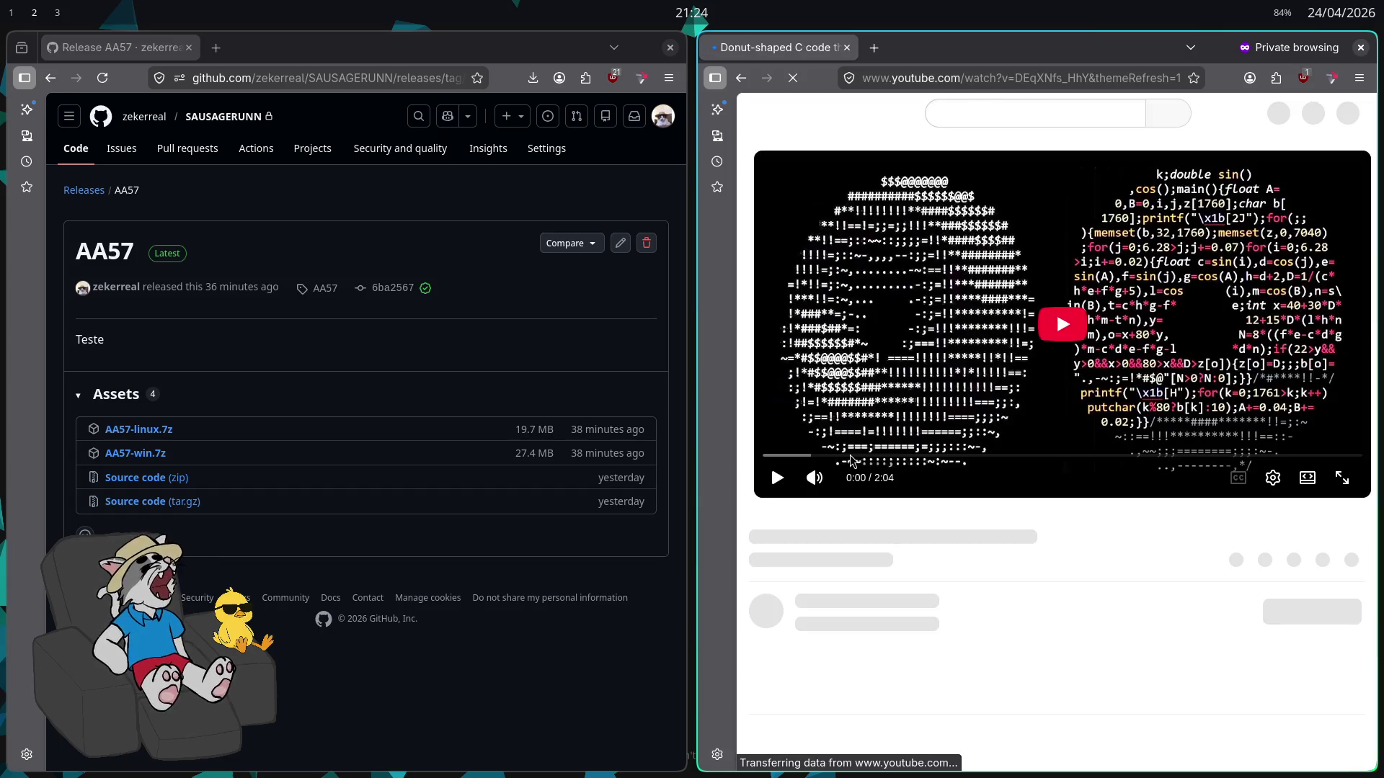
Skip the donut video to 0:25, start playback, then rewind near the start
left_click(851, 460)
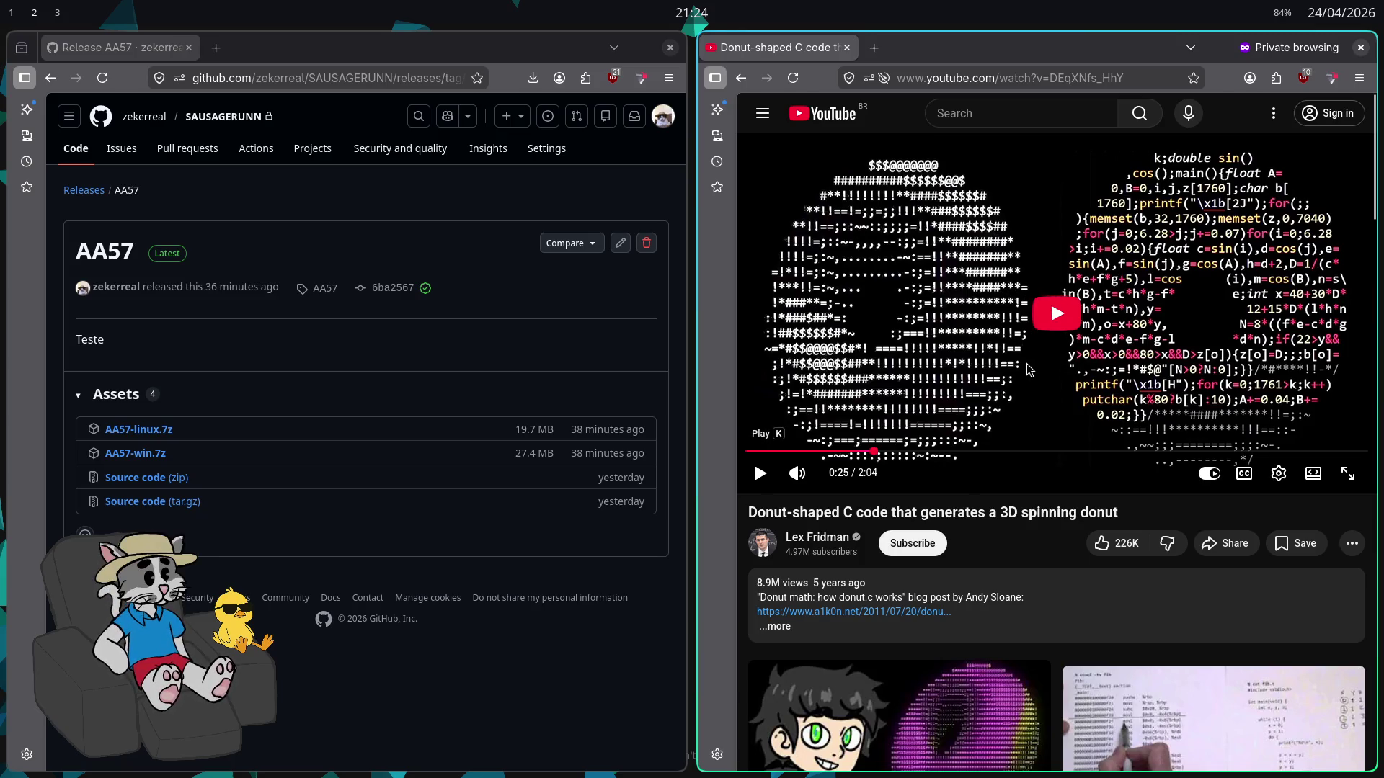
key("k")
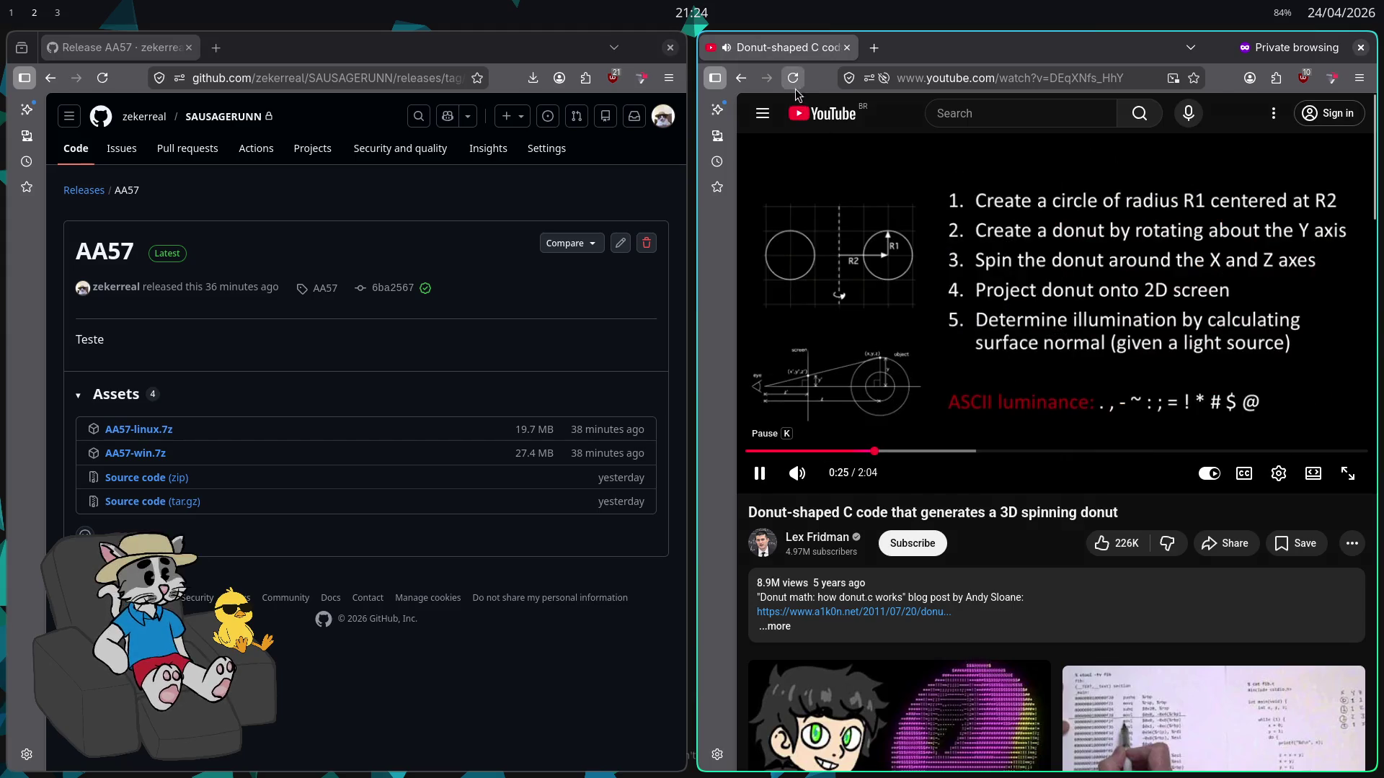
mouse_move(754, 451)
left_mouse_down()
mouse_move(778, 447)
mouse_move(754, 460)
left_mouse_up()
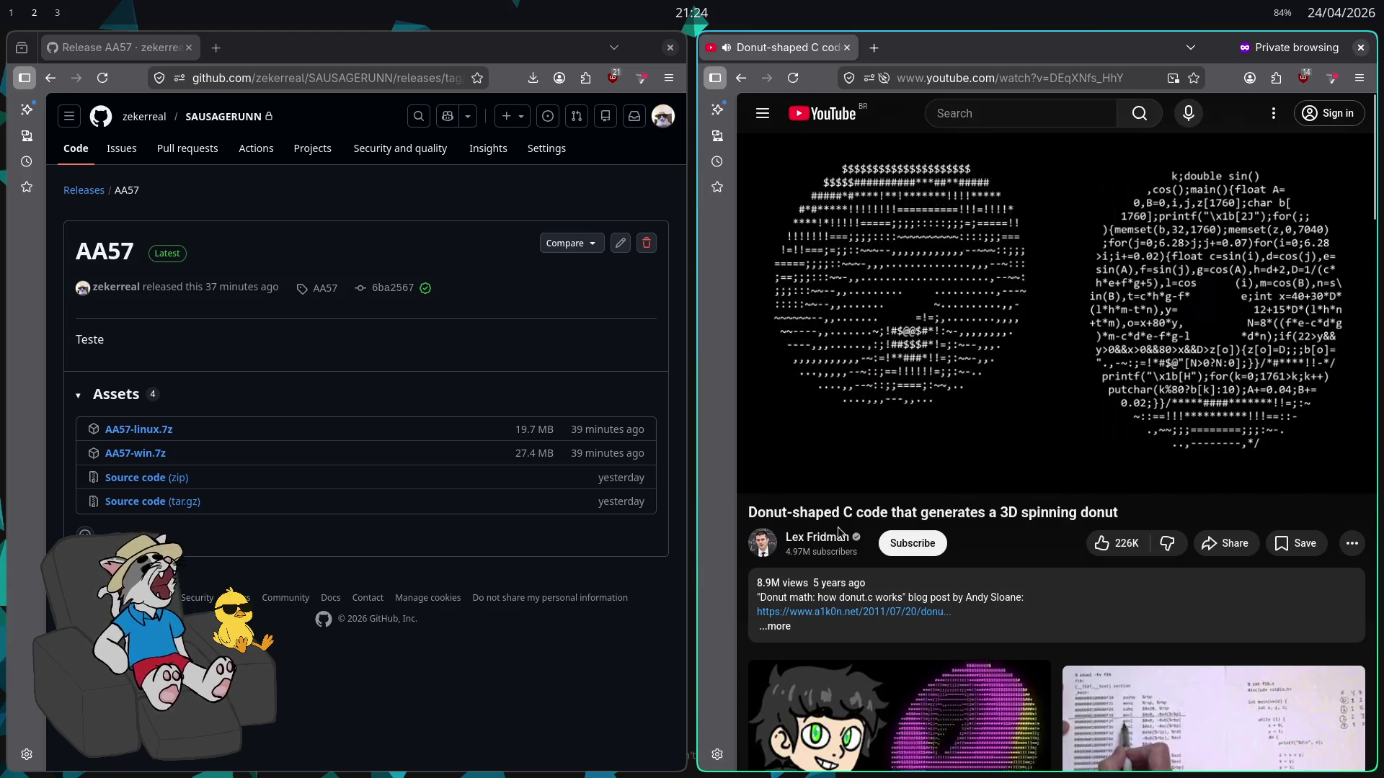
mouse_move(865, 337)
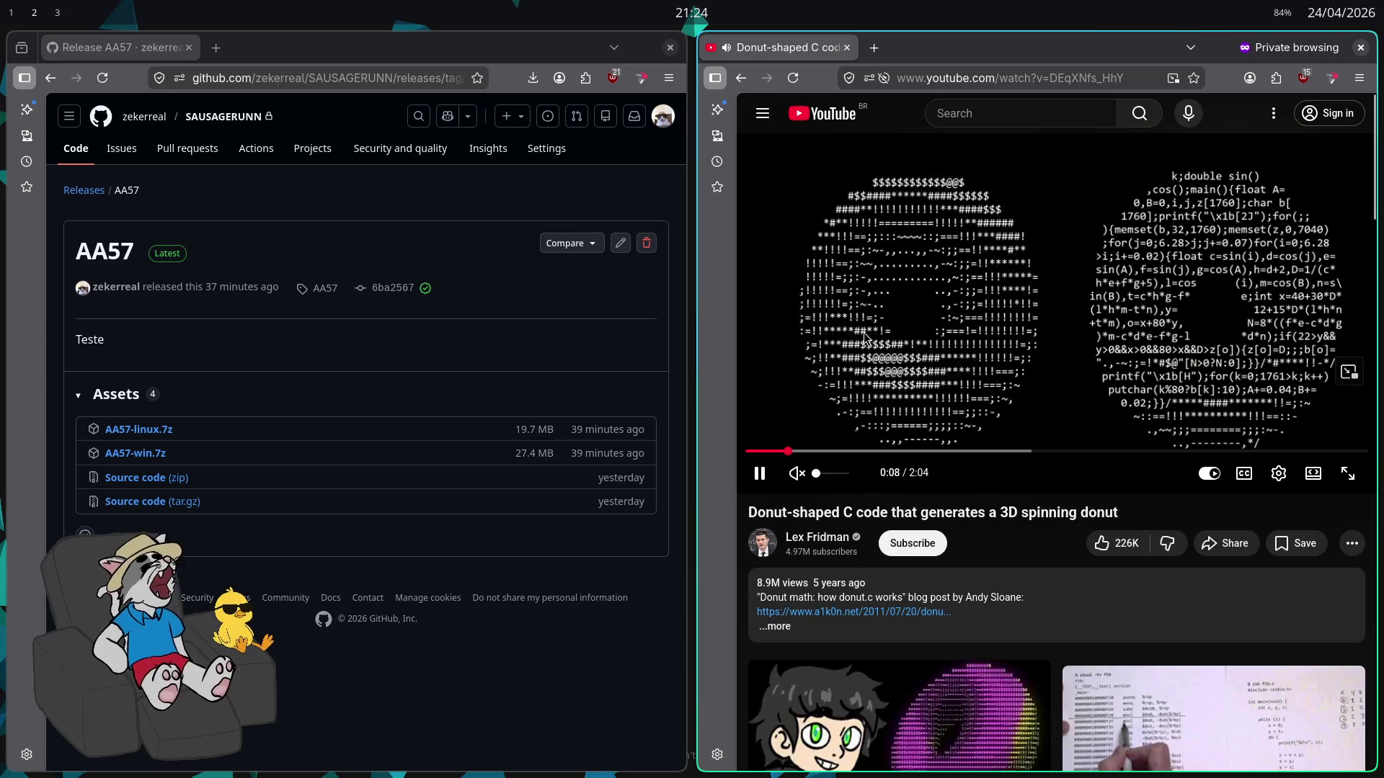
Pause and resume the video, stop it at 0:15, and expand its description
left_click(925, 319)
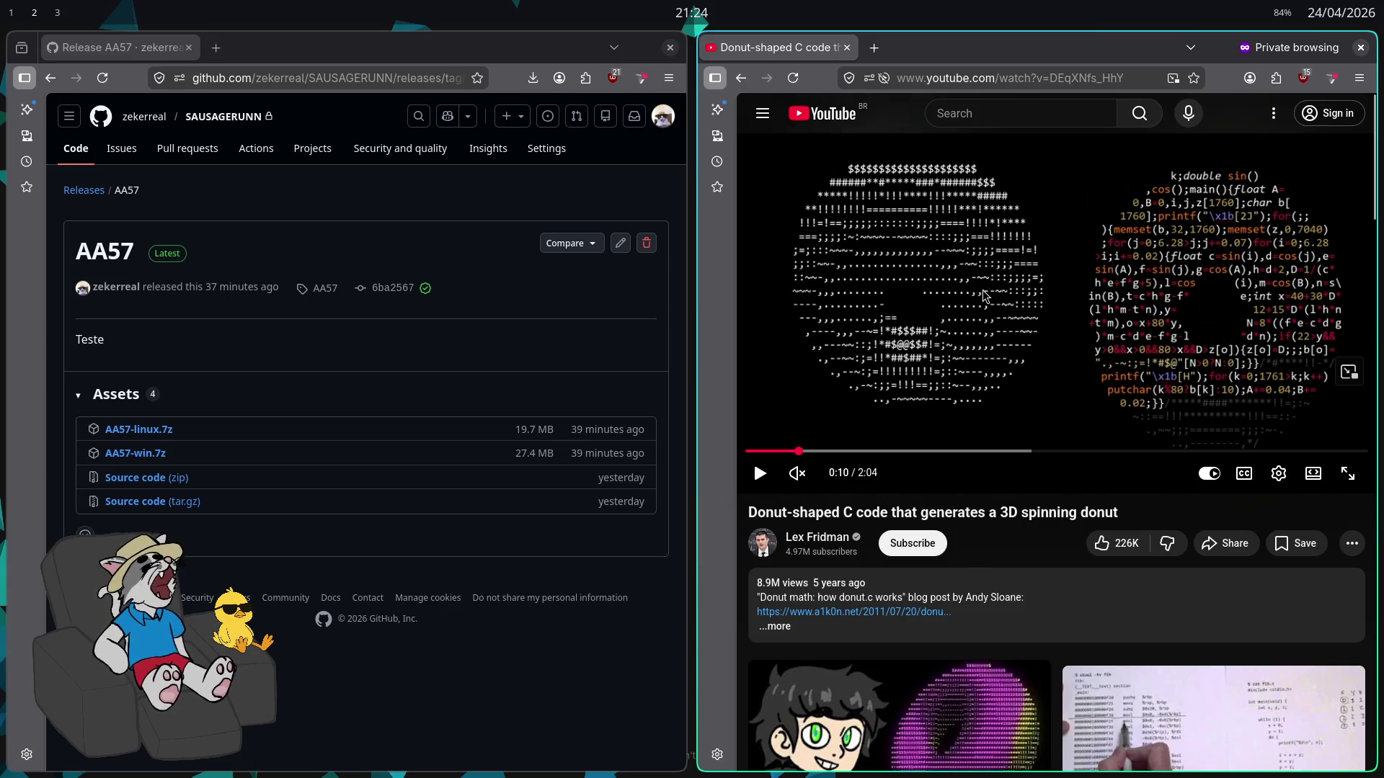
left_click(891, 284)
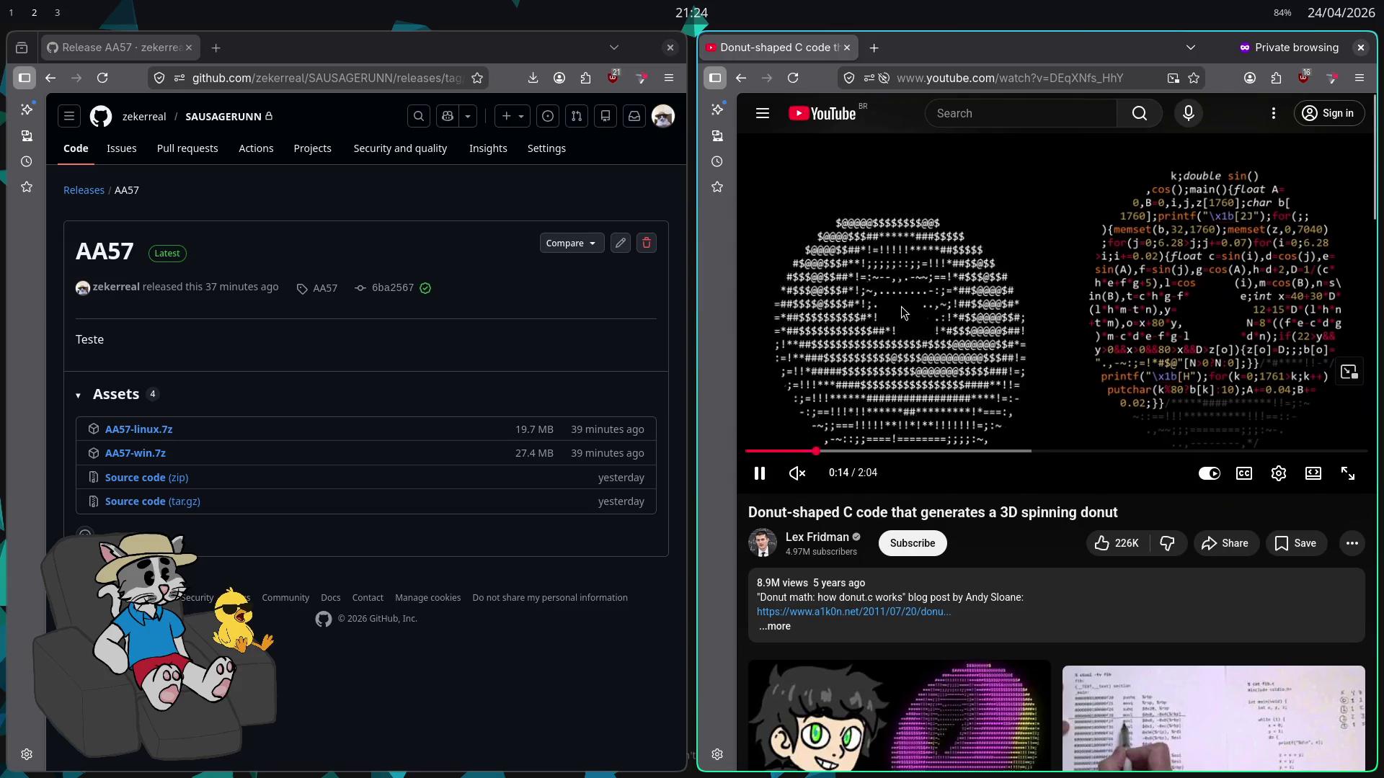
left_click(1197, 382)
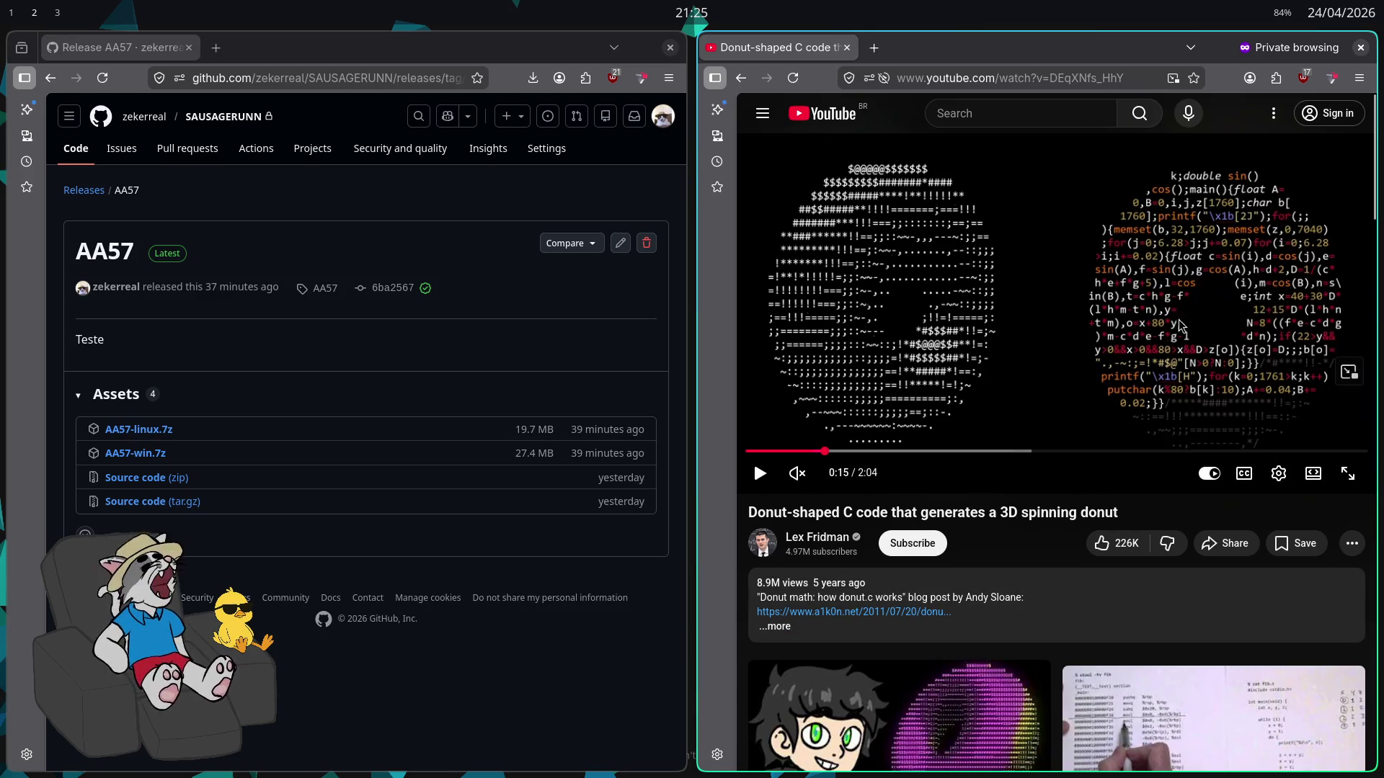
left_click(822, 633)
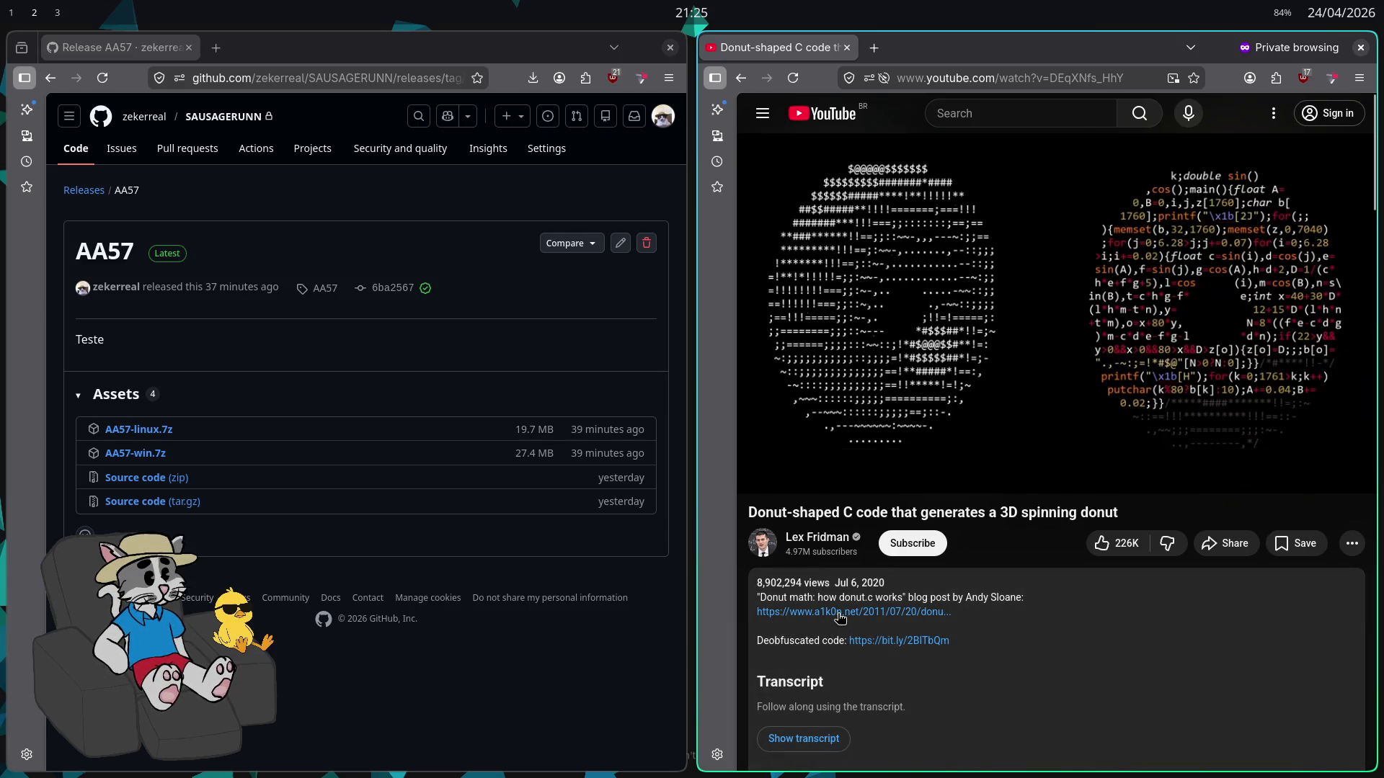
Open the Donut math blog in a background tab and follow the bit.ly code link to Dropbox
middle_click(839, 612)
scroll(872, 548, "down", 2)
left_click(901, 546)
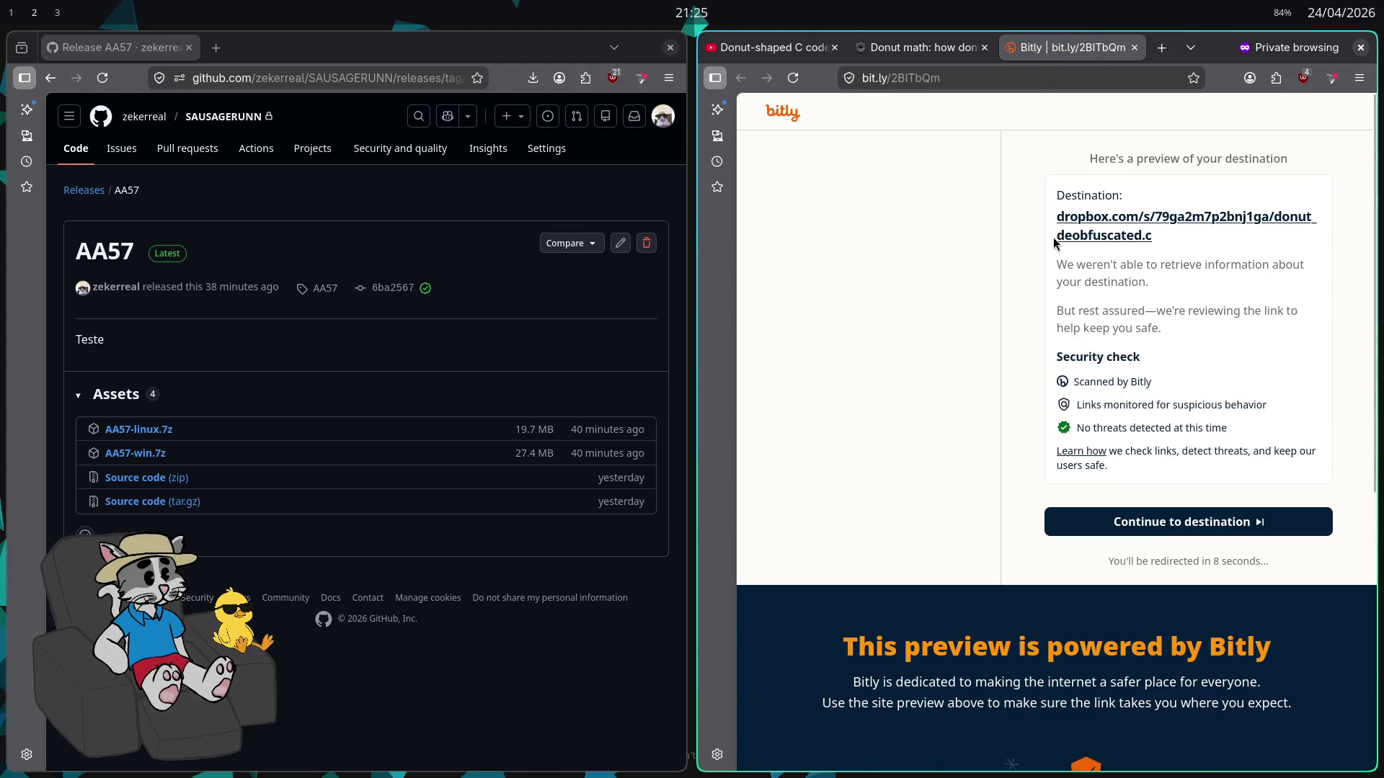
left_click(1104, 235)
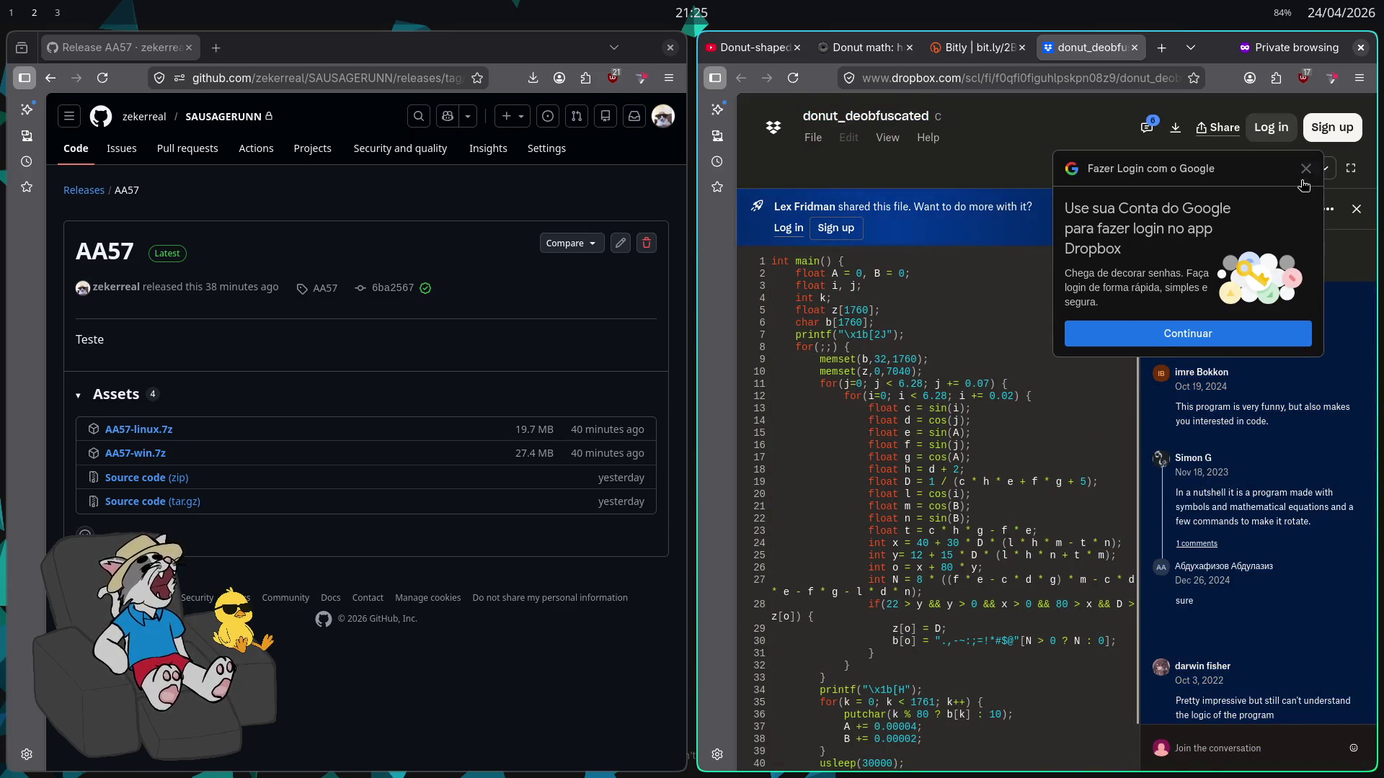
scroll(1048, 326, "down", 1)
Flip between the YouTube, Donut math, Bitly and Dropbox tabs, ending on donut_deobfuscated
left_click(753, 48)
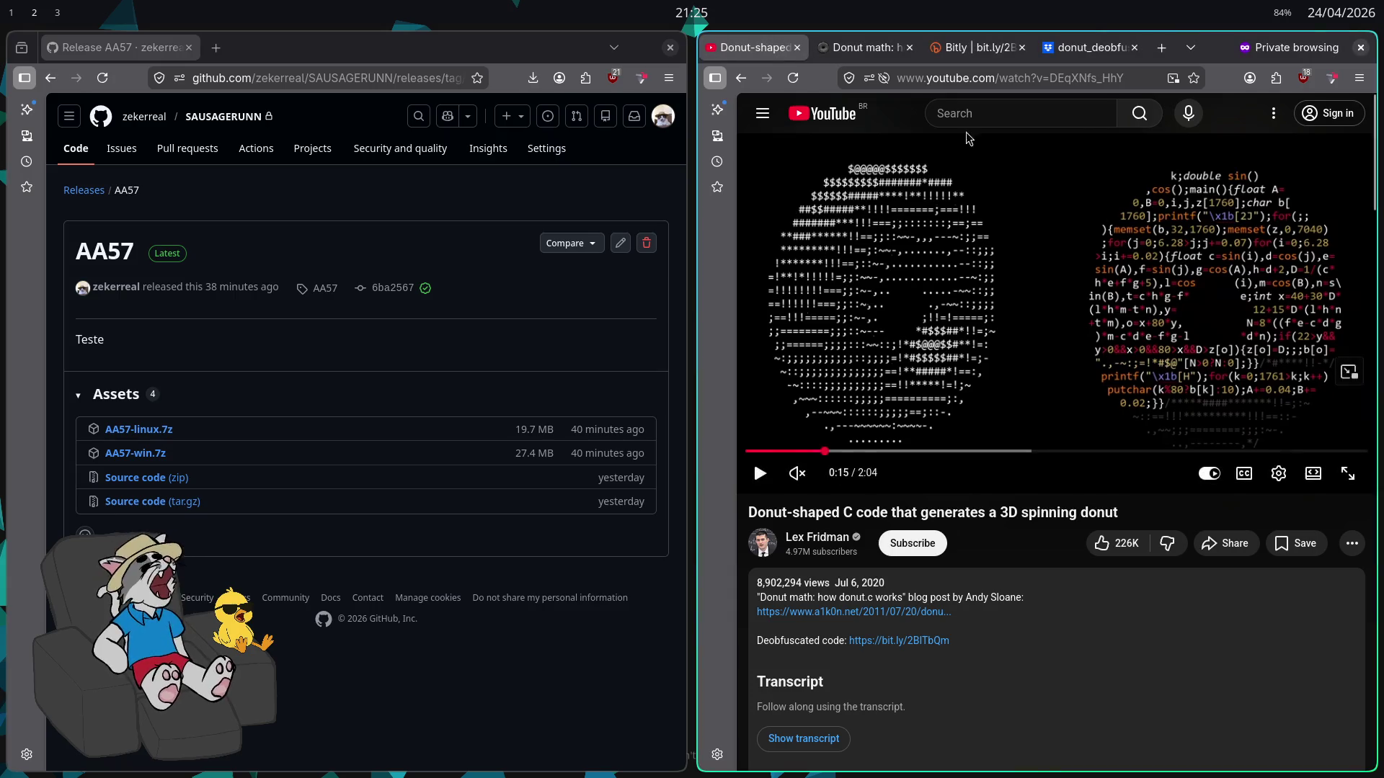
left_click(865, 48)
left_click(975, 48)
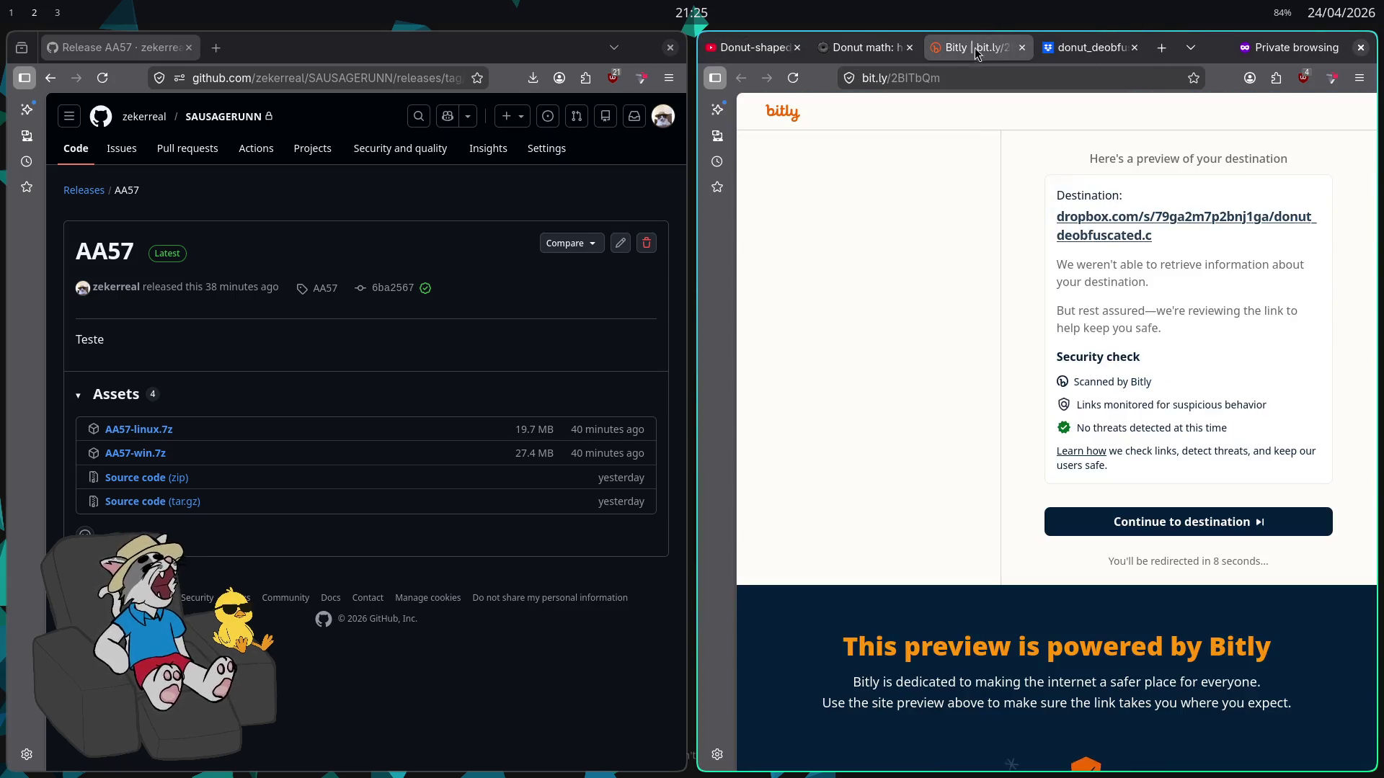
left_click(1088, 48)
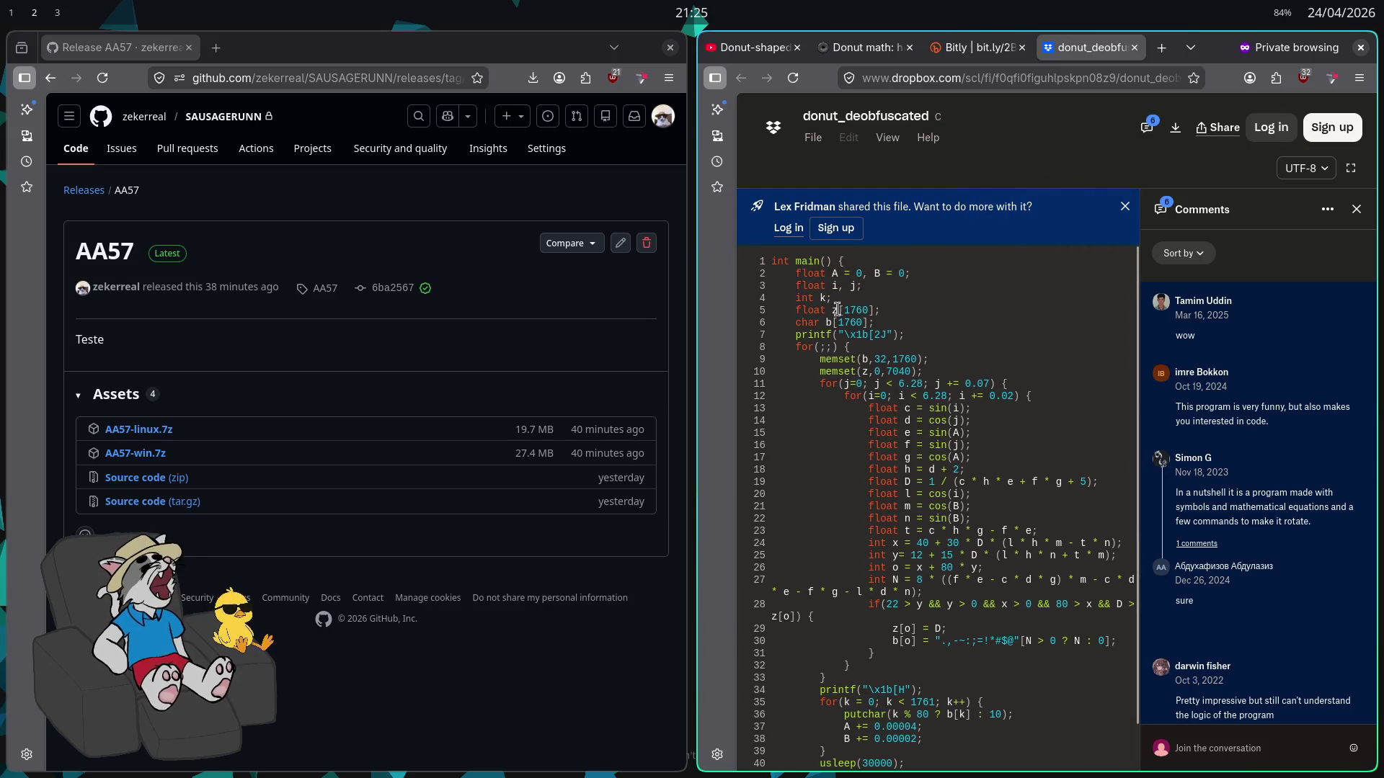
key("ctrl+Tab")
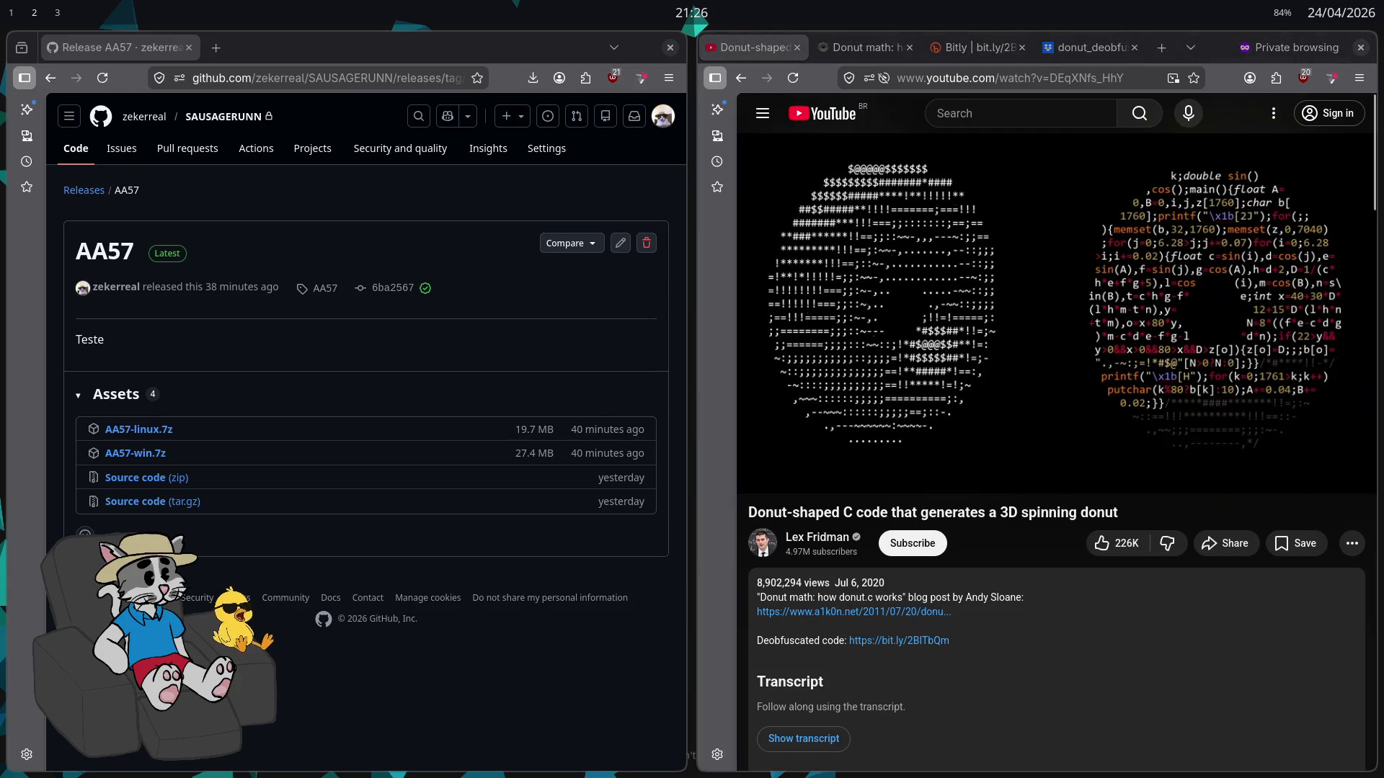
left_click(1088, 47)
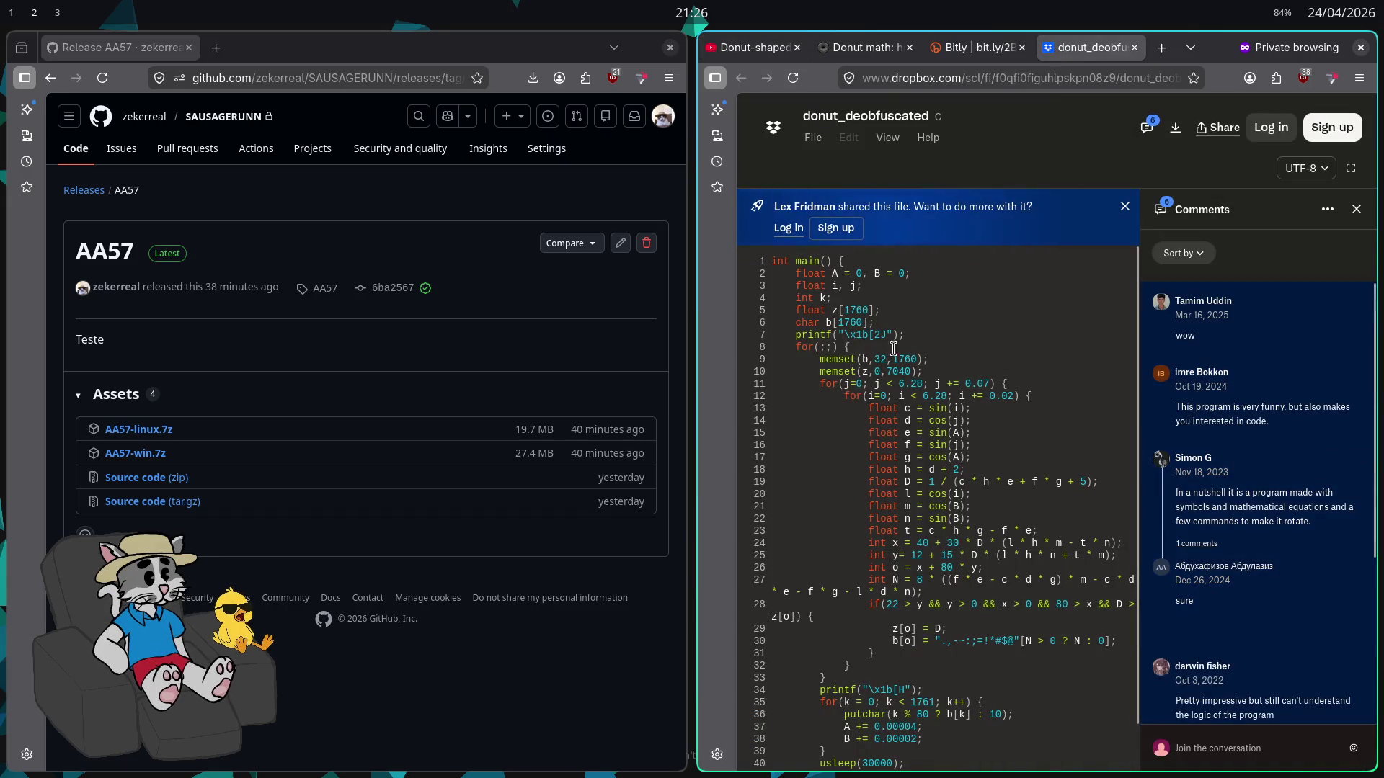
left_click(729, 49)
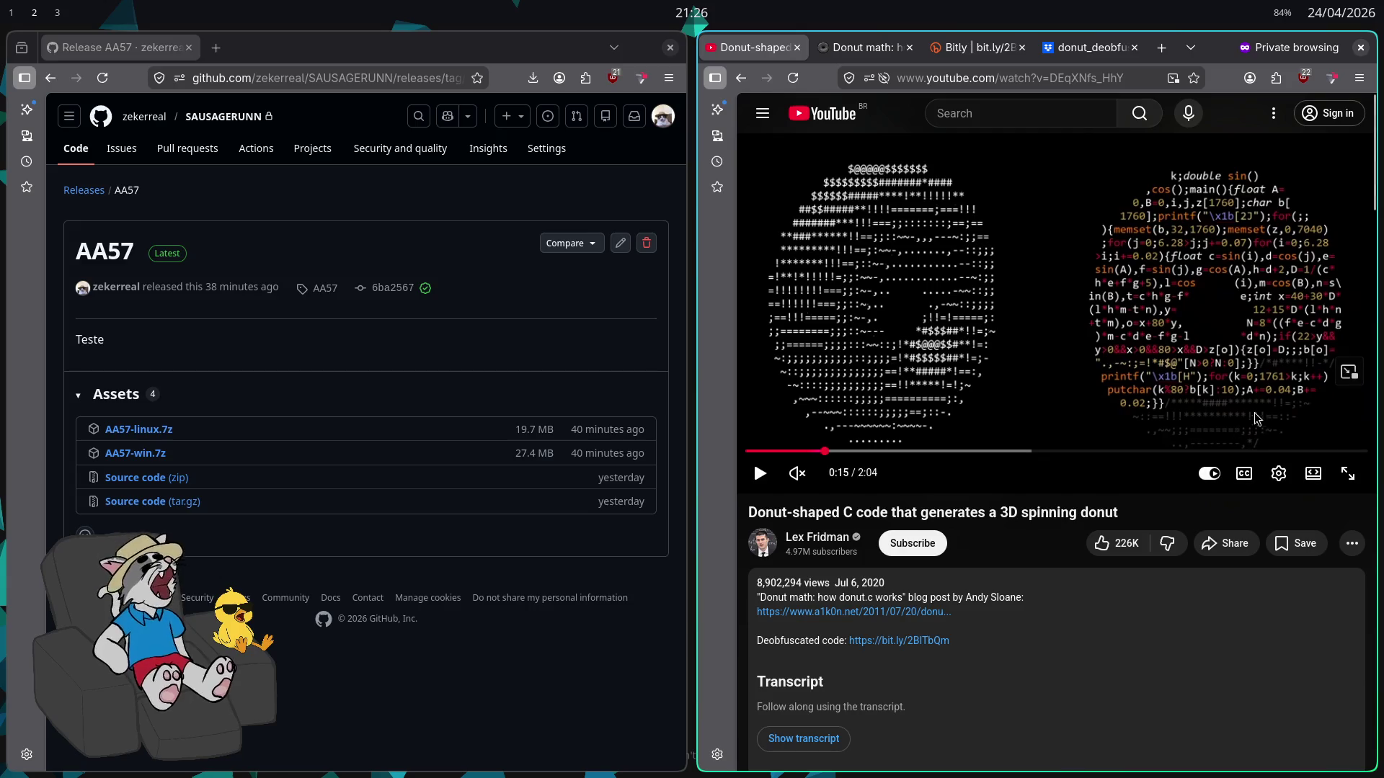
mouse_move(1080, 59)
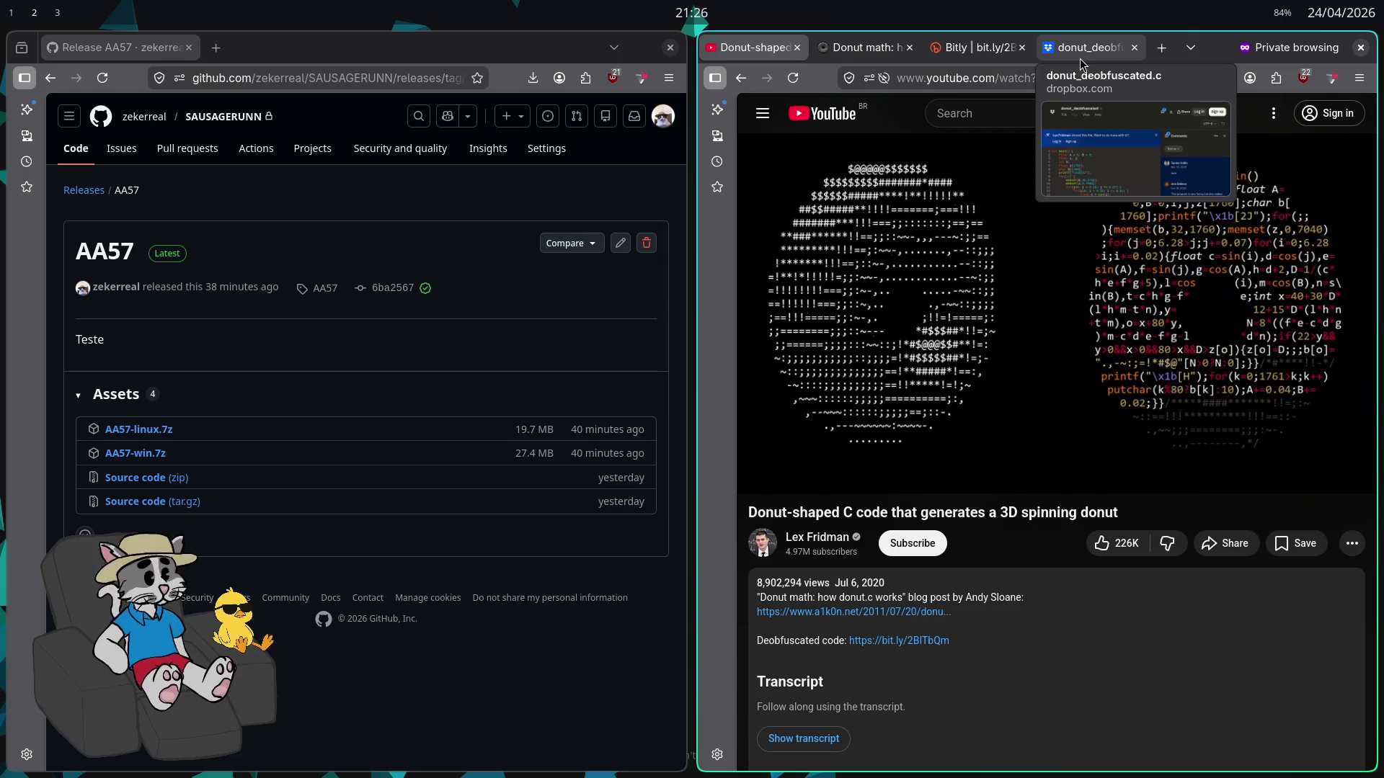
left_click(1078, 57)
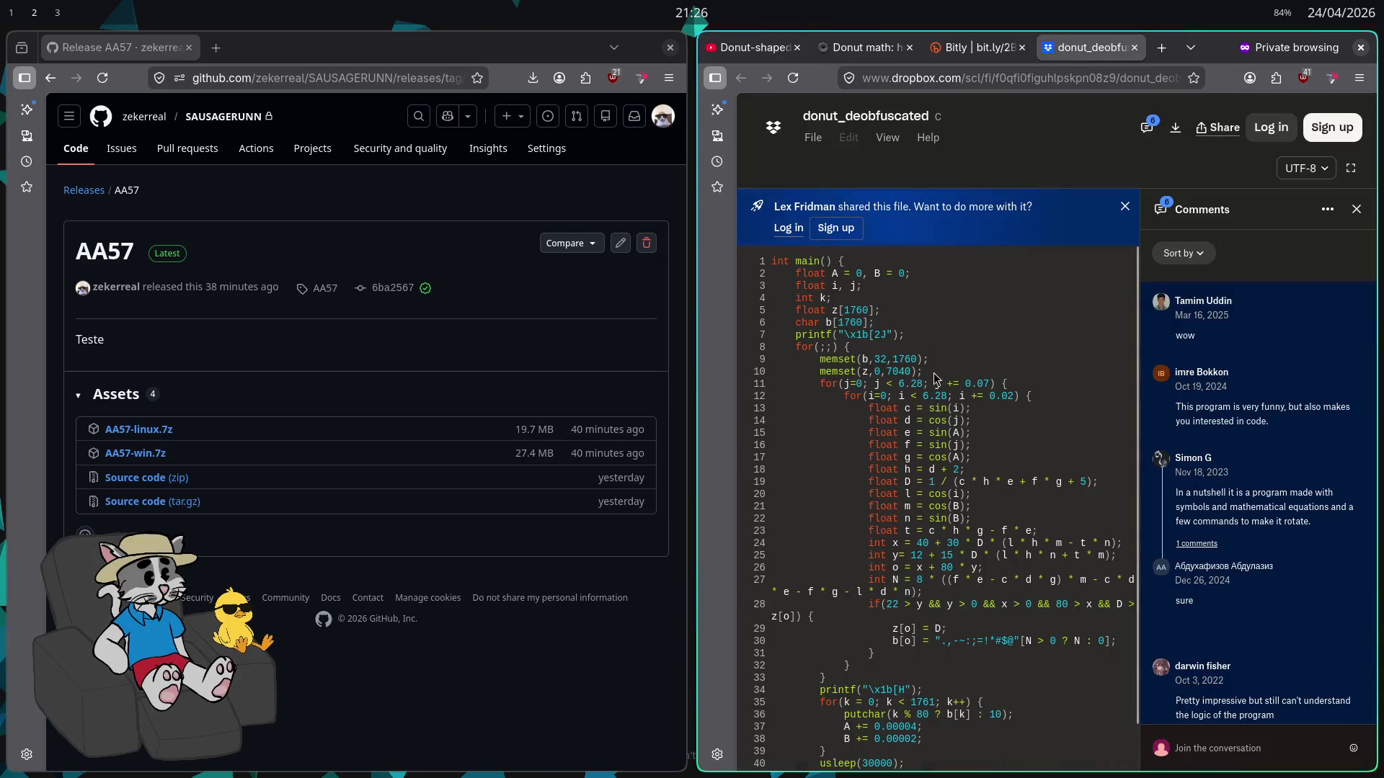
Go fullscreen and highlight the char b[1760], float z[1760] declarations and lines 19–30
key("super+f")
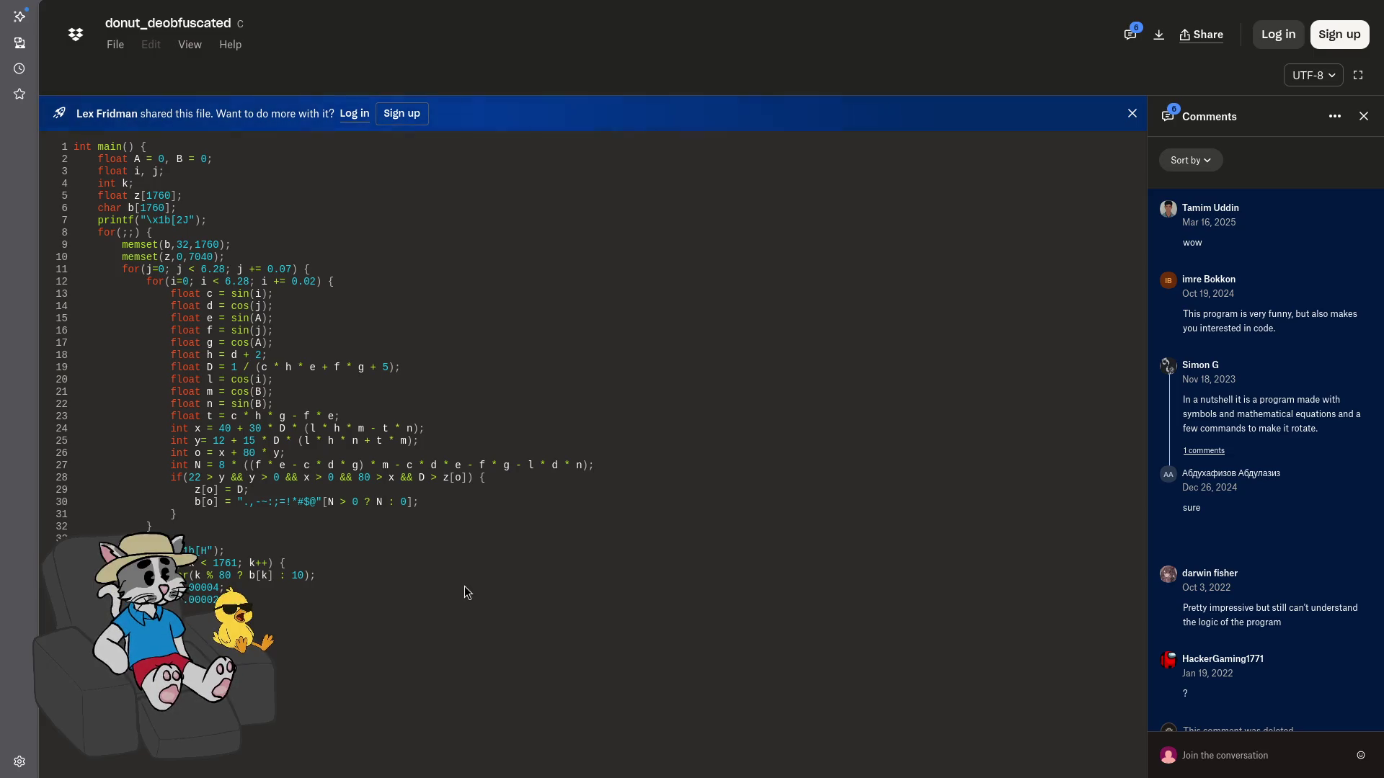
left_click_drag(173, 201, 102, 210)
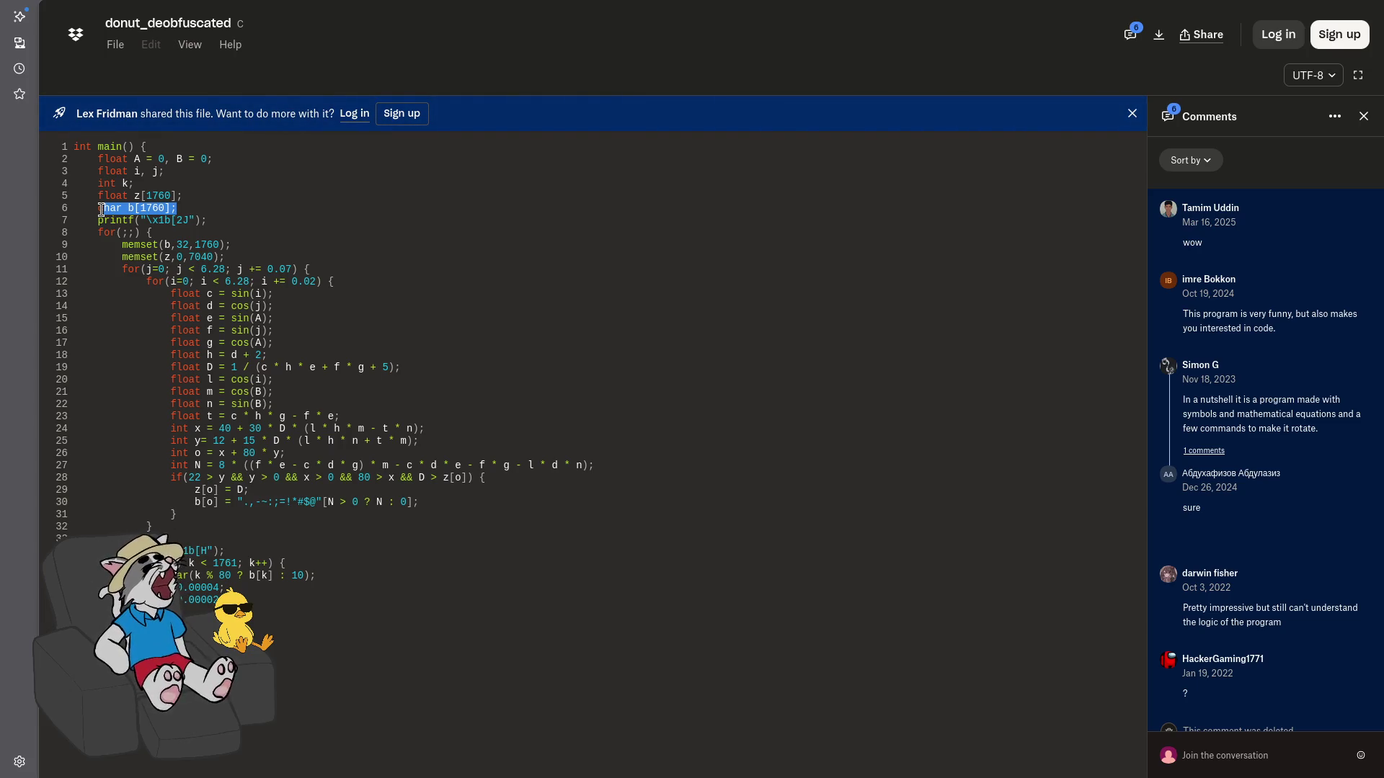
left_click(212, 193)
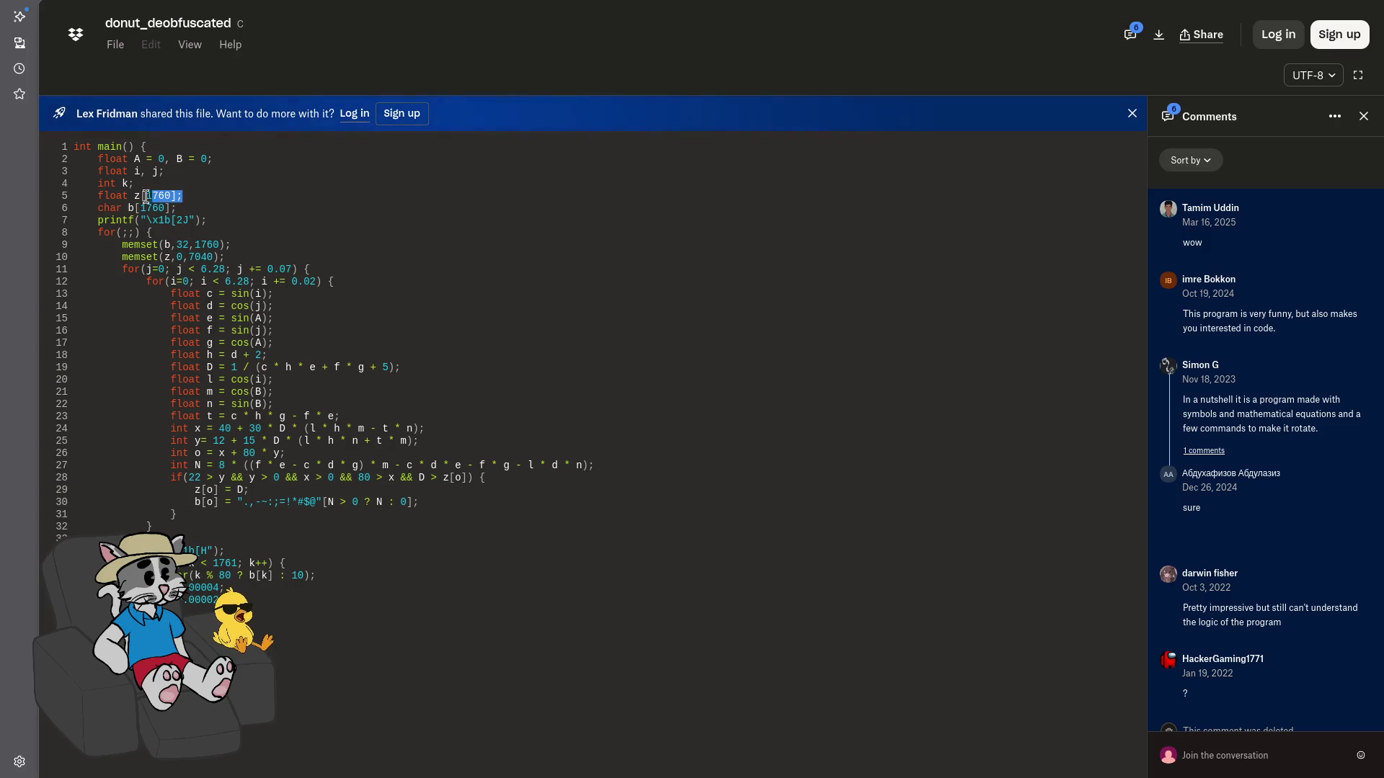
mouse_move(183, 196)
left_mouse_down()
mouse_move(105, 196)
mouse_move(182, 196)
left_mouse_up()
left_click(301, 366)
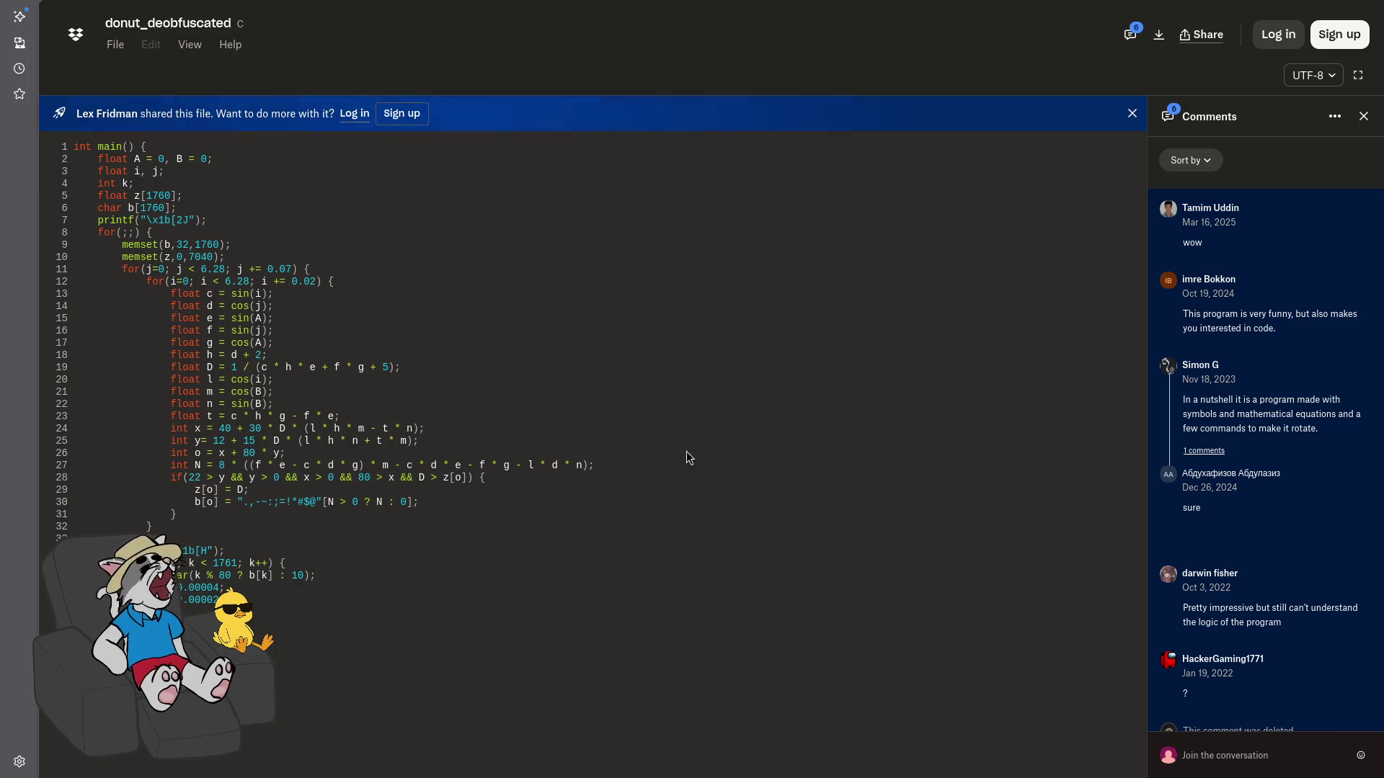
left_click_drag(610, 489, 170, 363)
Highlight the char b[1760] line, the loop body and the memset calls on lines 9–10
left_click(604, 497)
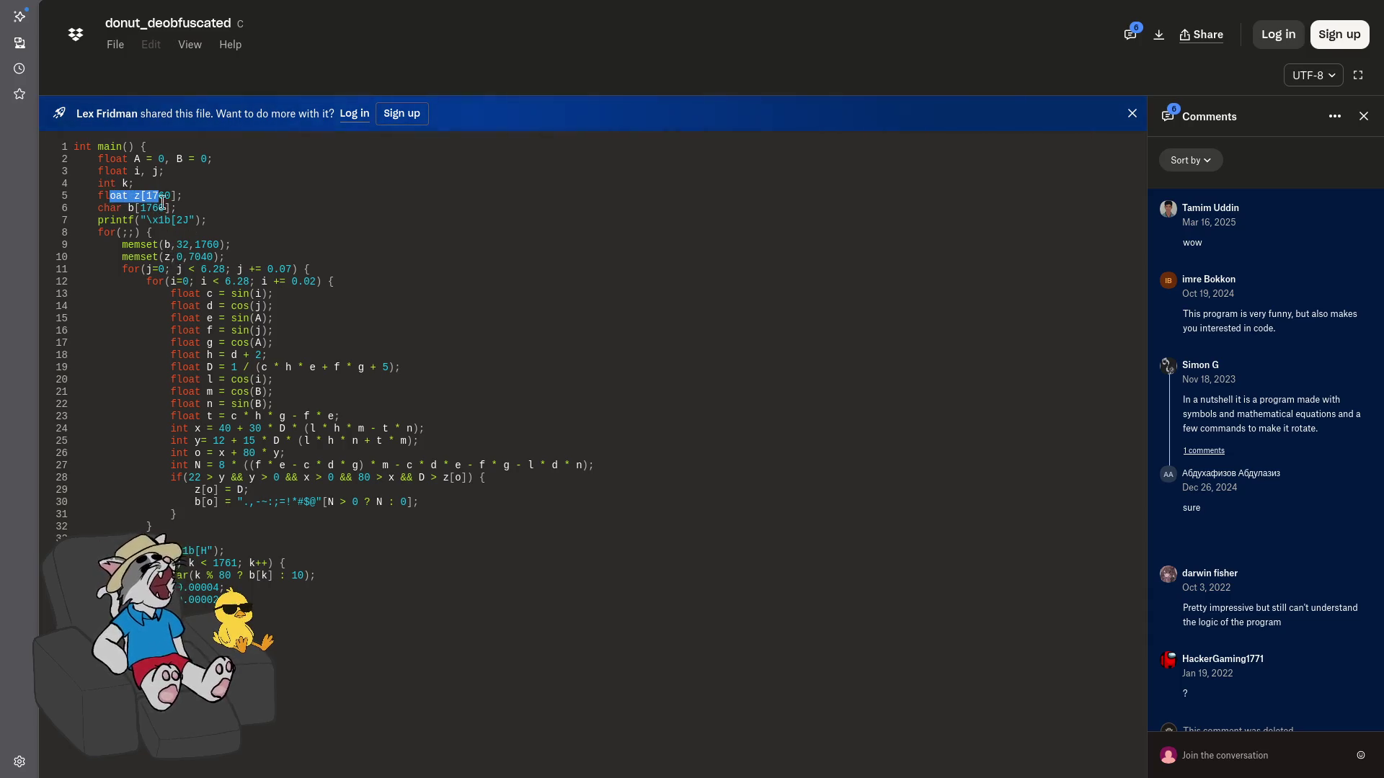
left_click_drag(104, 208, 164, 208)
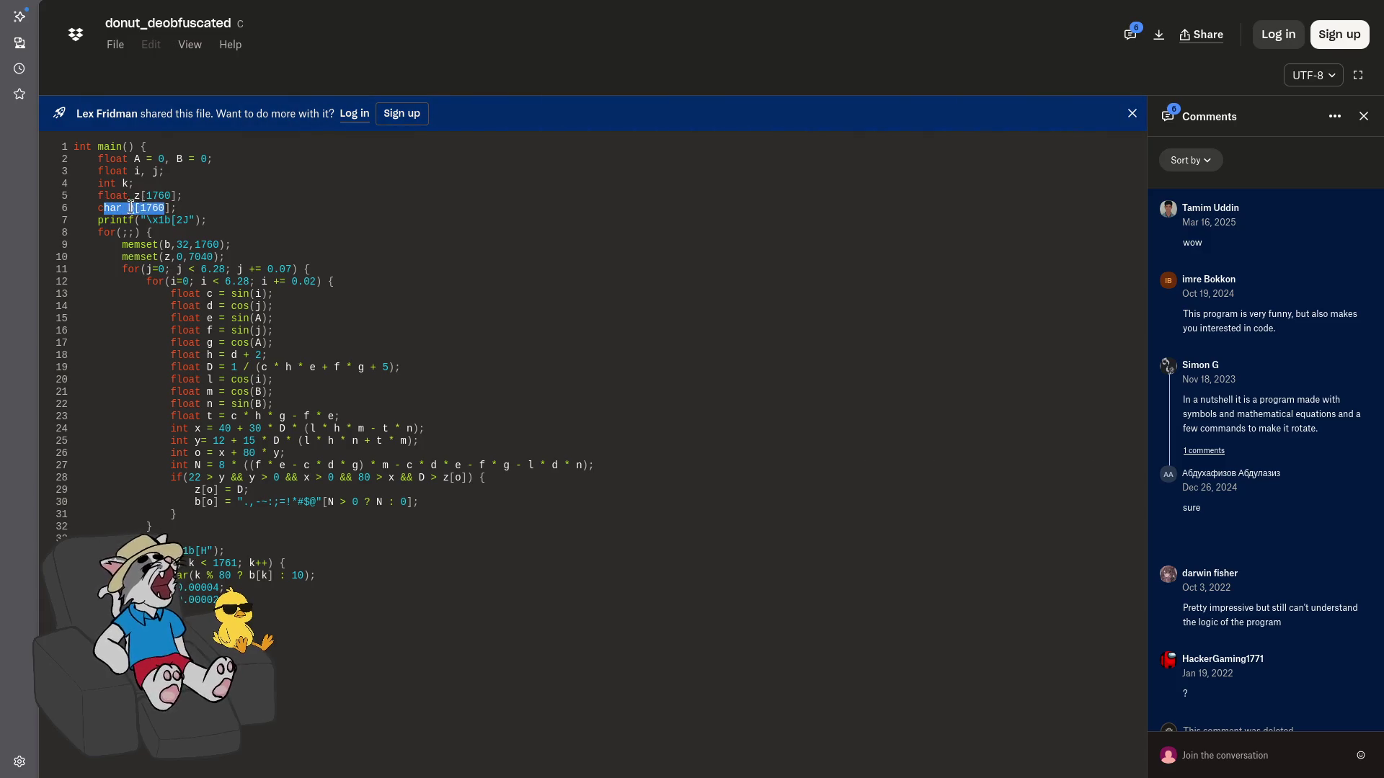
left_click_drag(225, 257, 138, 249)
left_click(146, 248)
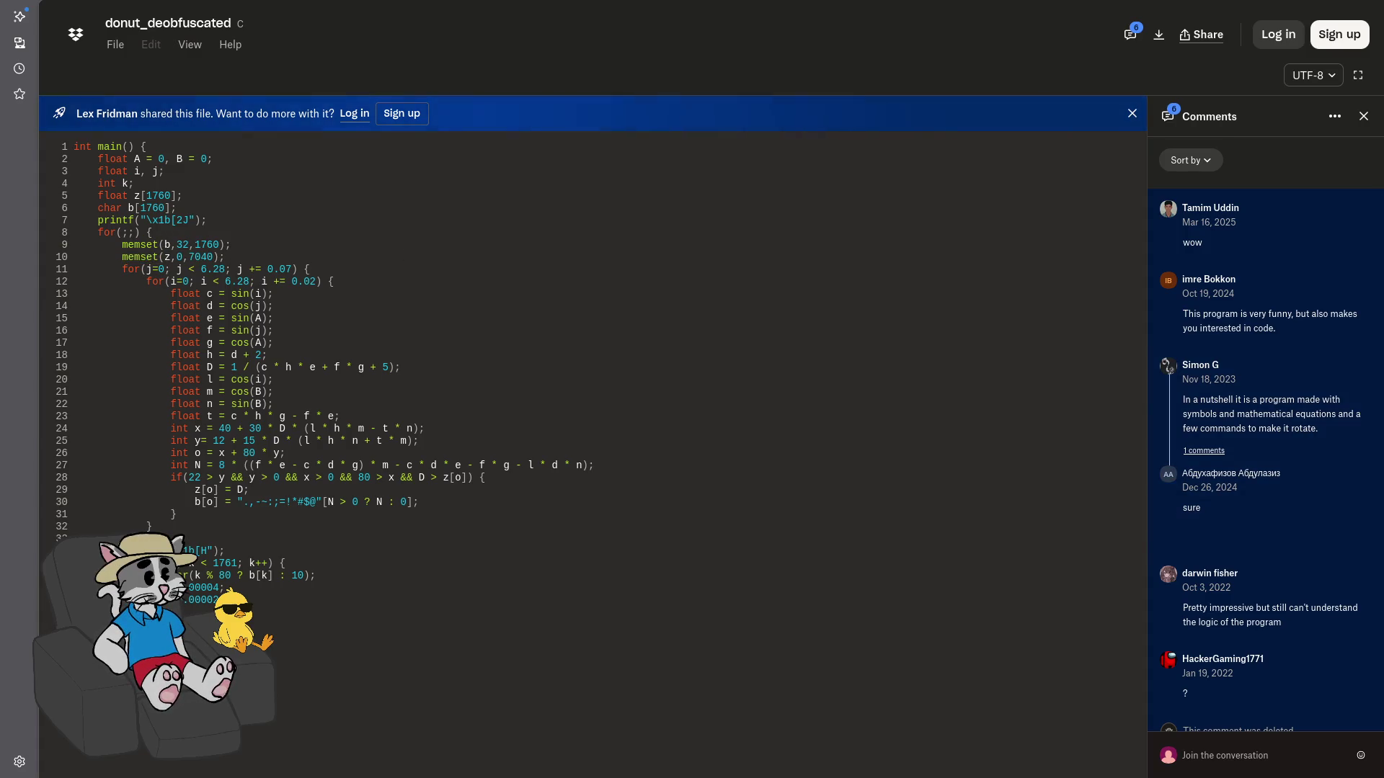
left_click_drag(274, 404, 79, 346)
left_click(180, 325)
left_click_drag(177, 245, 183, 254)
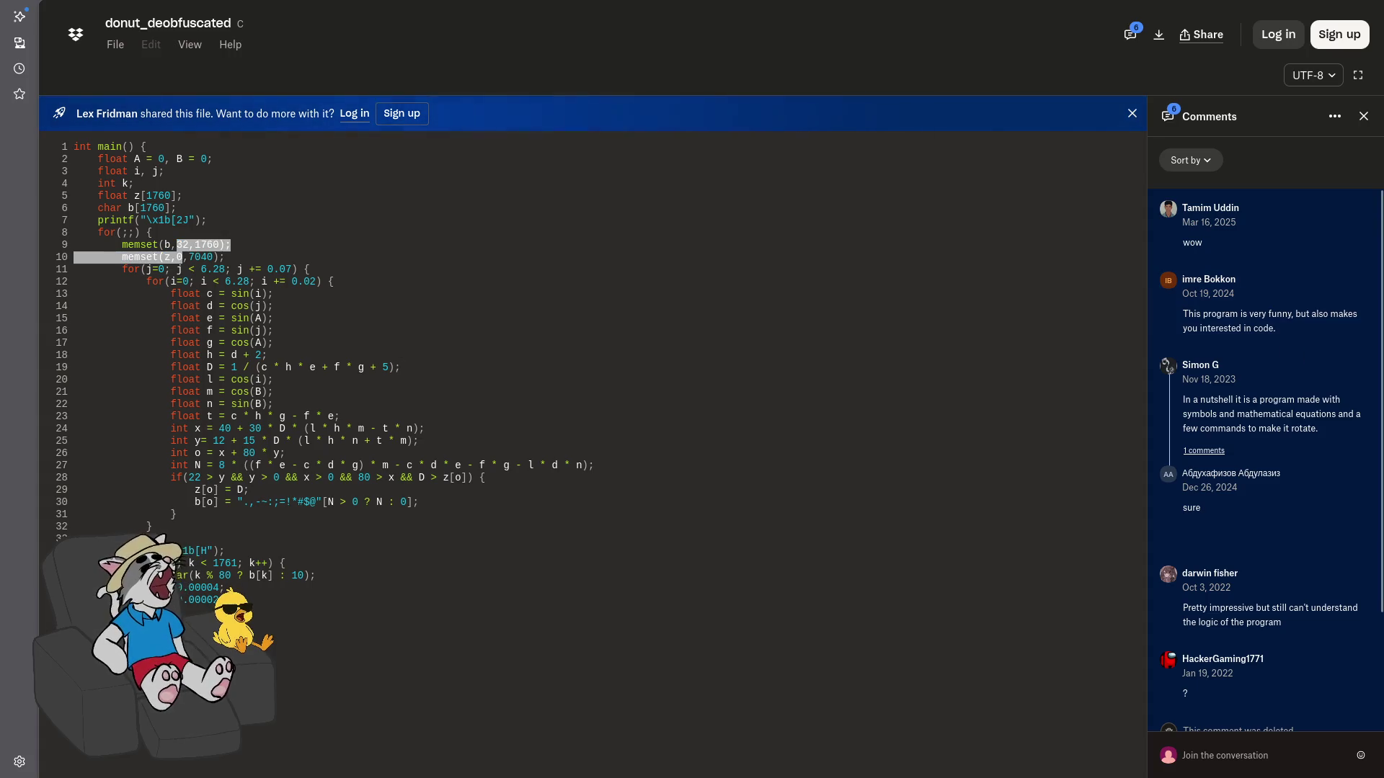
Select the 32 in memset(b,32,1760) and type 'ascii 32 memset' in the private window
key("alt+Tab")
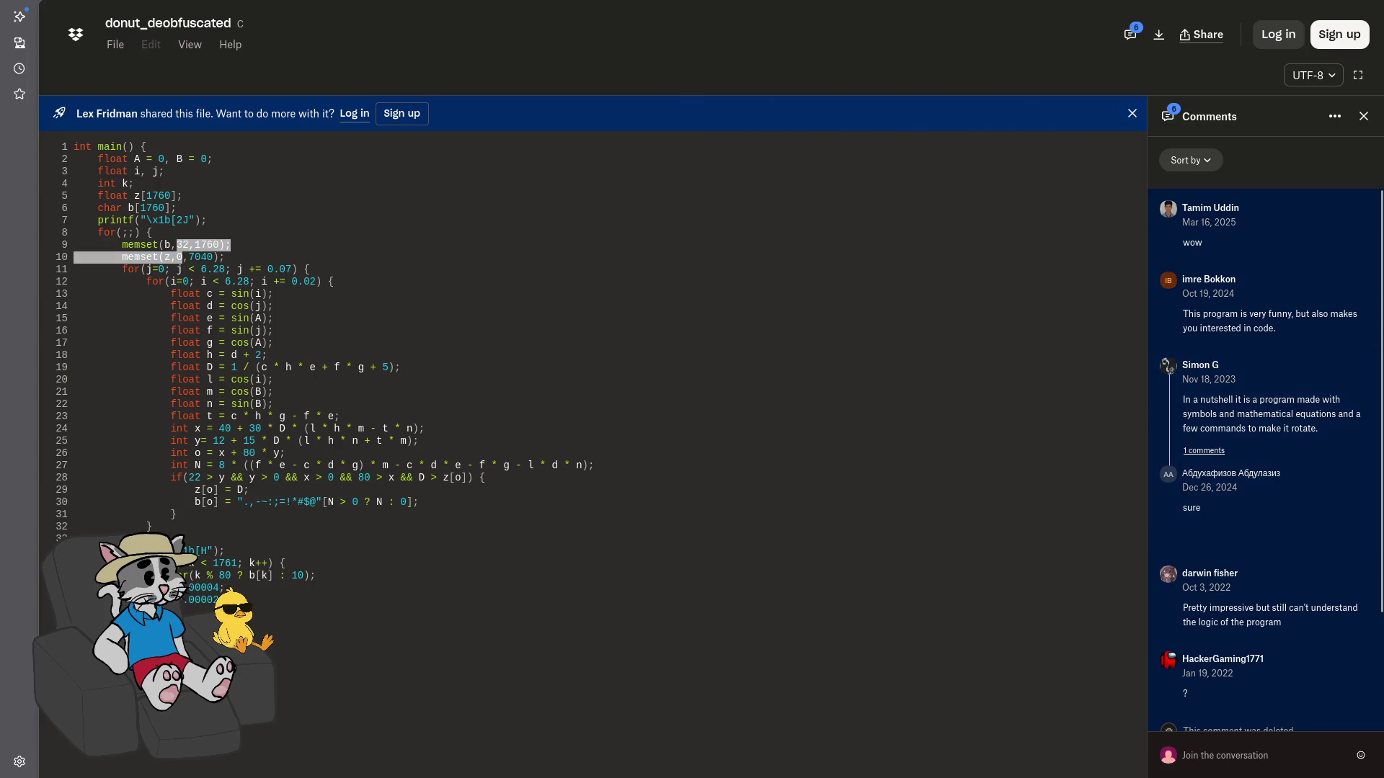
key("alt+Tab")
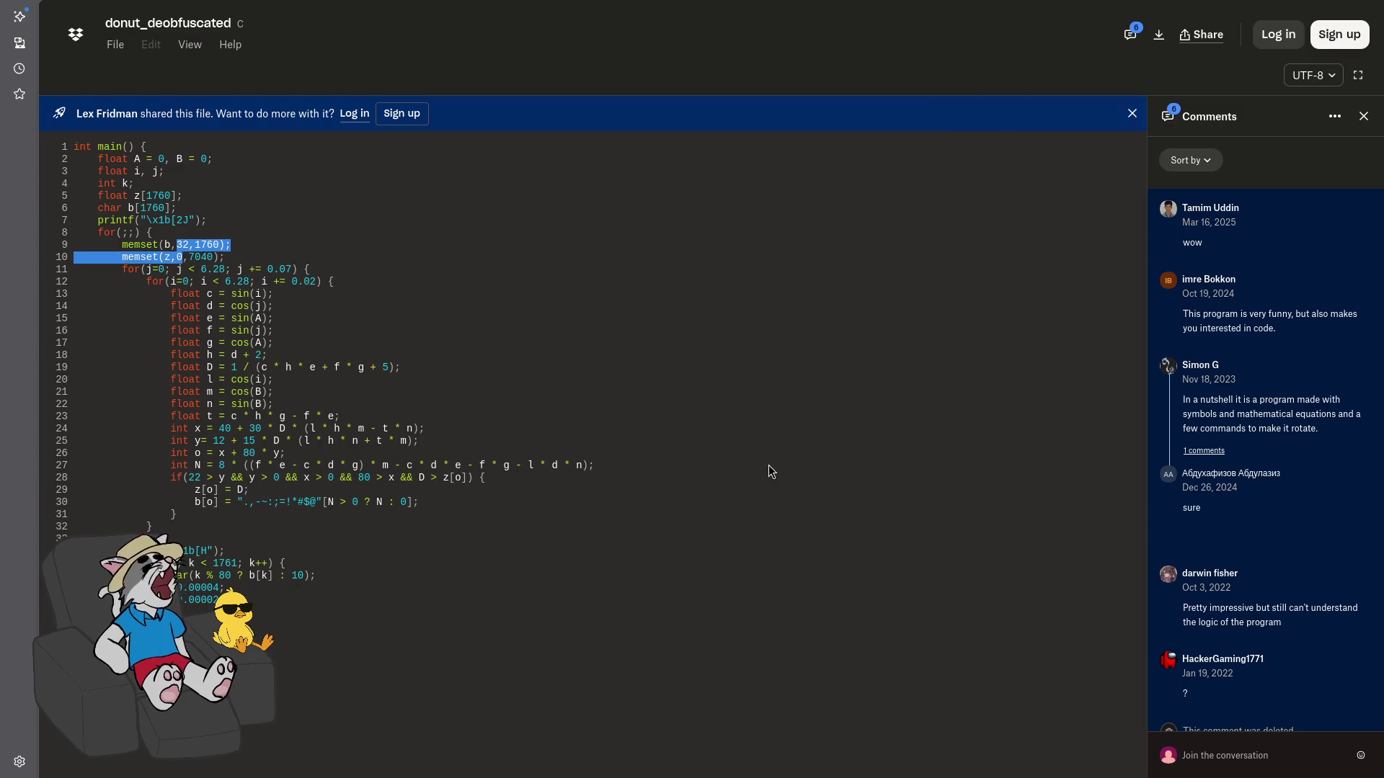
left_click(244, 259)
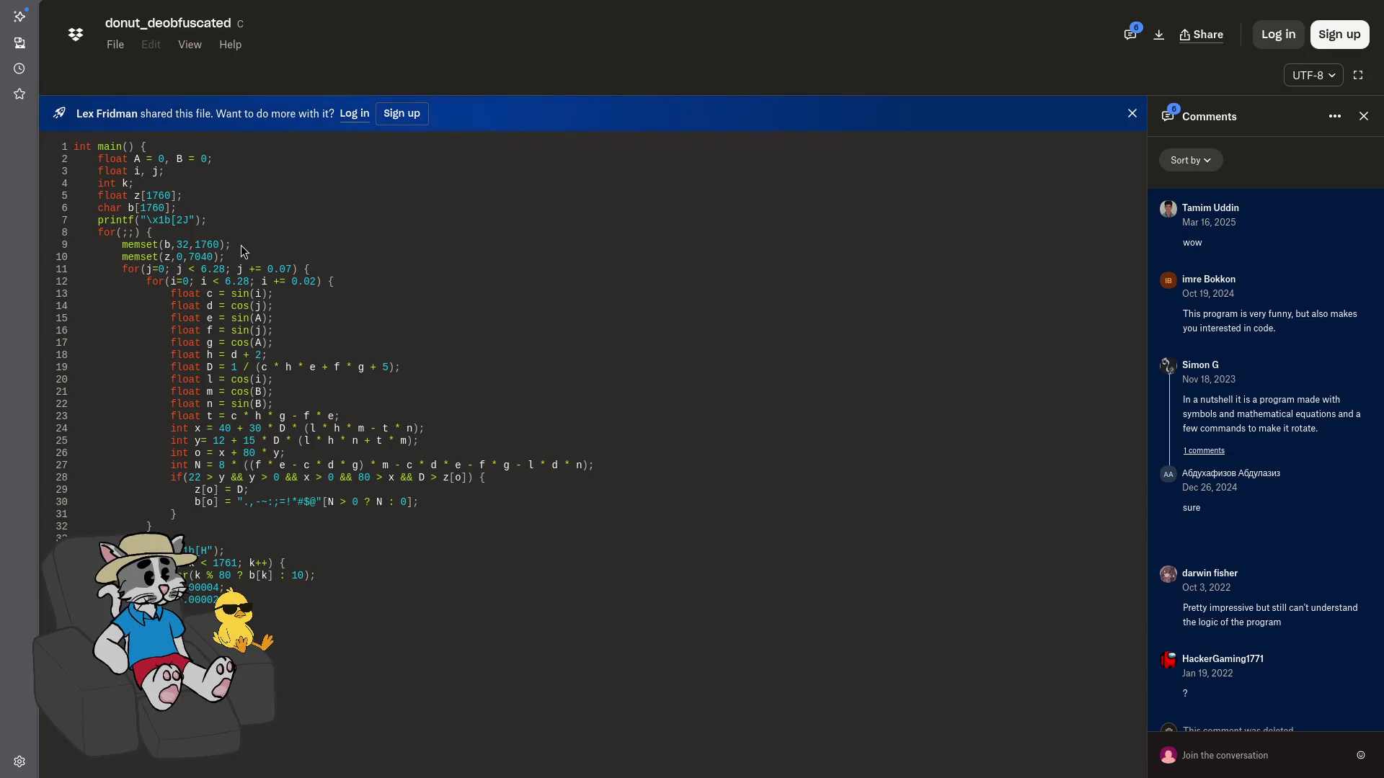
double_click(185, 245)
left_click(512, 329)
type("asc")
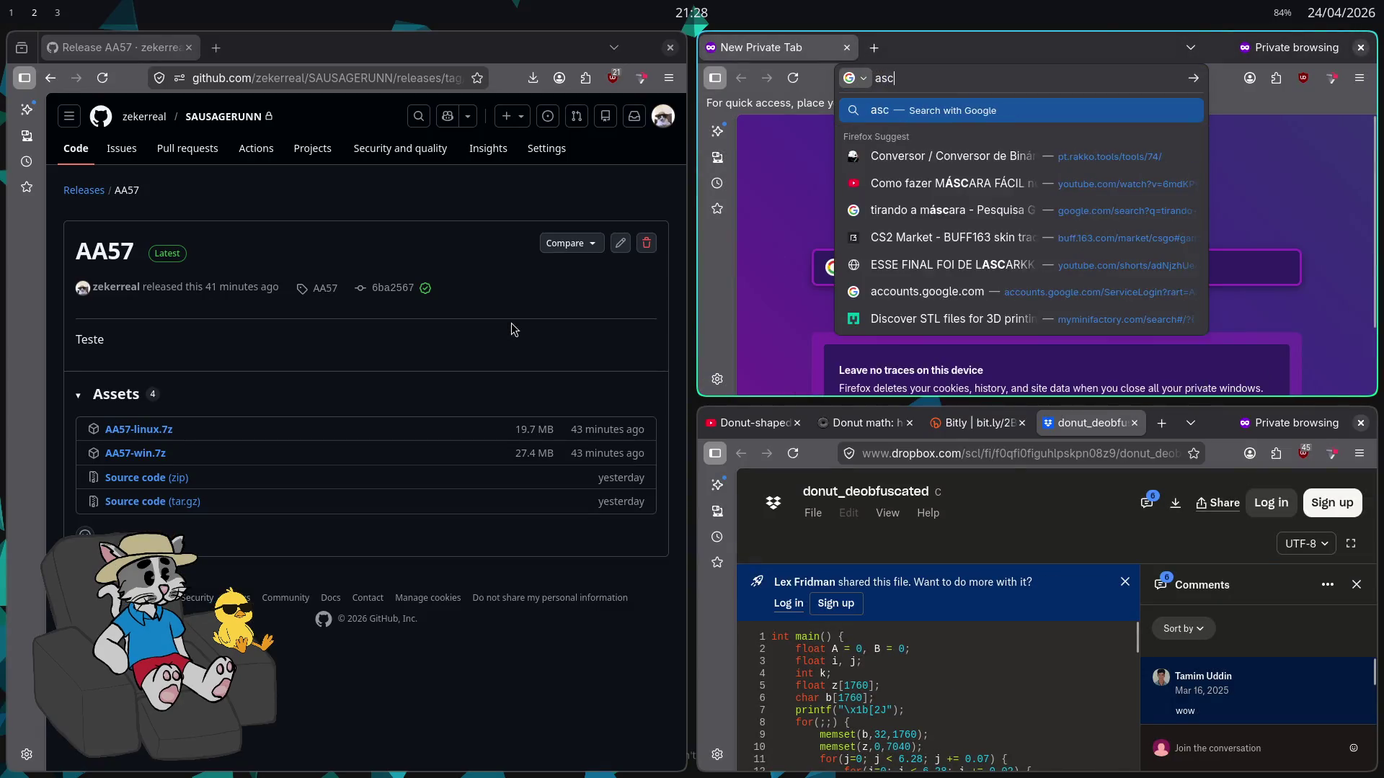
type("ii 32 memset")
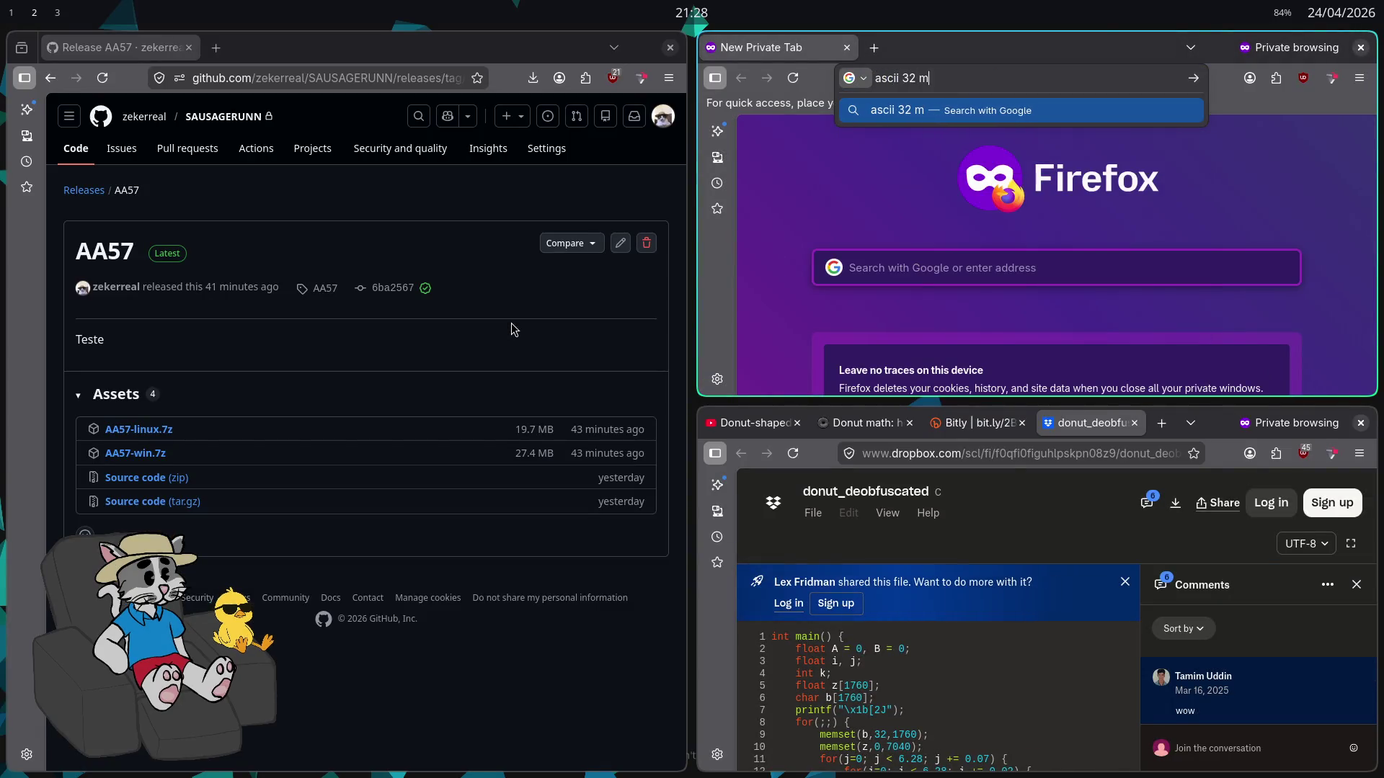
Run the Google search for 'ascii 32 memset', then load chatgpt.com from the address bar
key("Return")
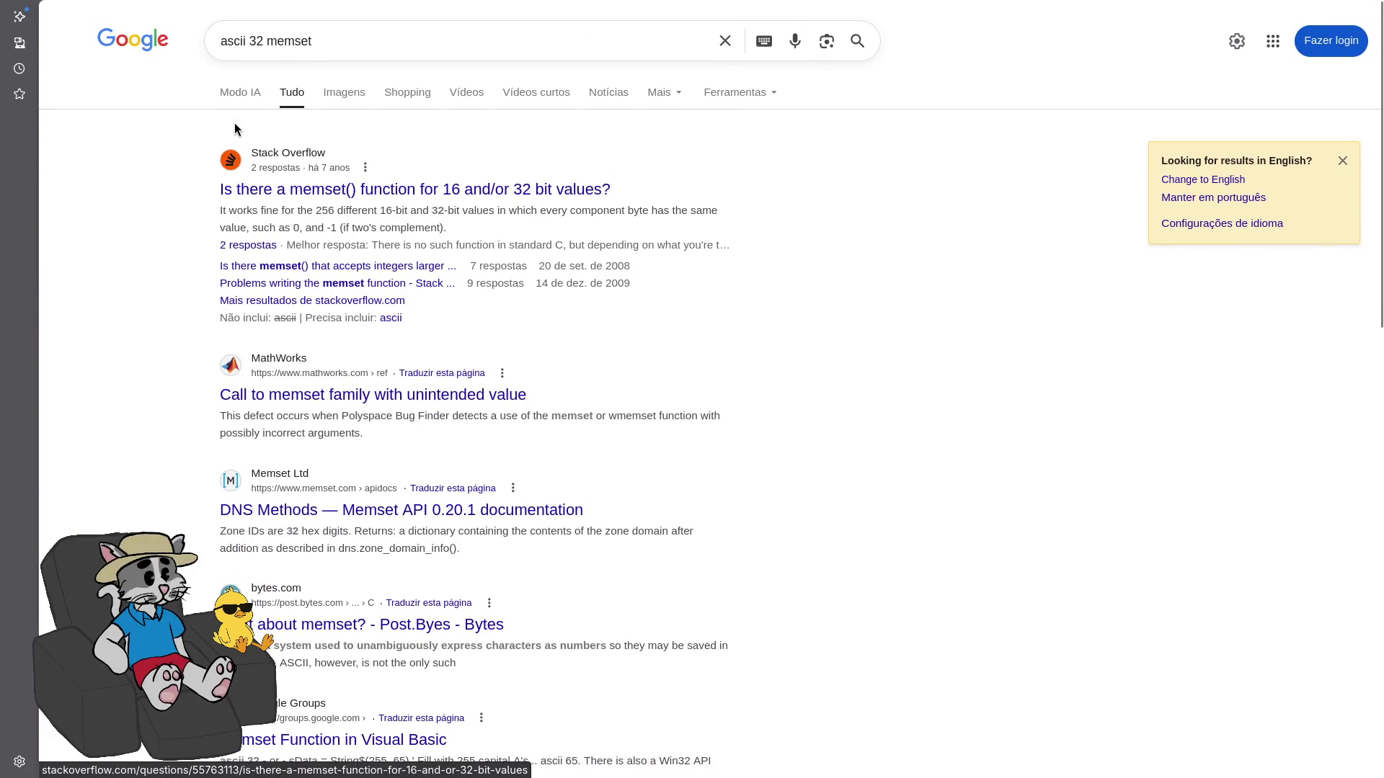
mouse_move(382, 7)
left_click(382, 46)
type("chat")
key("Return")
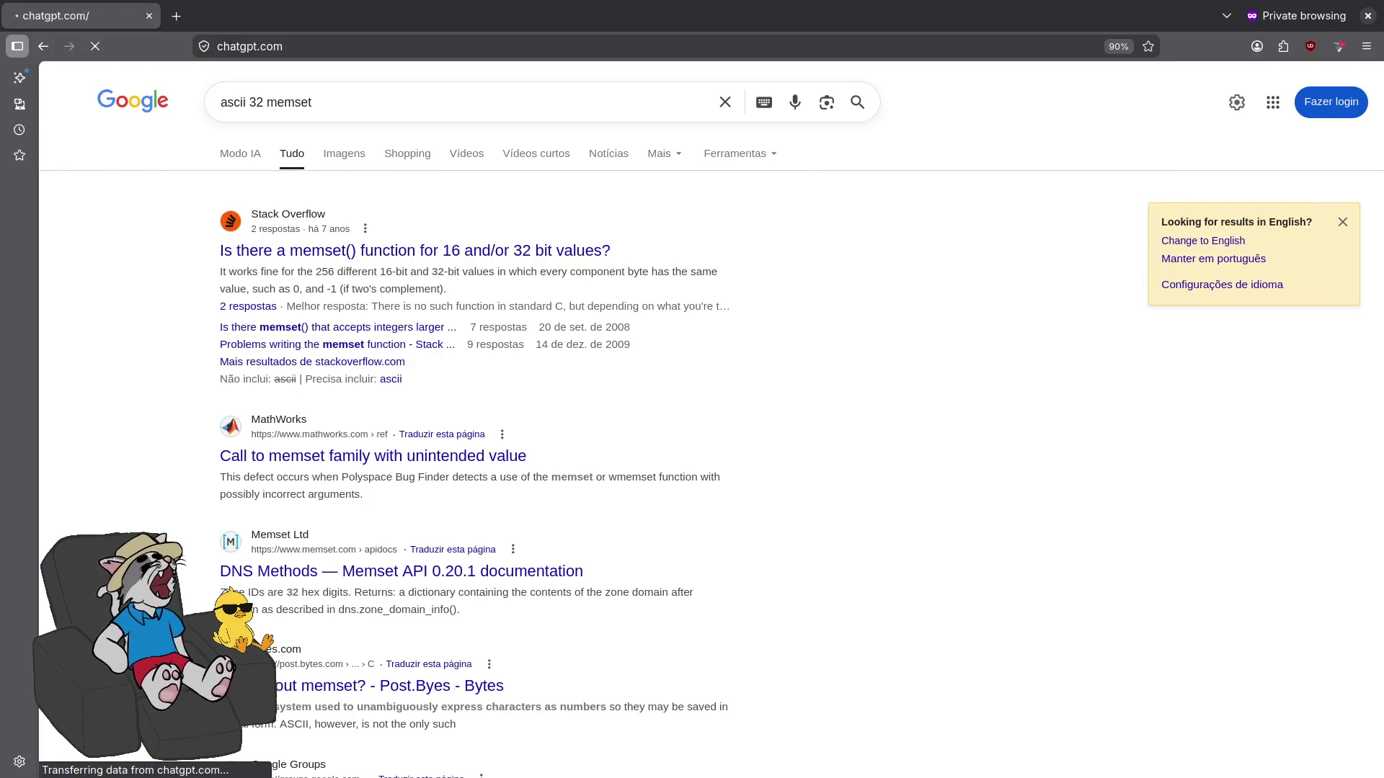
Ask ChatGPT 'memset 32 código ascii é qual caracter?' and exit fullscreen
type("me")
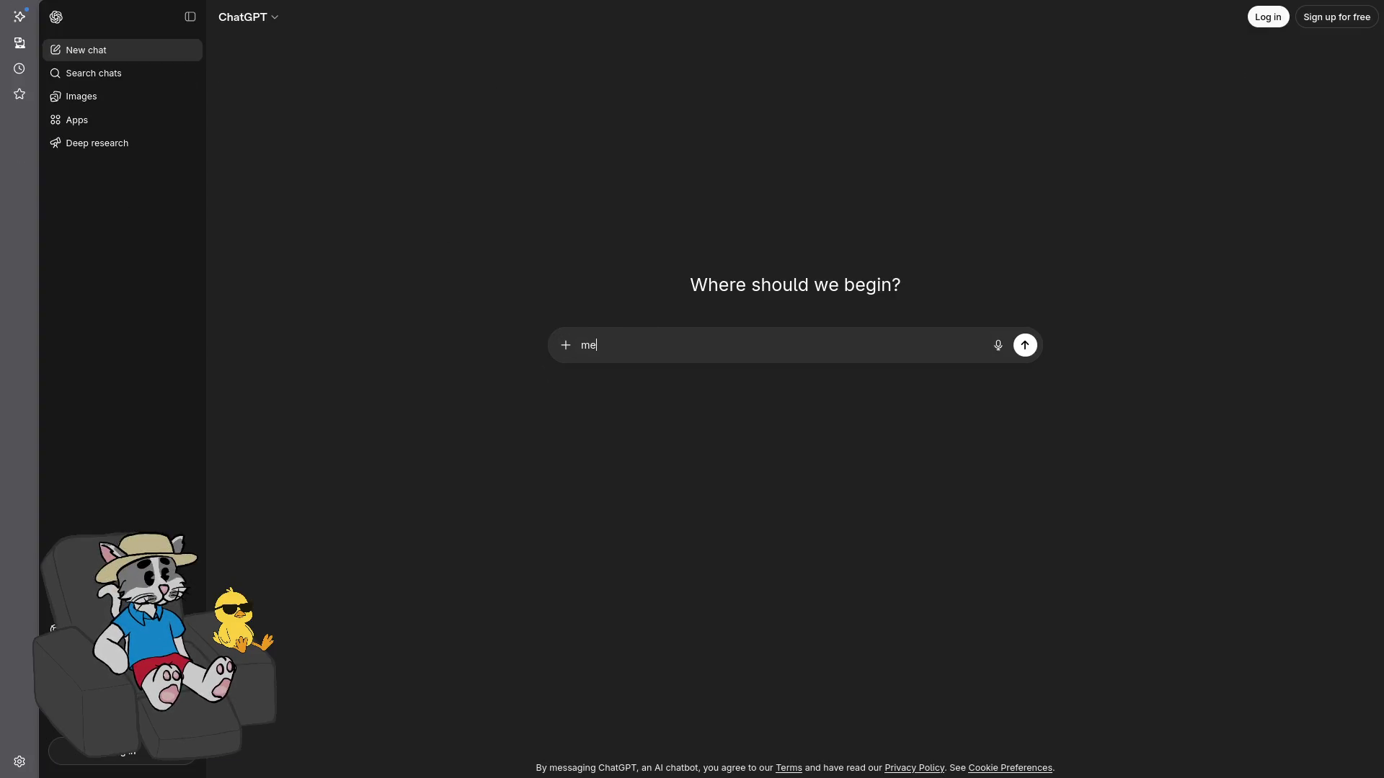
type("mset 3")
type("2 ")
type("código ascii é qual ")
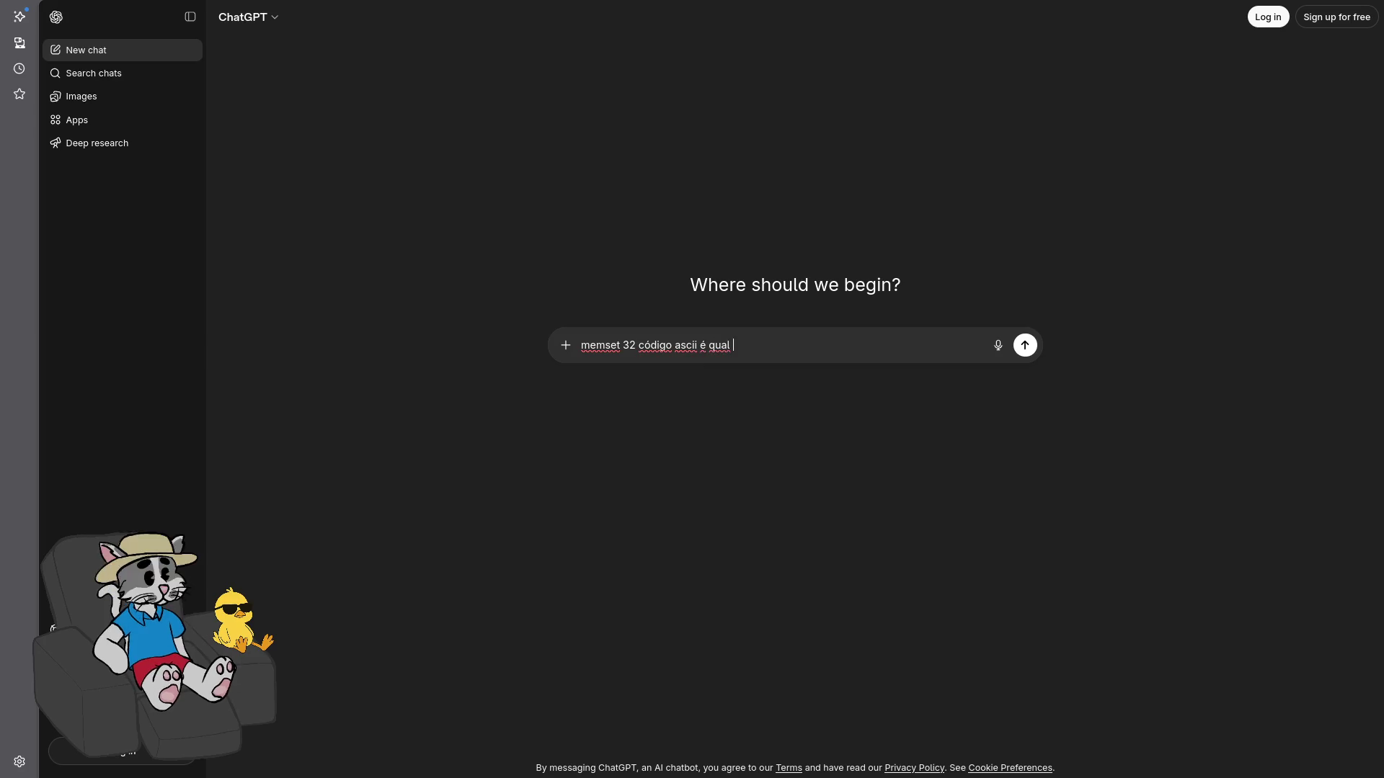
type("caracter?")
key("Return")
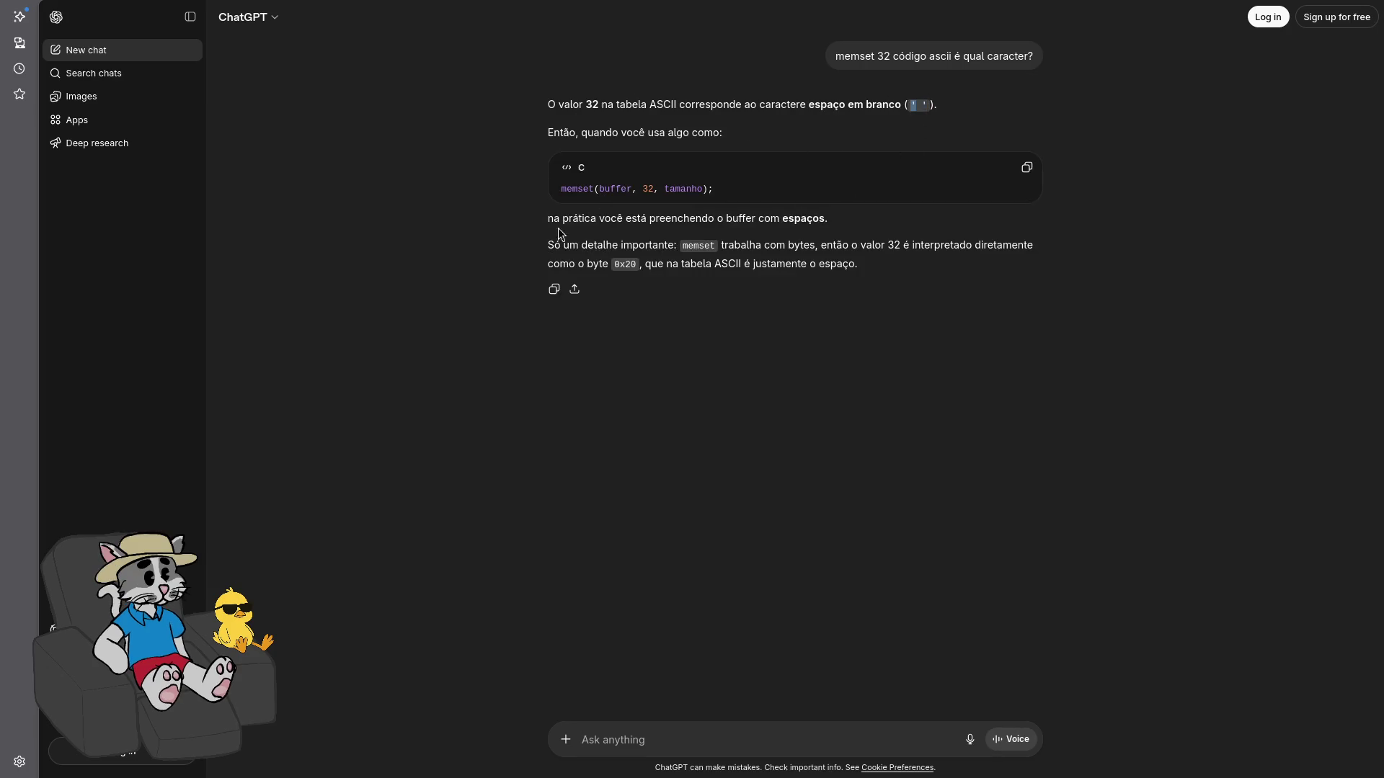
key("F11")
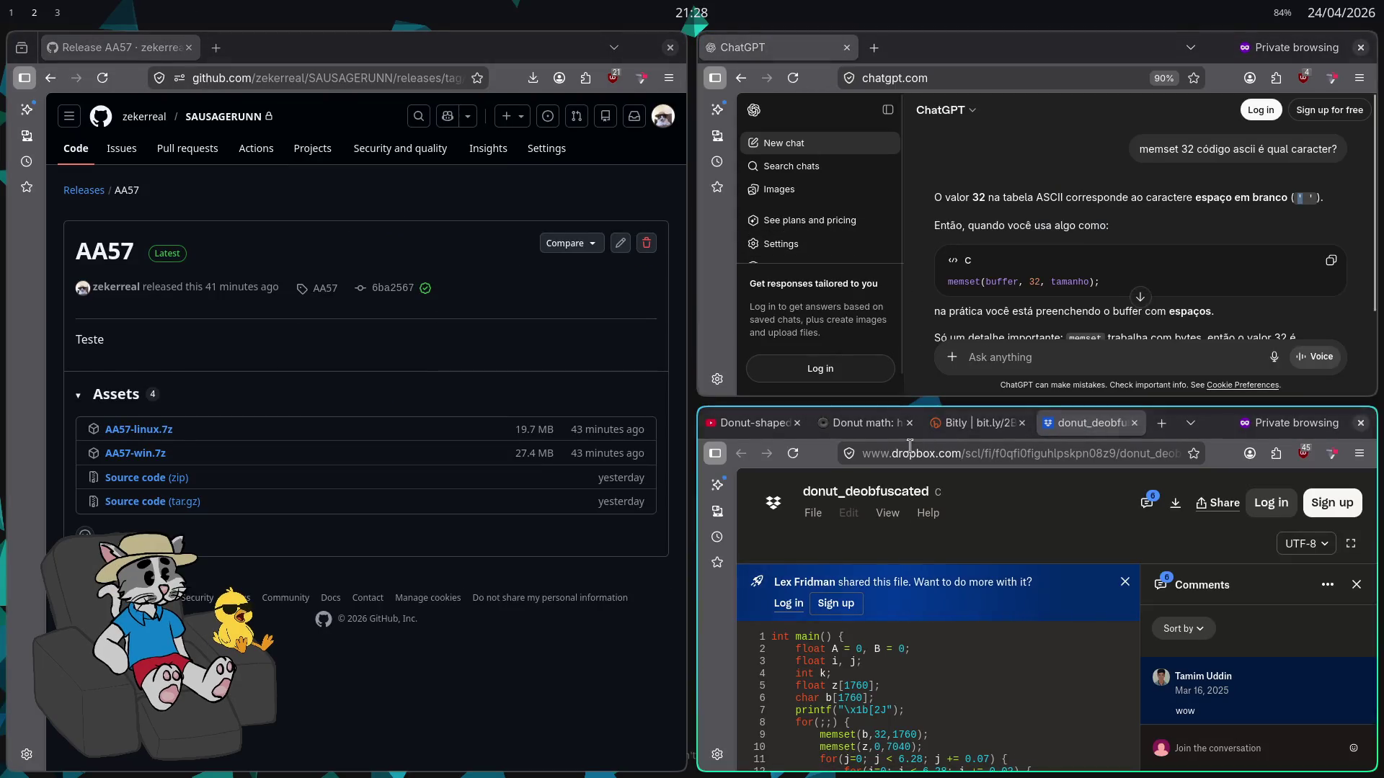
Show the Dropbox code fullscreen and highlight the two memset calls on lines 9–10
key("F11")
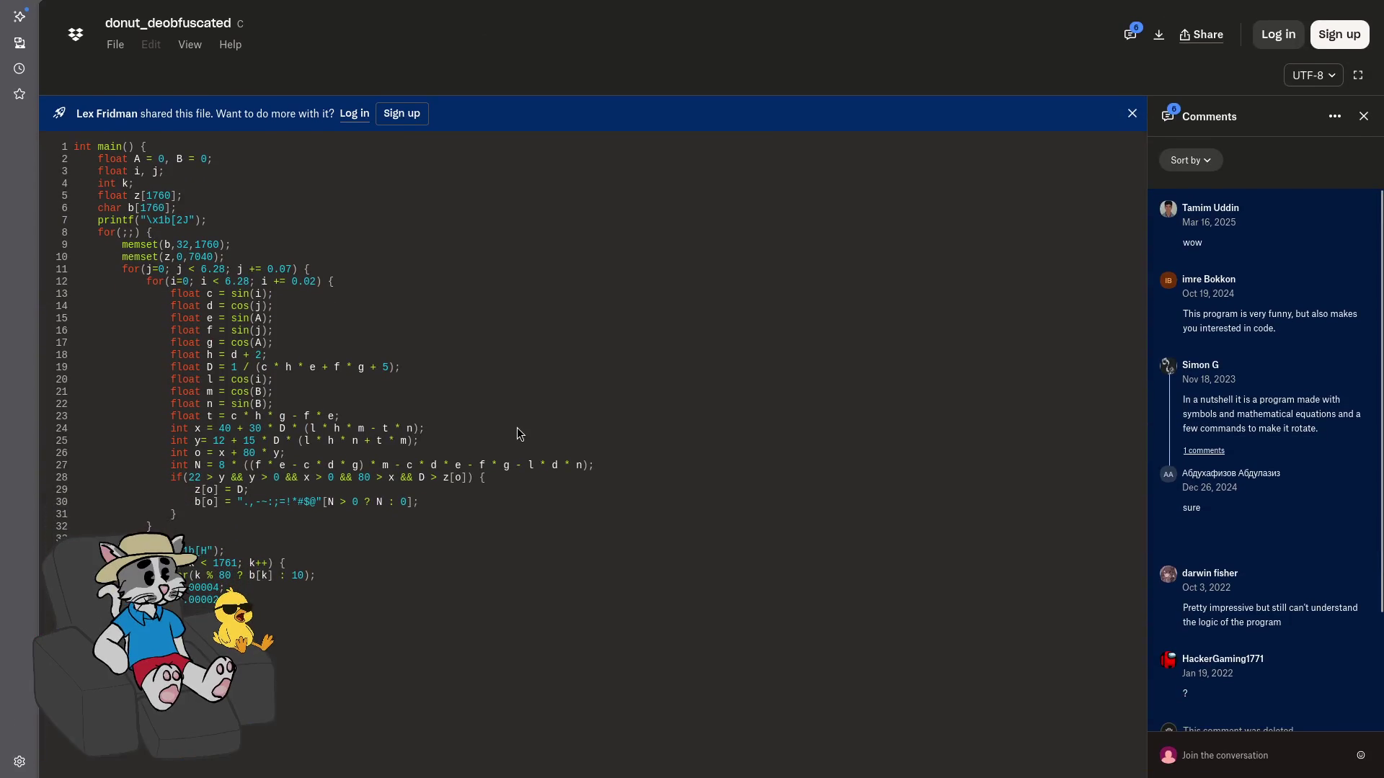
left_click_drag(225, 257, 122, 245)
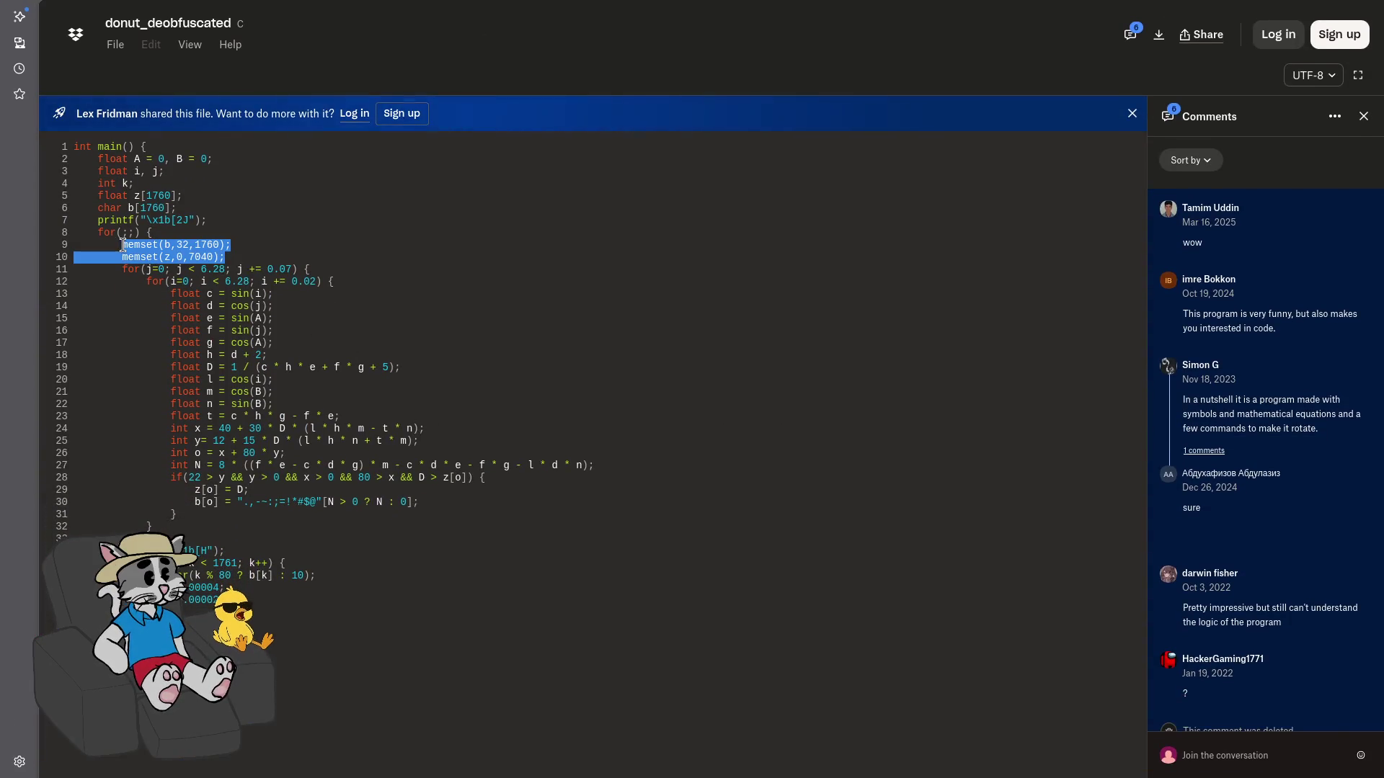
key("alt+Tab")
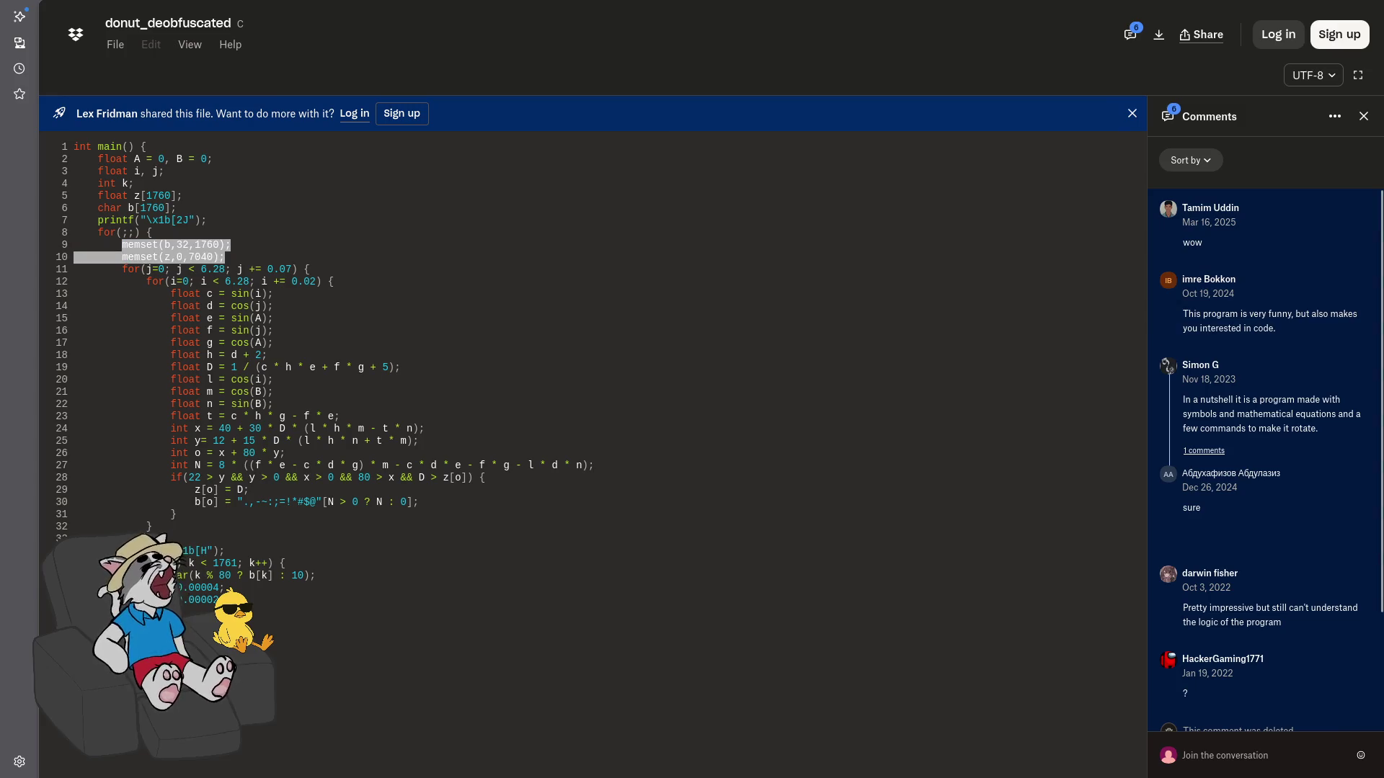
key("alt+Tab")
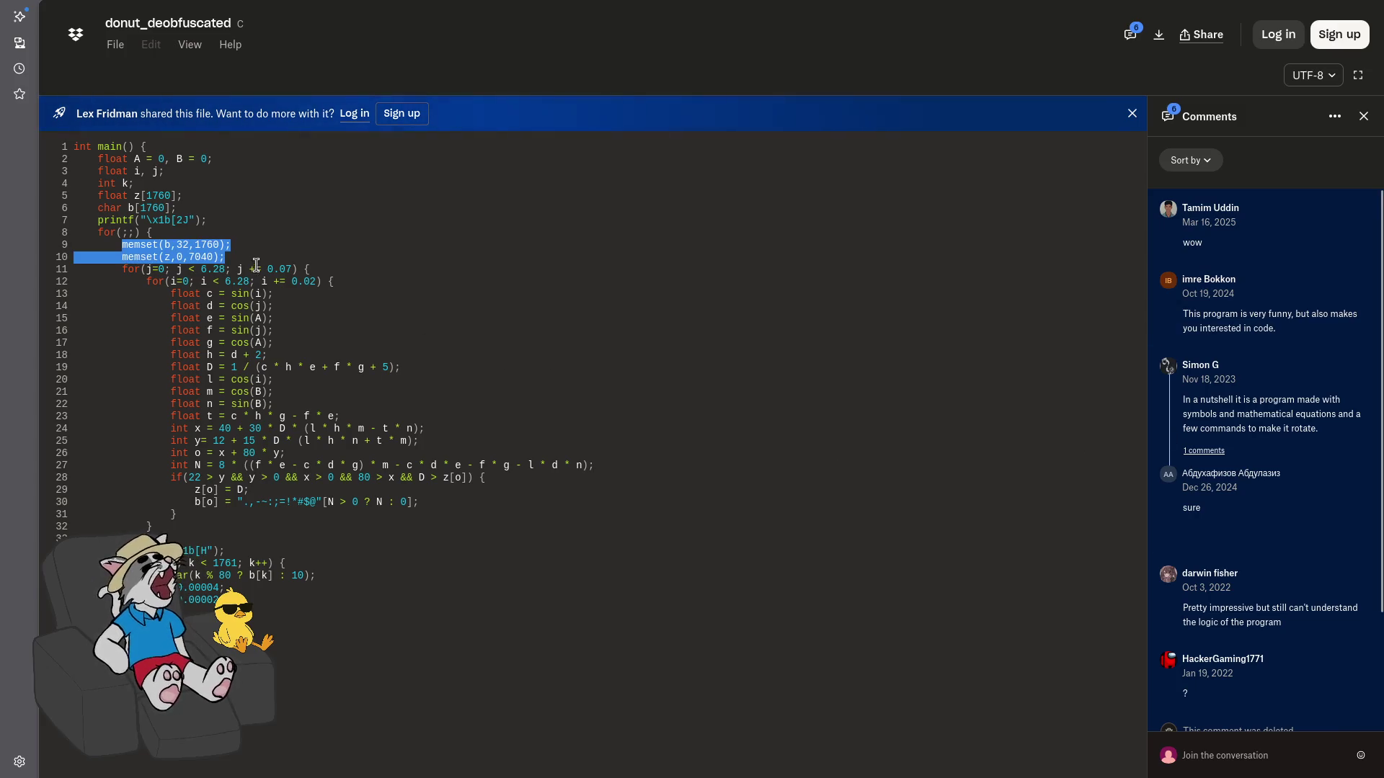
left_click(234, 257)
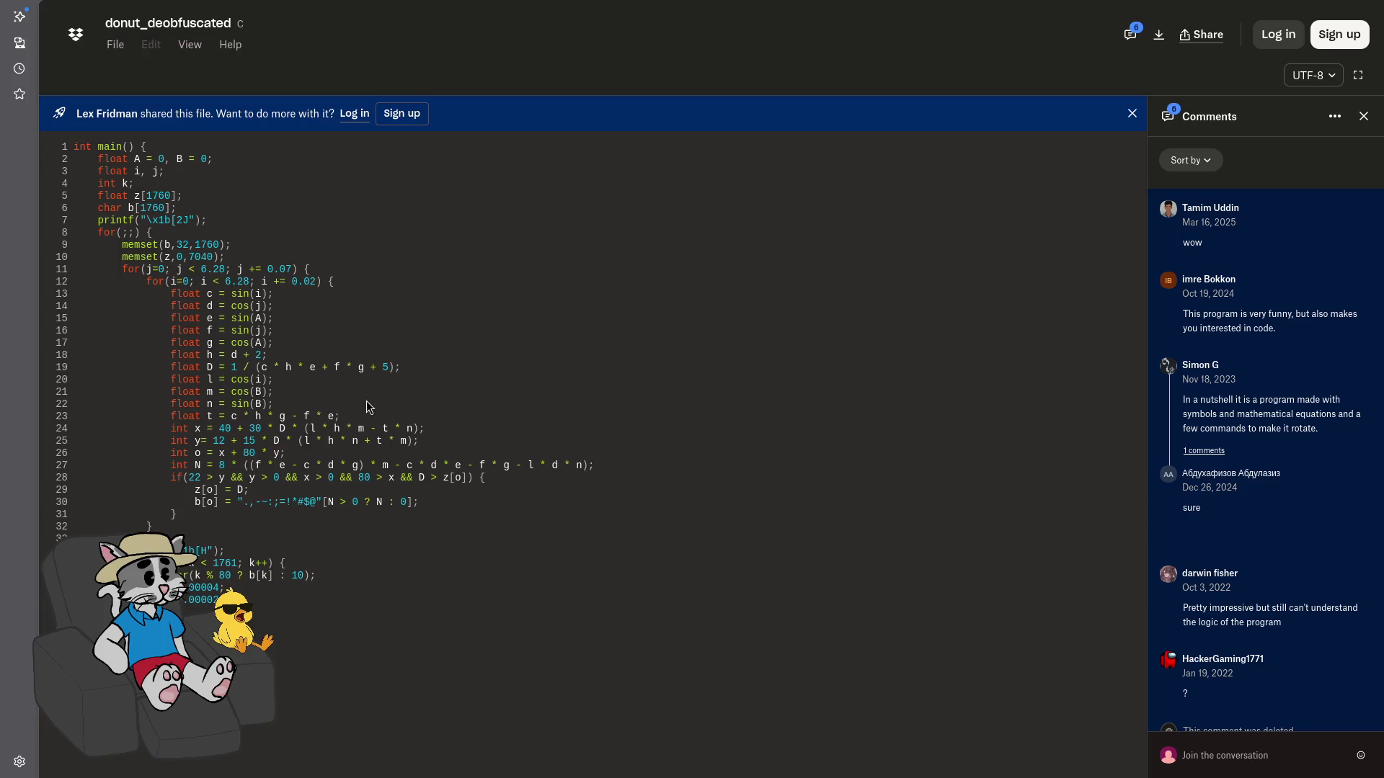
Highlight code lines 1–12, 22–27, 18–21 and line 15 in turn
left_click_drag(404, 281, 72, 145)
left_click_drag(669, 469, 173, 399)
mouse_move(421, 392)
left_mouse_down()
mouse_move(404, 440)
mouse_move(386, 382)
mouse_move(415, 395)
mouse_move(256, 361)
left_mouse_up()
left_click(352, 354)
triple_click(294, 322)
left_click(283, 316)
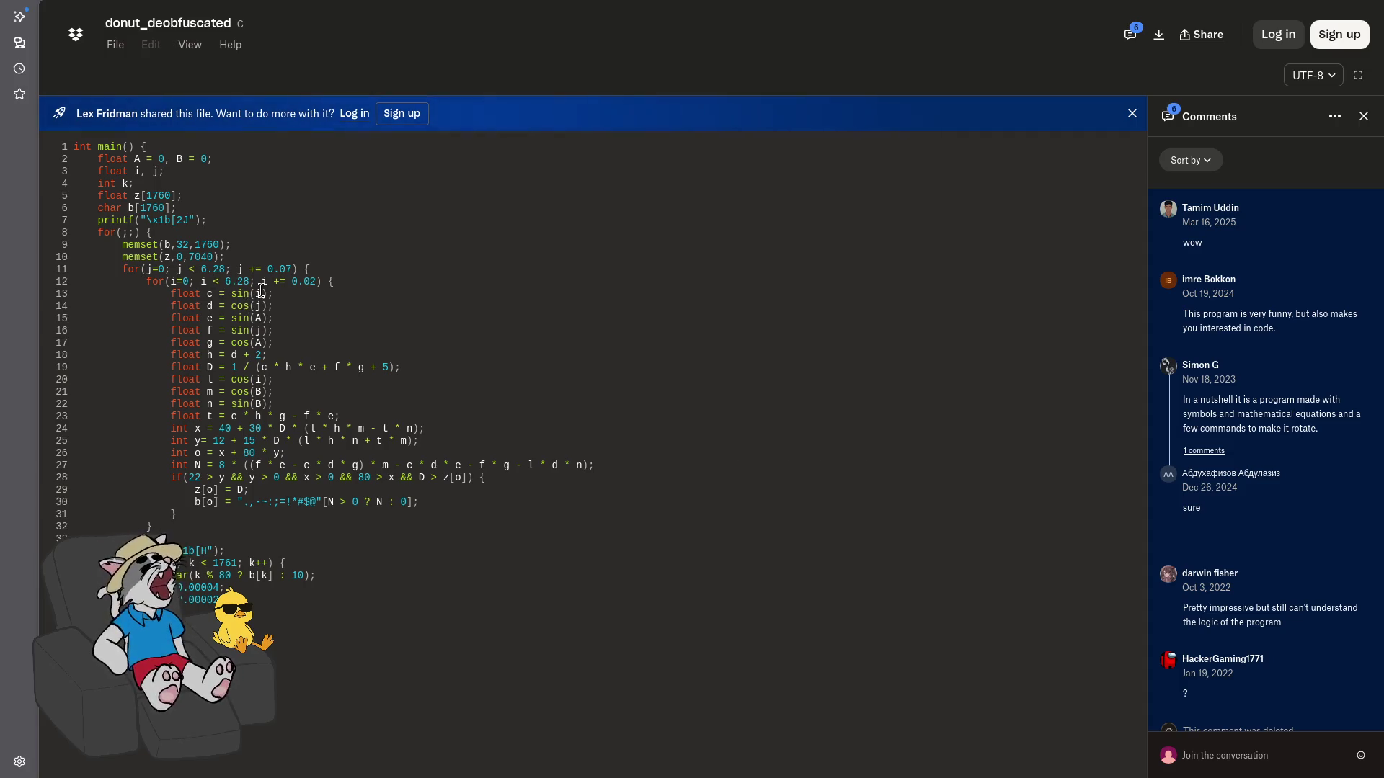
Mark the 0.02 and 0.07 loop step values, scroll the comments, and exit fullscreen
left_click_drag(287, 282, 322, 282)
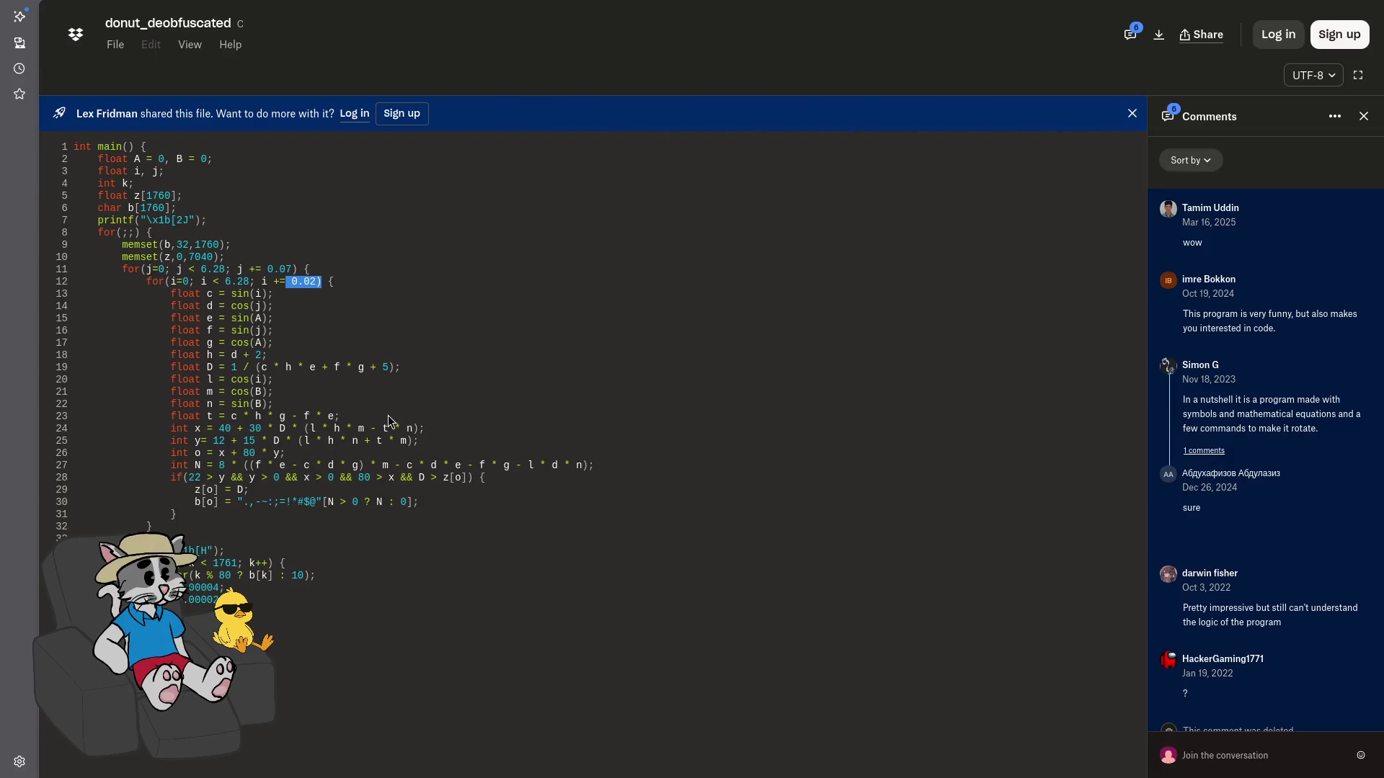
left_click_drag(268, 270, 292, 269)
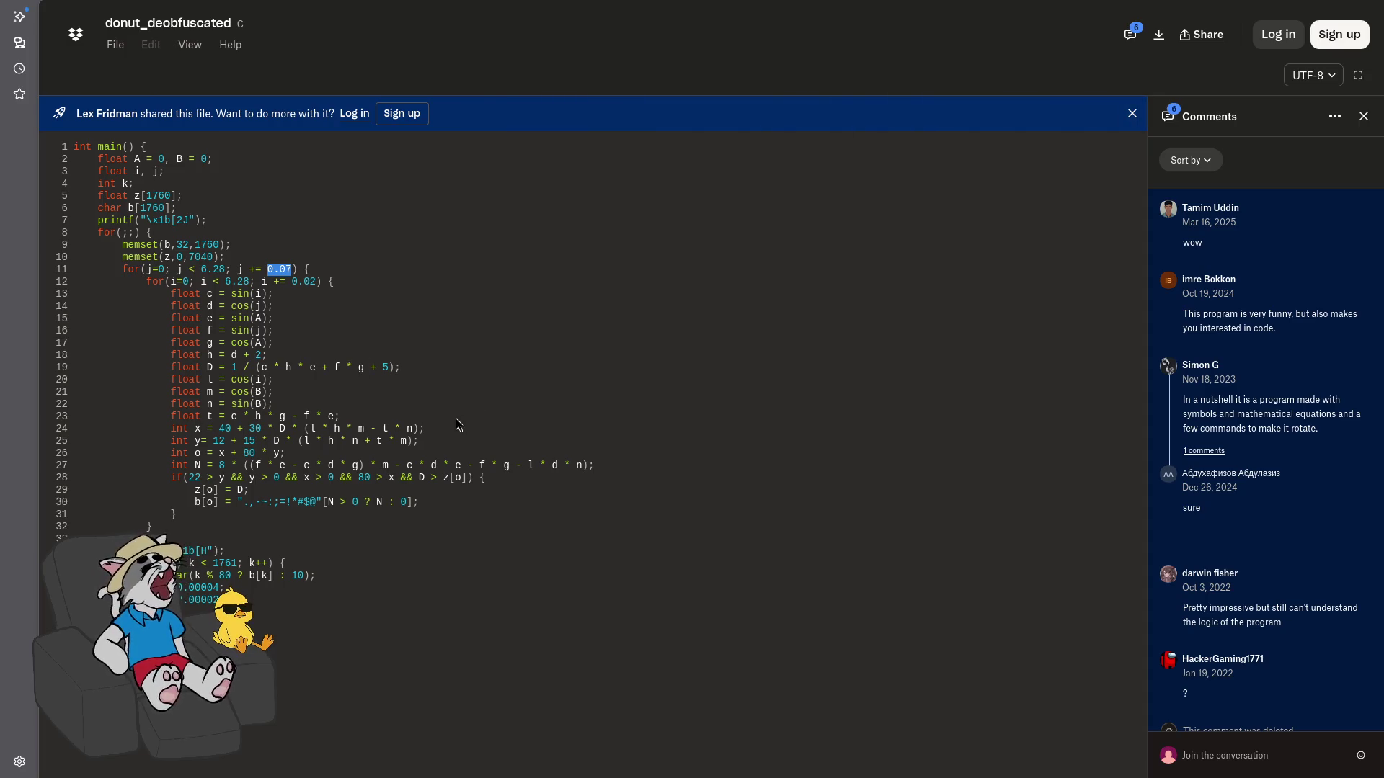
scroll(1269, 426, "down", 2)
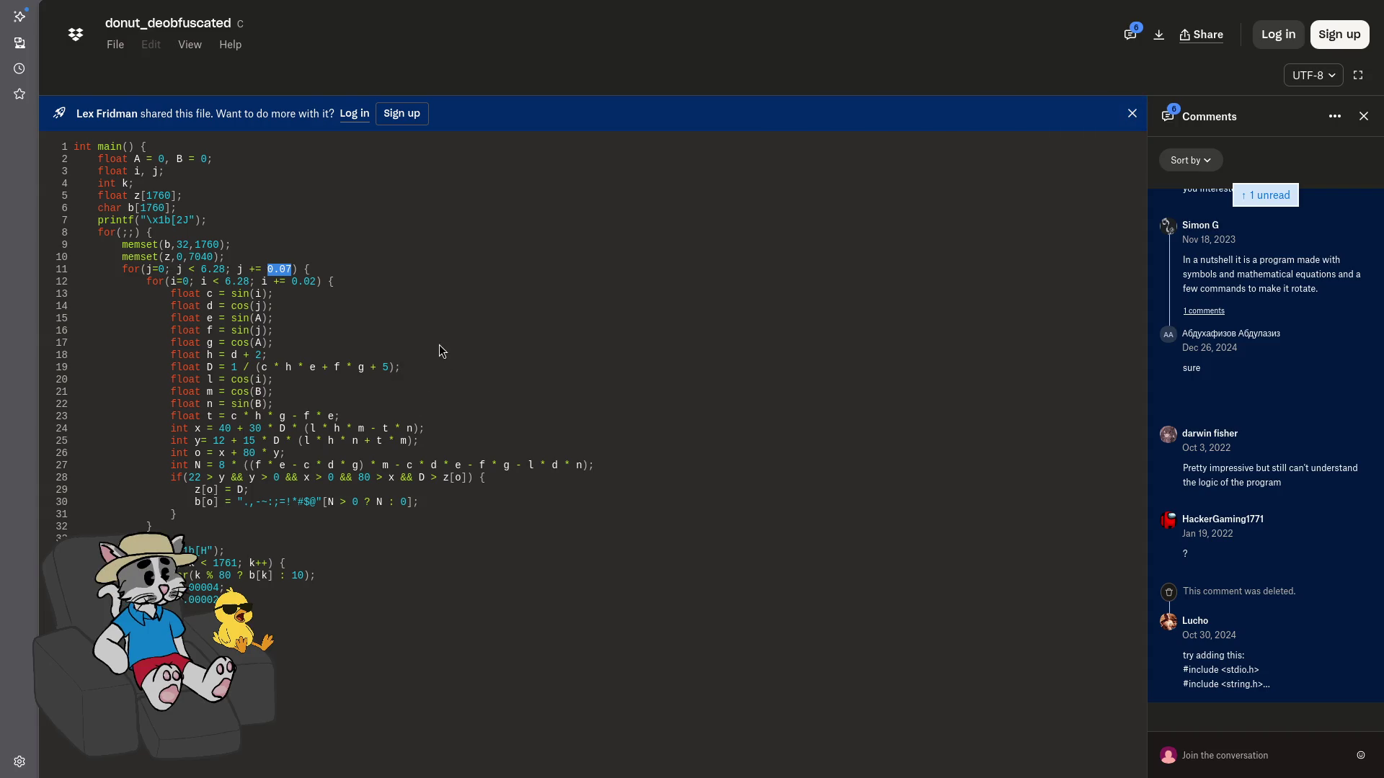
key("F11")
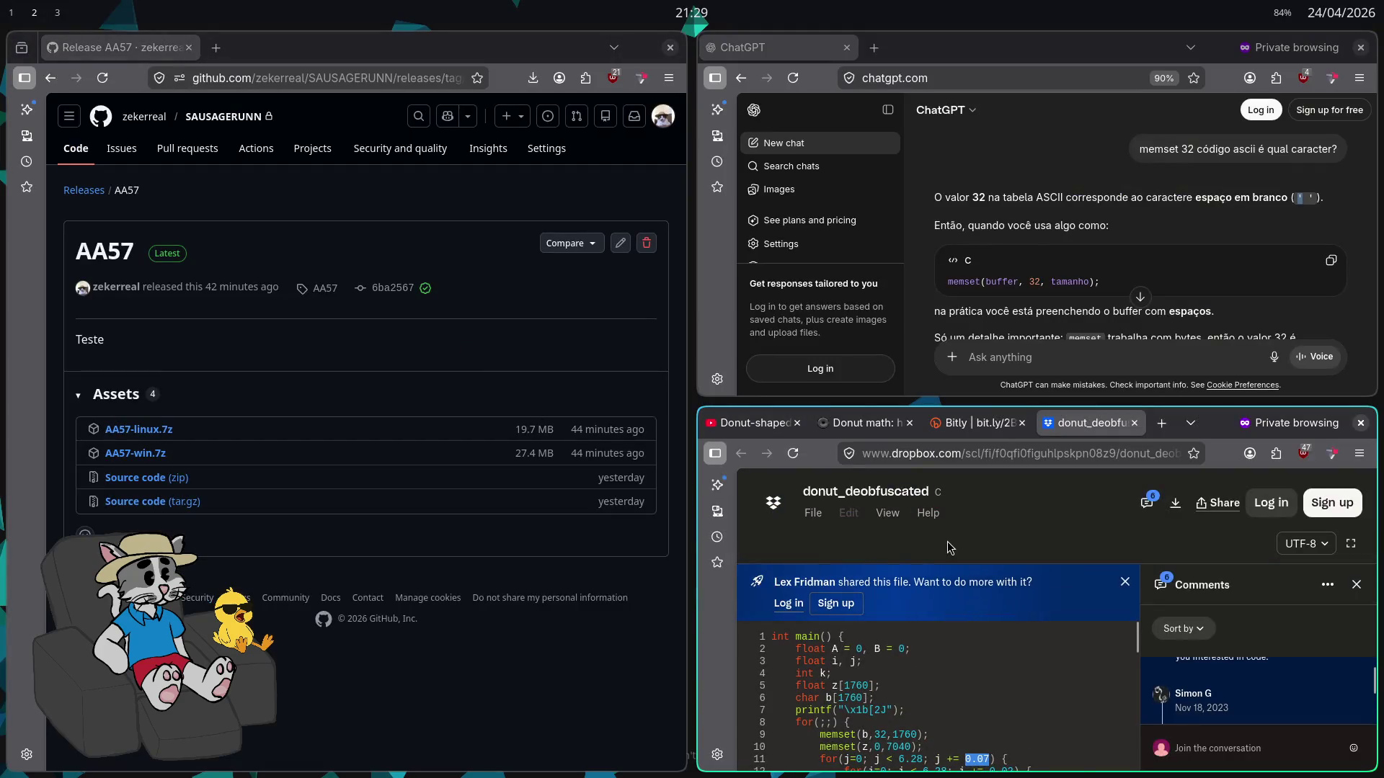
Close the donut video/Dropbox tabs and the ChatGPT window with Ctrl+W
key("ctrl+w")
key("ctrl+w")
key("ctrl+w")
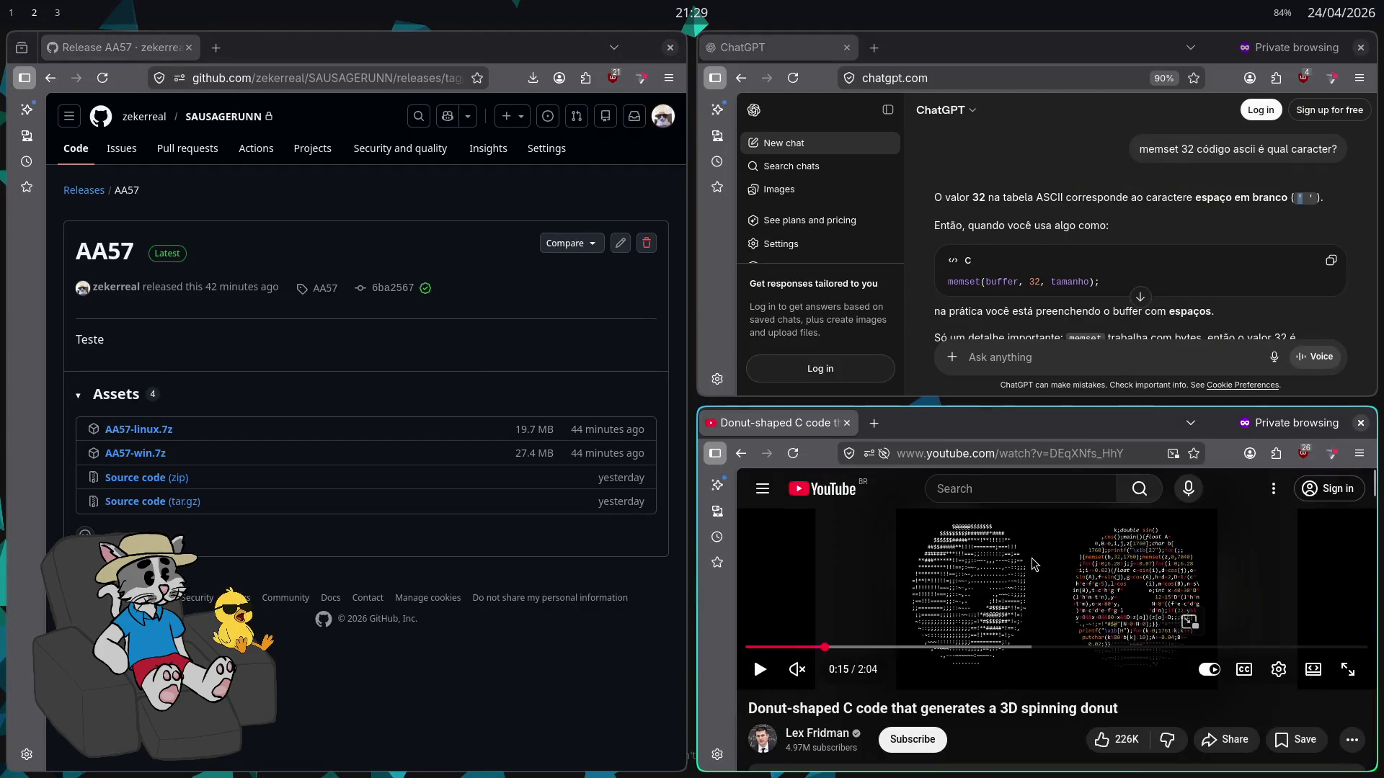
key("ctrl+w")
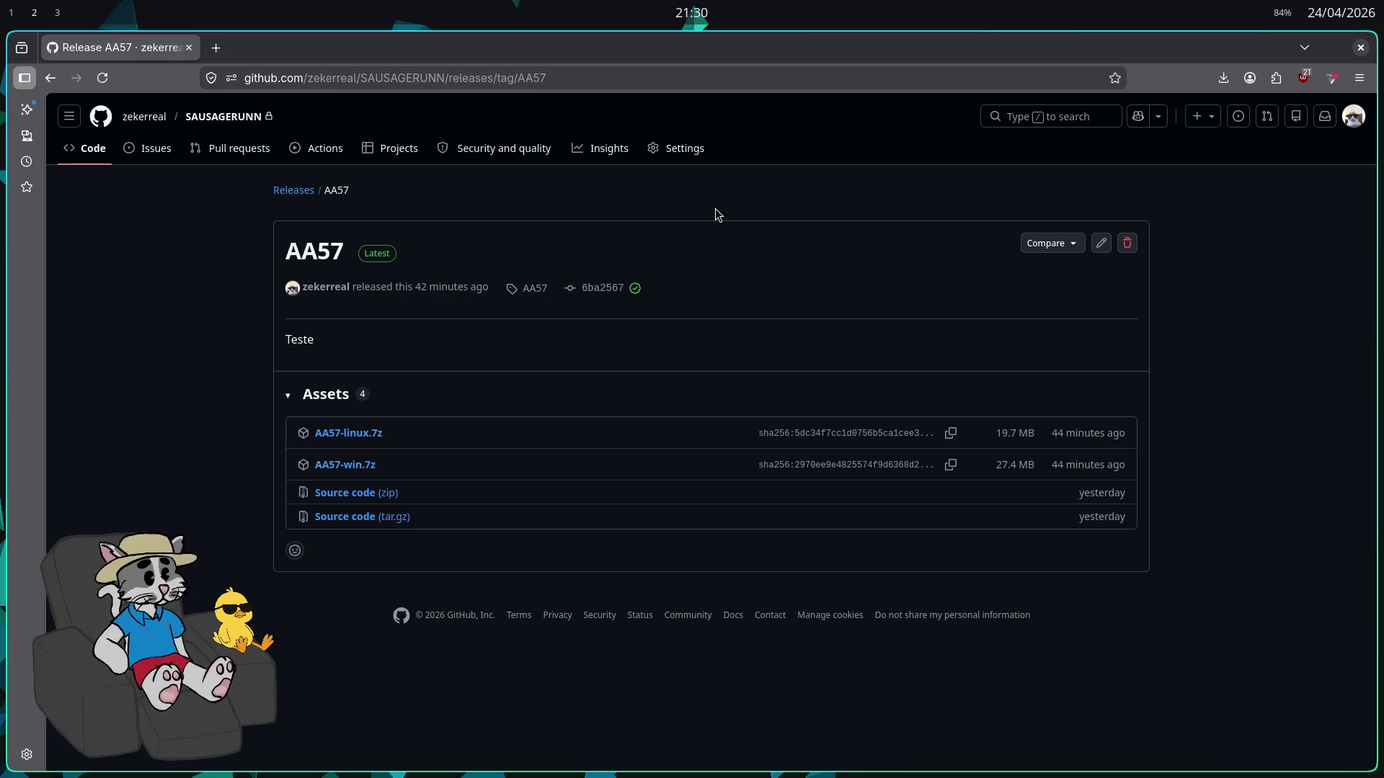
Search Google for 'rust book' in a new tab and open the book's 3.3 Functions chapter
left_click(225, 48)
type("rust boko")
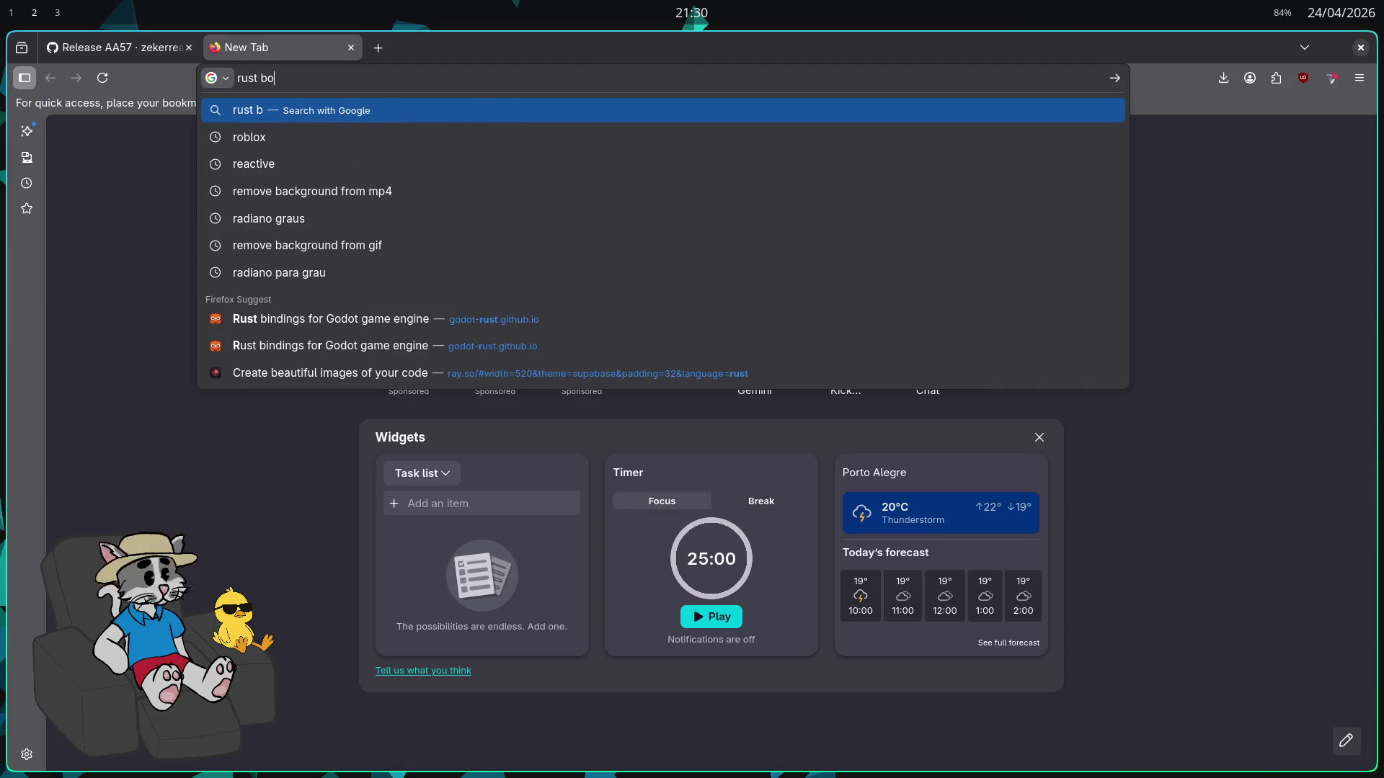
key("Return")
left_click(376, 234)
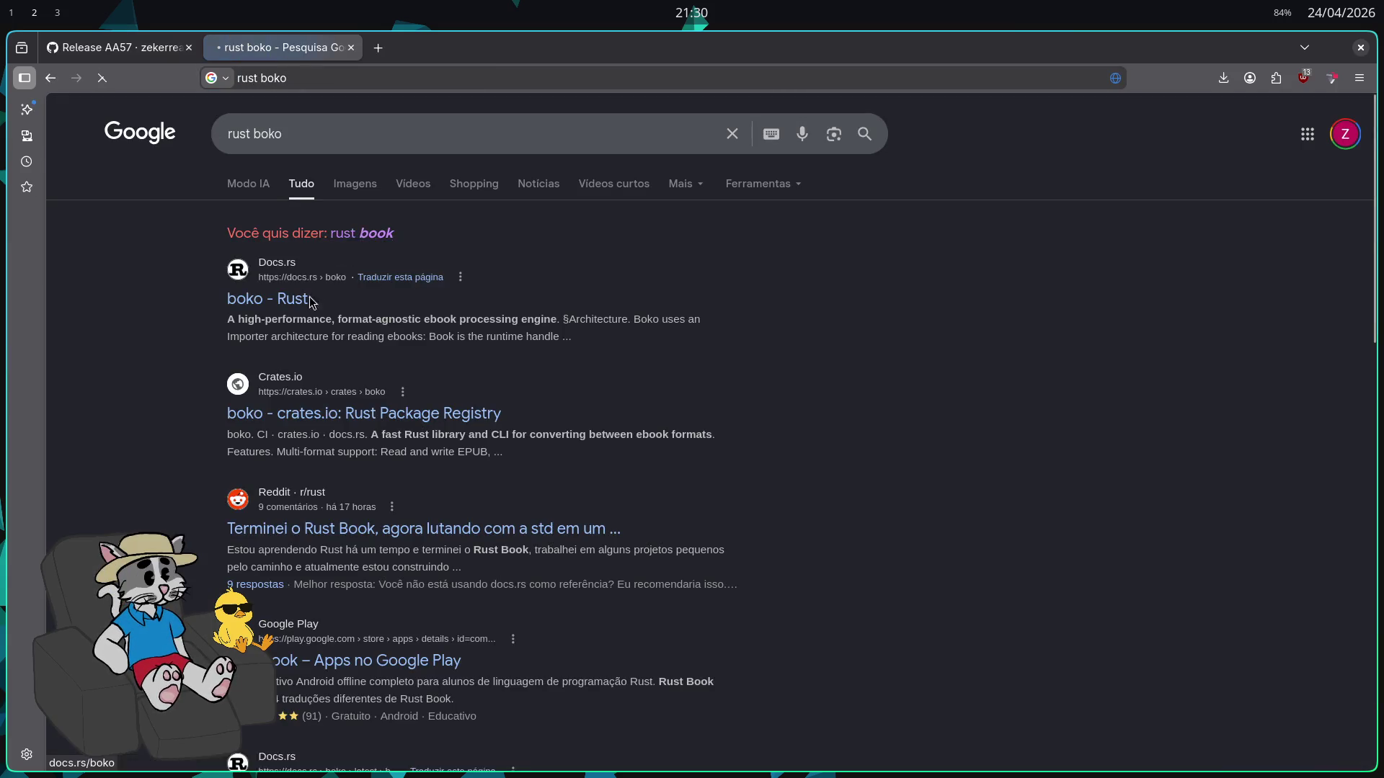
scroll(319, 449, "down", 3)
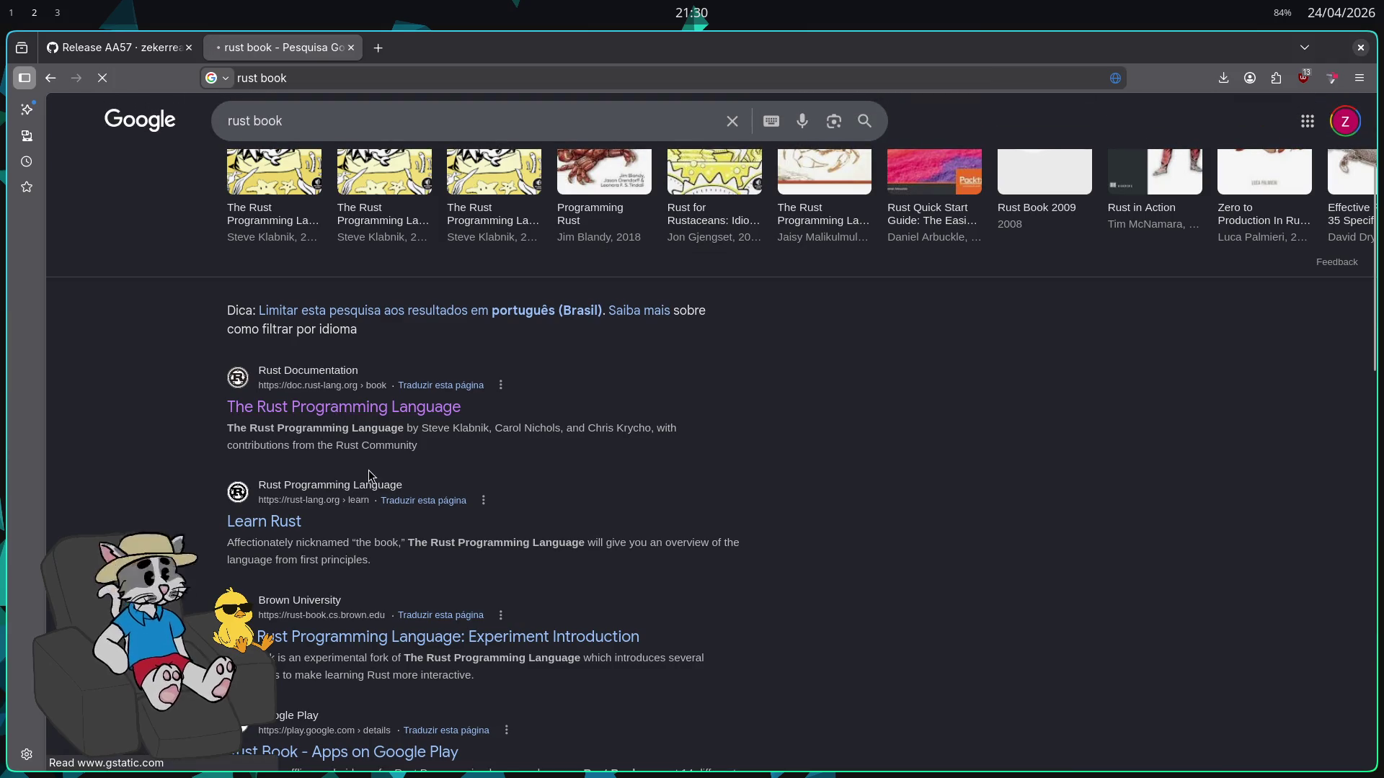
left_click(346, 408)
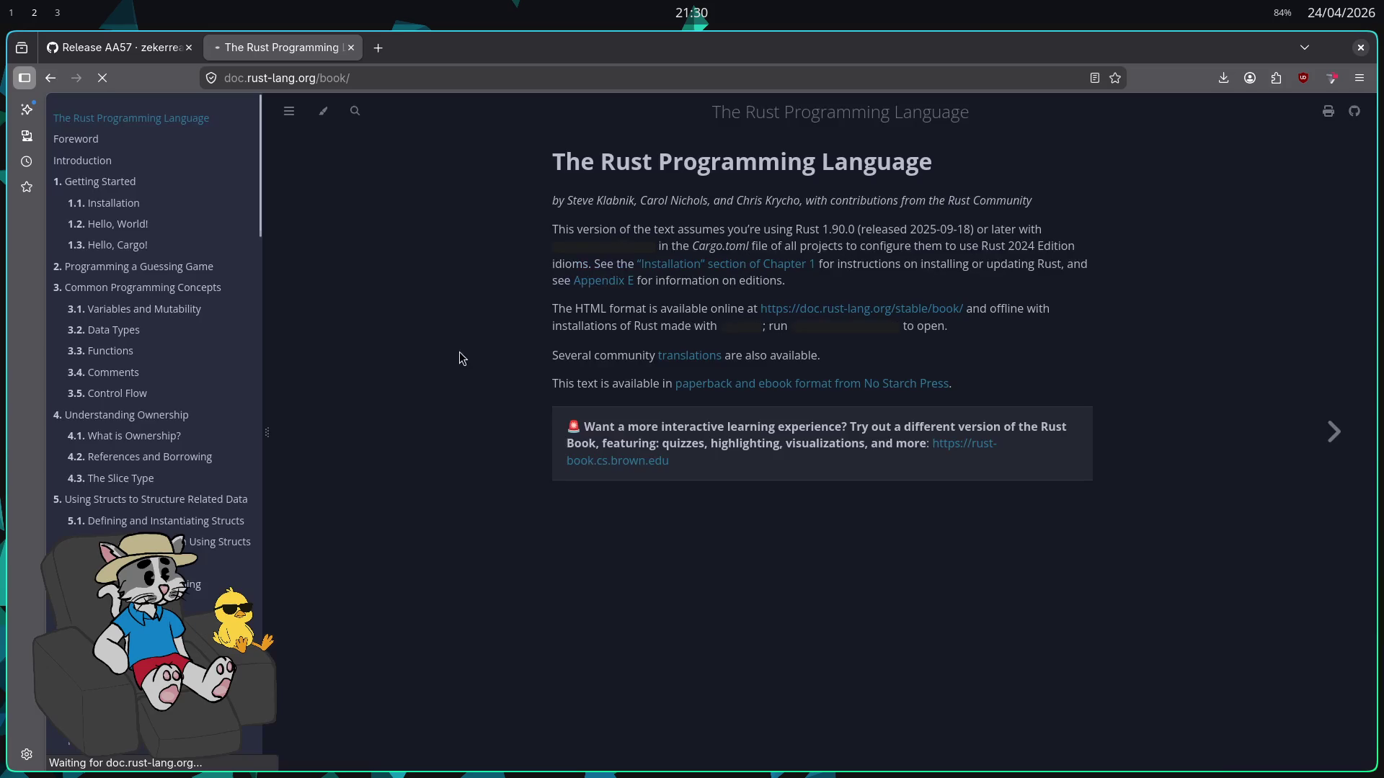
left_click(115, 353)
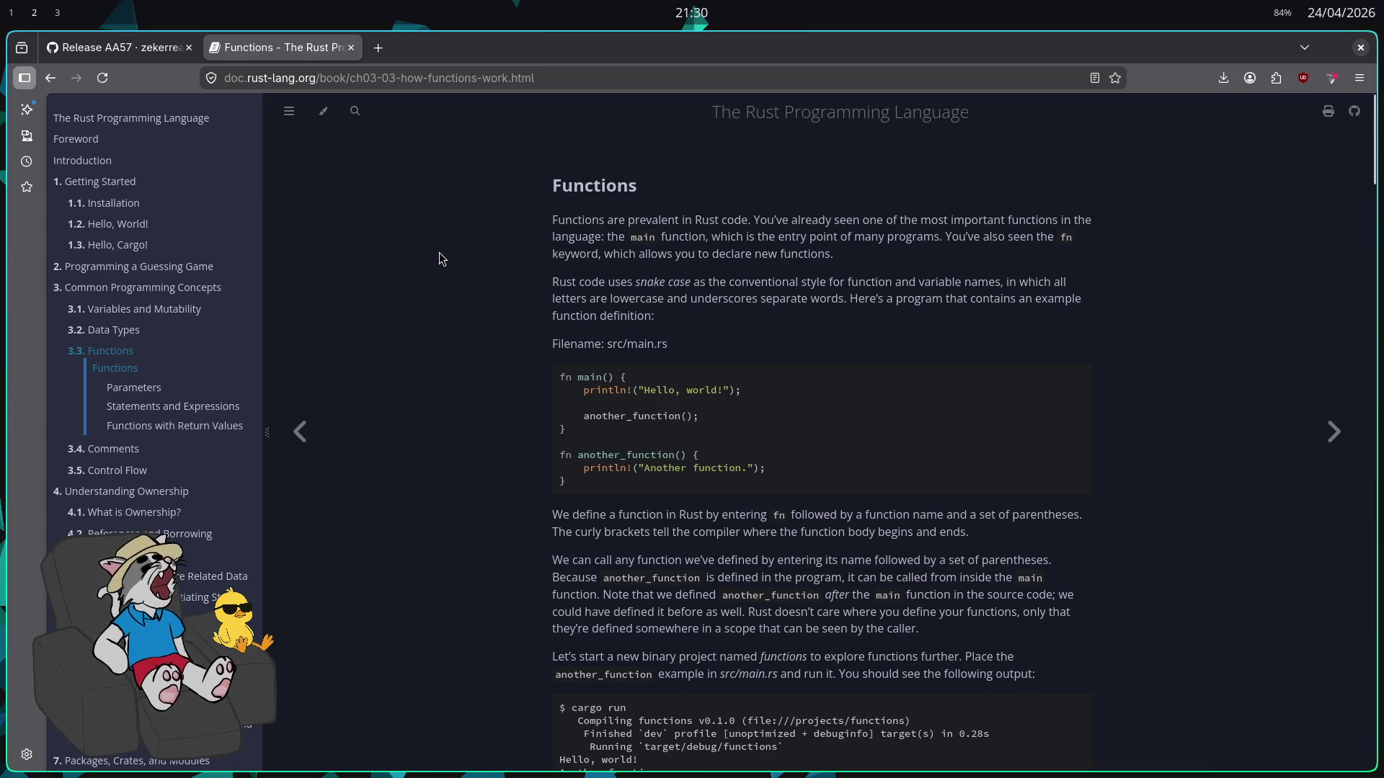
key("ctrl+shift+p")
Search Google for 'c++ doc' in the private window and open cppreference.com
type("c++ doc")
key("Return")
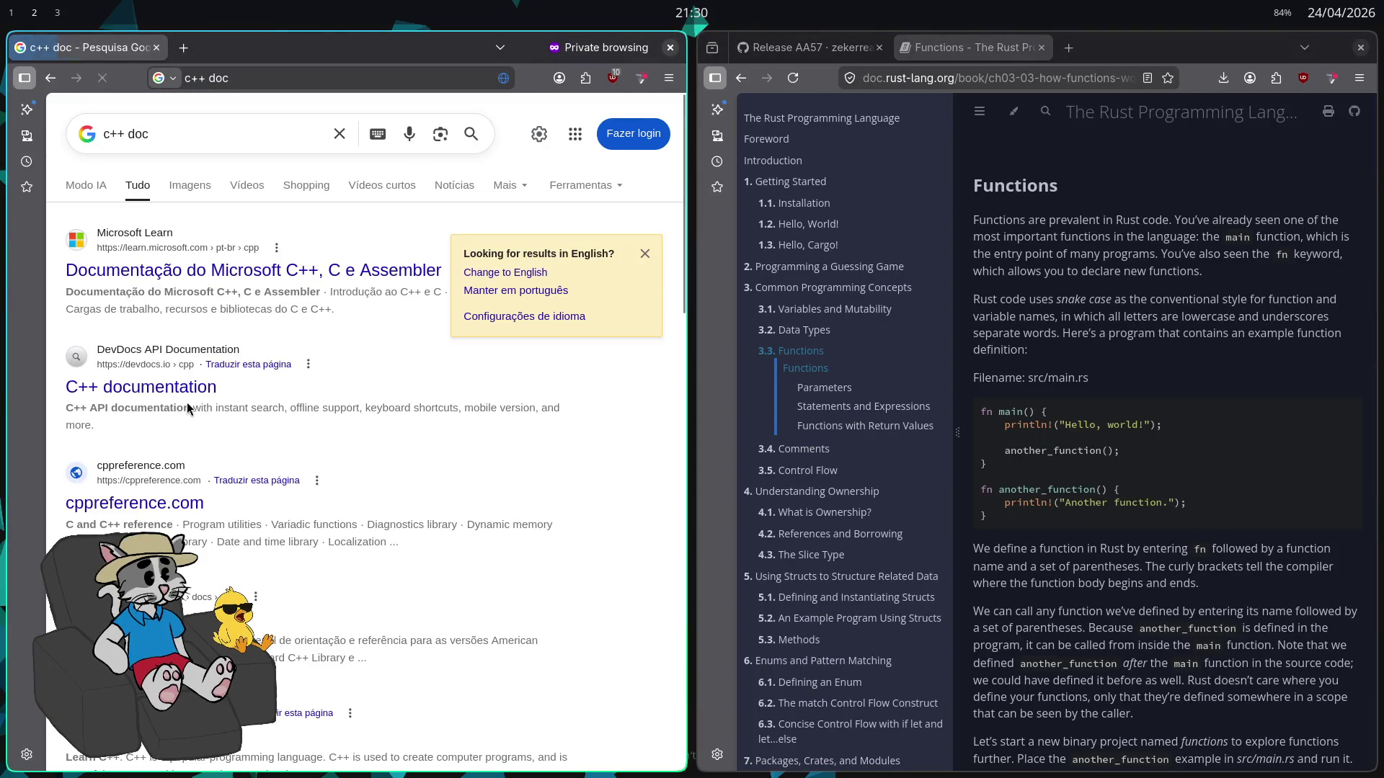
left_click(236, 513)
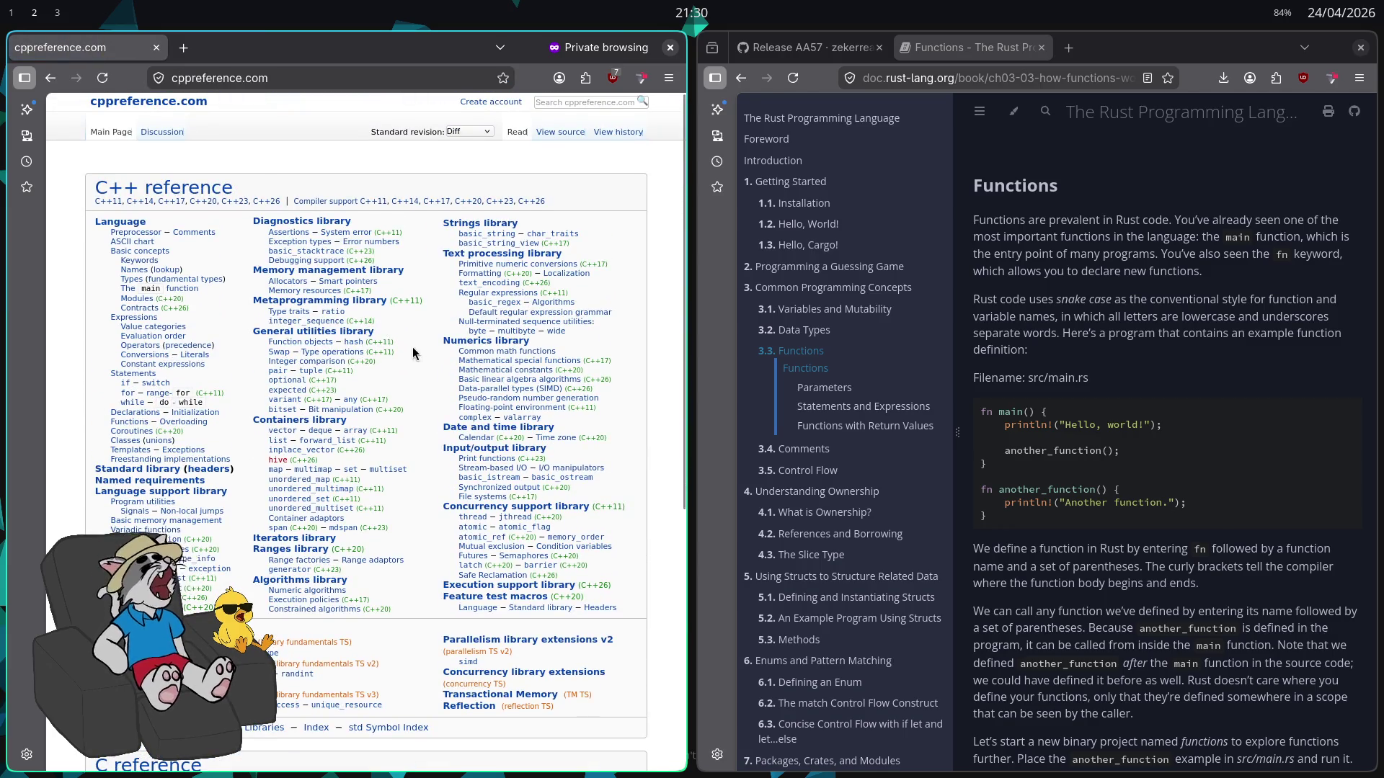
Return the Rust book to its title page and show its table of contents
left_click(822, 118)
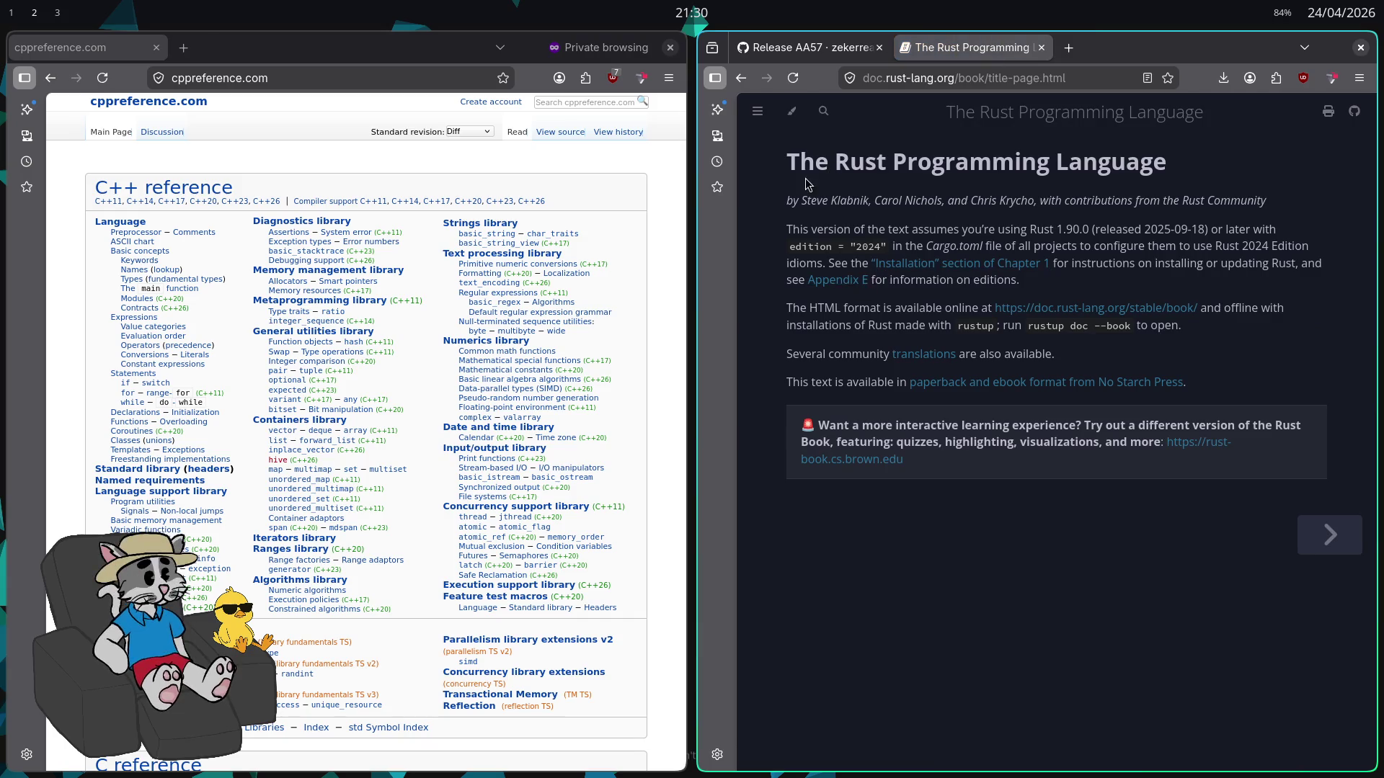
left_click(757, 111)
scroll(472, 450, "down", 3)
scroll(468, 448, "up", 5)
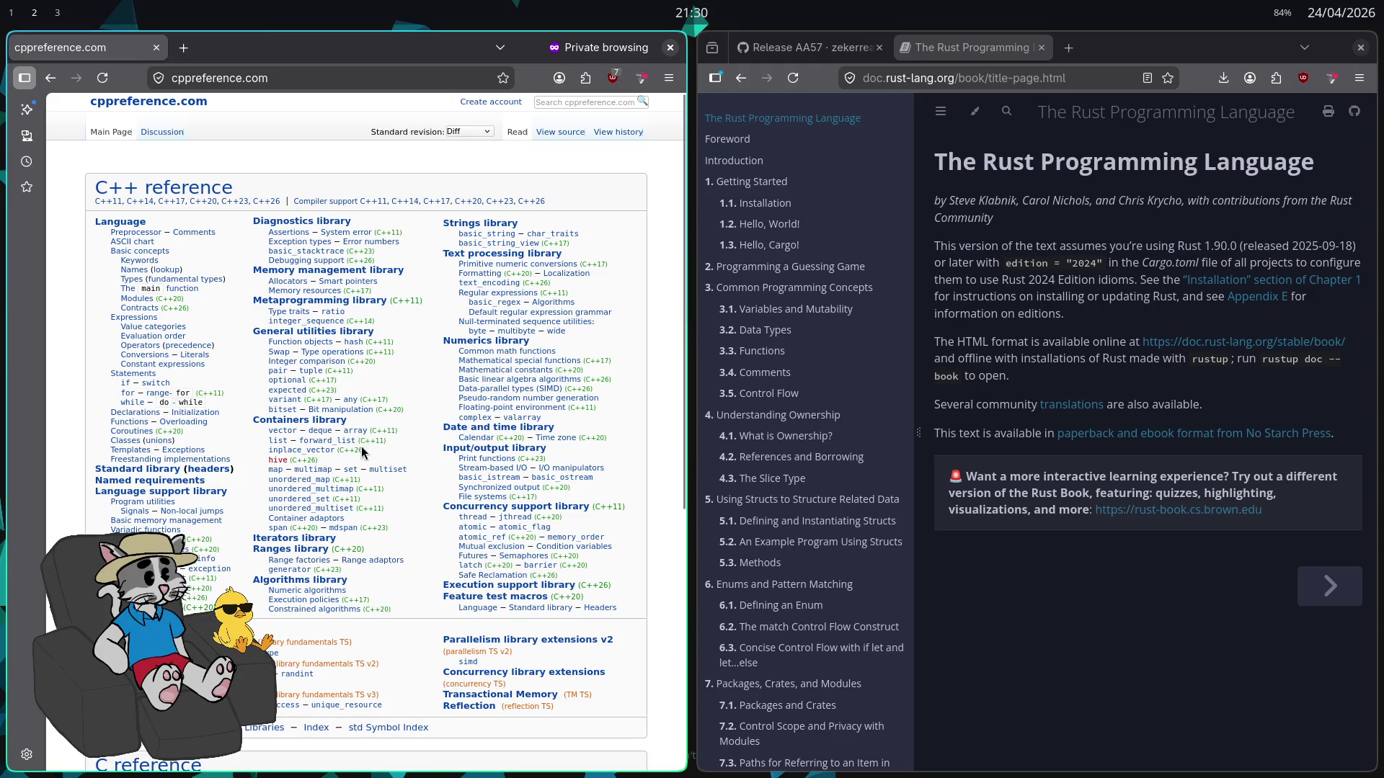
Open the std::basic_string page and browse its member functions, selecting the find_first_of description
left_click(507, 235)
scroll(380, 366, "down", 10)
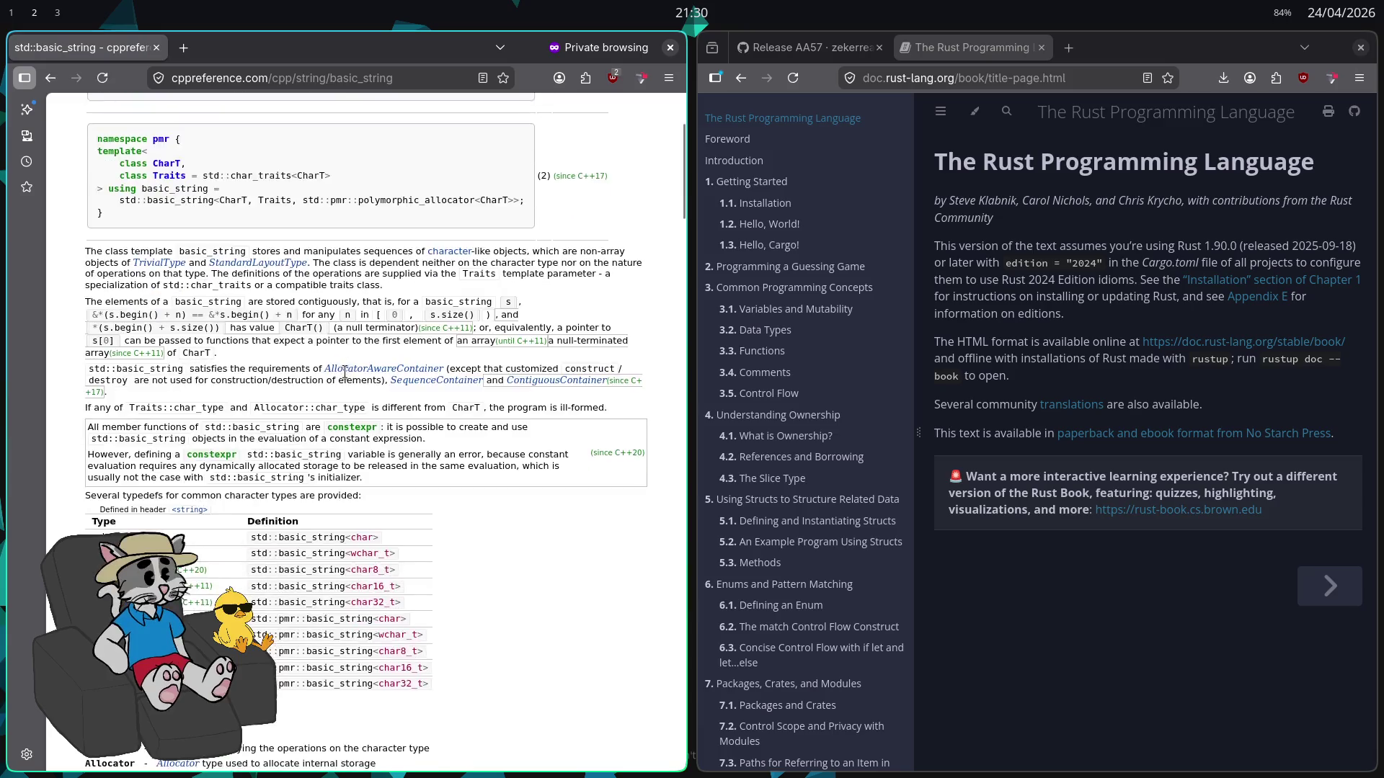
scroll(380, 366, "down", 20)
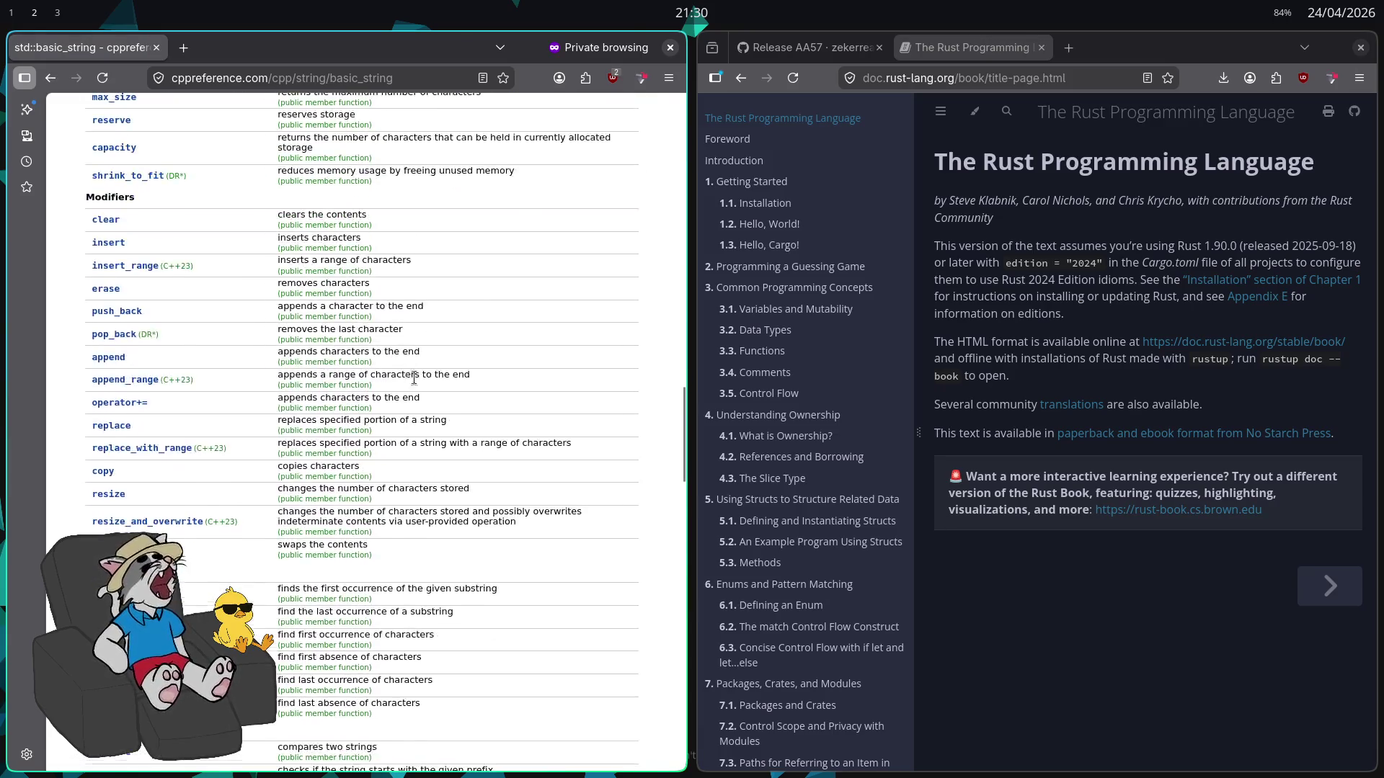
scroll(444, 415, "down", 5)
scroll(443, 415, "up", 15)
left_click_drag(425, 462, 156, 283)
left_click(442, 439)
scroll(442, 440, "up", 10)
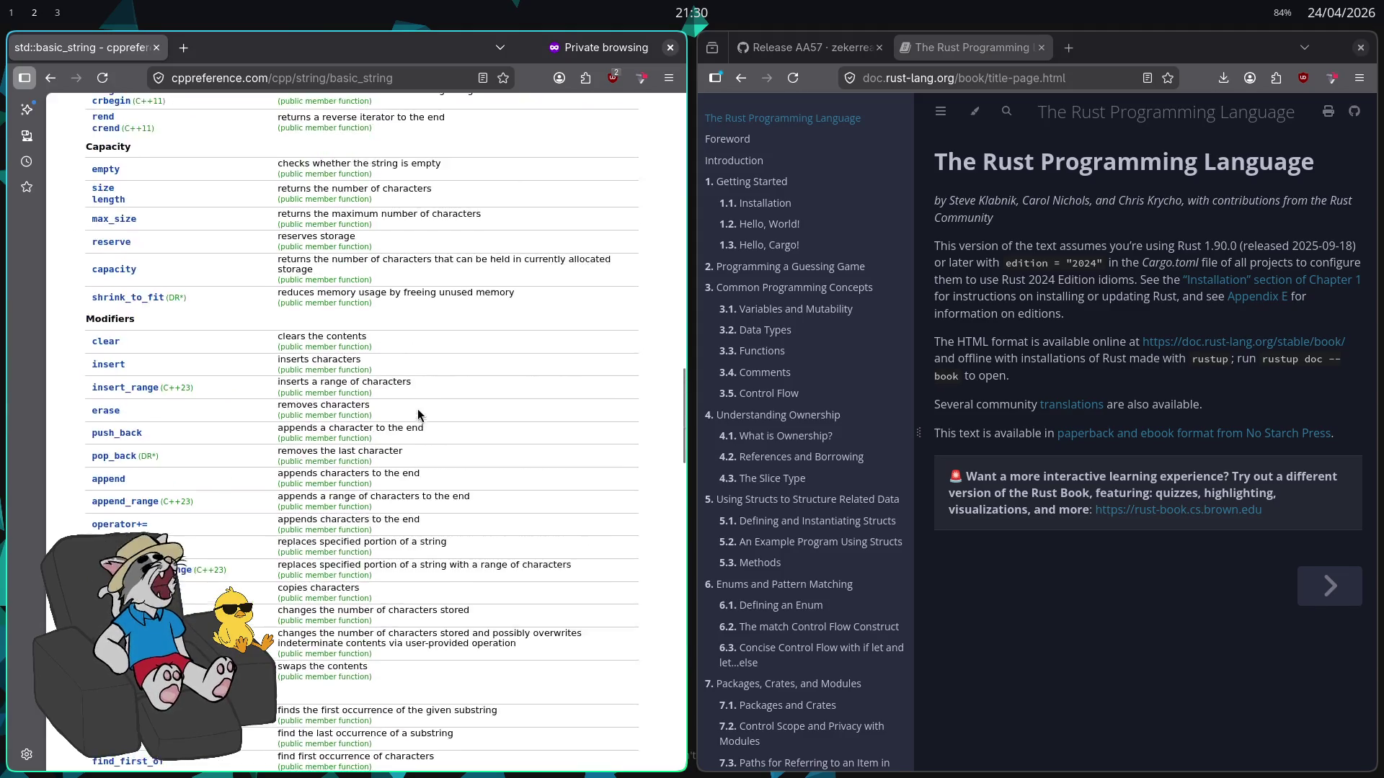
scroll(451, 443, "up", 6)
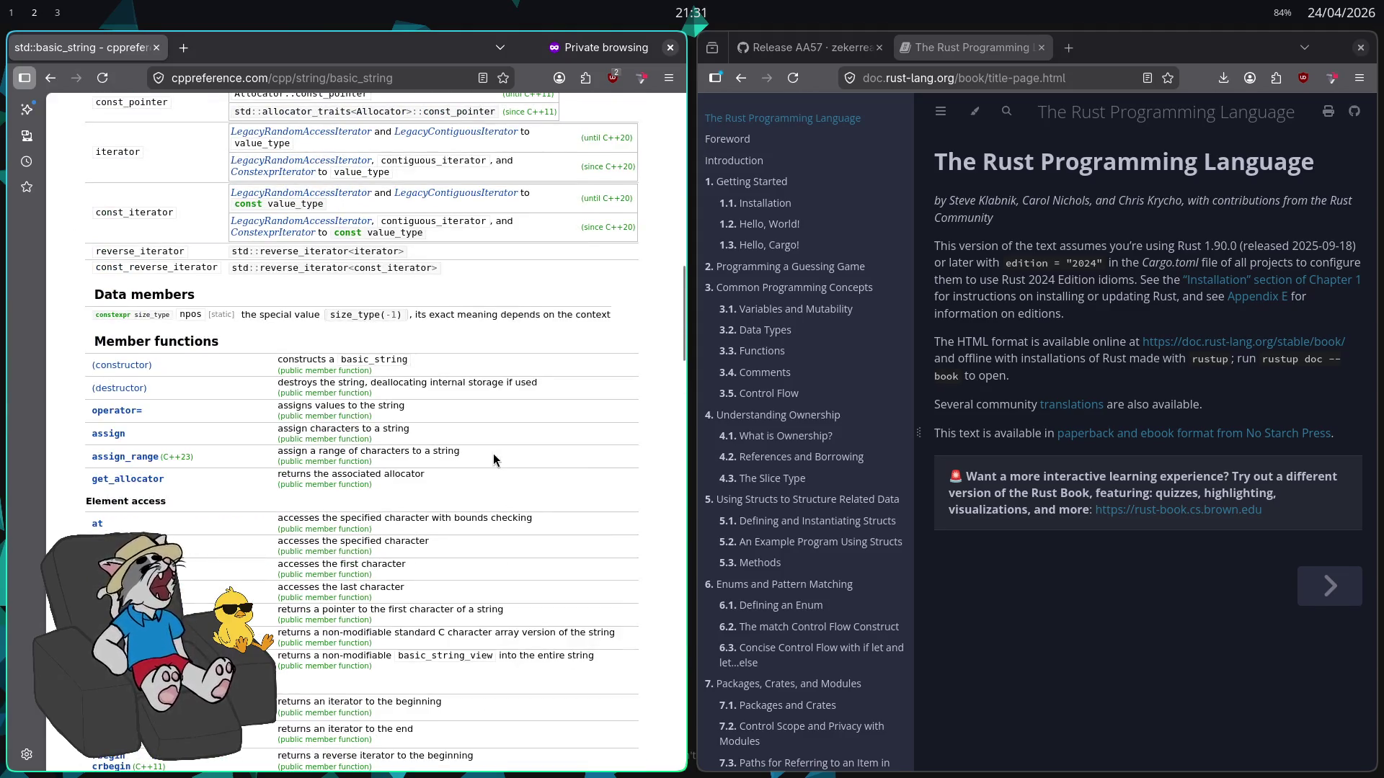
scroll(494, 460, "up", 12)
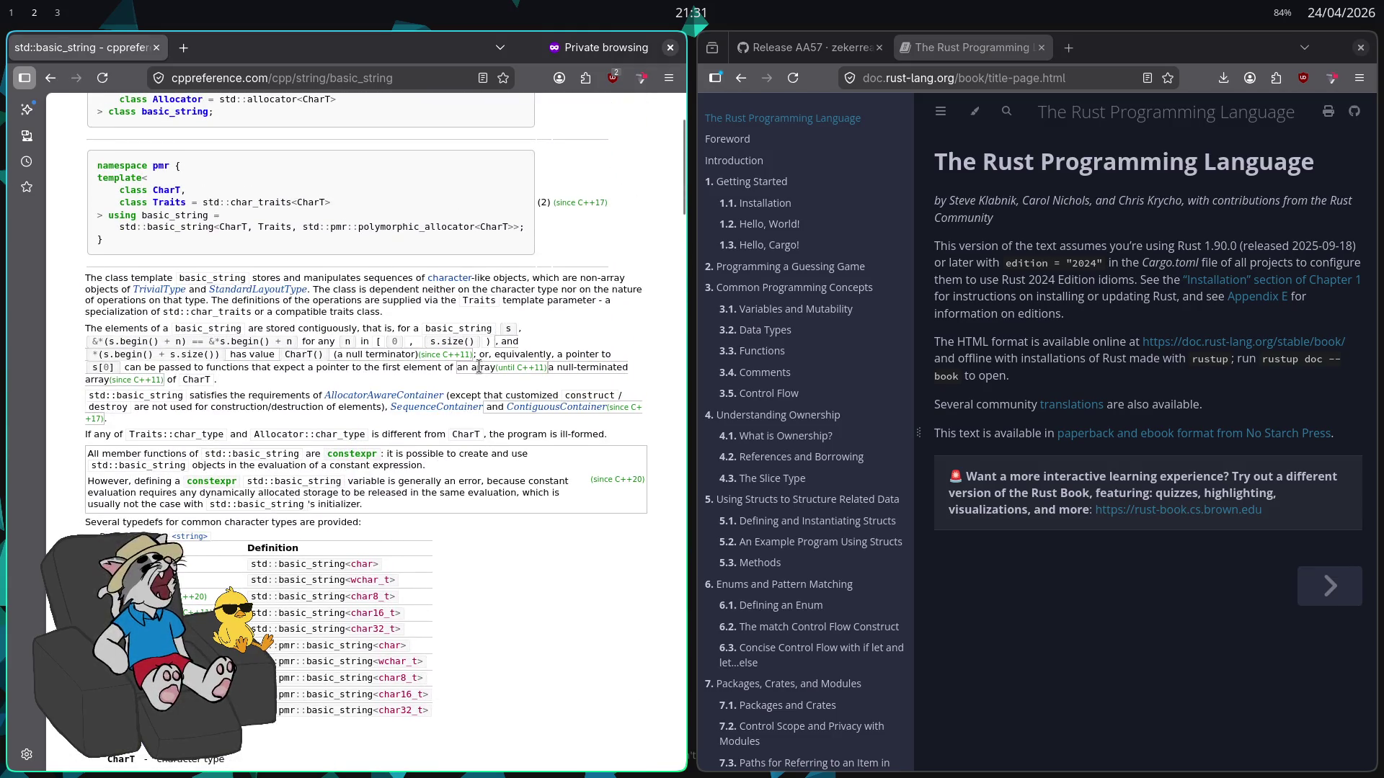
scroll(483, 357, "up", 3)
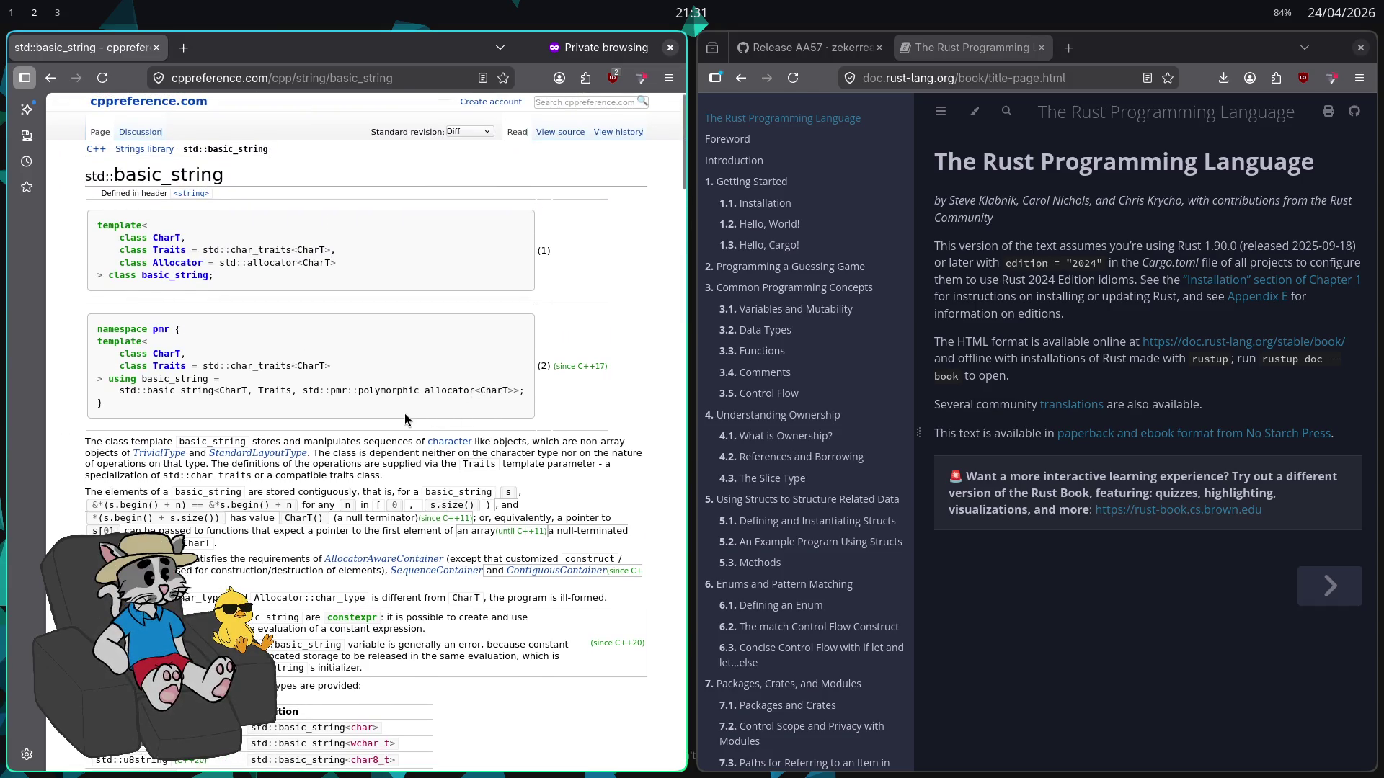
key("ctrl+l")
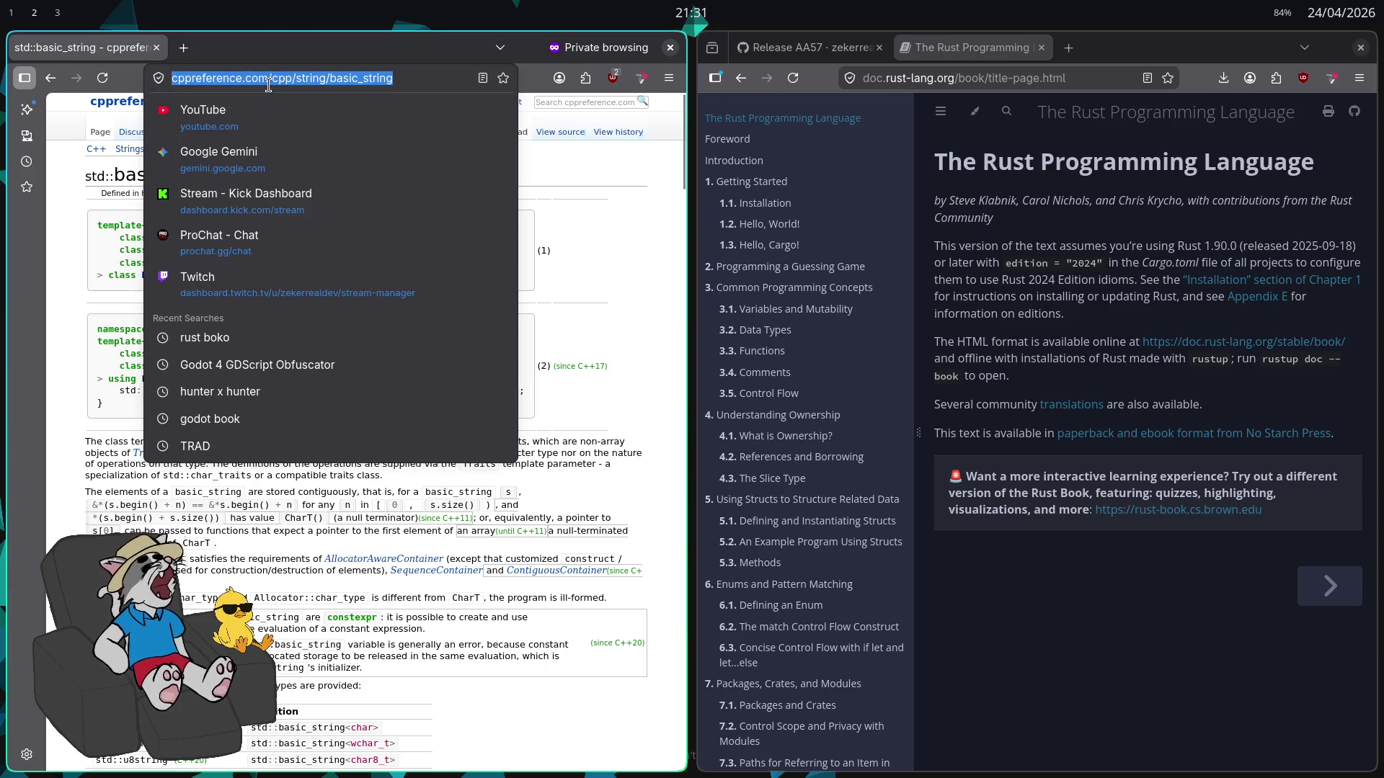
Search Google for 'c doc' and open the DevDocs C documentation
type("c")
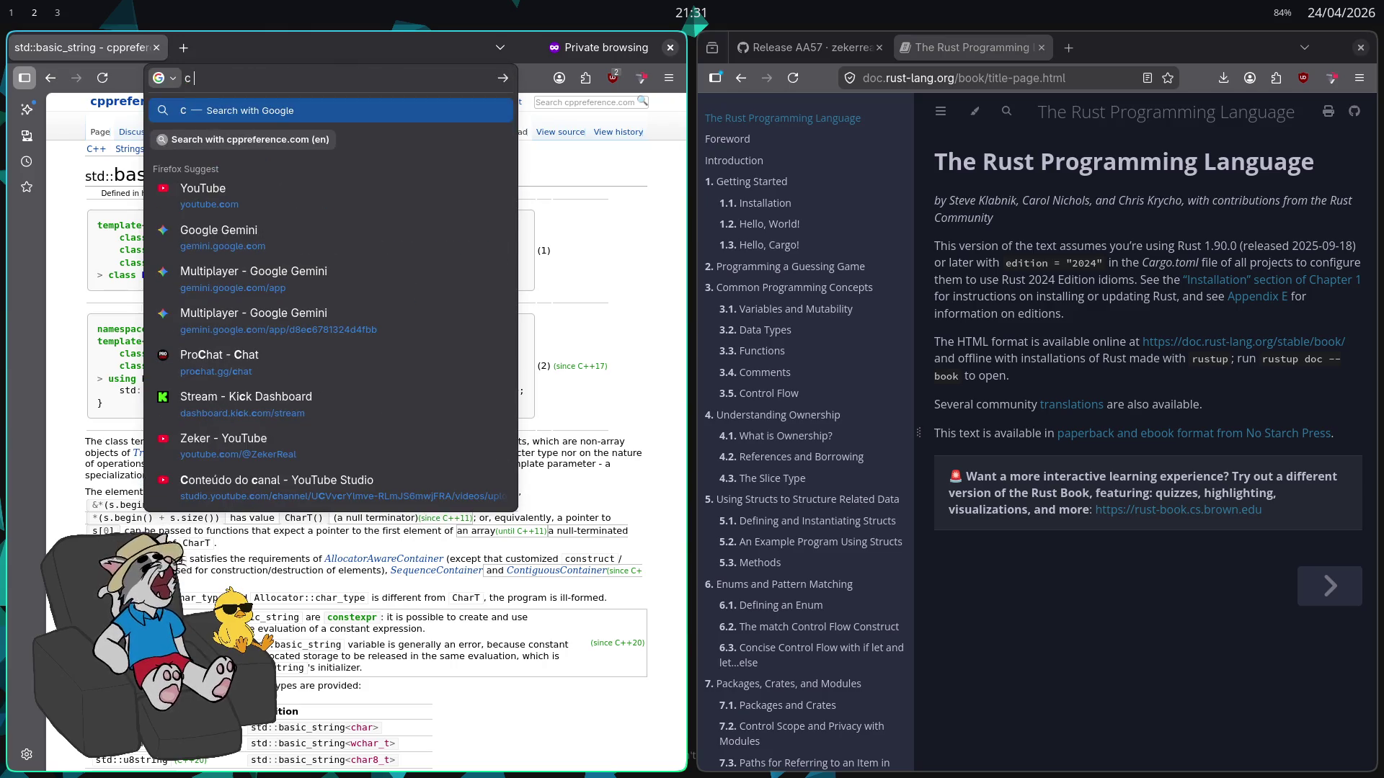
type(" doc")
key("Return")
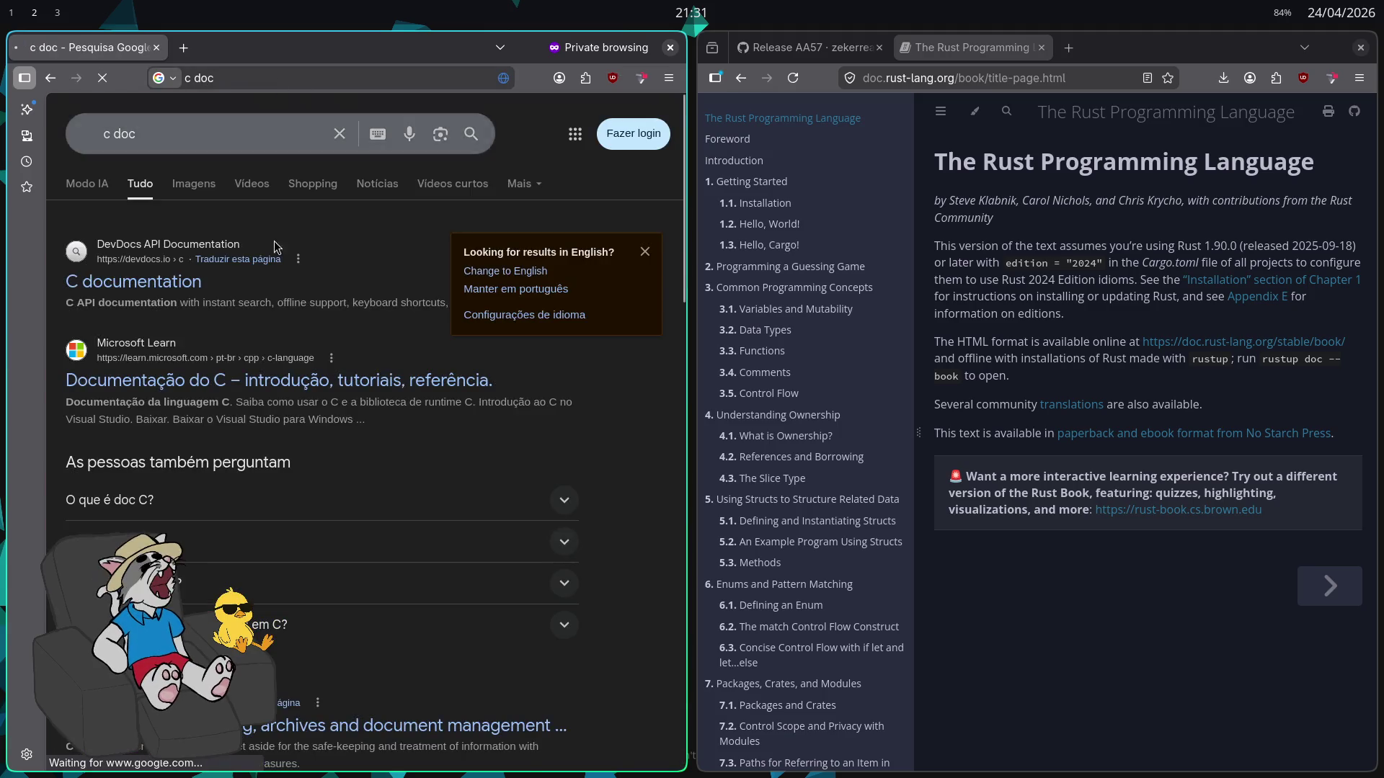
left_click(179, 289)
key("alt+Left")
scroll(256, 377, "down", 3)
scroll(257, 378, "down", 3)
scroll(240, 458, "down", 1)
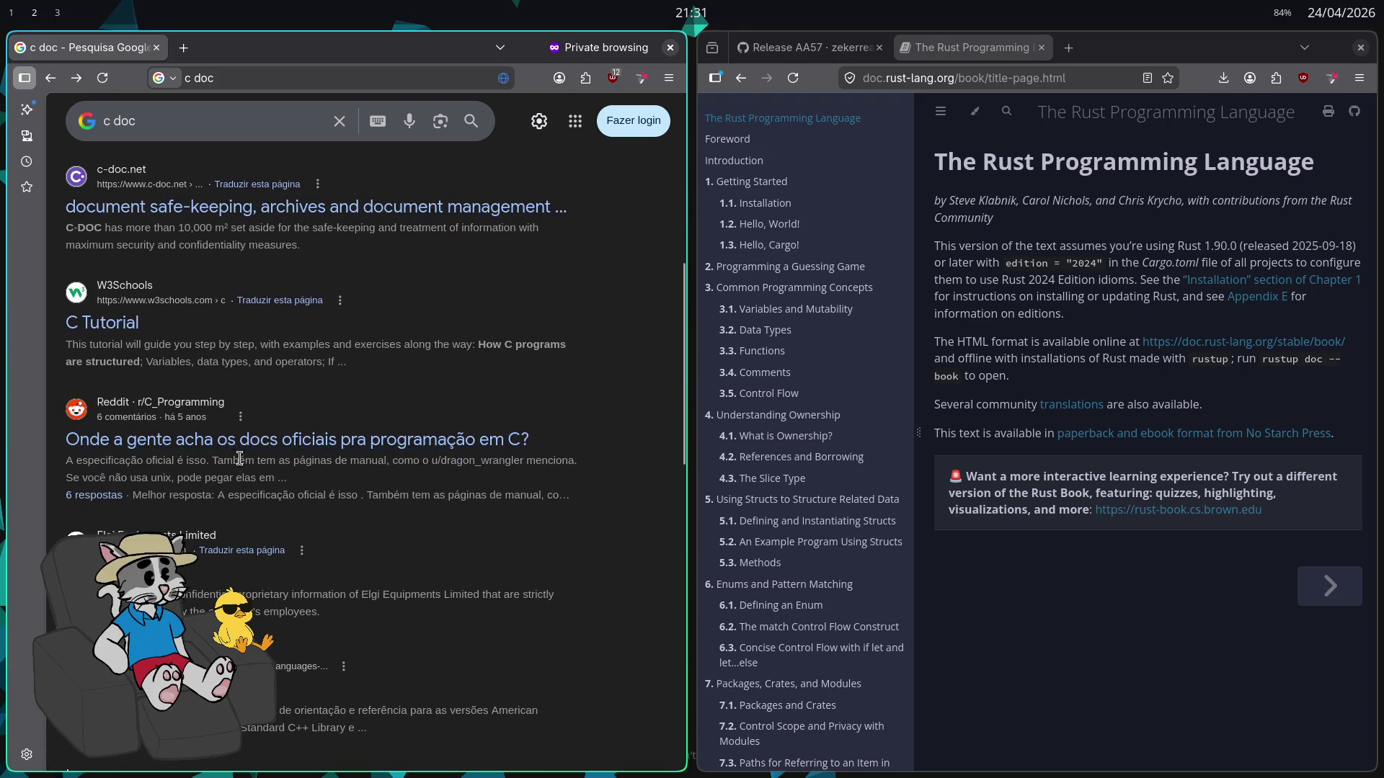
scroll(144, 292, "up", 7)
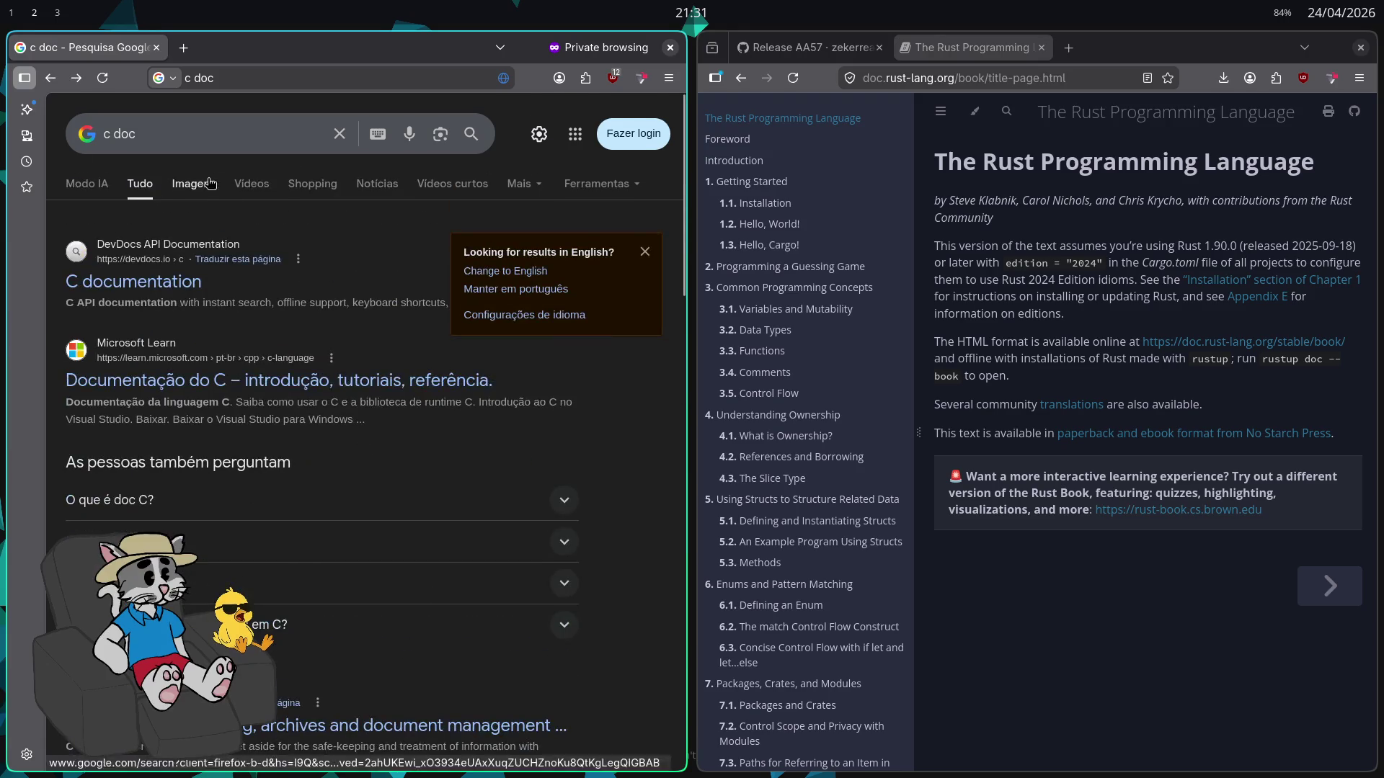
left_click(145, 292)
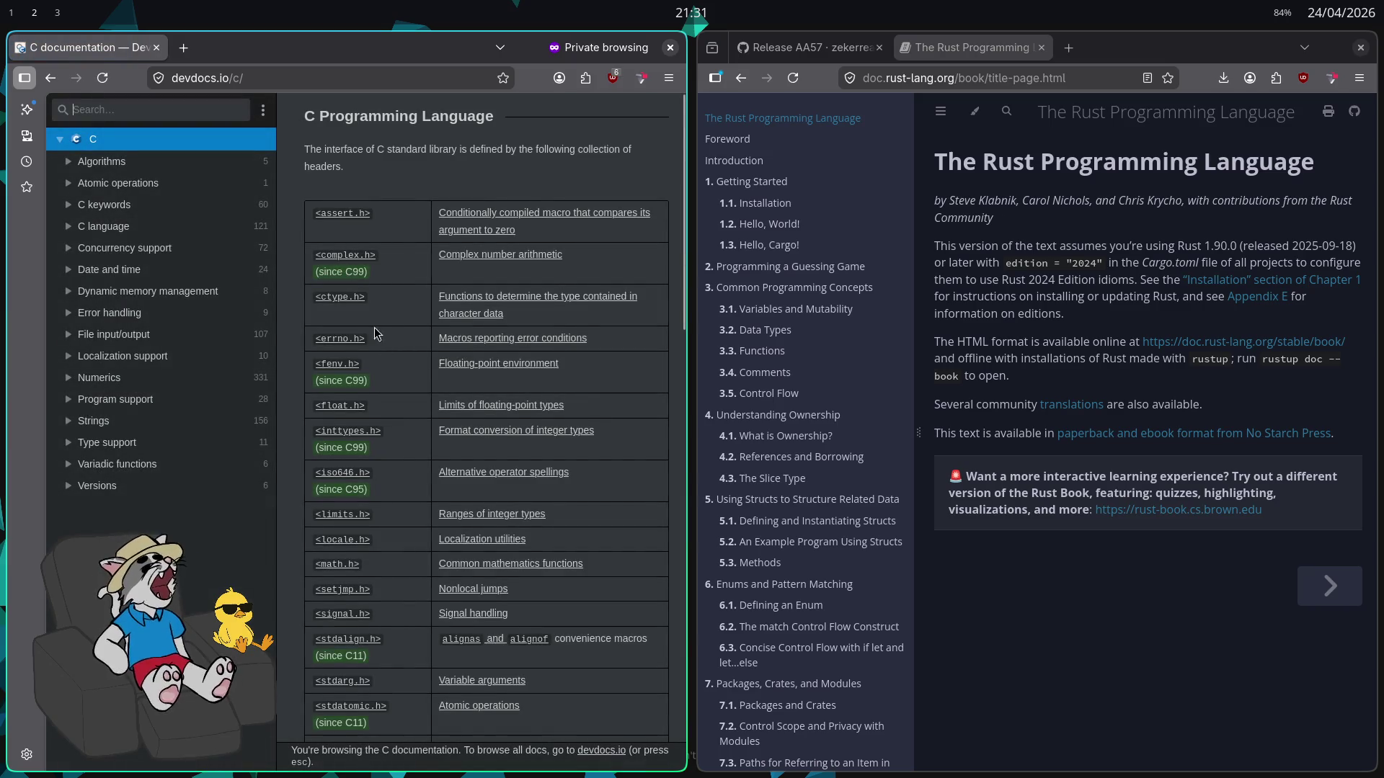
scroll(390, 320, "down", 2)
scroll(406, 321, "up", 2)
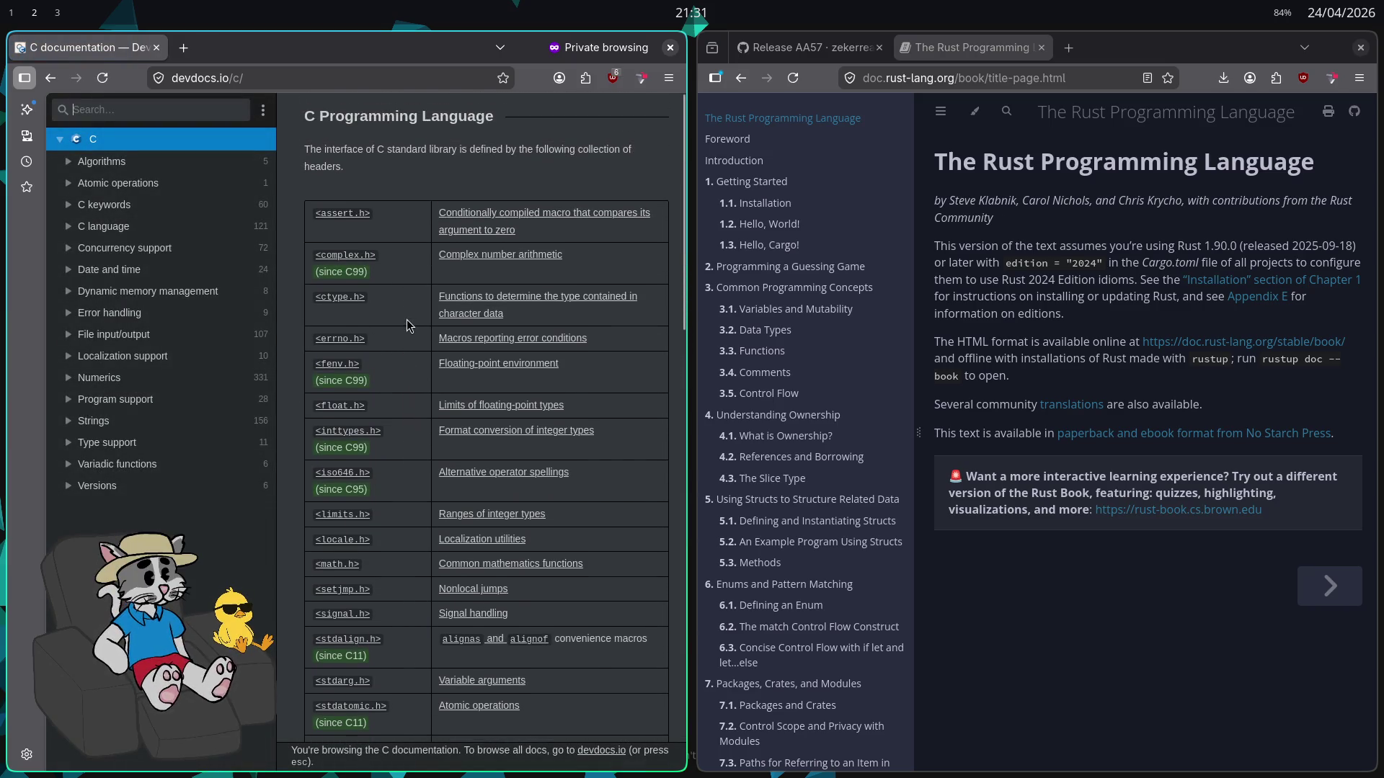
Change the DevDocs address from C to rust to load the Rust documentation
left_click(276, 79)
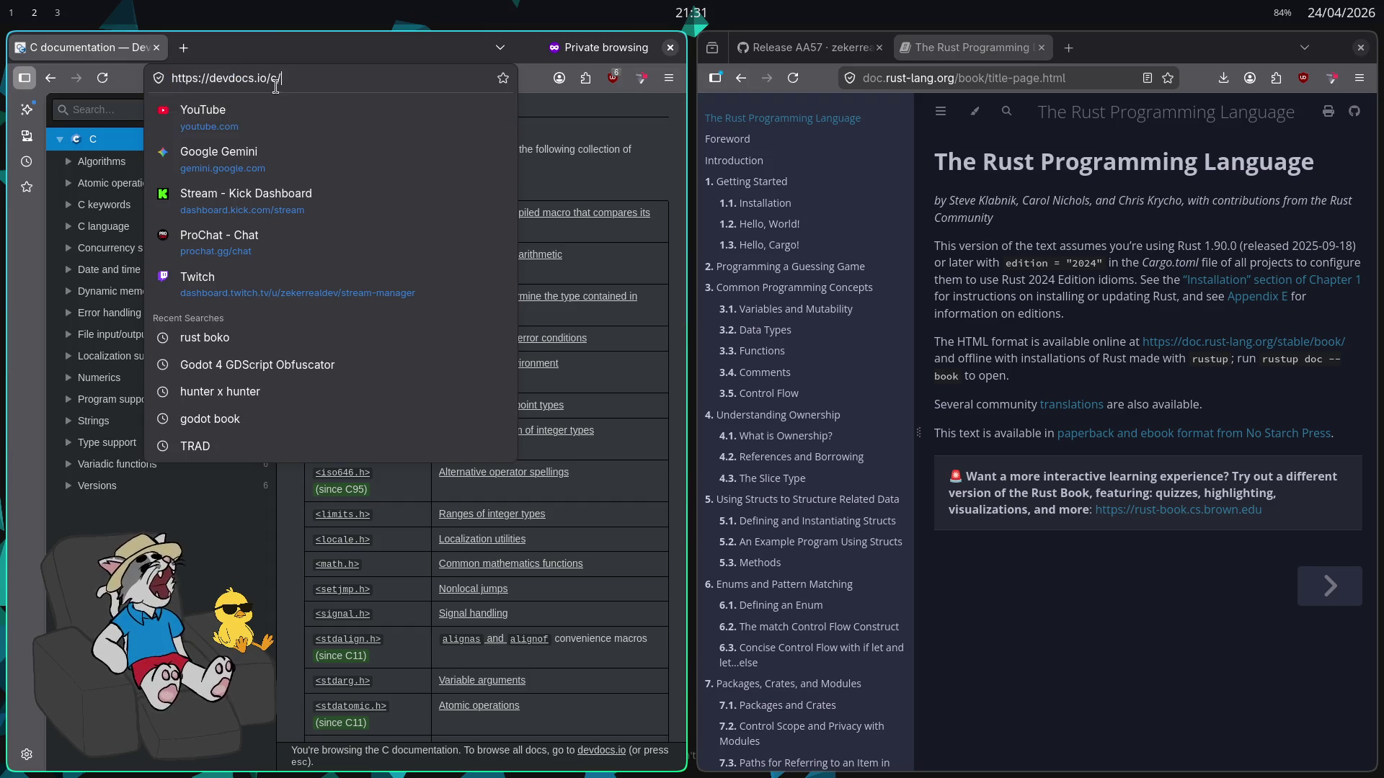
key("BackSpace")
key("BackSpace")
type("rust")
key("Return")
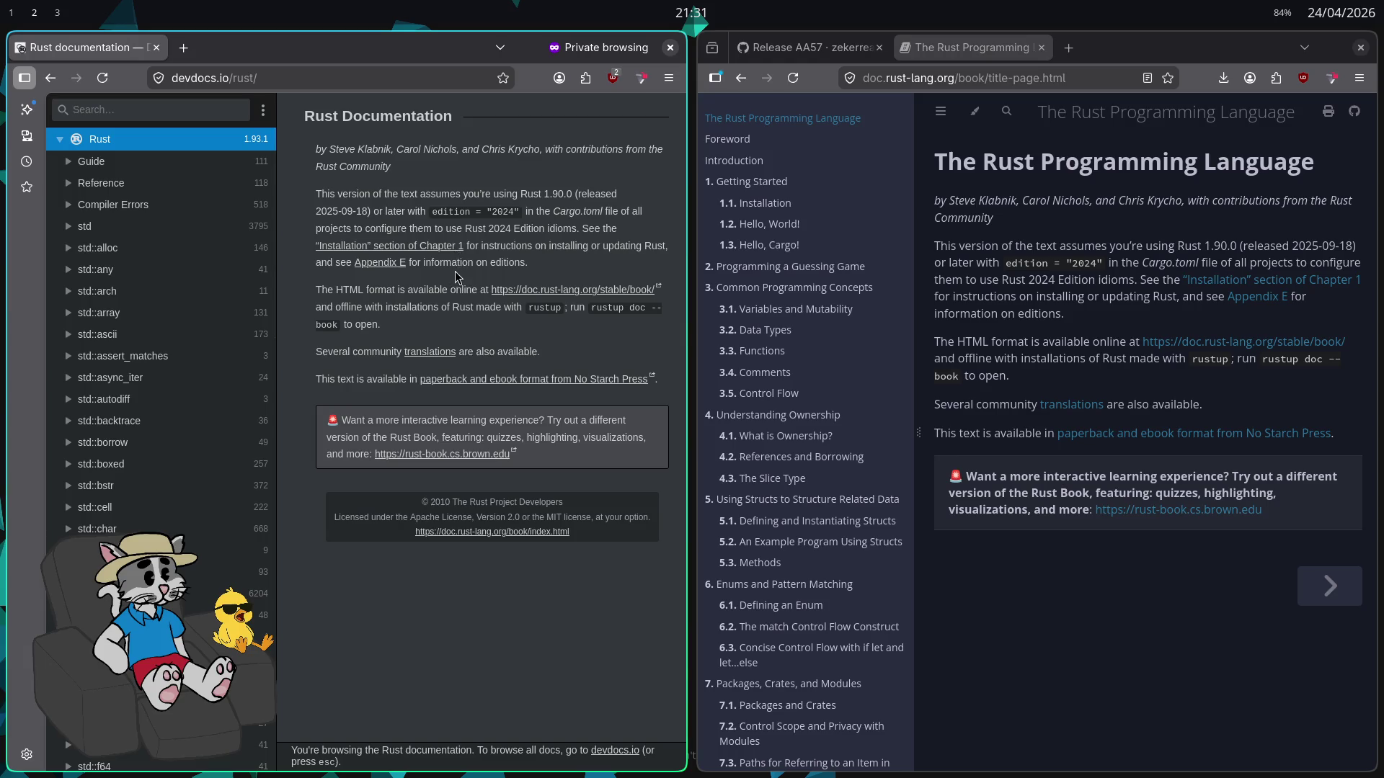
Expand and collapse the std::any, std::backtrace and std::autodiff entries, and hide the browser side panel
scroll(116, 274, "down", 3)
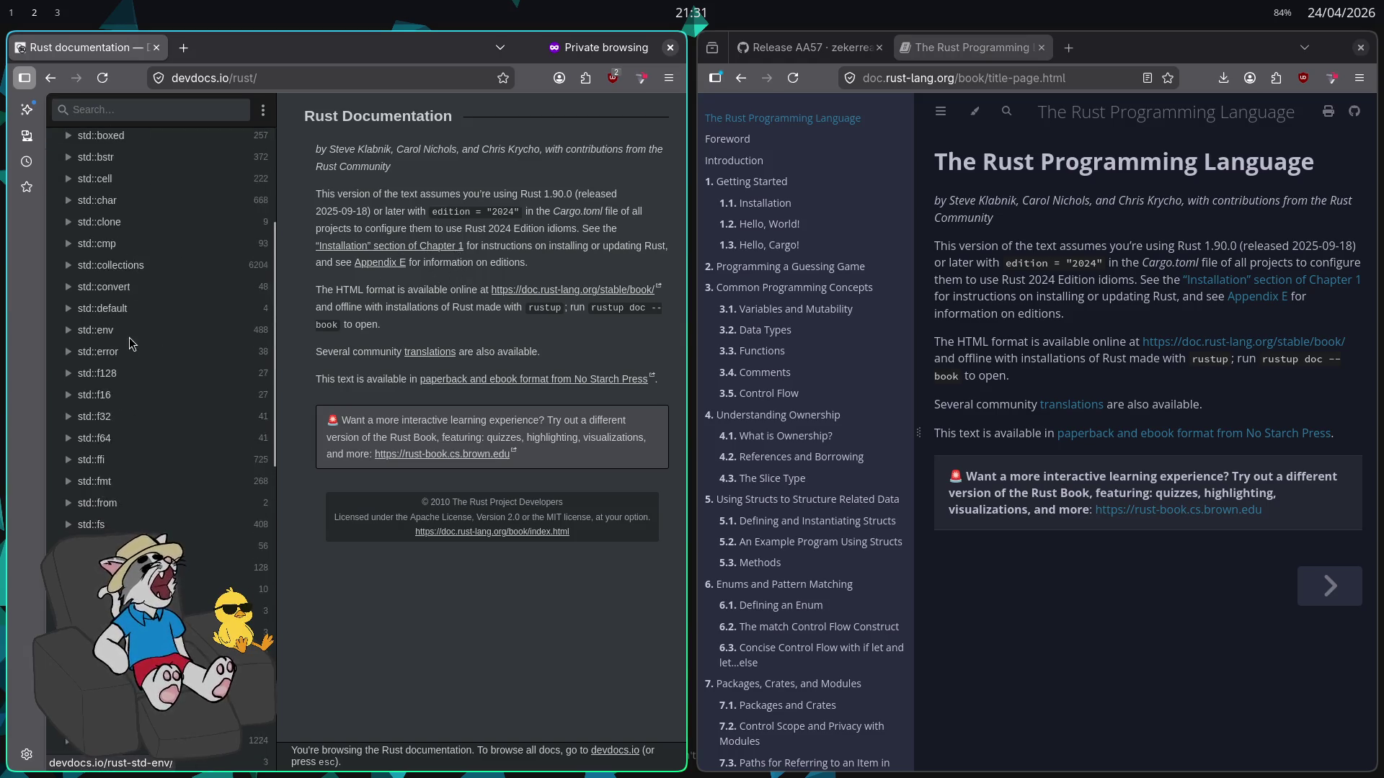
scroll(99, 328, "up", 3)
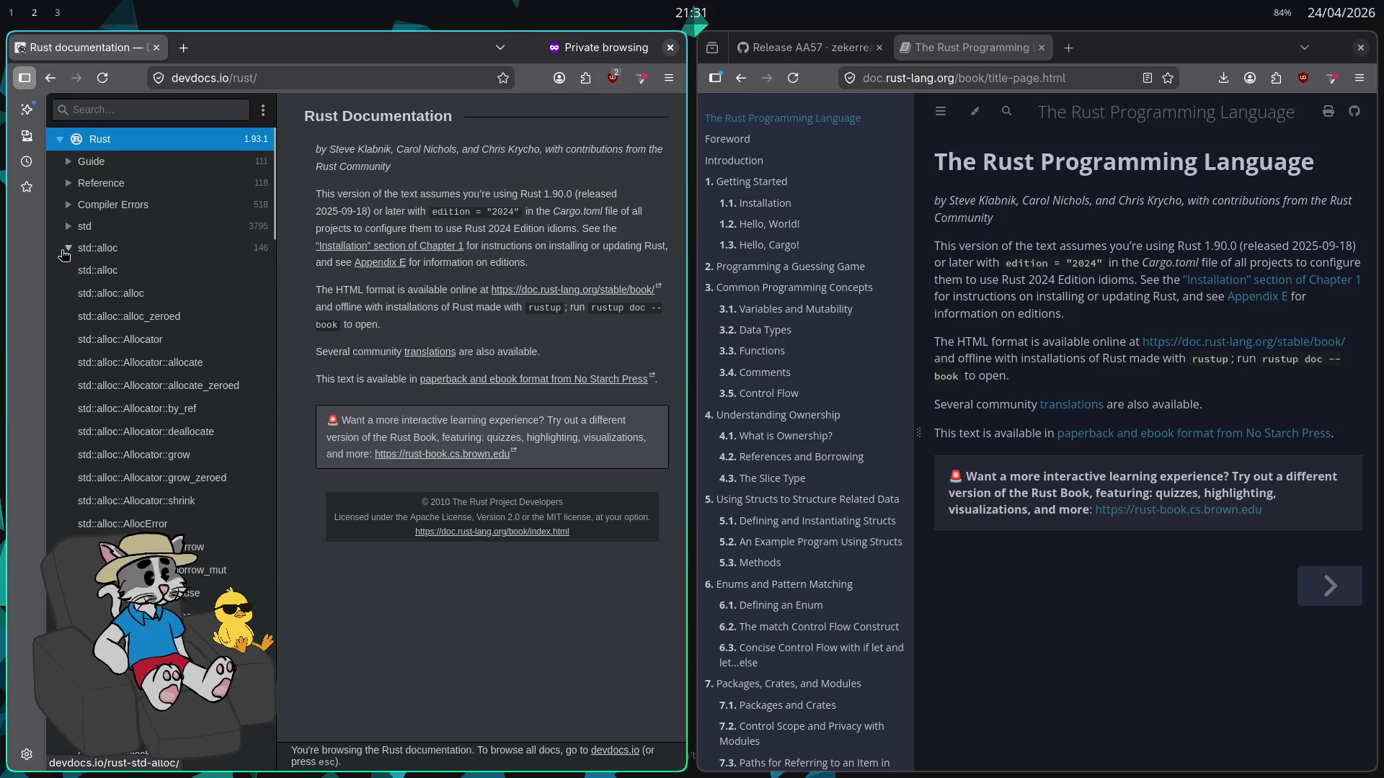
left_click(69, 270)
left_click(68, 278)
scroll(69, 303, "down", 2)
left_click(70, 336)
left_click(70, 328)
key("ctrl+alt+z")
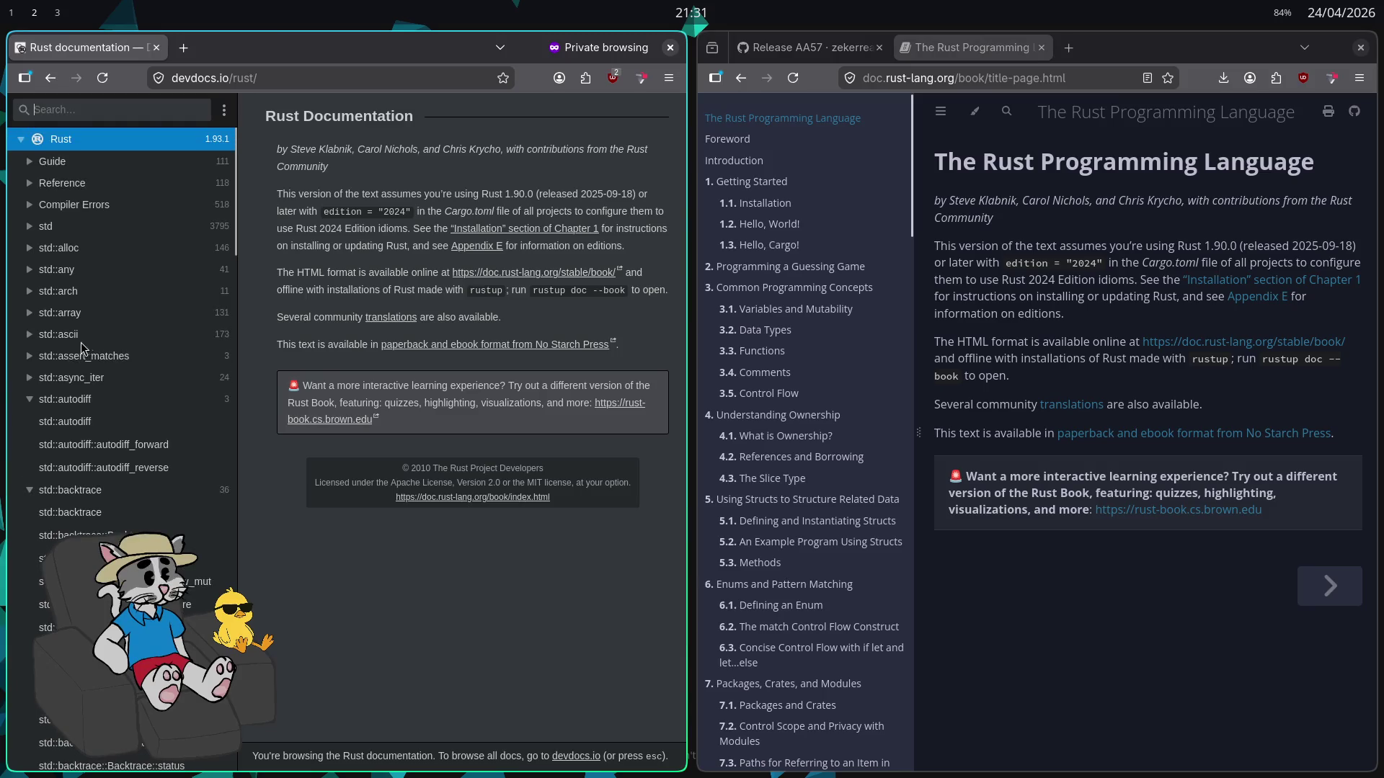
Expand and open the std::arch and std::ascii module pages
left_click(85, 291)
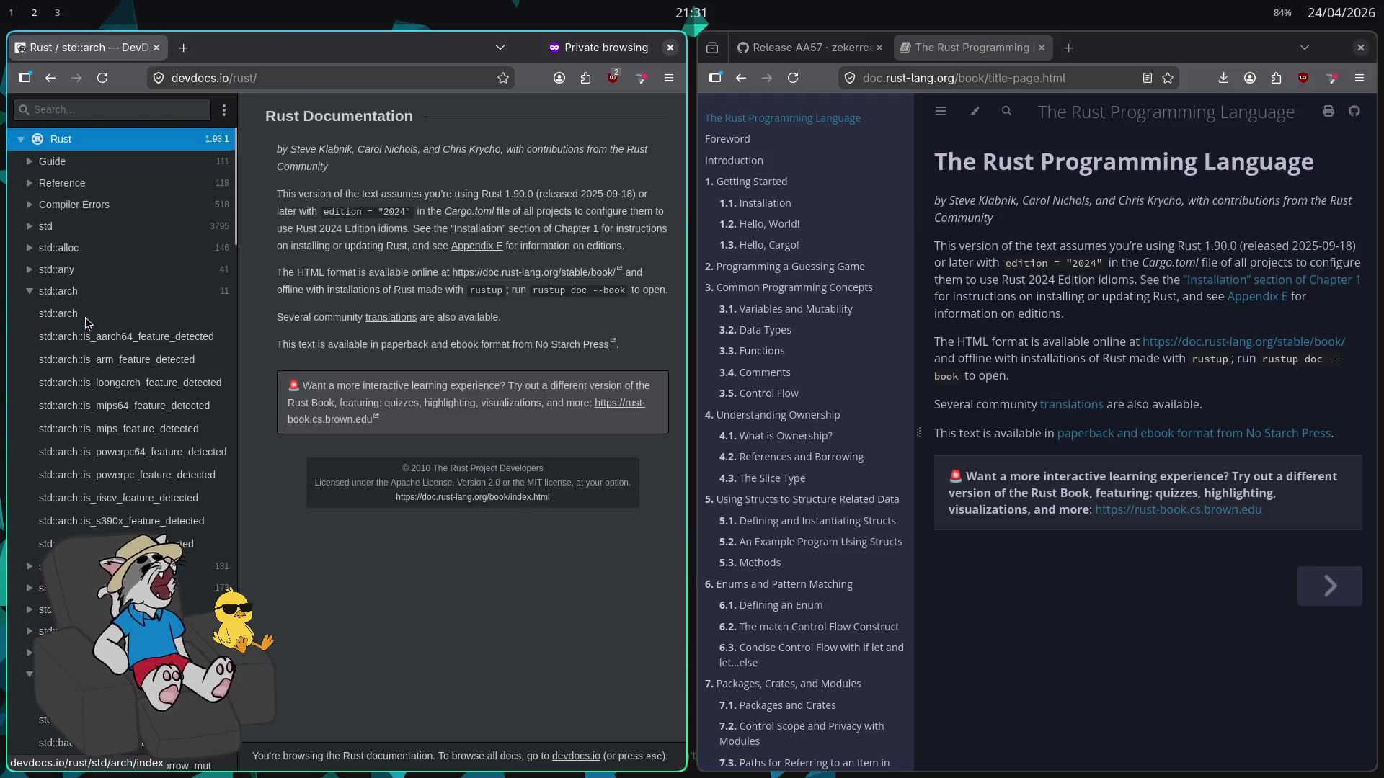
left_click(85, 316)
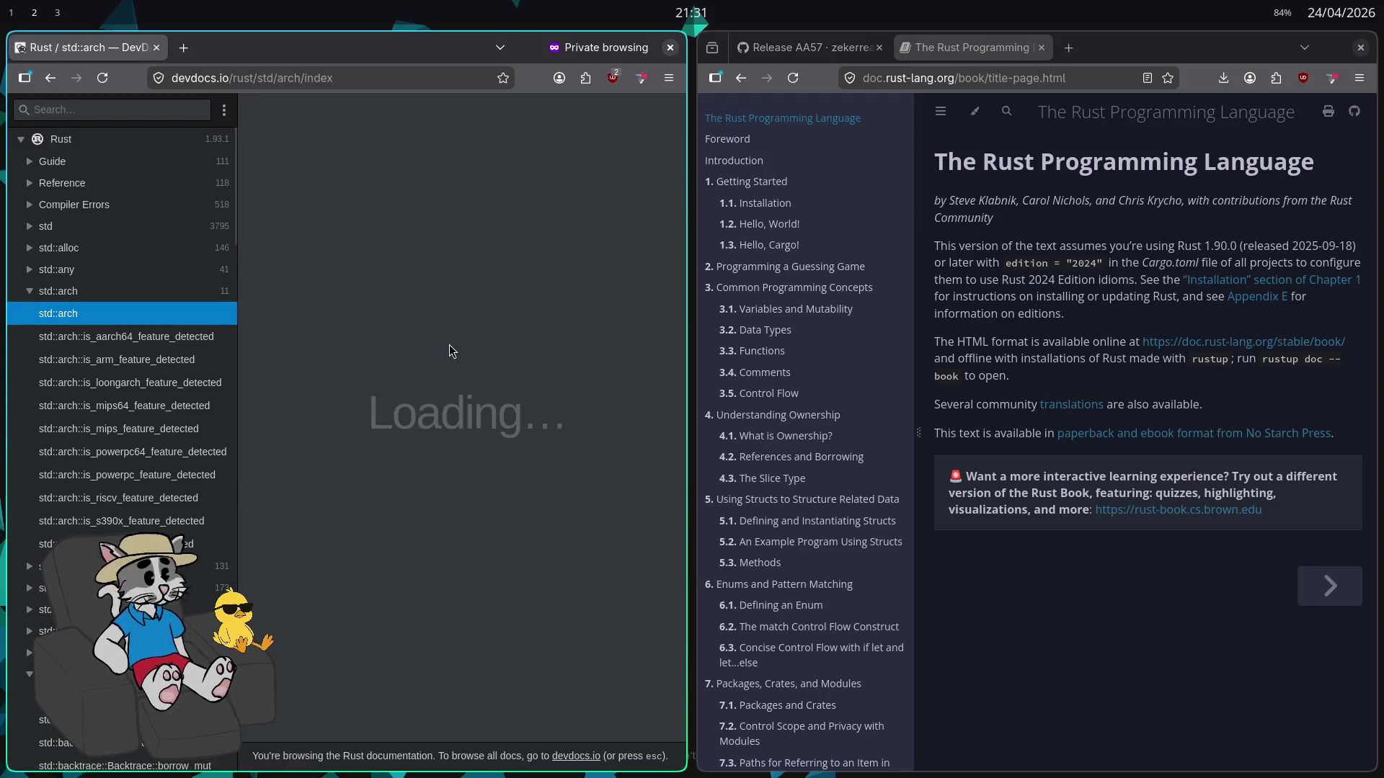
scroll(127, 444, "down", 3)
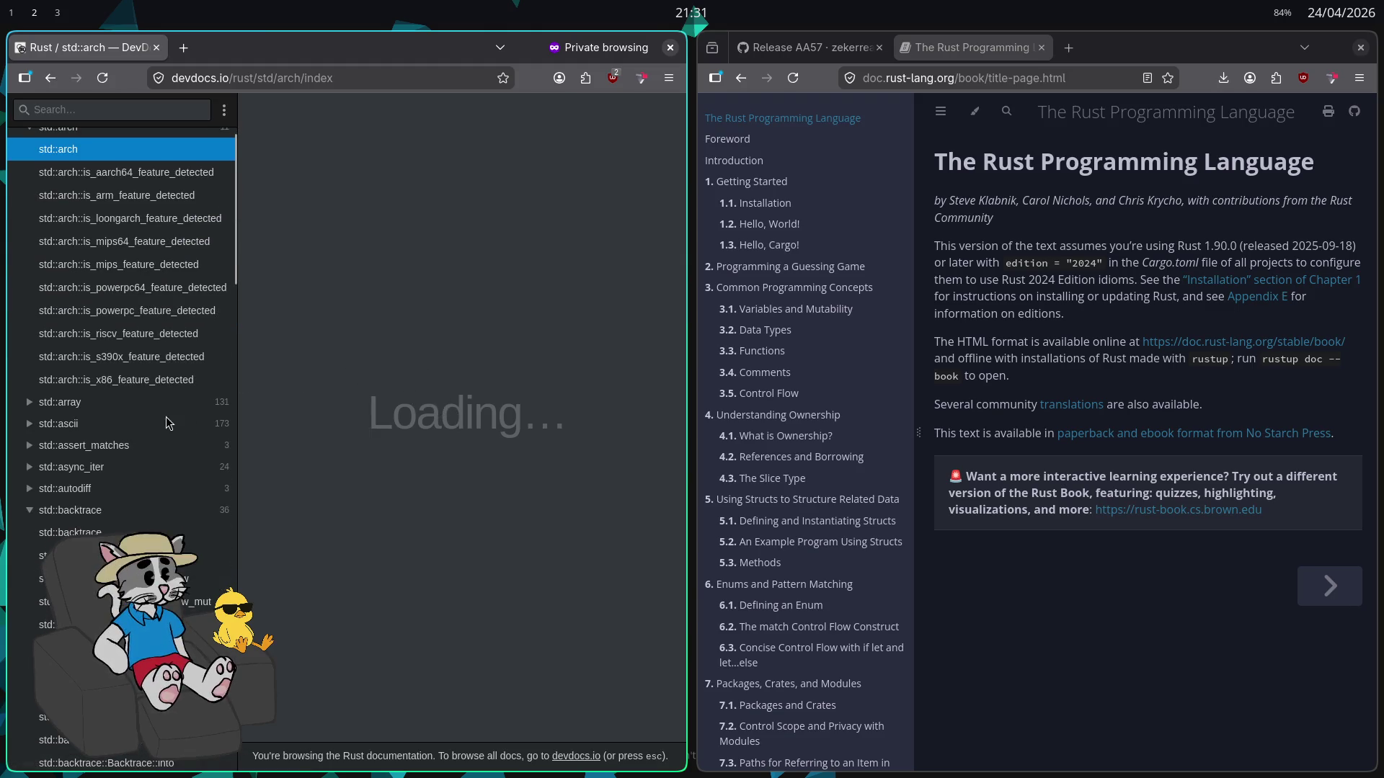
left_click(29, 424)
left_click(66, 456)
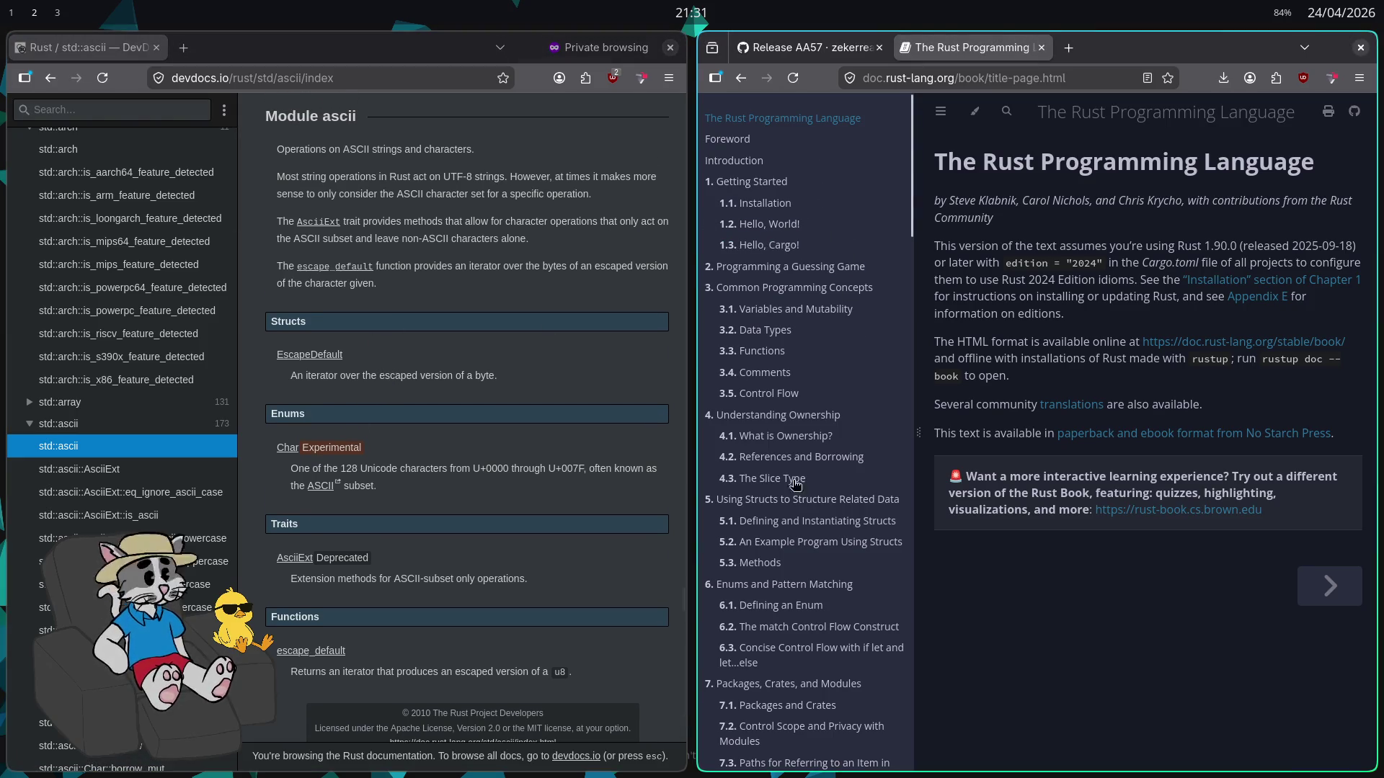
Scroll to the primitive array methods and open array::clamp
scroll(70, 252, "up", 3)
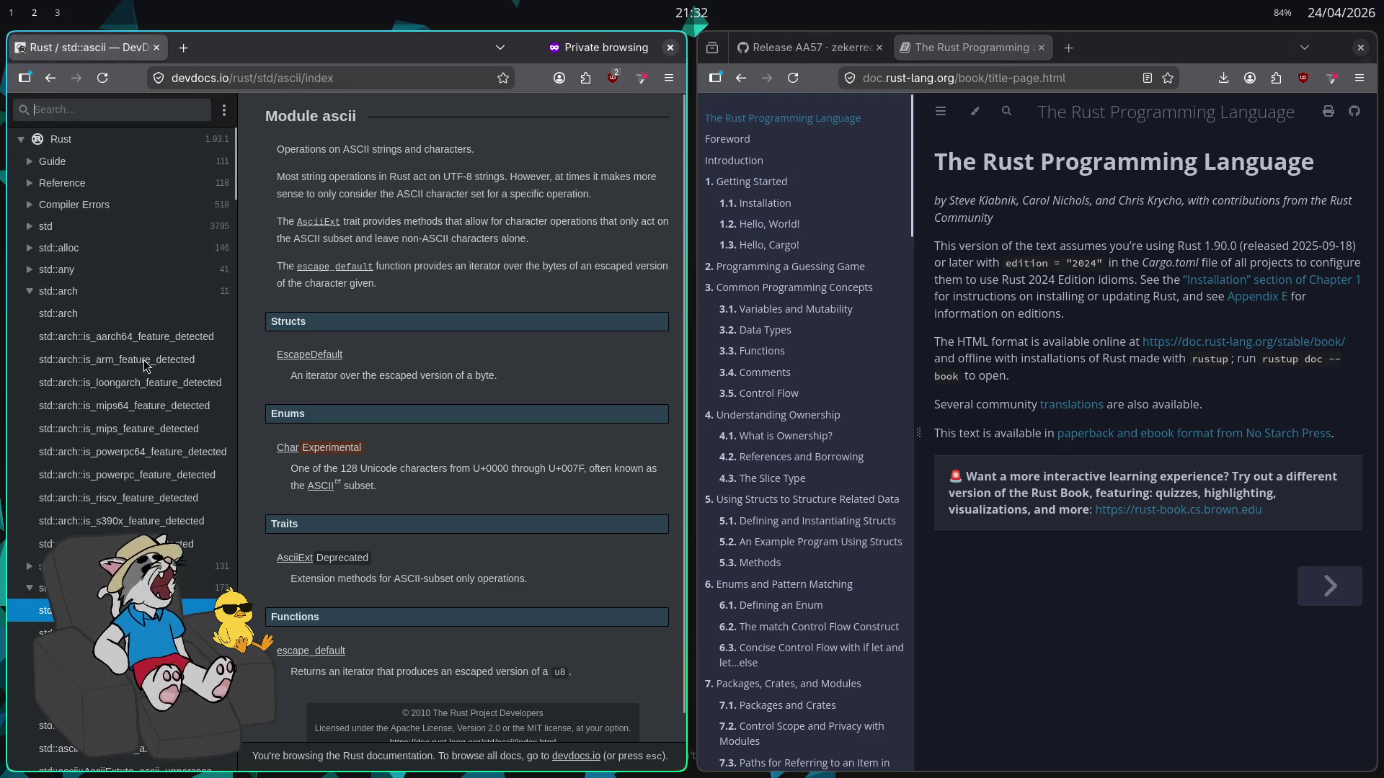
scroll(88, 358, "down", 15)
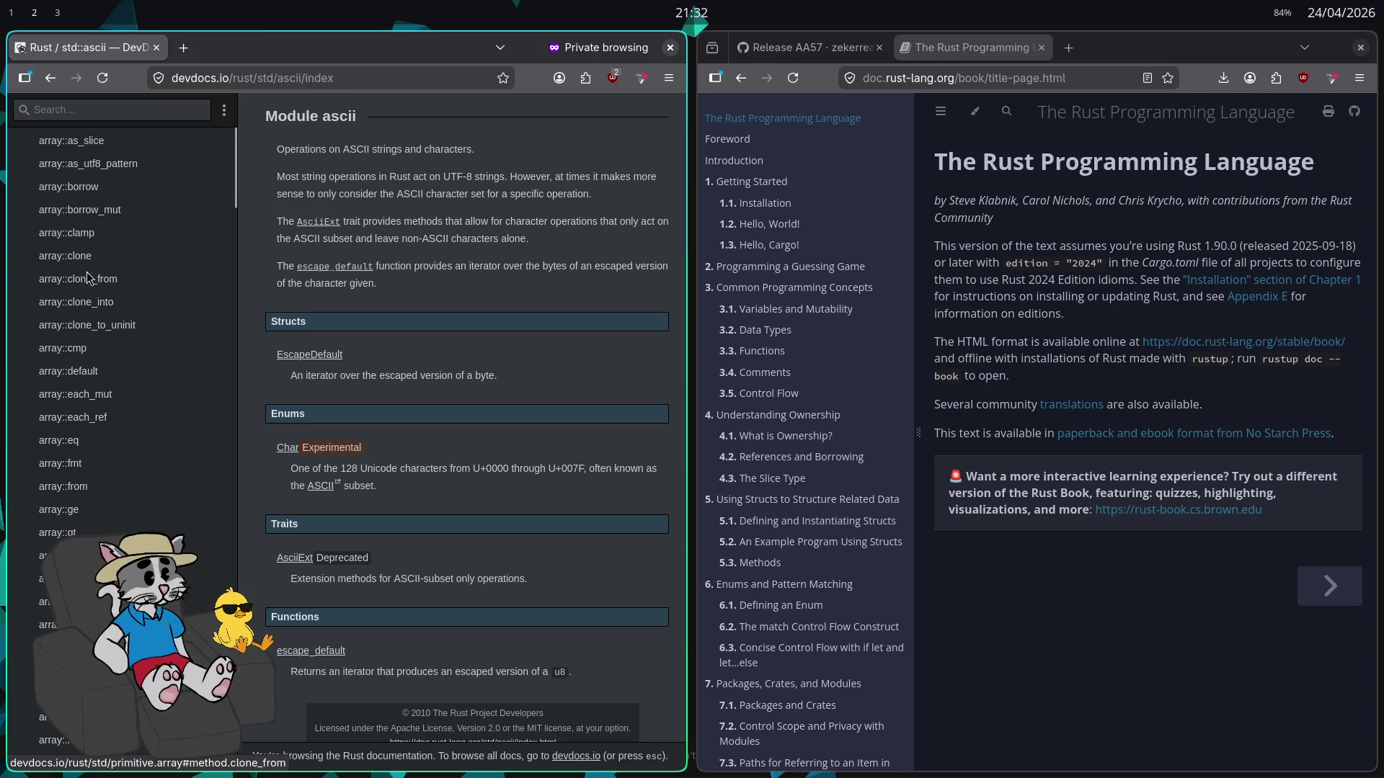
scroll(133, 452, "down", 3)
scroll(132, 453, "down", 2)
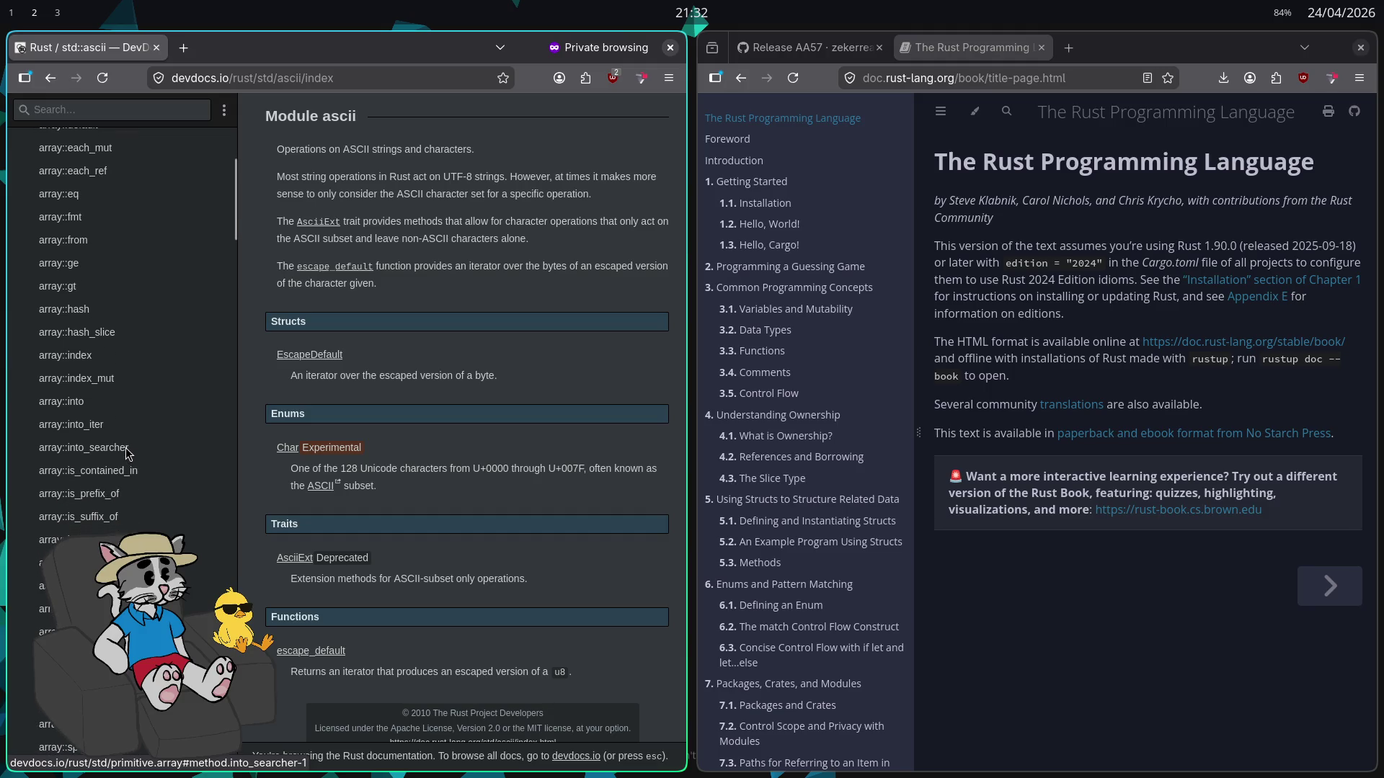
scroll(105, 389, "up", 4)
scroll(93, 292, "up", 2)
left_click(85, 238)
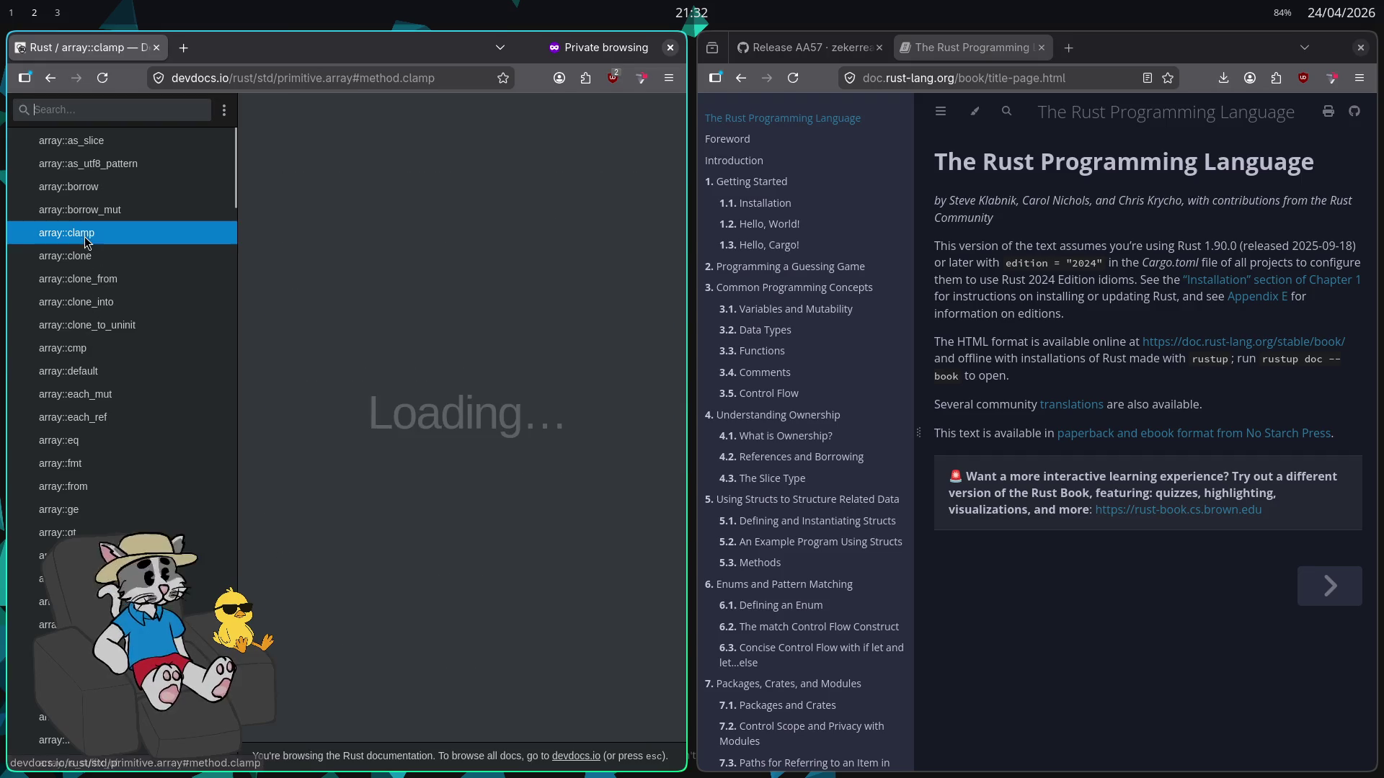
Collapse the std tree, then expand and collapse std::arch and std::backtrace
scroll(157, 333, "up", 6)
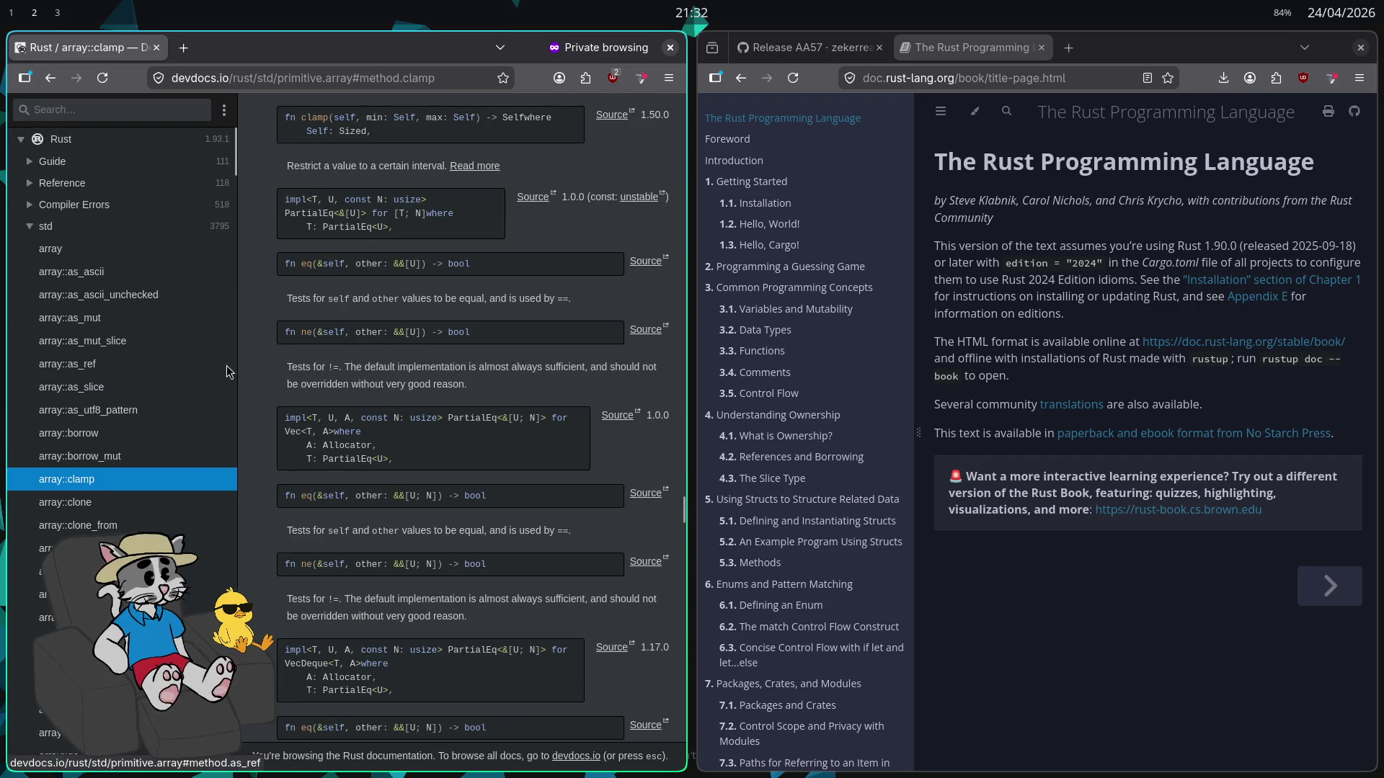
scroll(450, 362, "up", 3)
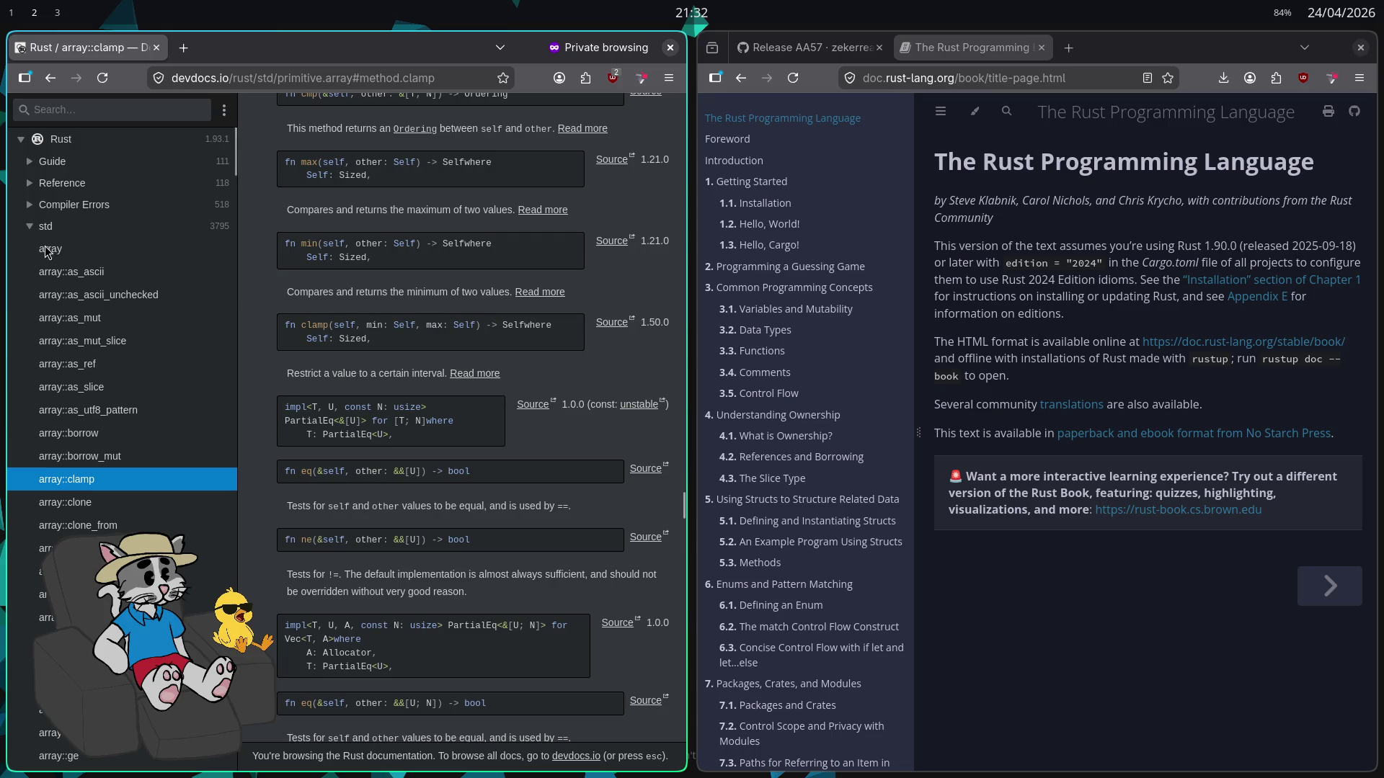
left_click(29, 226)
left_click(28, 290)
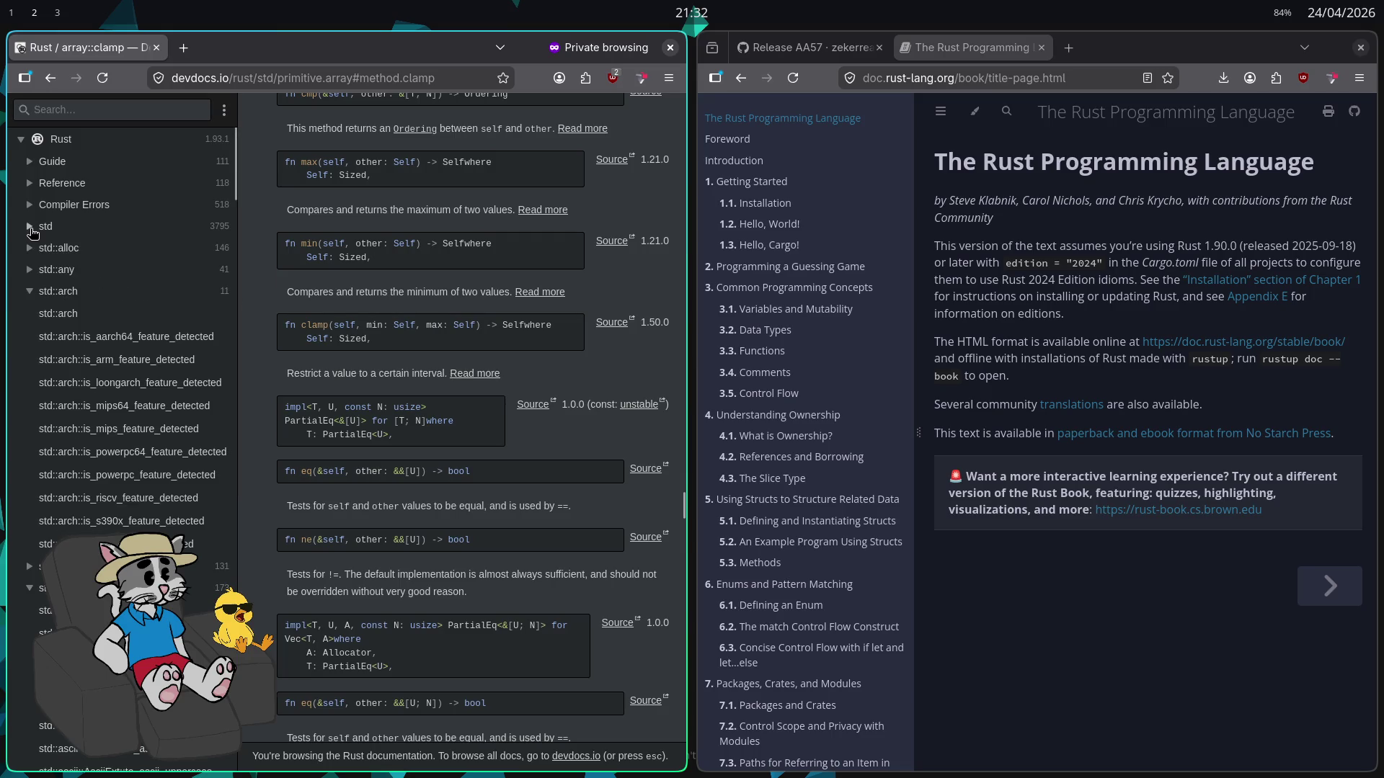
left_click(28, 292)
left_click(28, 422)
left_click(29, 422)
scroll(28, 433, "down", 3)
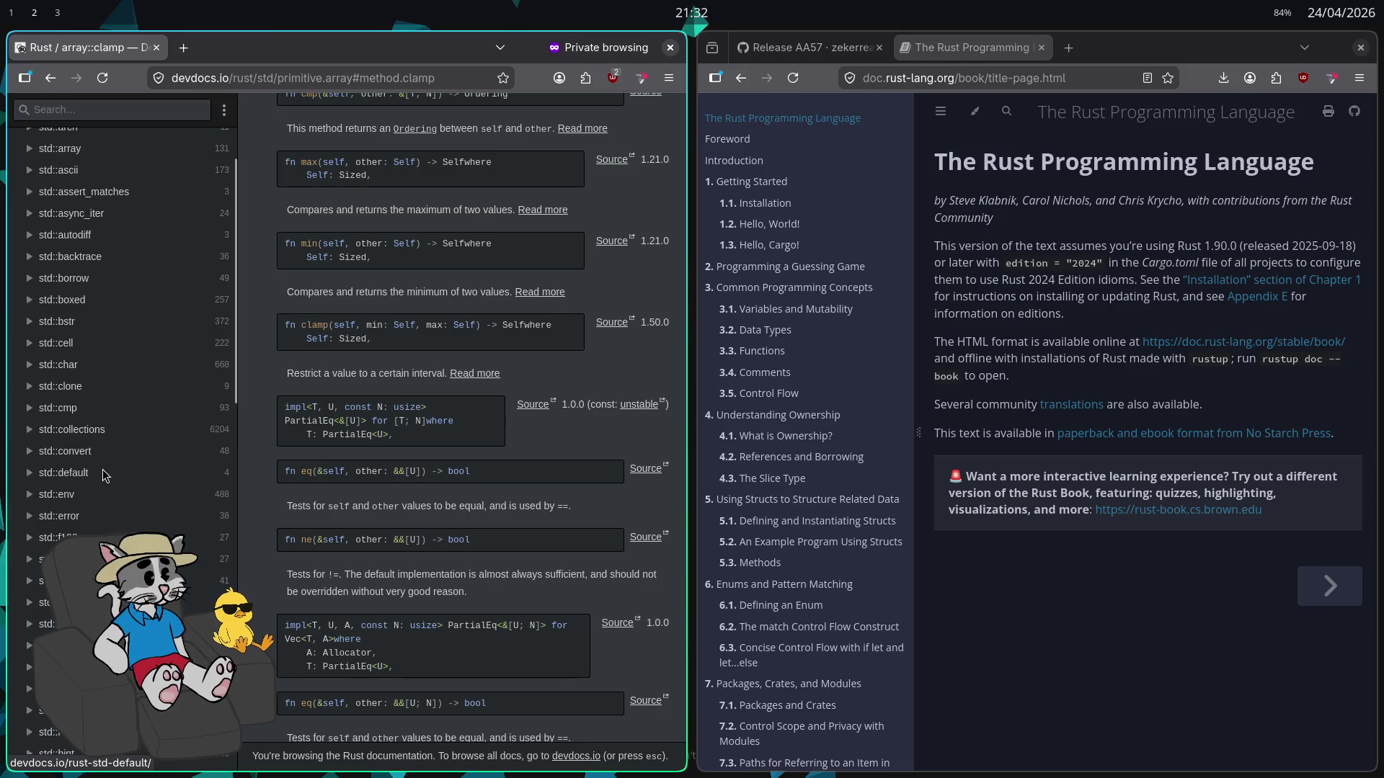
scroll(98, 473, "down", 10)
Focus the documentation search field, then select the page address for editing
left_click(78, 109)
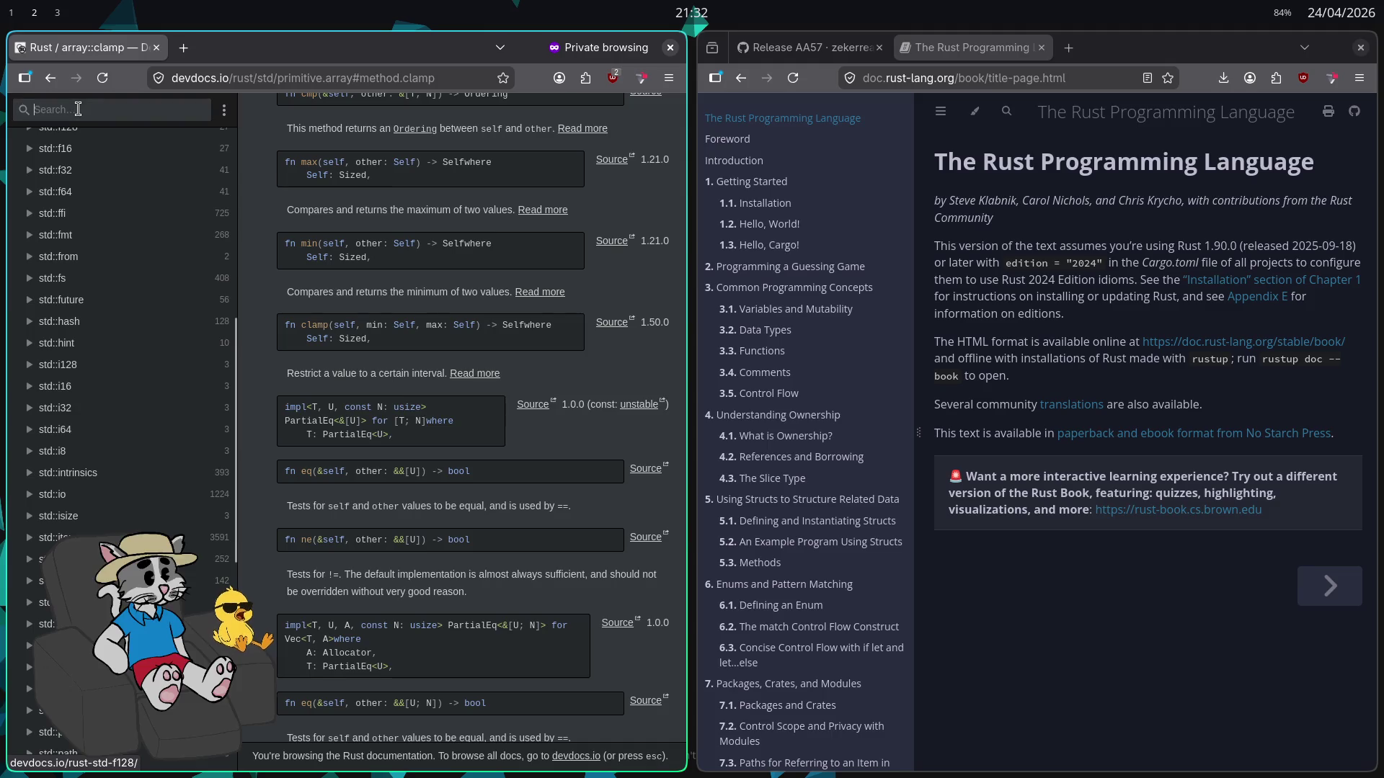
scroll(131, 327, "up", 10)
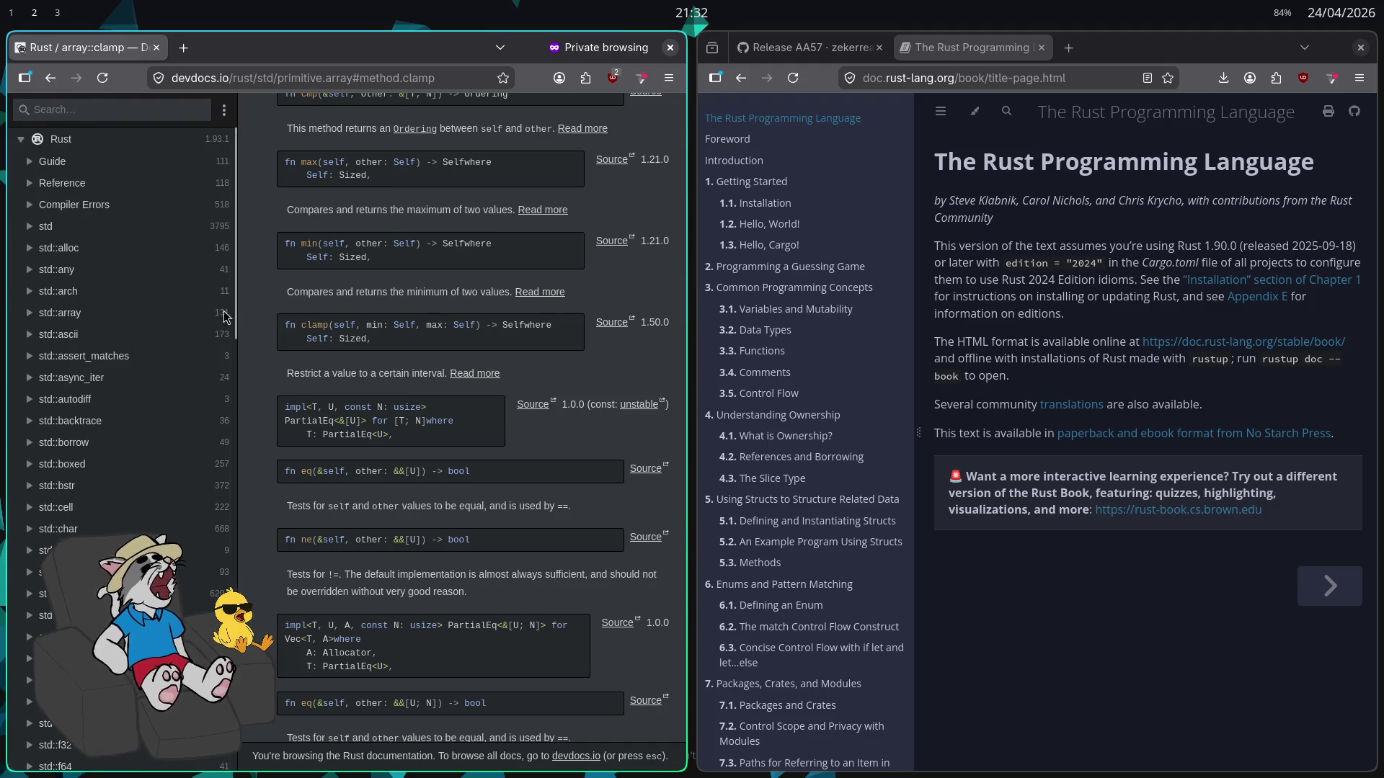
left_click(263, 78)
left_click(263, 78)
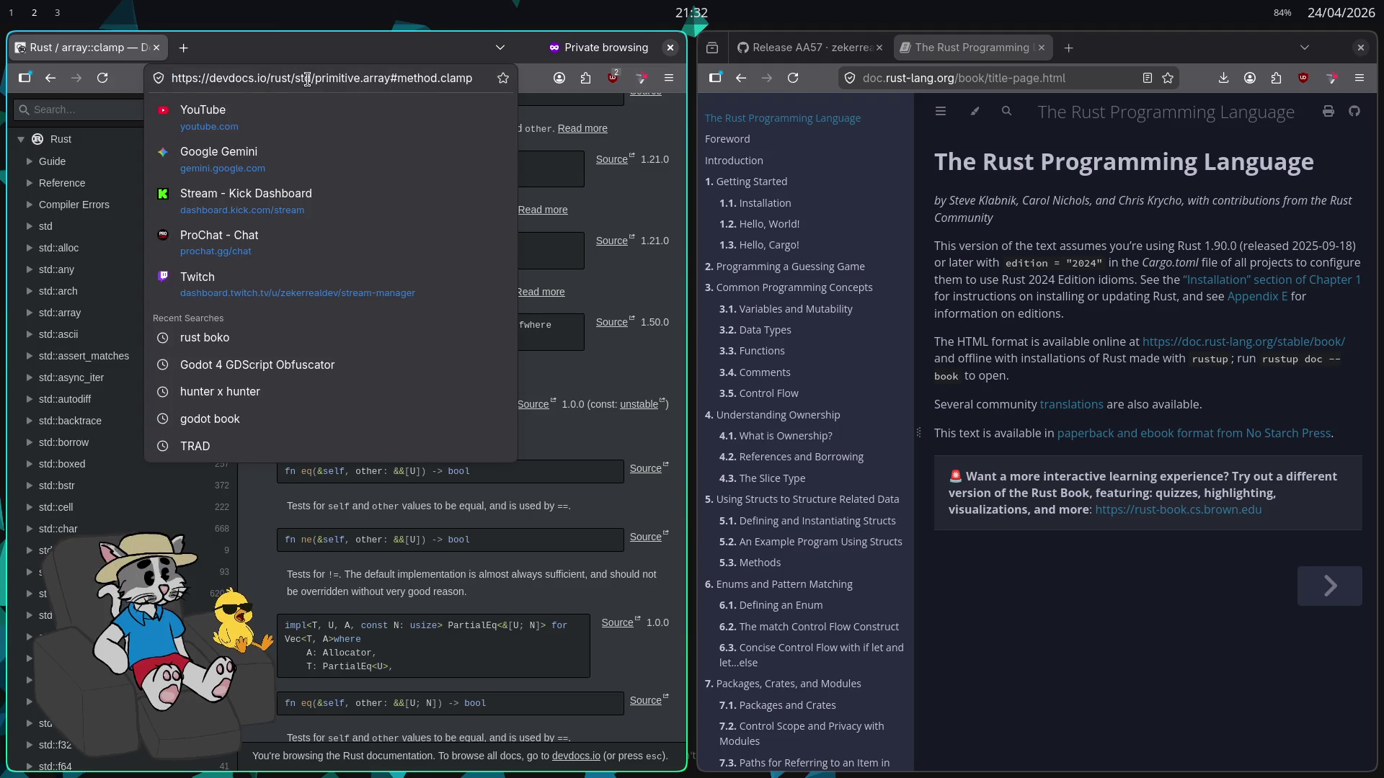
Edit the address to devdocs.io/c/ and load the C documentation index
key("BackSpace")
key("BackSpace")
key("BackSpace")
type("c")
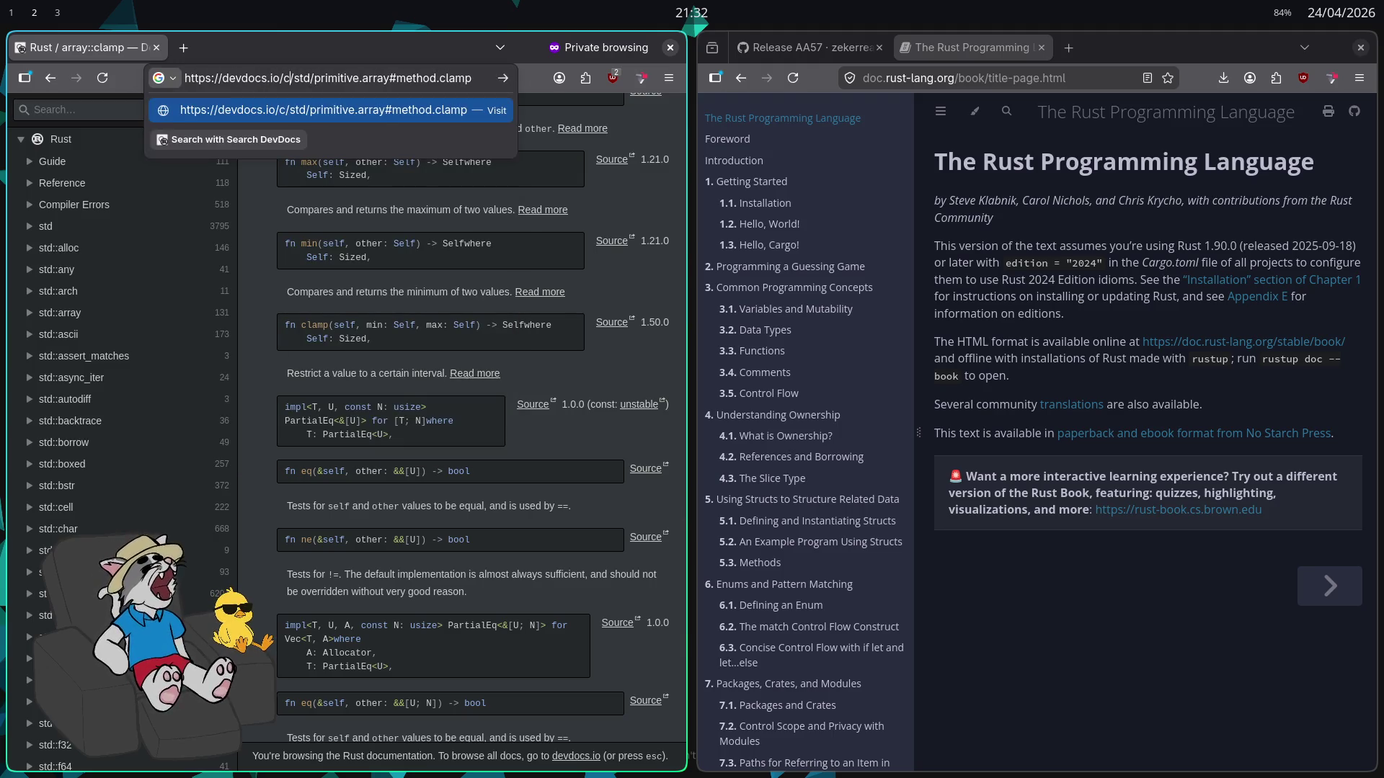
key("Return")
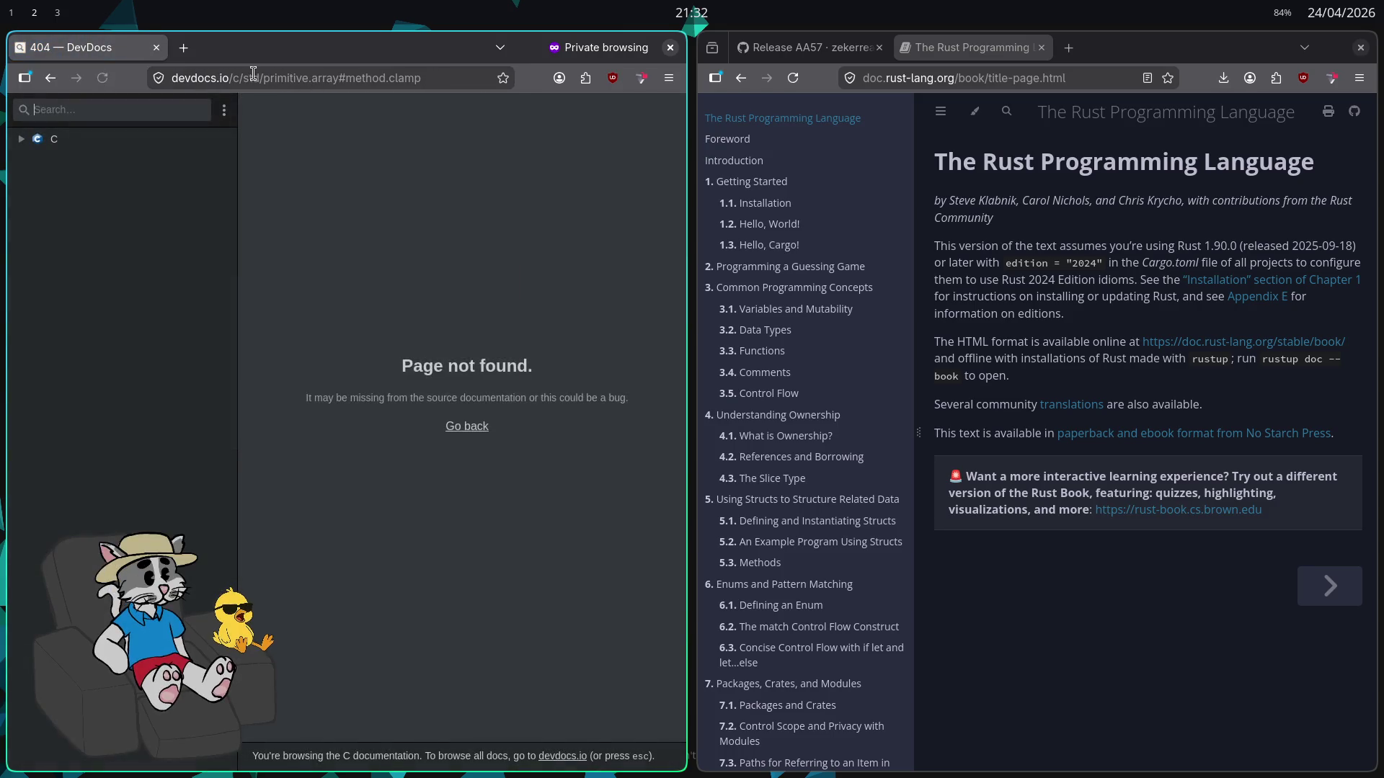
left_click_drag(291, 78, 462, 94)
key("BackSpace")
key("BackSpace")
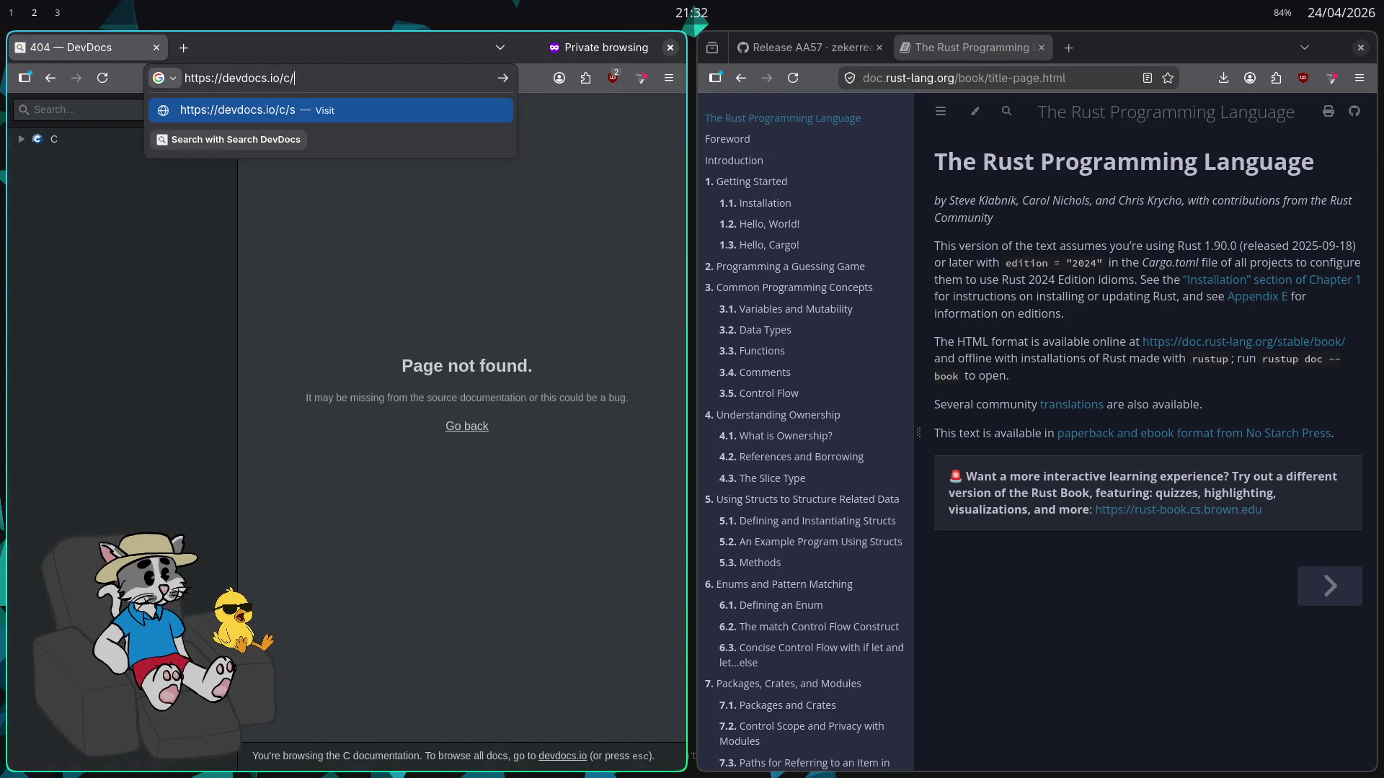
key("Return")
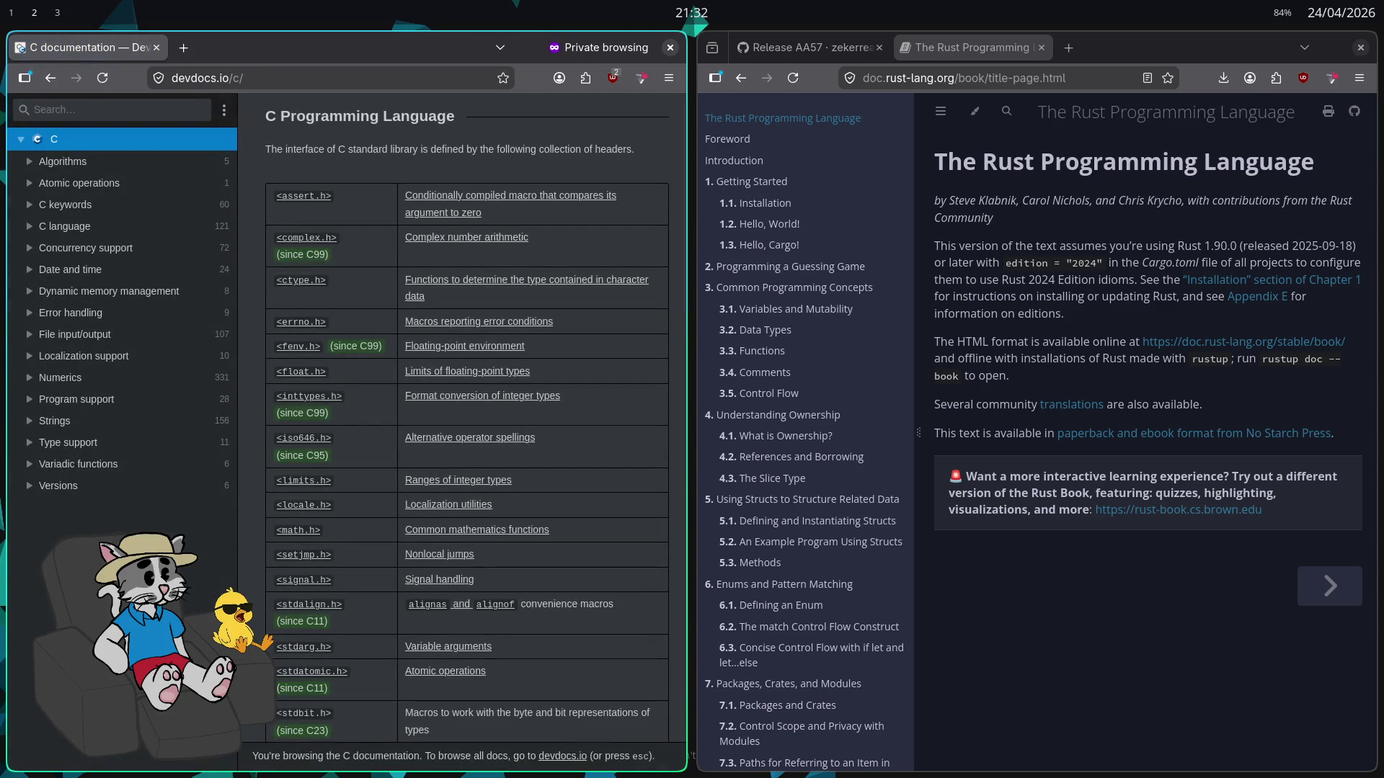
Expand and collapse the C keywords and C language categories repeatedly in the sidebar
left_click(34, 209)
left_click(34, 210)
left_click(34, 209)
left_click(33, 209)
left_click(33, 227)
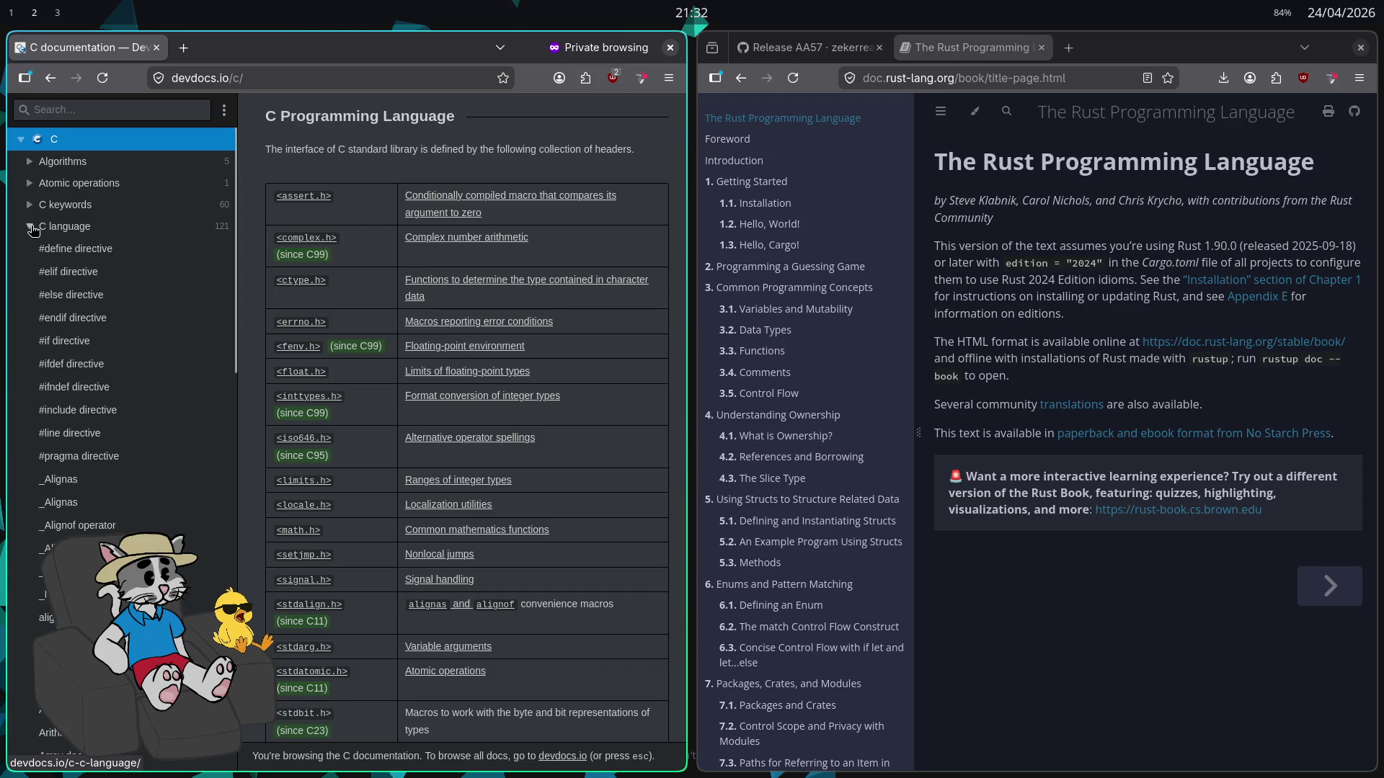
left_click(32, 228)
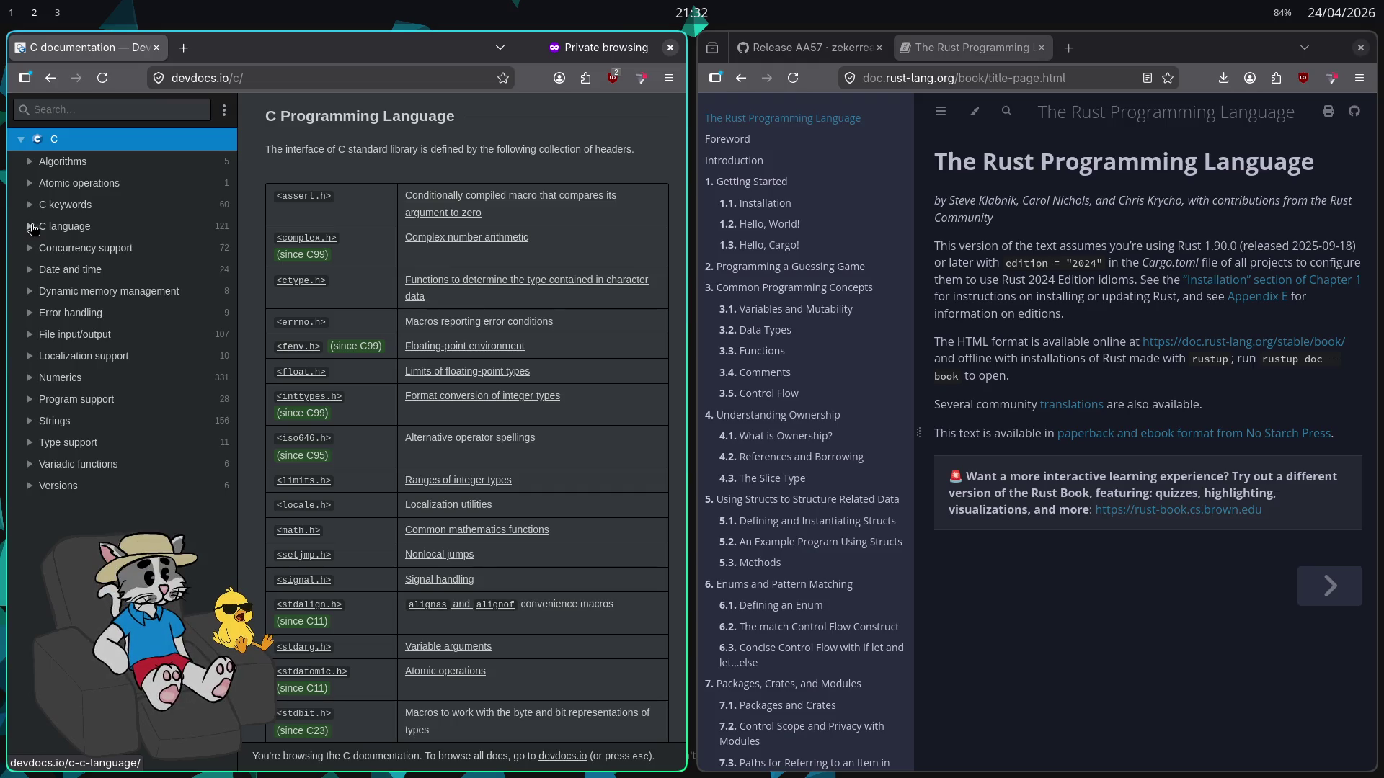
left_click(33, 206)
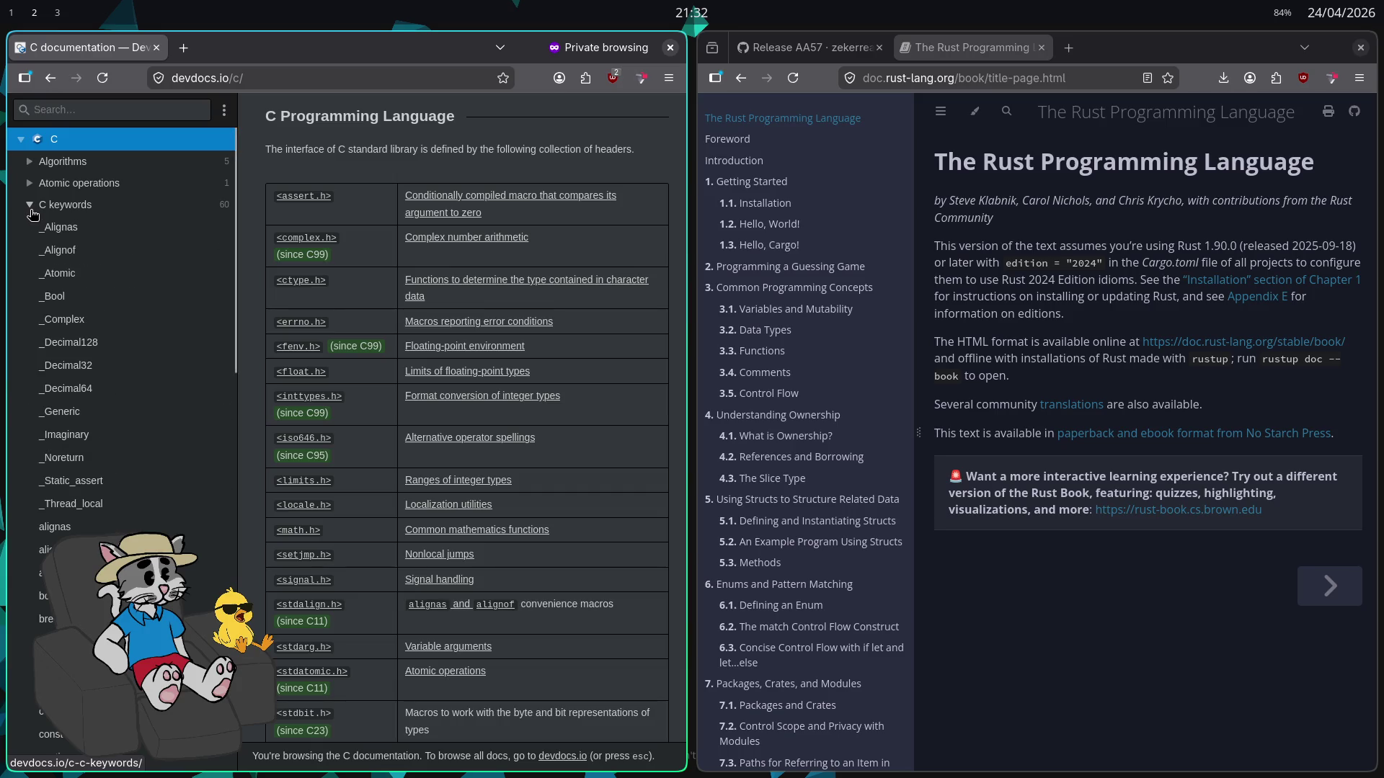
left_click(31, 209)
left_click(30, 228)
left_click(31, 228)
left_click(31, 228)
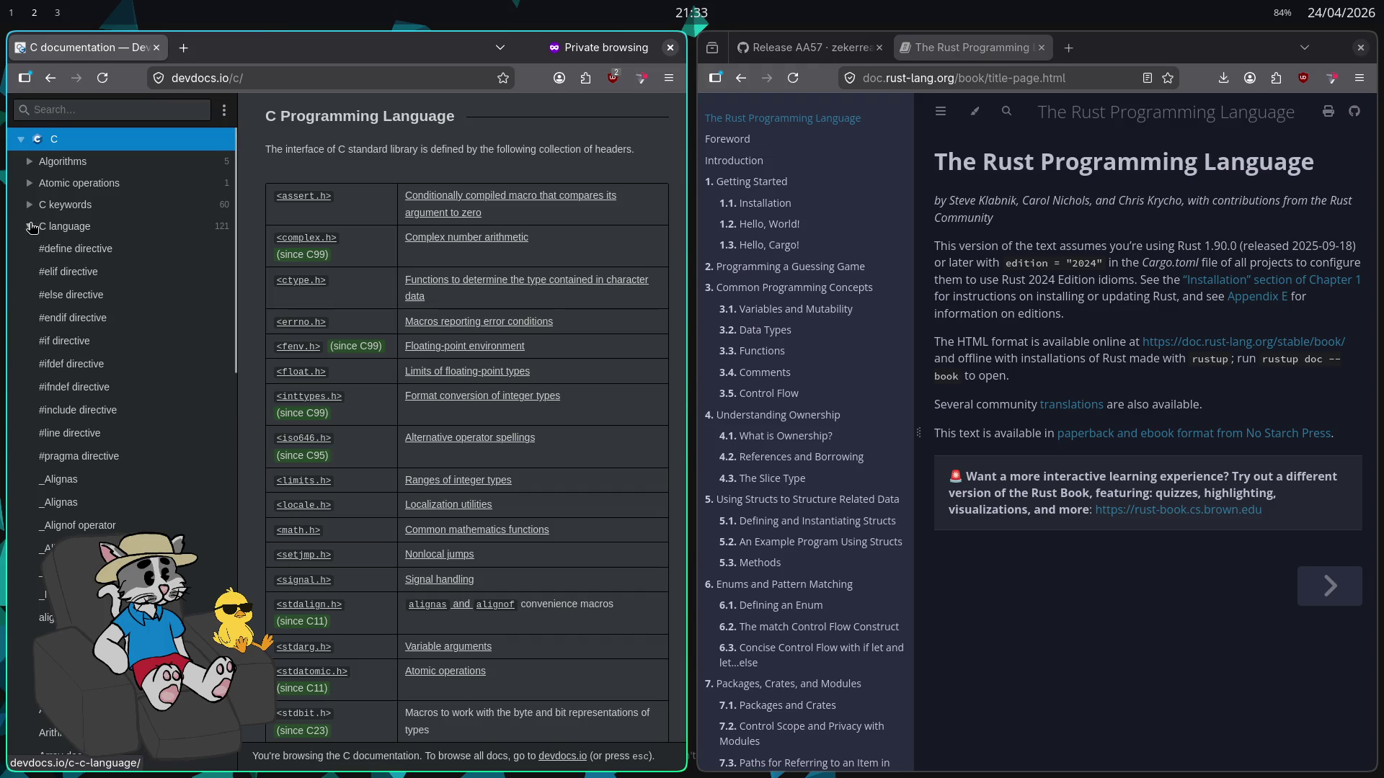
left_click(31, 228)
key("ctrl+l")
key("Escape")
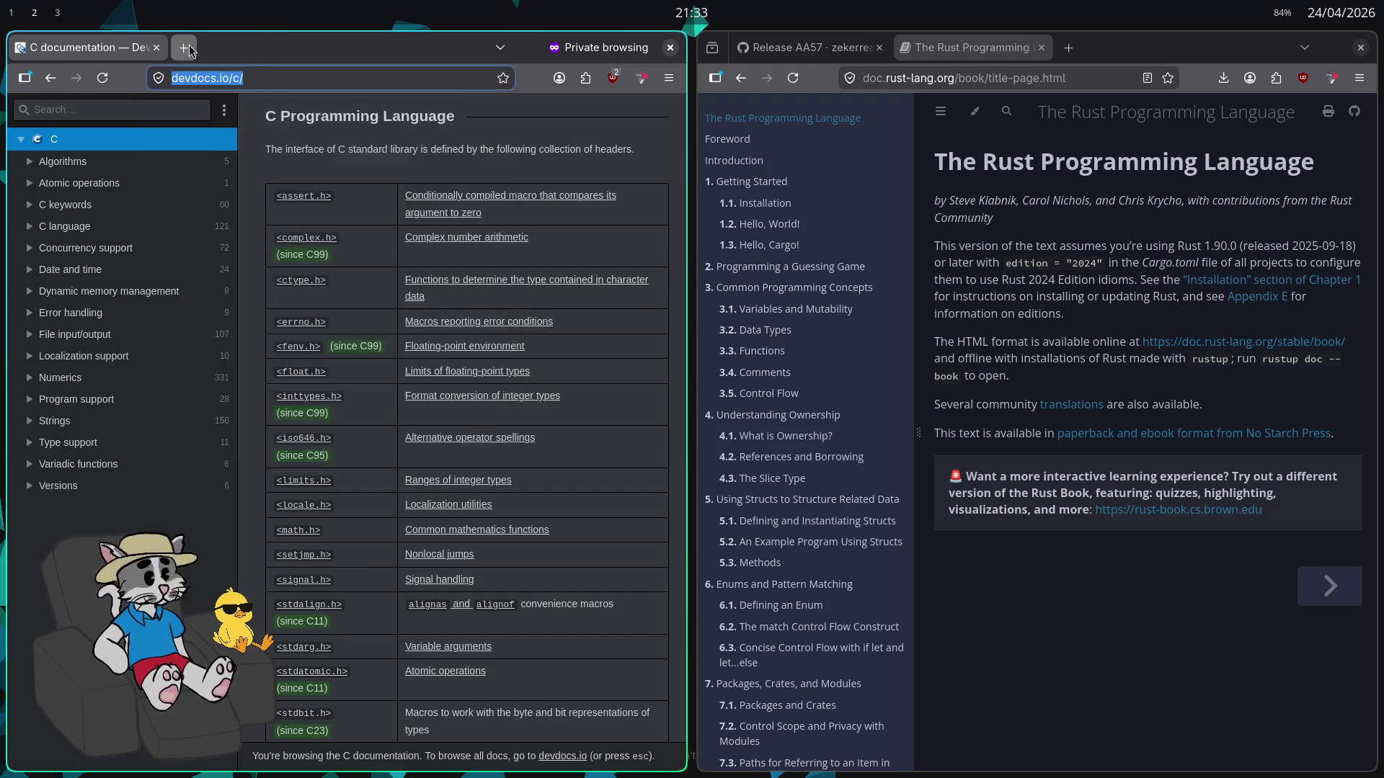
Load chatgpt.com in a new browser tab
left_click(189, 49)
type("chat")
key("Return")
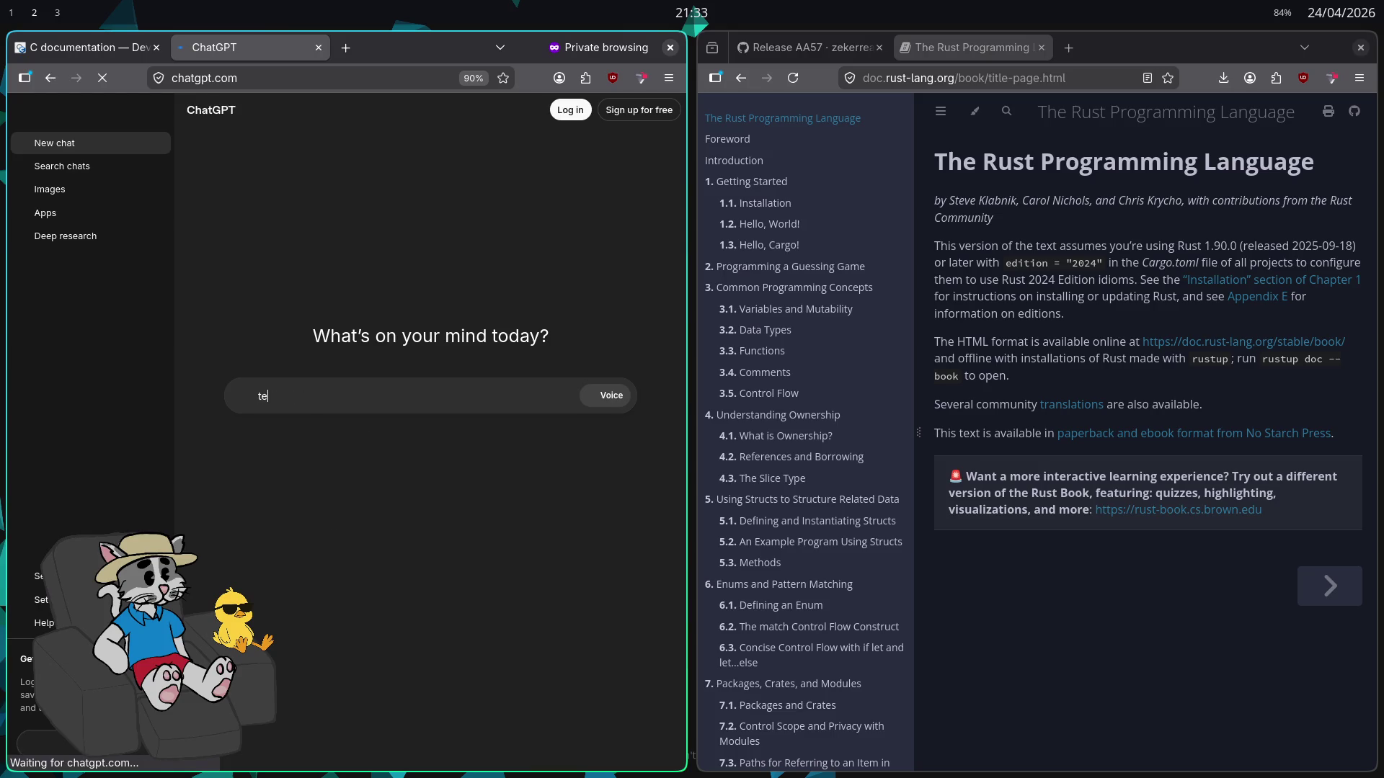
Ask ChatGPT 'tem alguma linguagem que não existe a biblioteca std?'
type("m al")
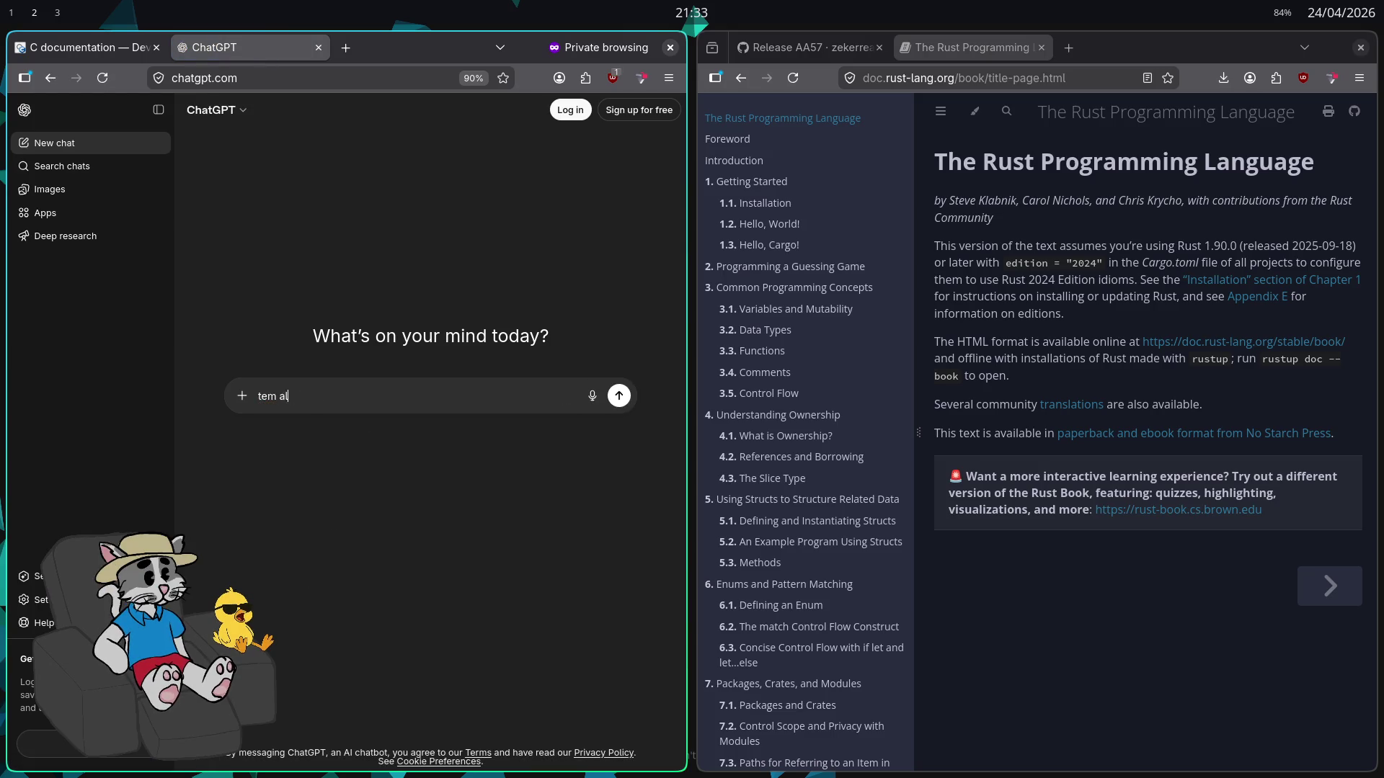
type("guima gem que nã")
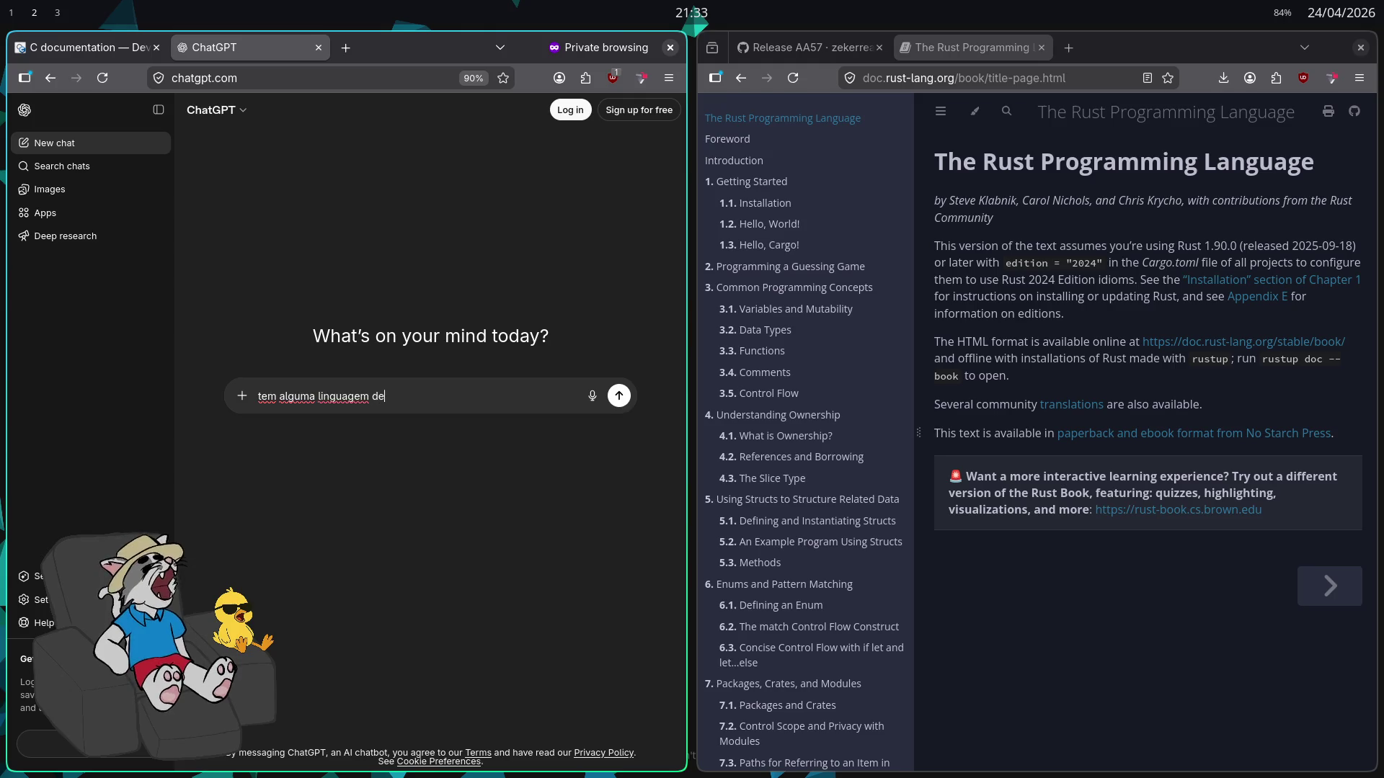
type("te ")
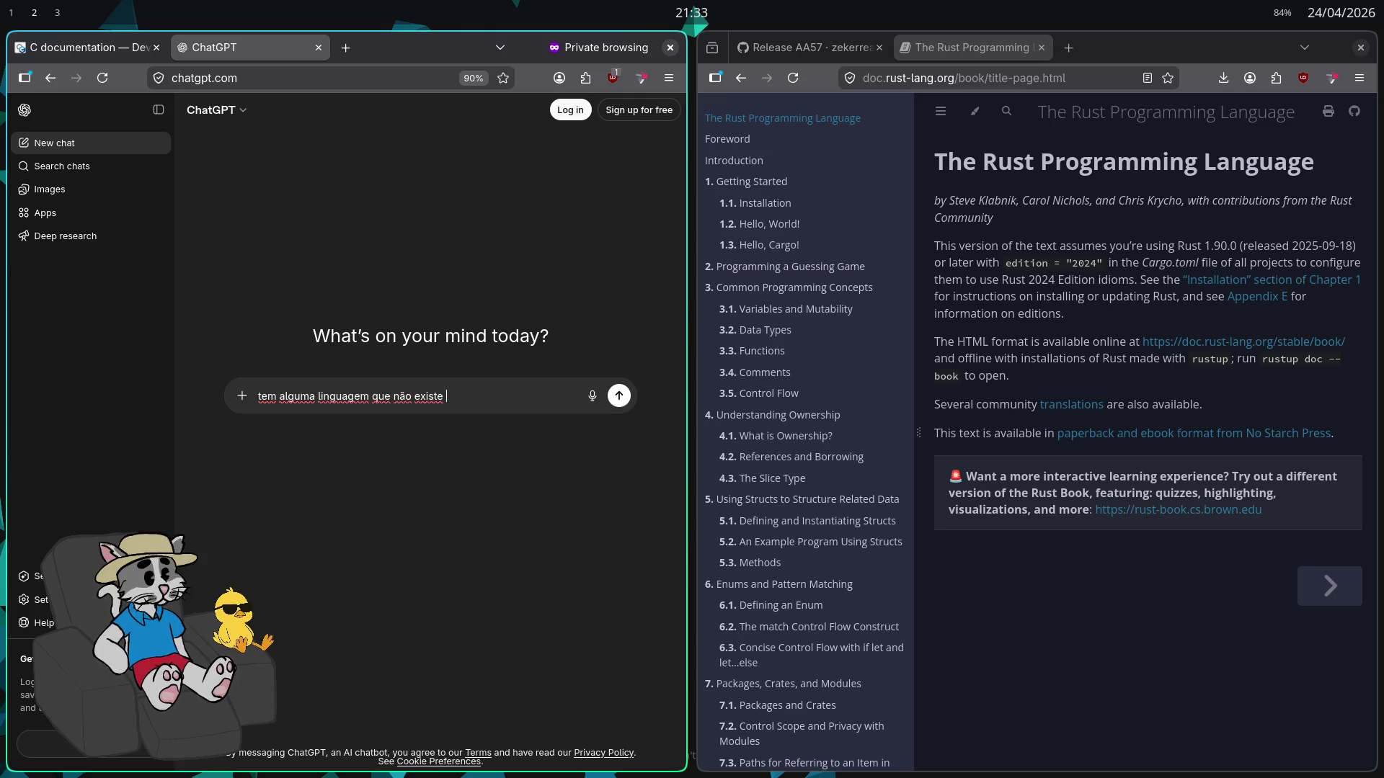
type("e bibliotecas")
key("Return")
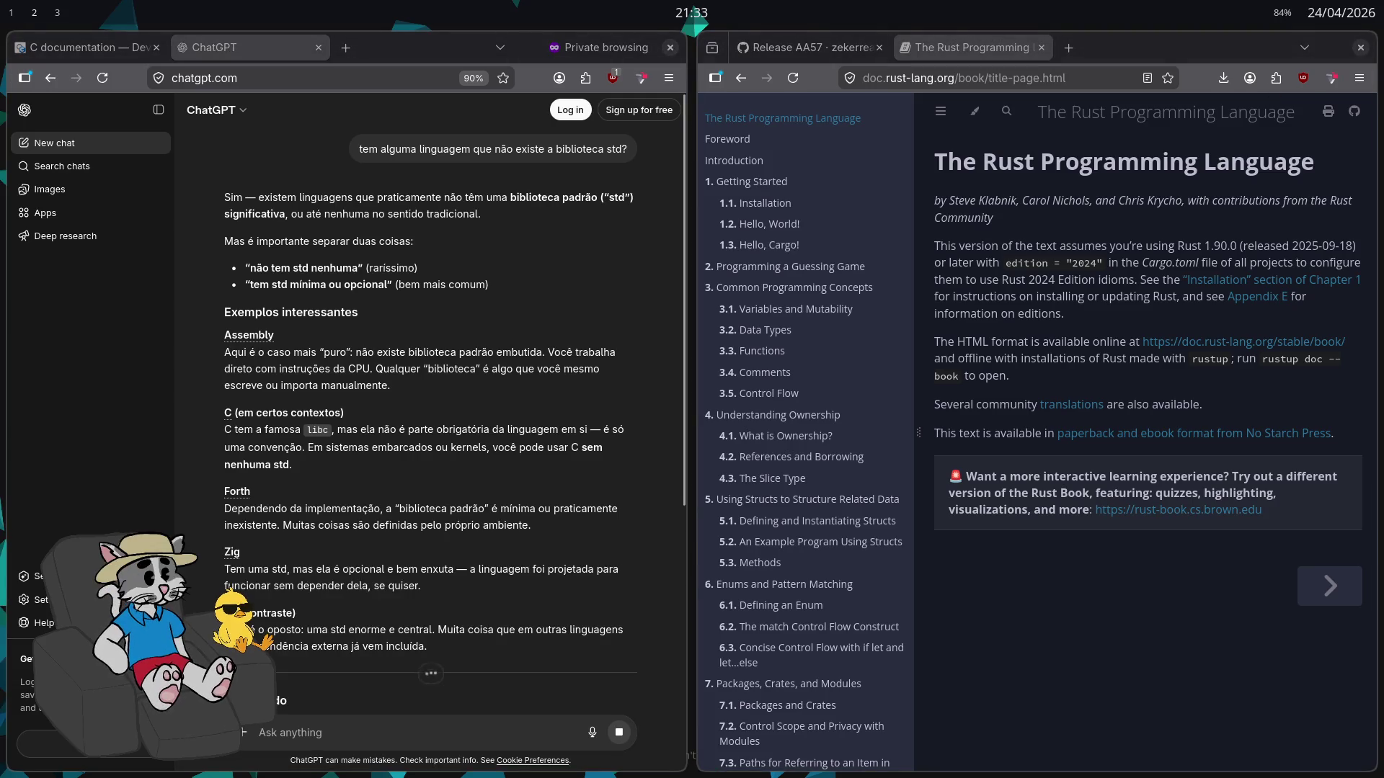
Highlight the Assembly and C examples while reading ChatGPT's answer
mouse_move(273, 336)
left_mouse_down()
mouse_move(214, 323)
mouse_move(289, 317)
mouse_move(301, 339)
left_mouse_up()
left_click(301, 339)
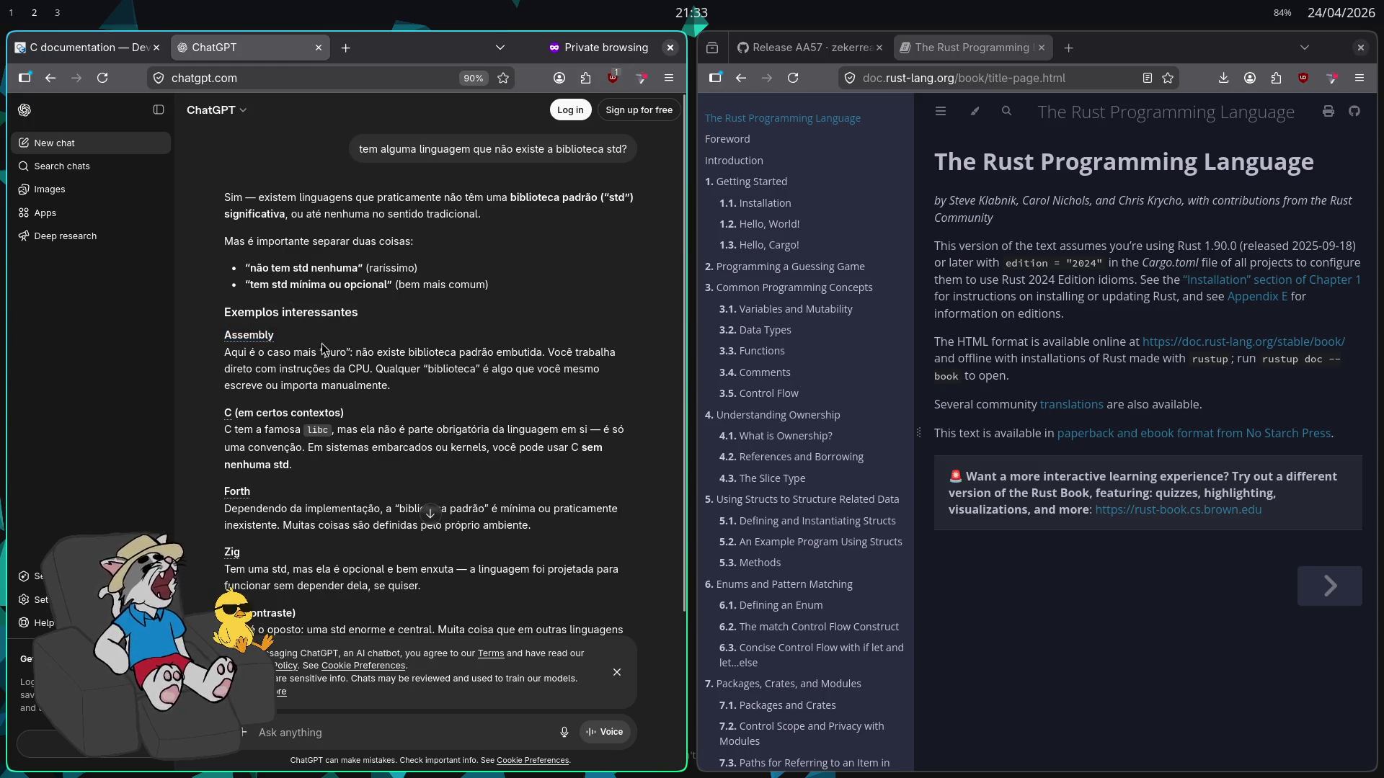
scroll(301, 346, "down", 3)
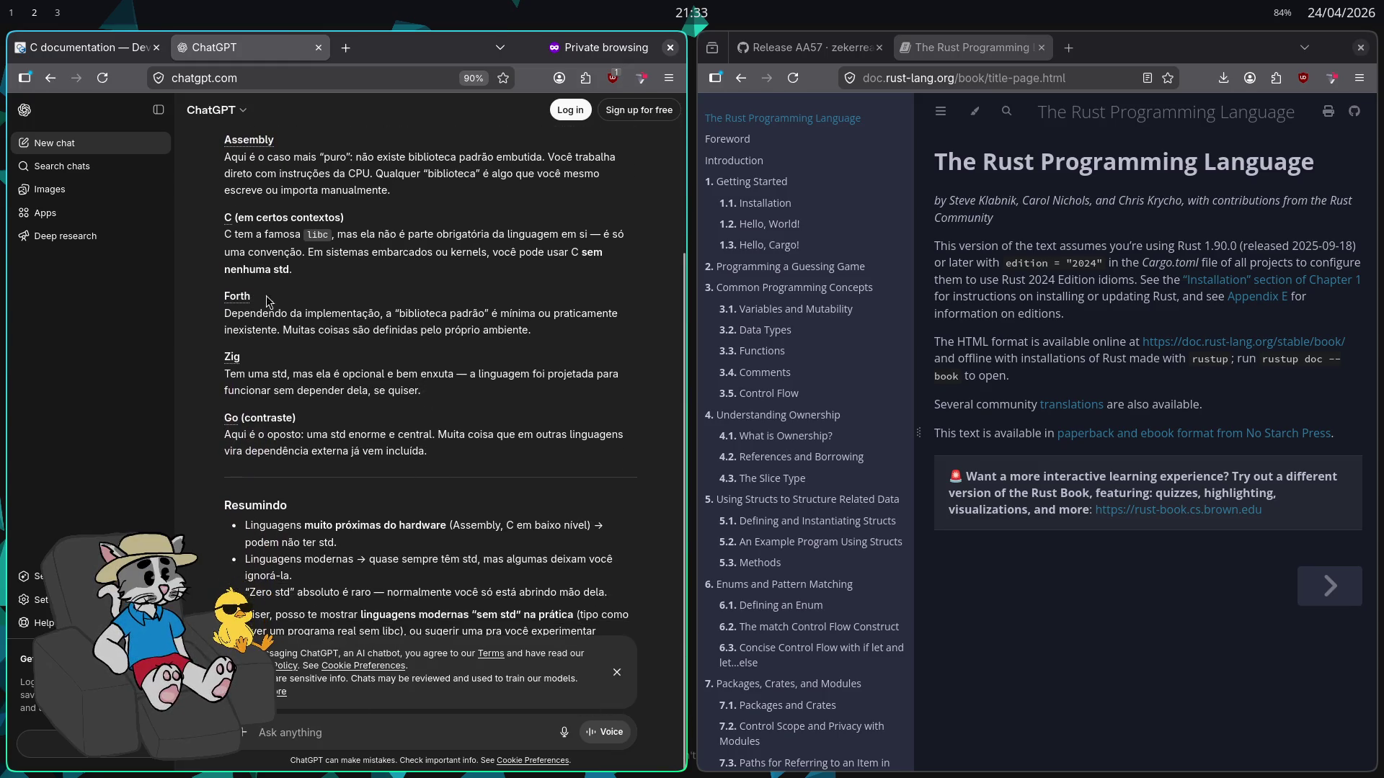
left_click_drag(226, 217, 344, 218)
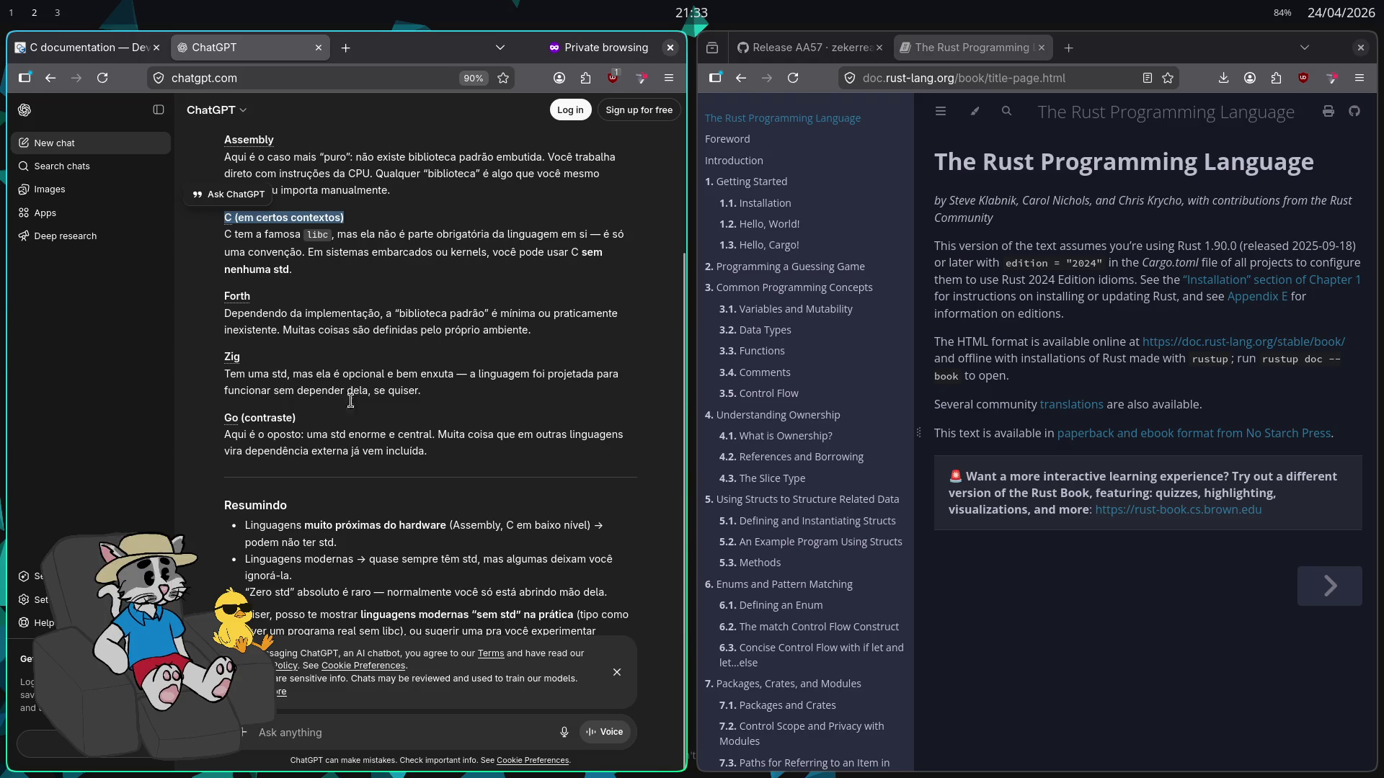
Ask ChatGPT whether Lua has a standard library
left_click(614, 671)
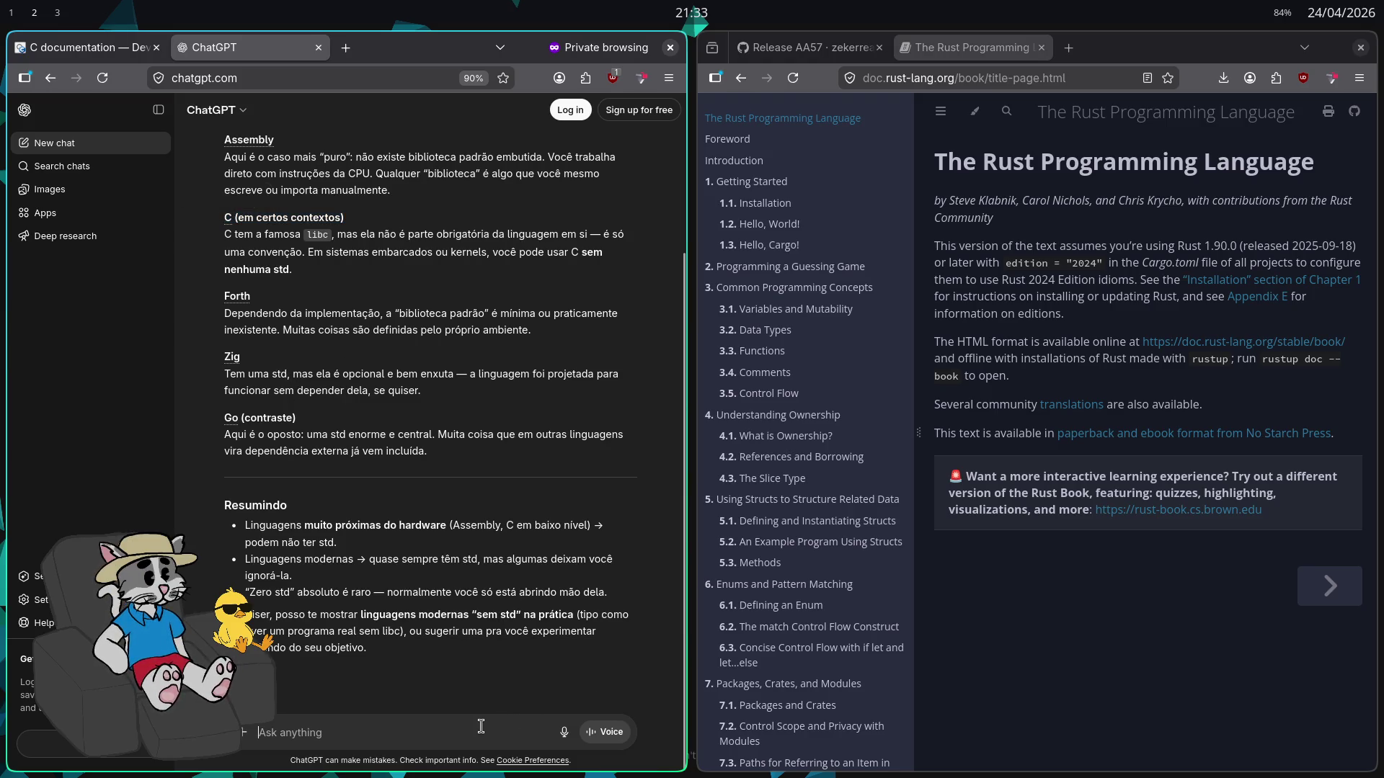
type("qual")
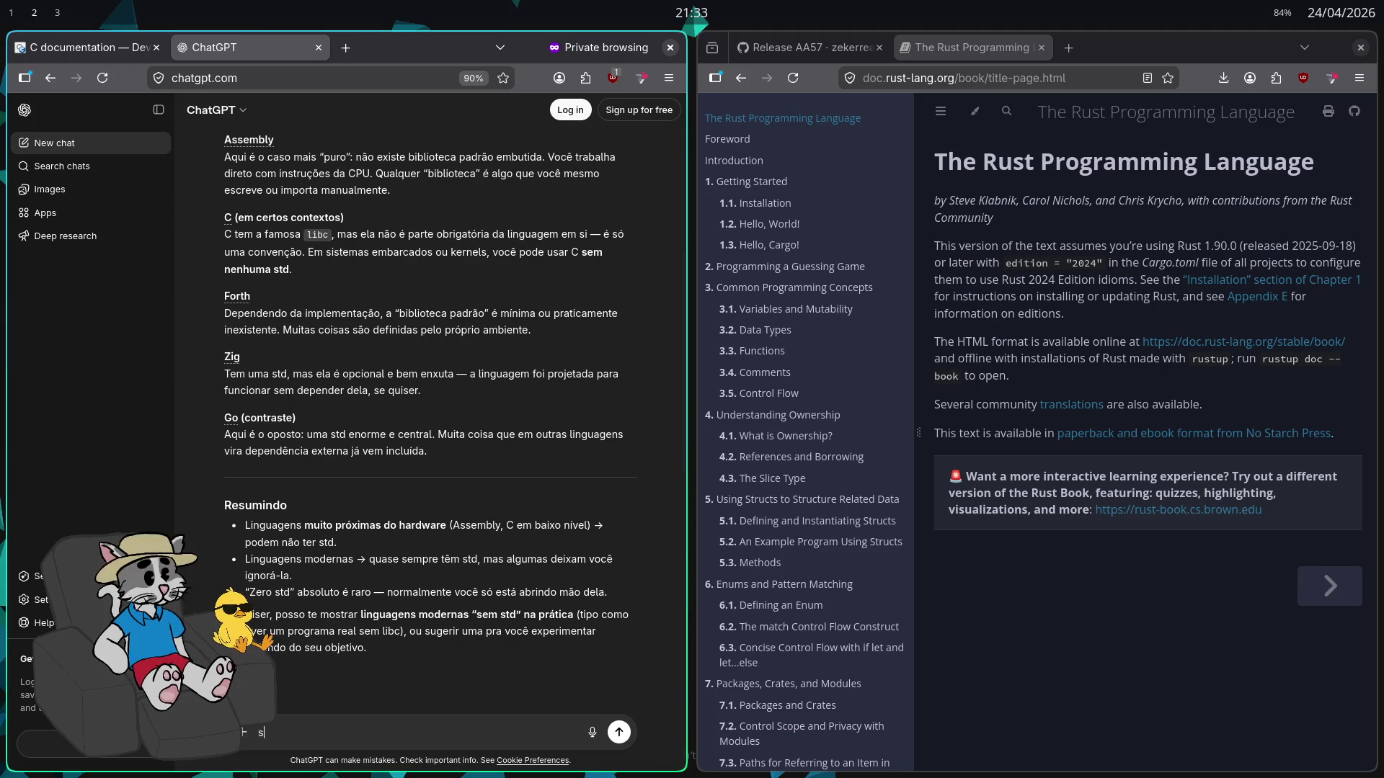
key("BackSpace")
type("lkui")
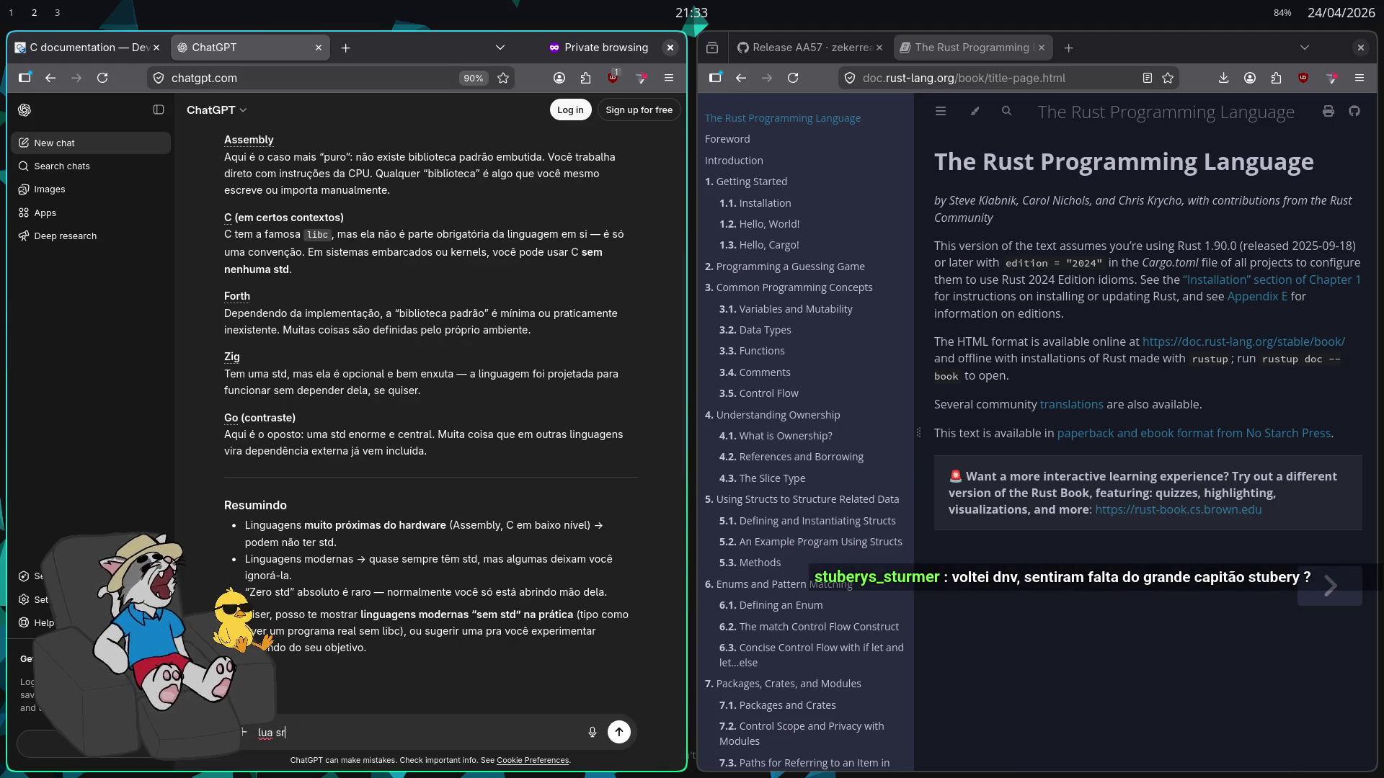
key("BackSpace")
type("td ")
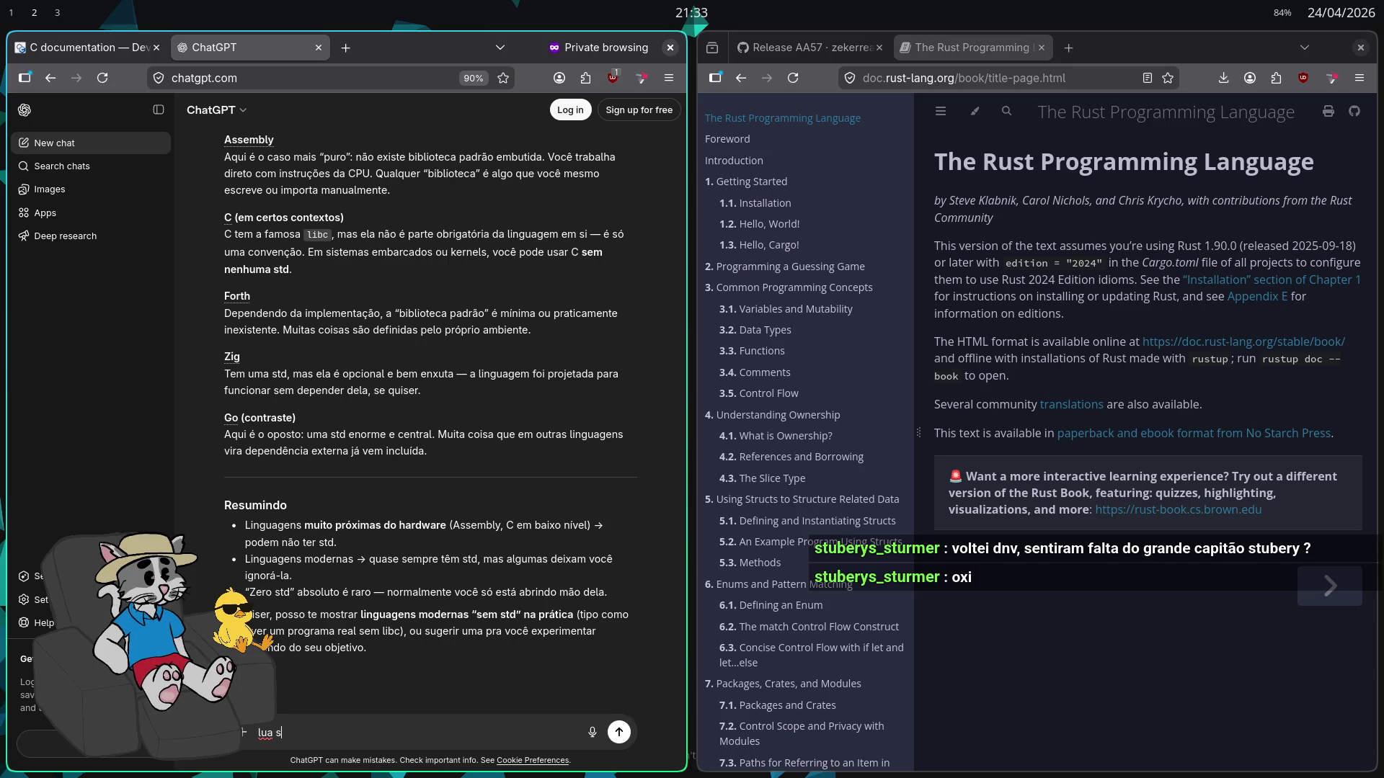
type("td?")
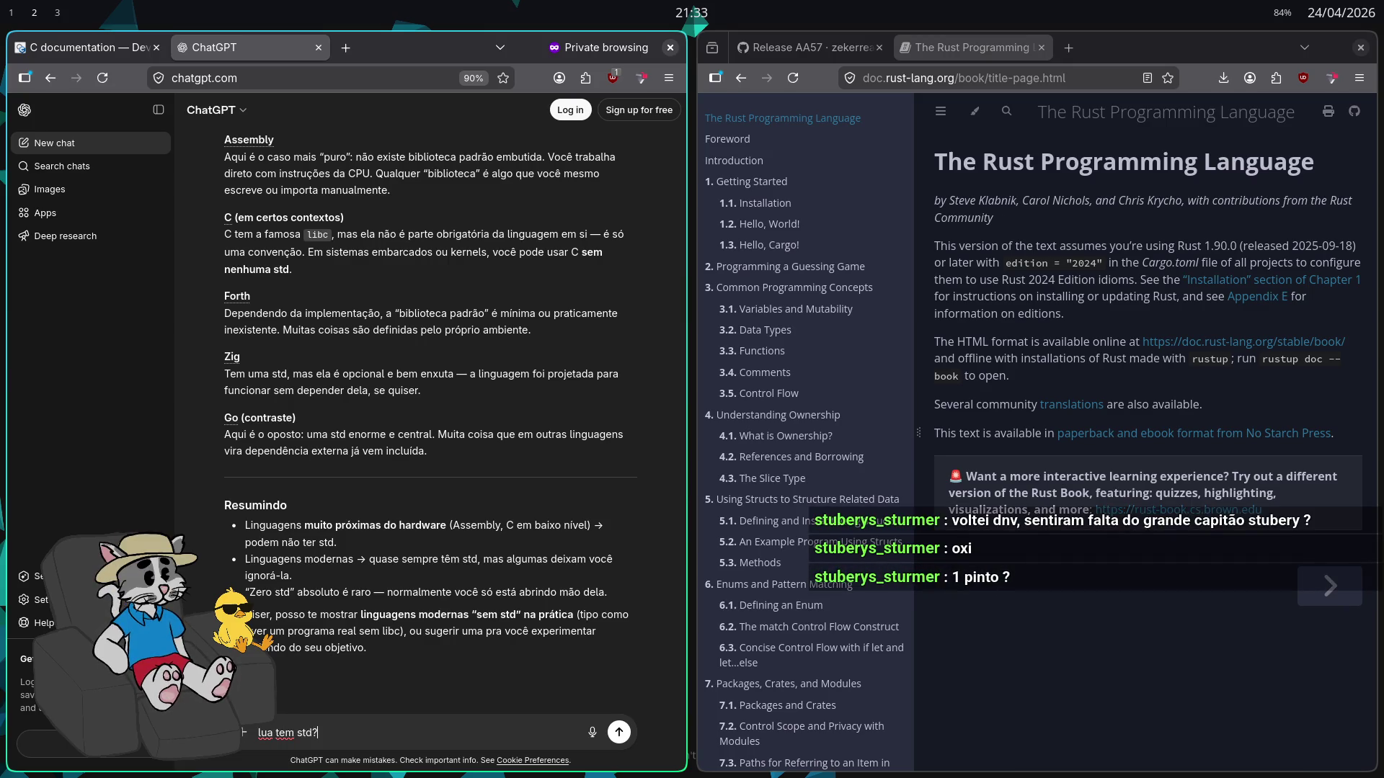
key("Return")
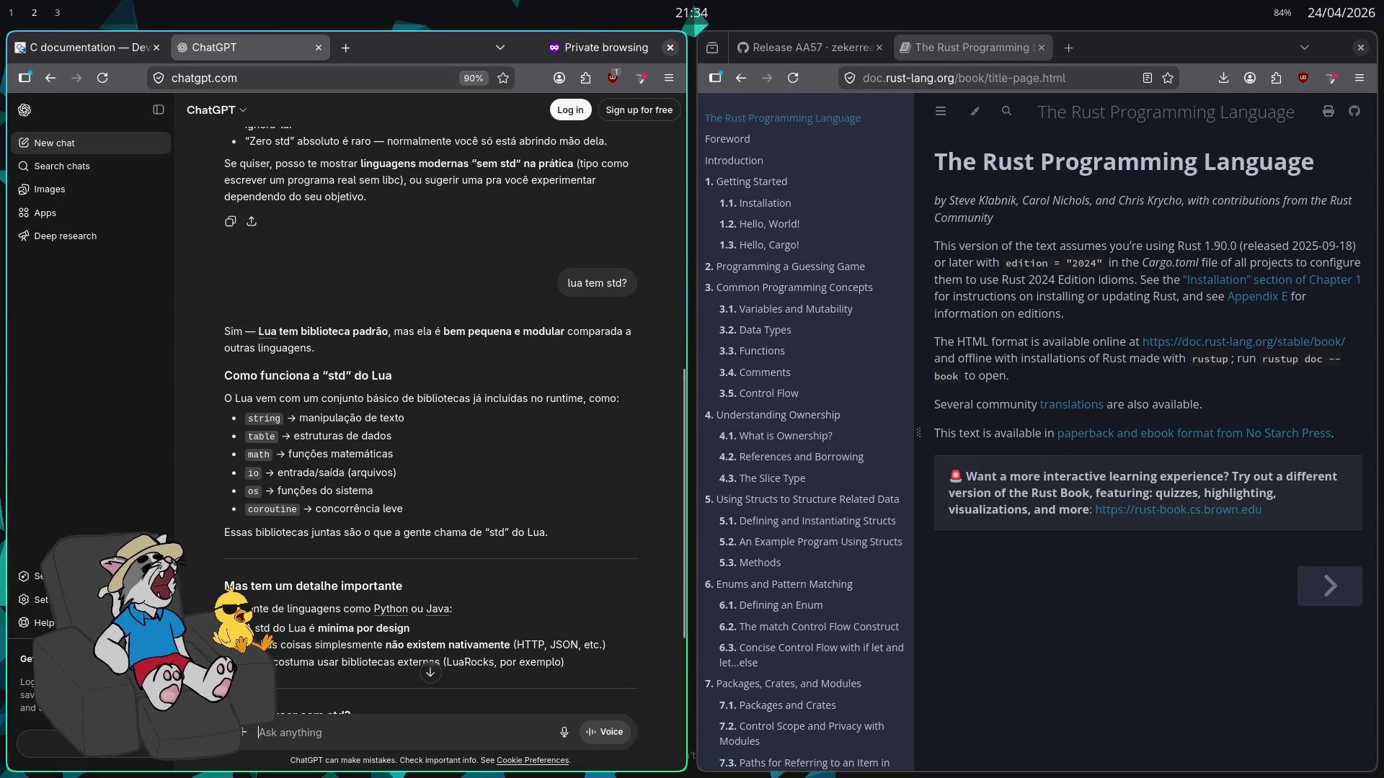
Ask which languages Stardew Valley and Balatro are written in
type("s")
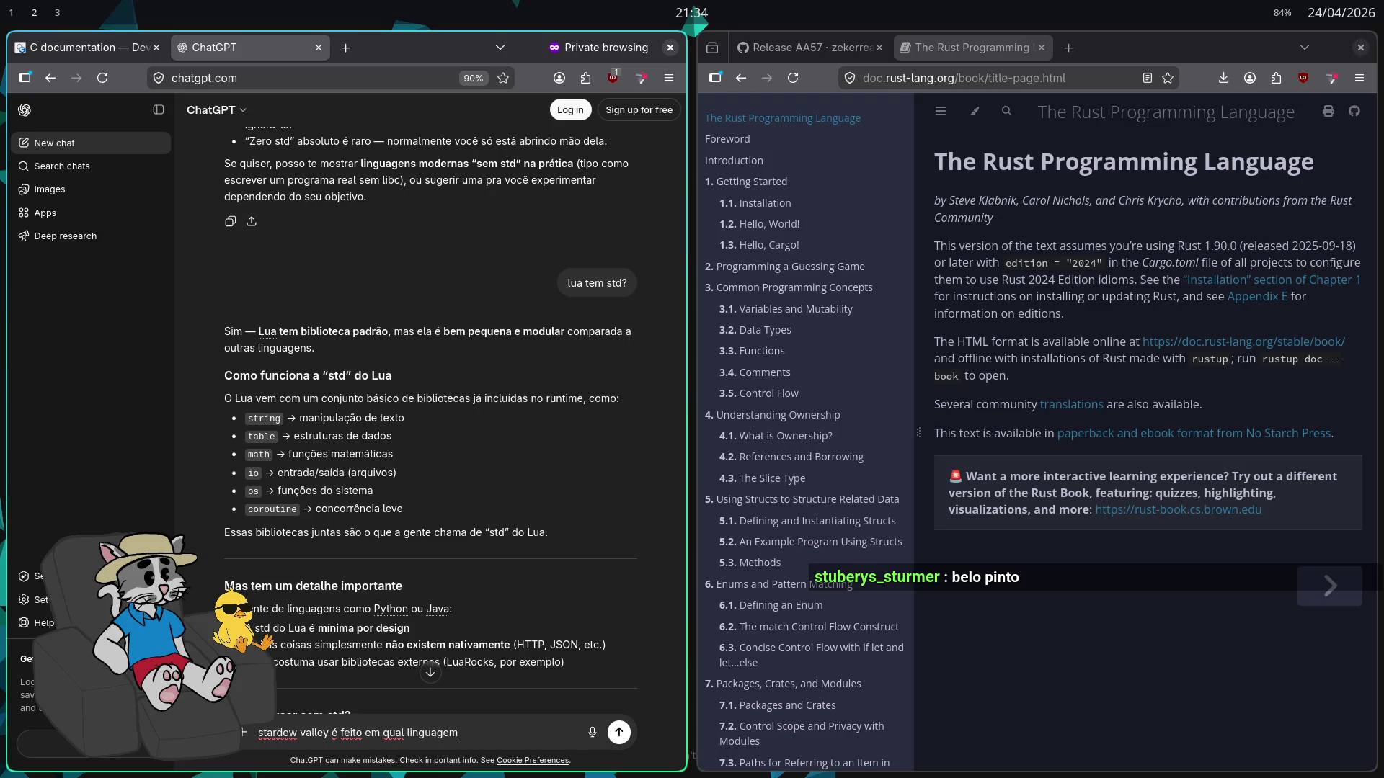
type("?")
key("Return")
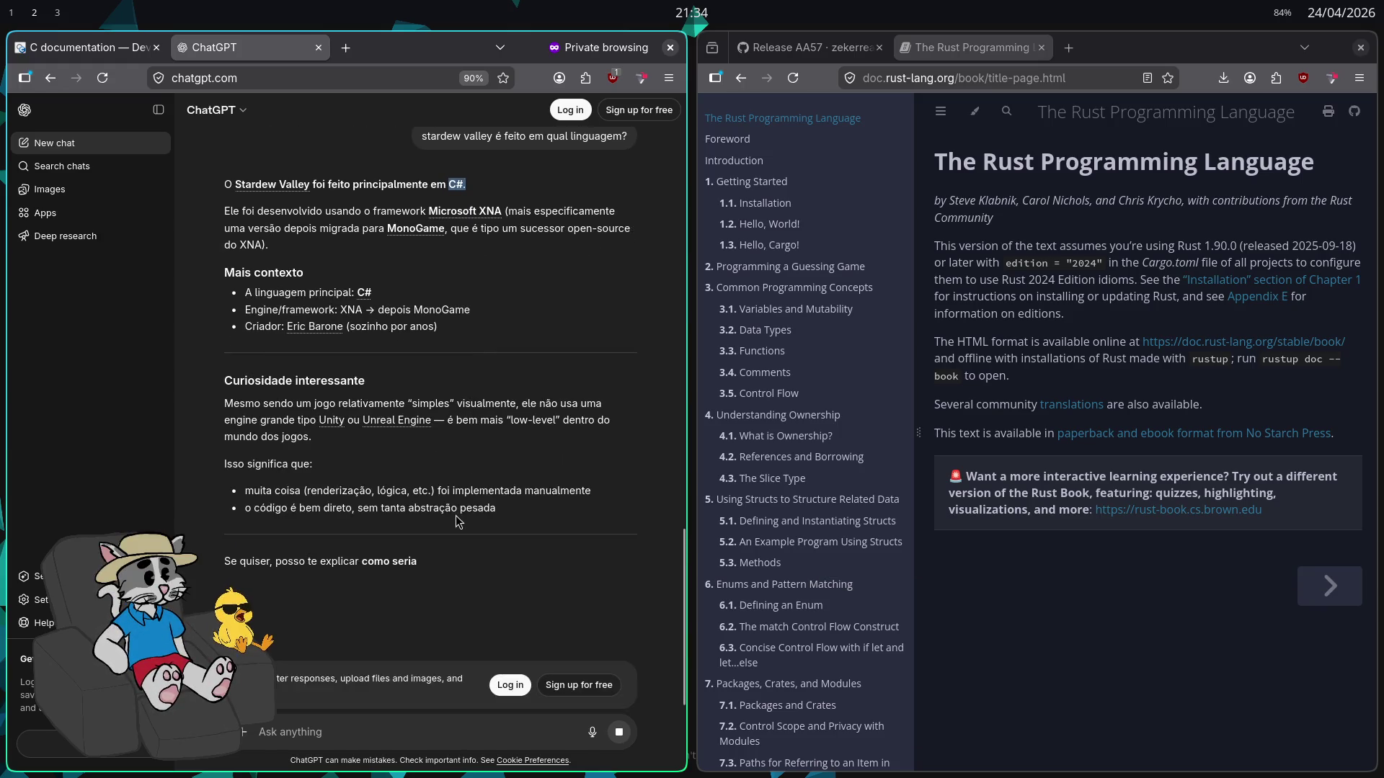
scroll(452, 522, "up", 2)
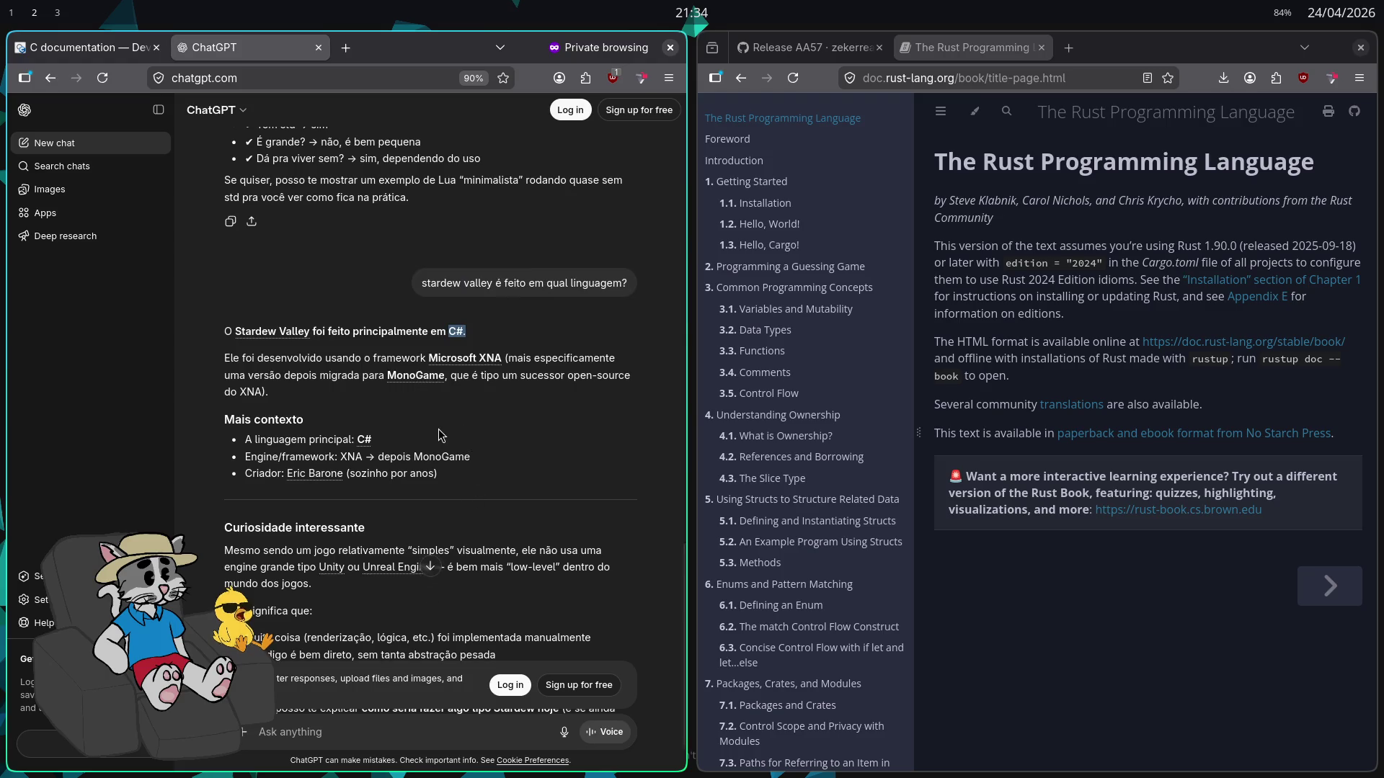
scroll(439, 444, "down", 2)
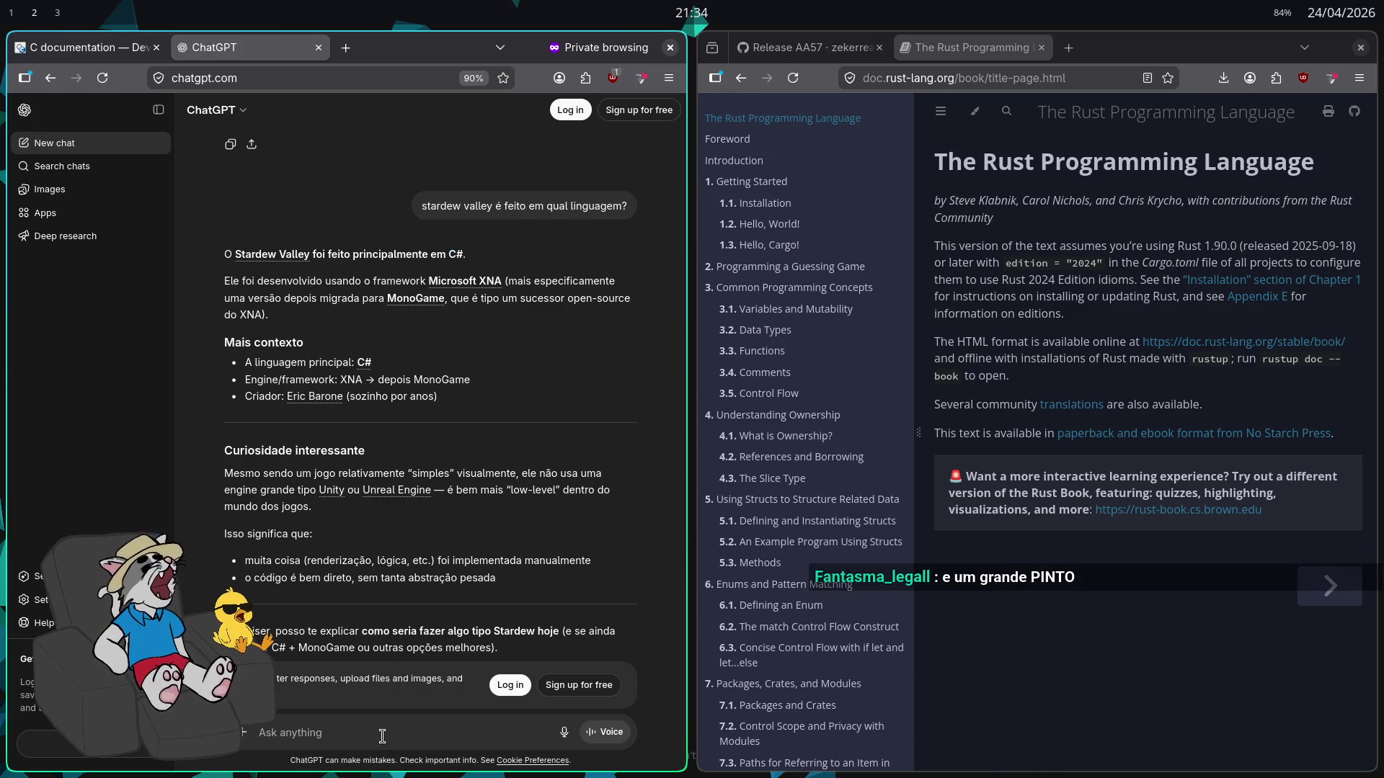
type("e balatro?")
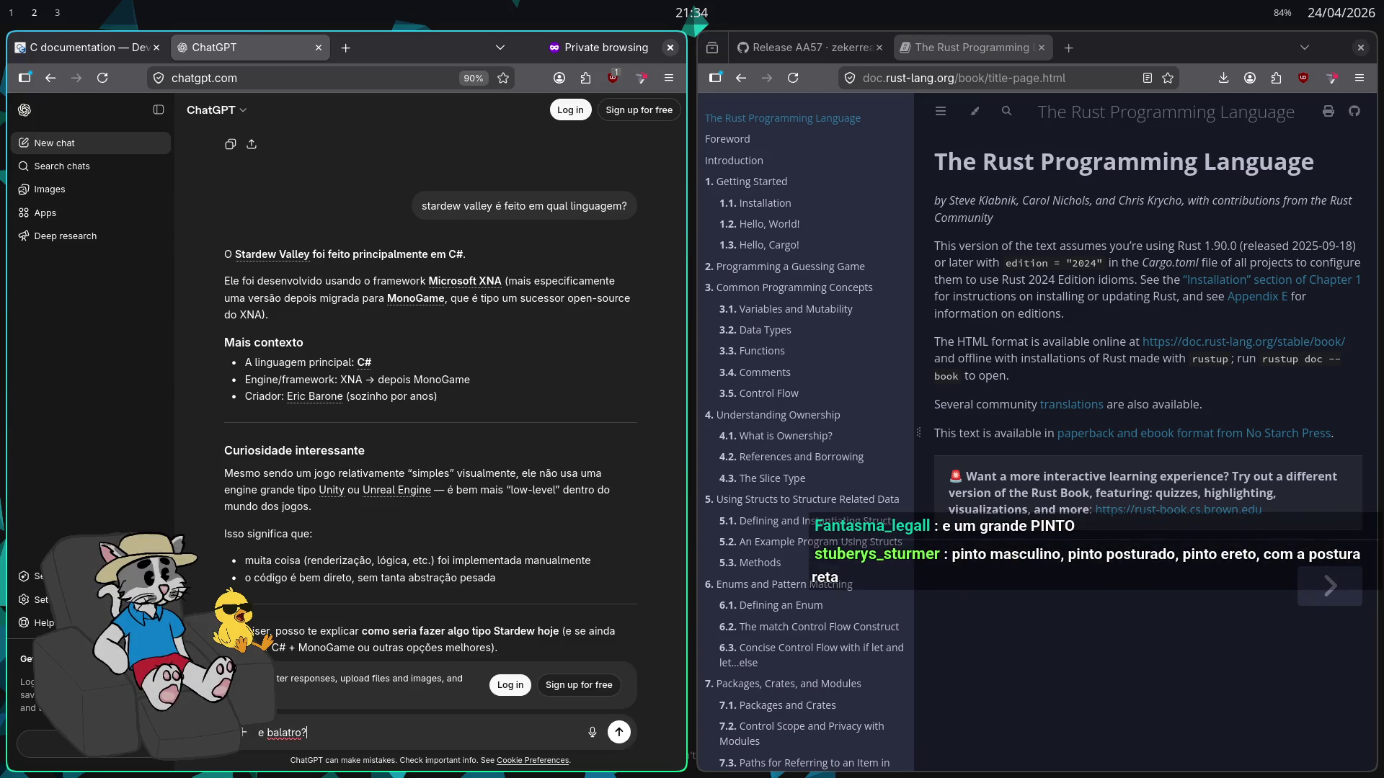
key("Return")
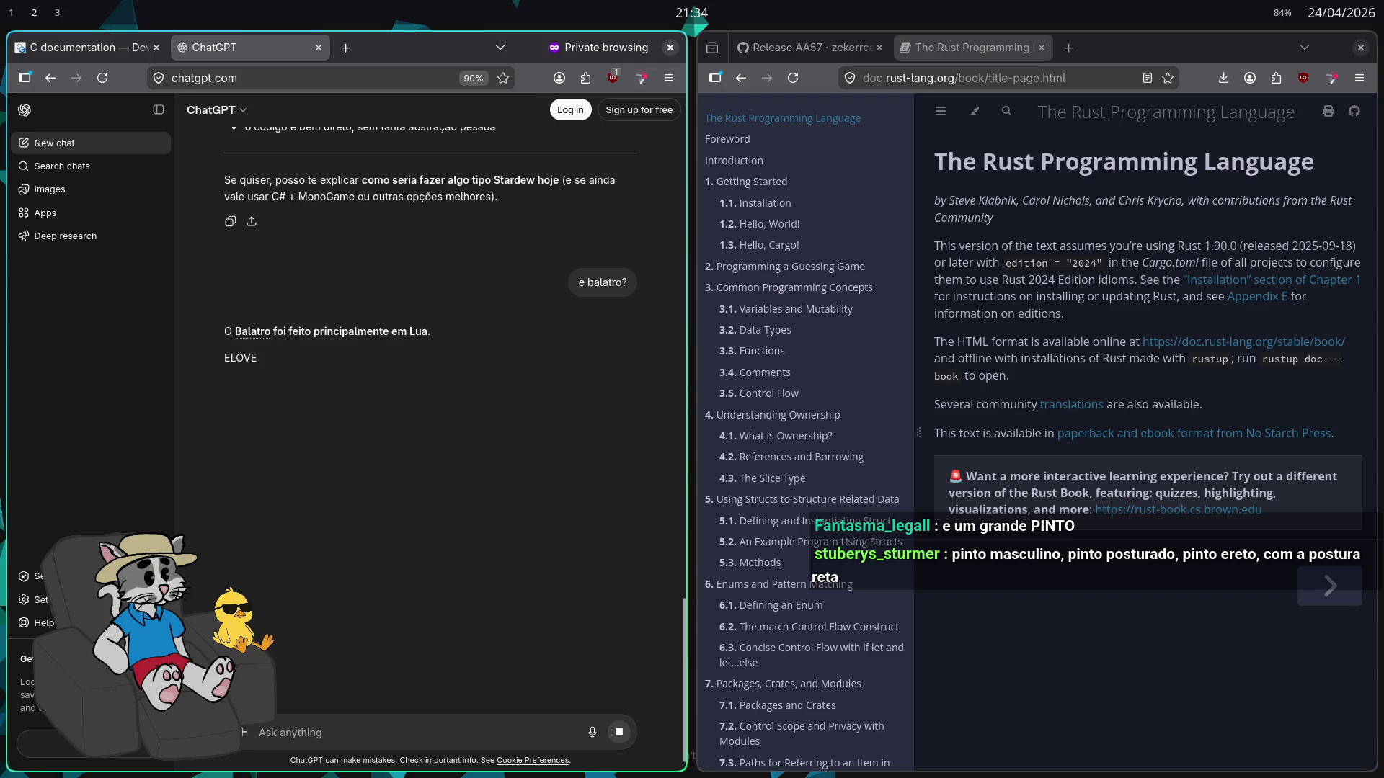
Ask ChatGPT whether Stardew Valley uses Lua
double_click(299, 185)
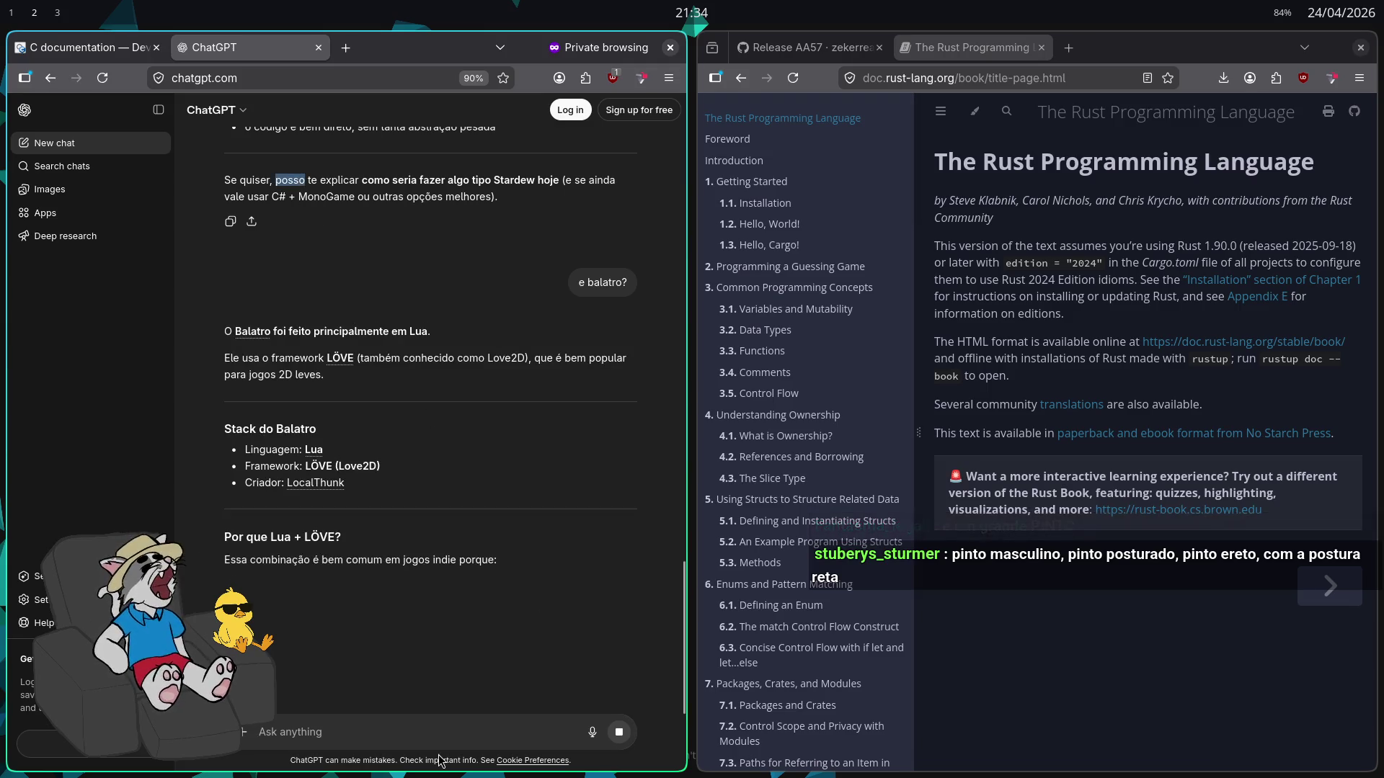
scroll(313, 445, "down", 2)
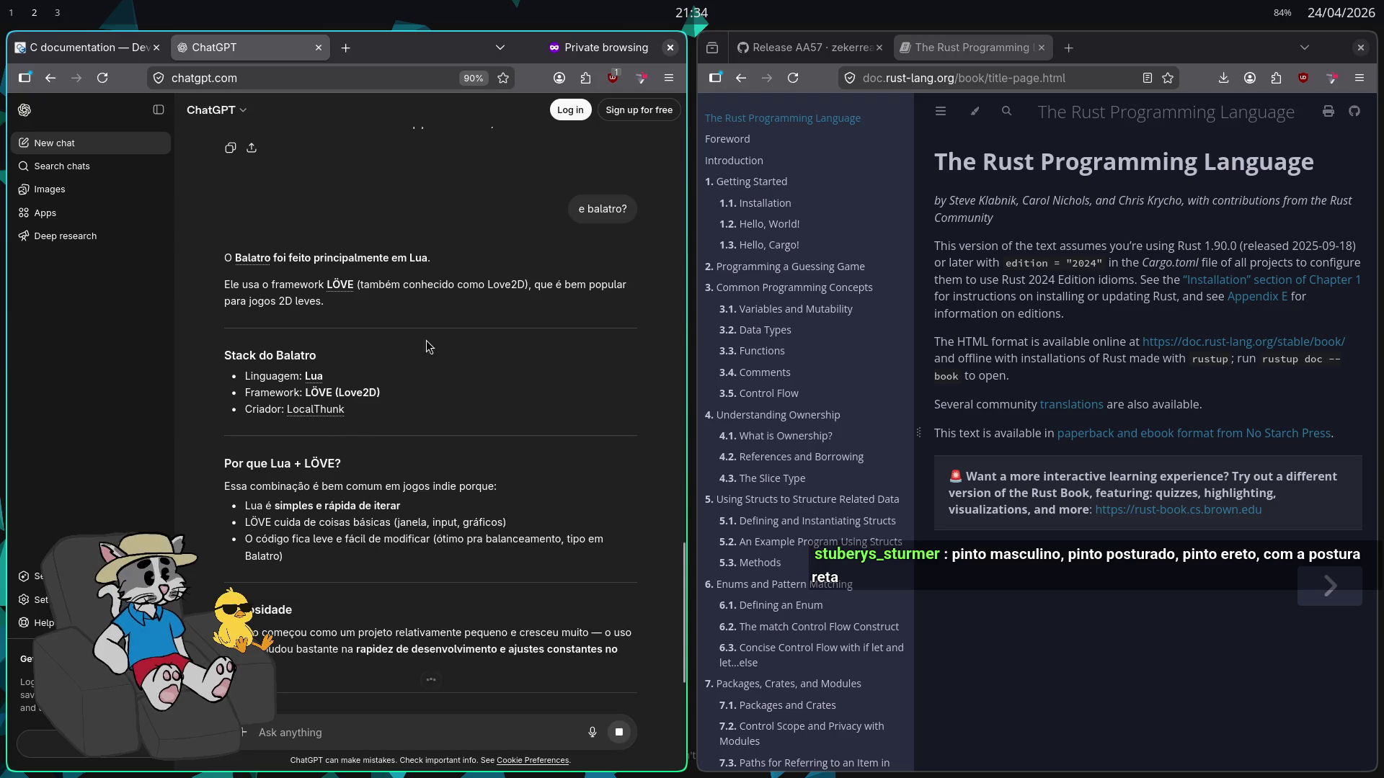
scroll(485, 629, "down", 2)
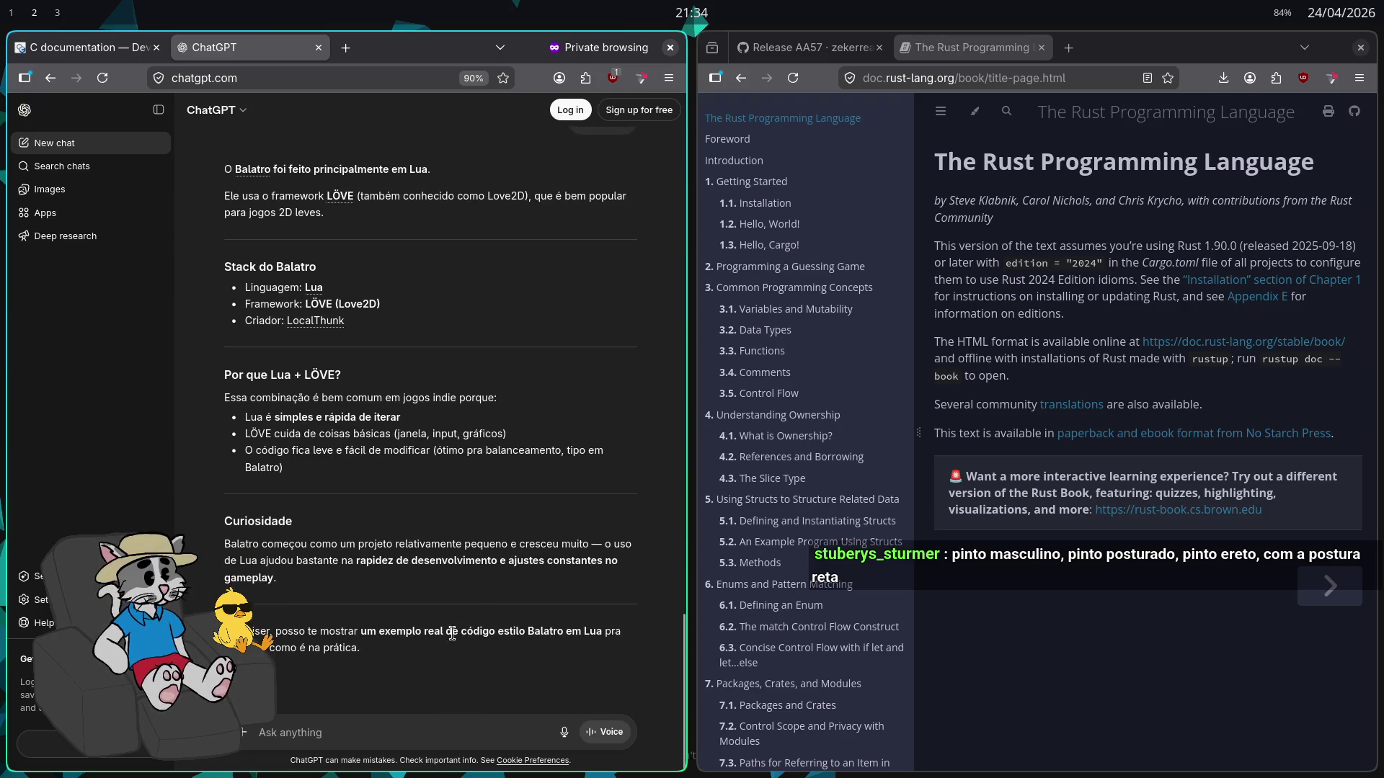
type("stardew valley n usa lua")
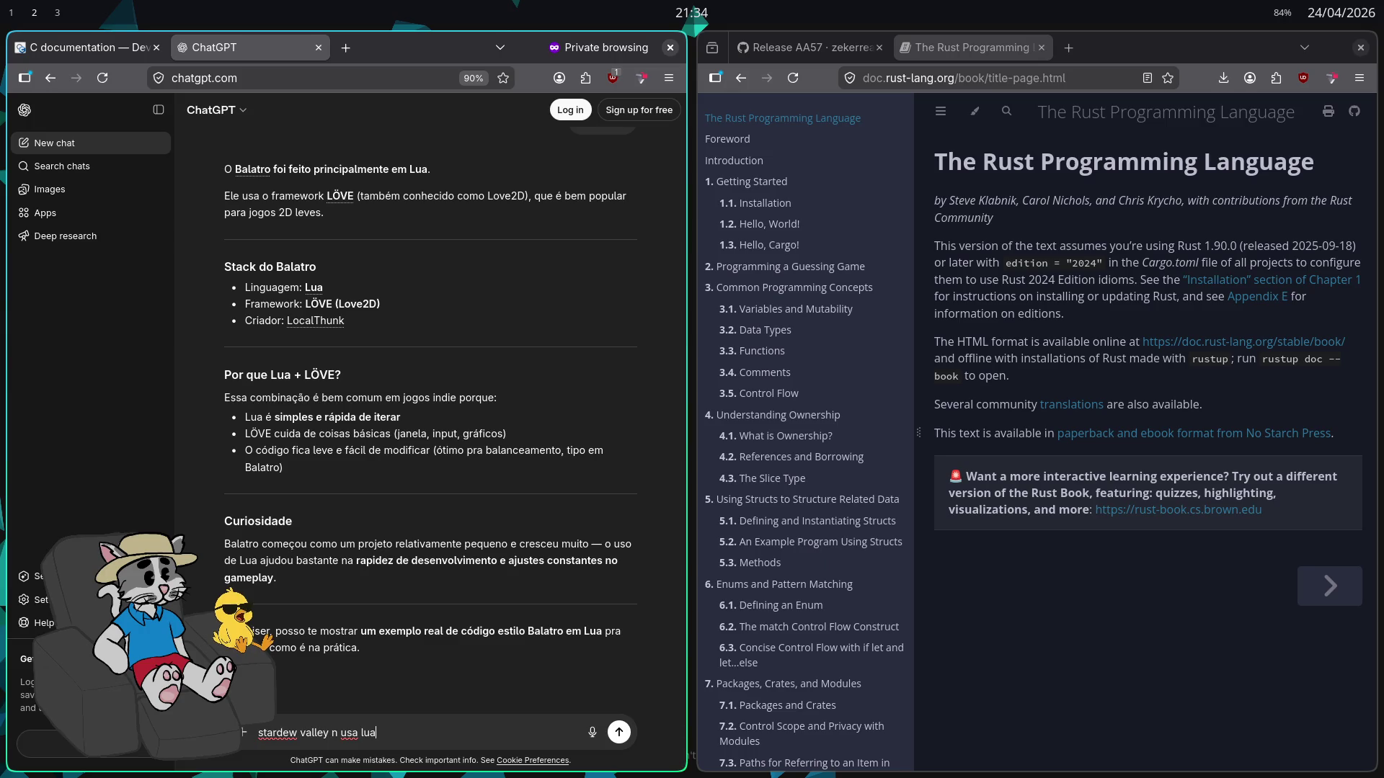
type("?")
key("Return")
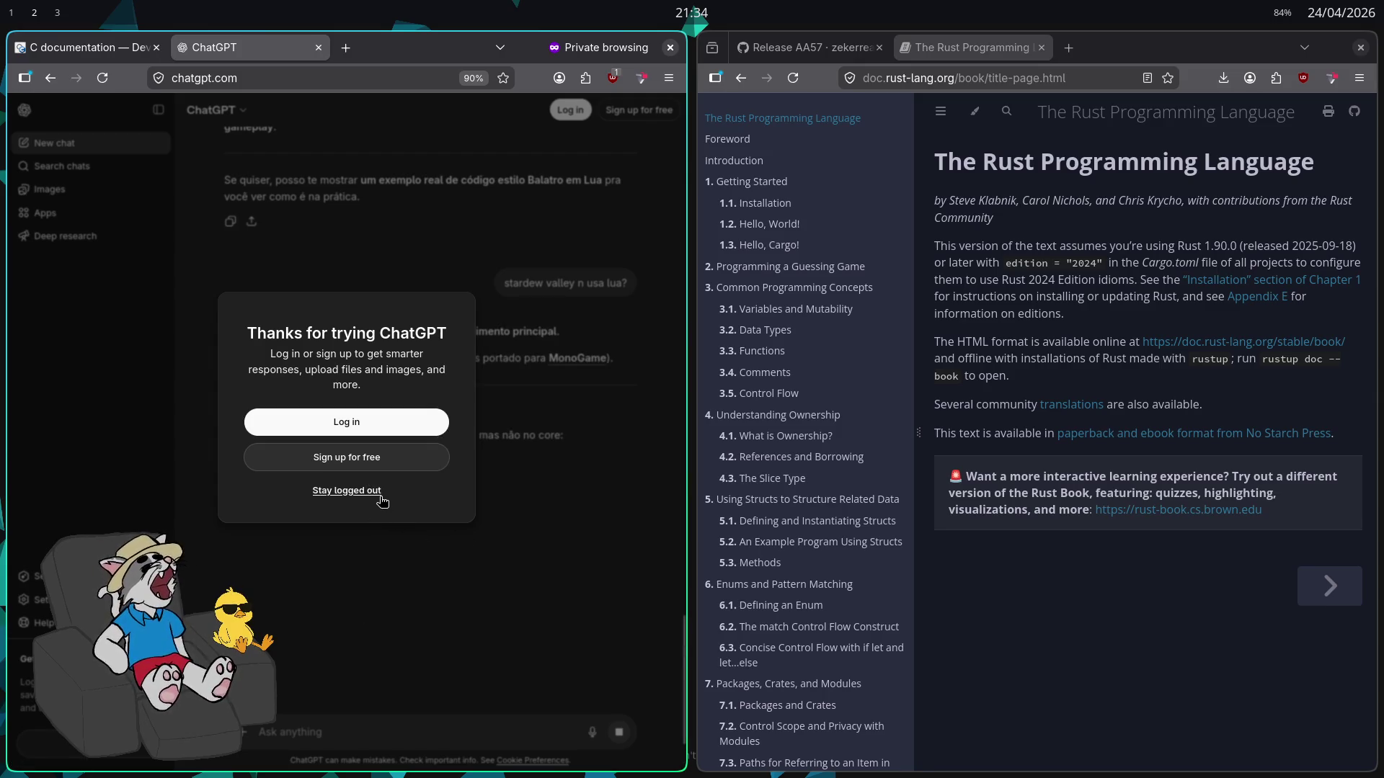
Stay logged out and highlight the line saying Stardew Valley doesn't use Lua
left_click(364, 493)
triple_click(333, 332)
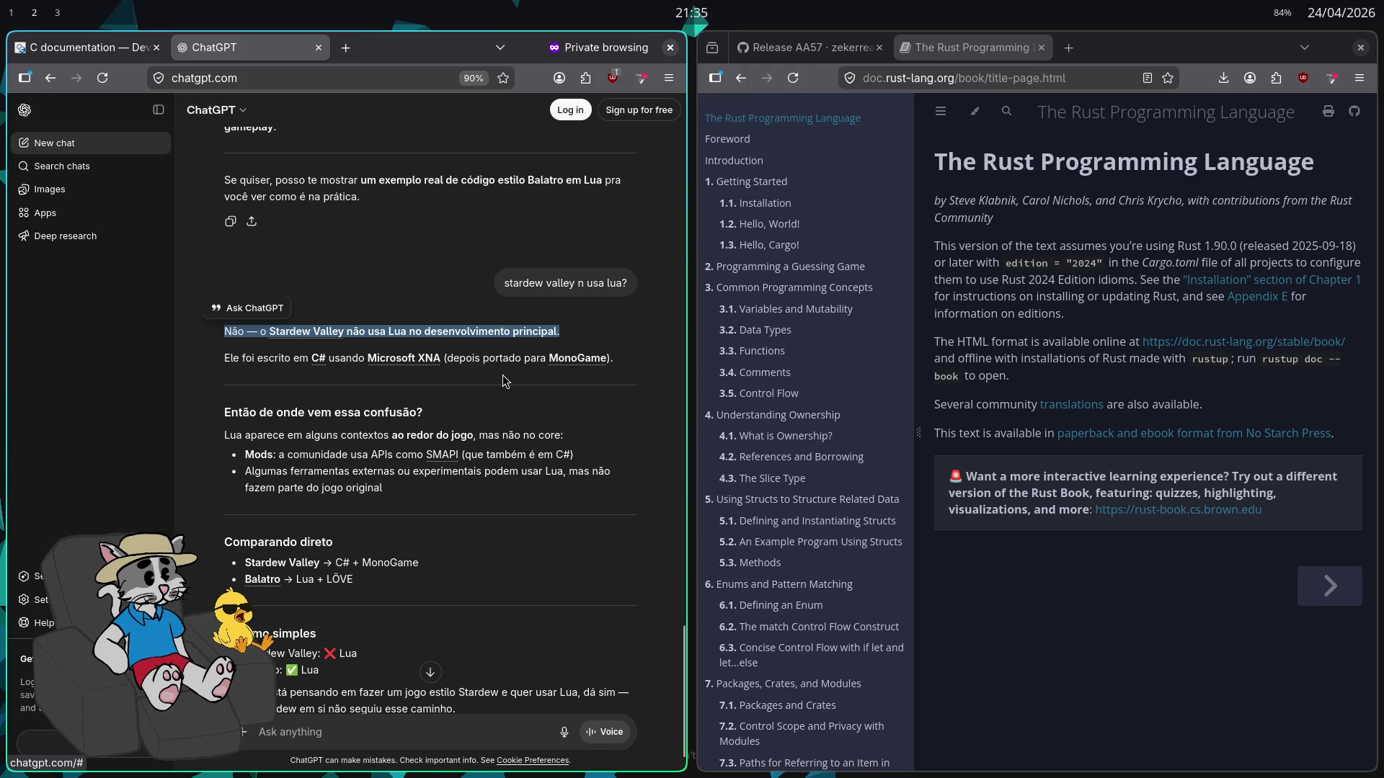
scroll(470, 461, "down", 1)
Clear the selection and open a new private browser tab
left_click(458, 411)
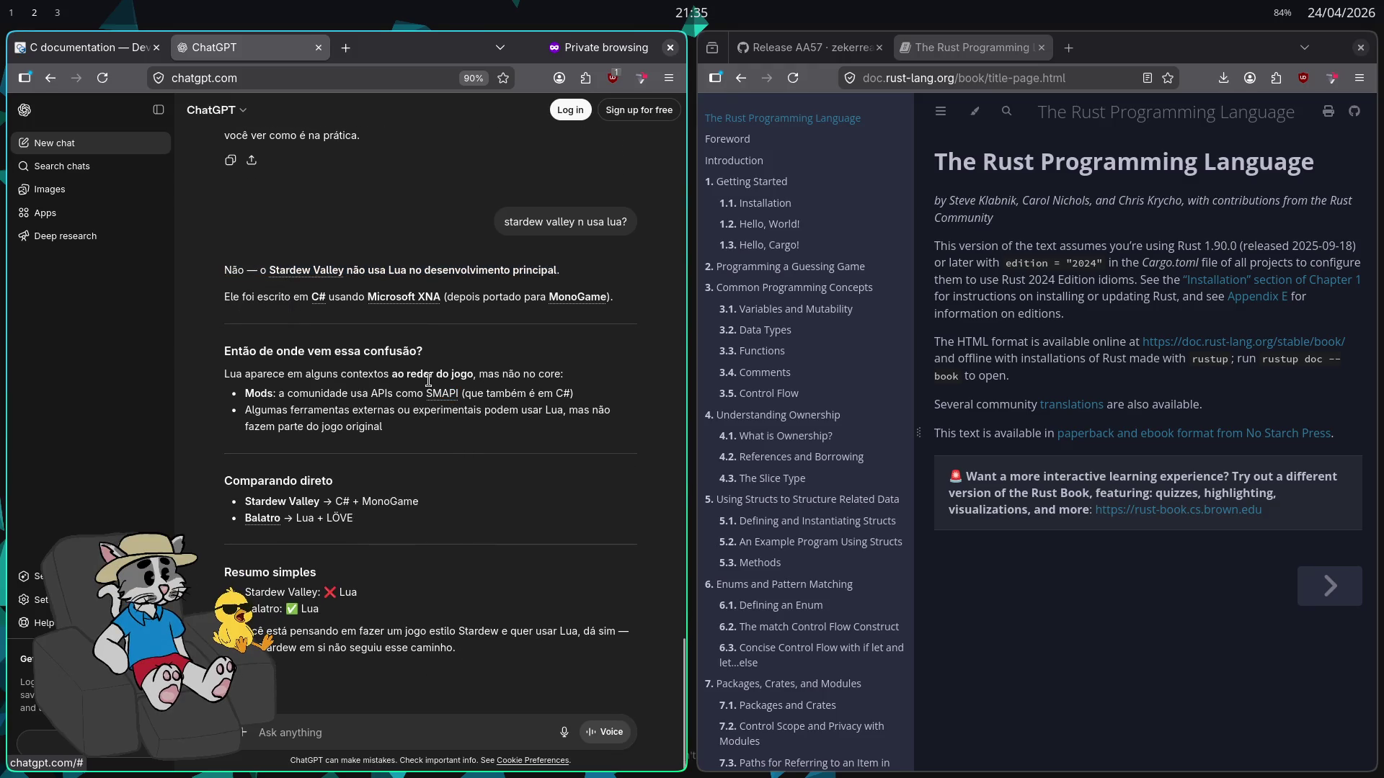
mouse_move(436, 505)
left_mouse_down()
mouse_move(335, 502)
mouse_move(442, 511)
left_mouse_up()
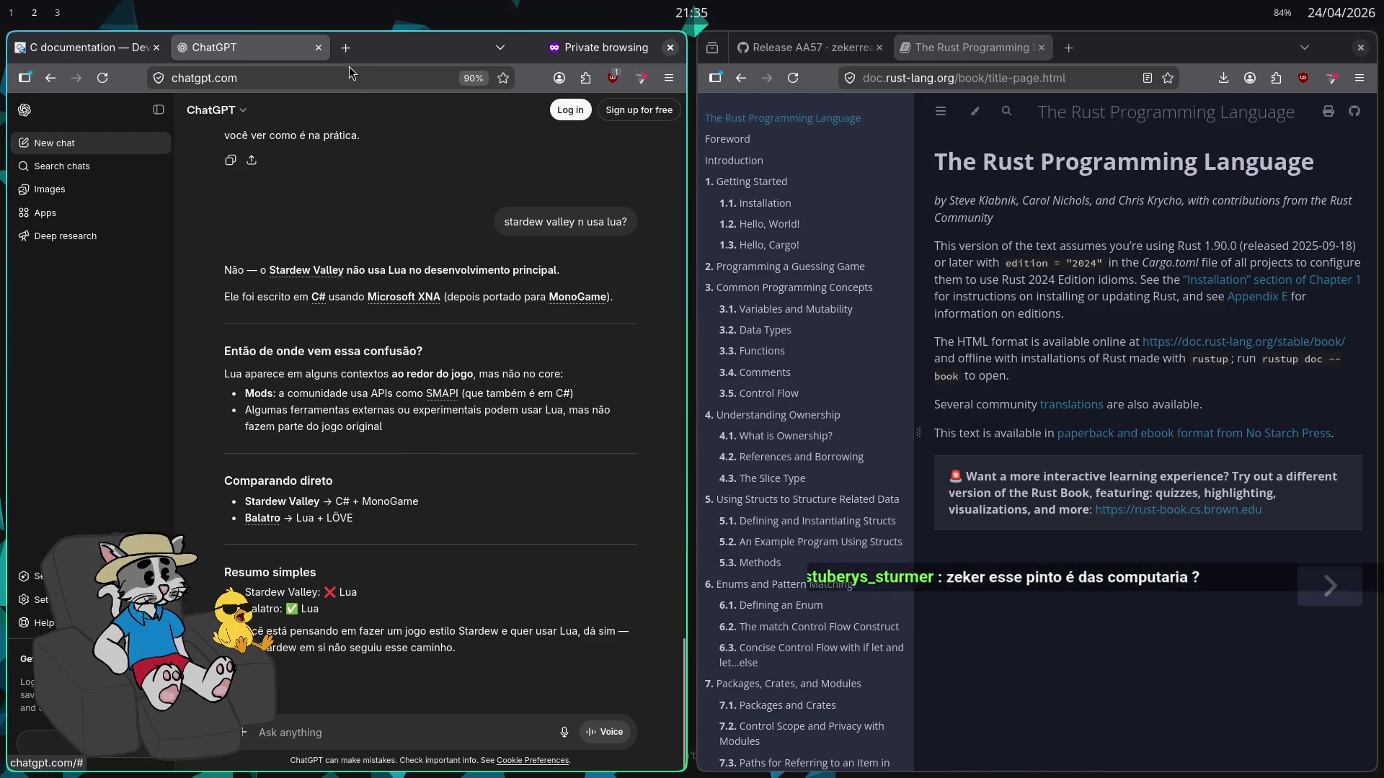
left_click(346, 48)
Search the web for 'stardew valley foi feito em qual linguagem?'
type("stardew valley fe")
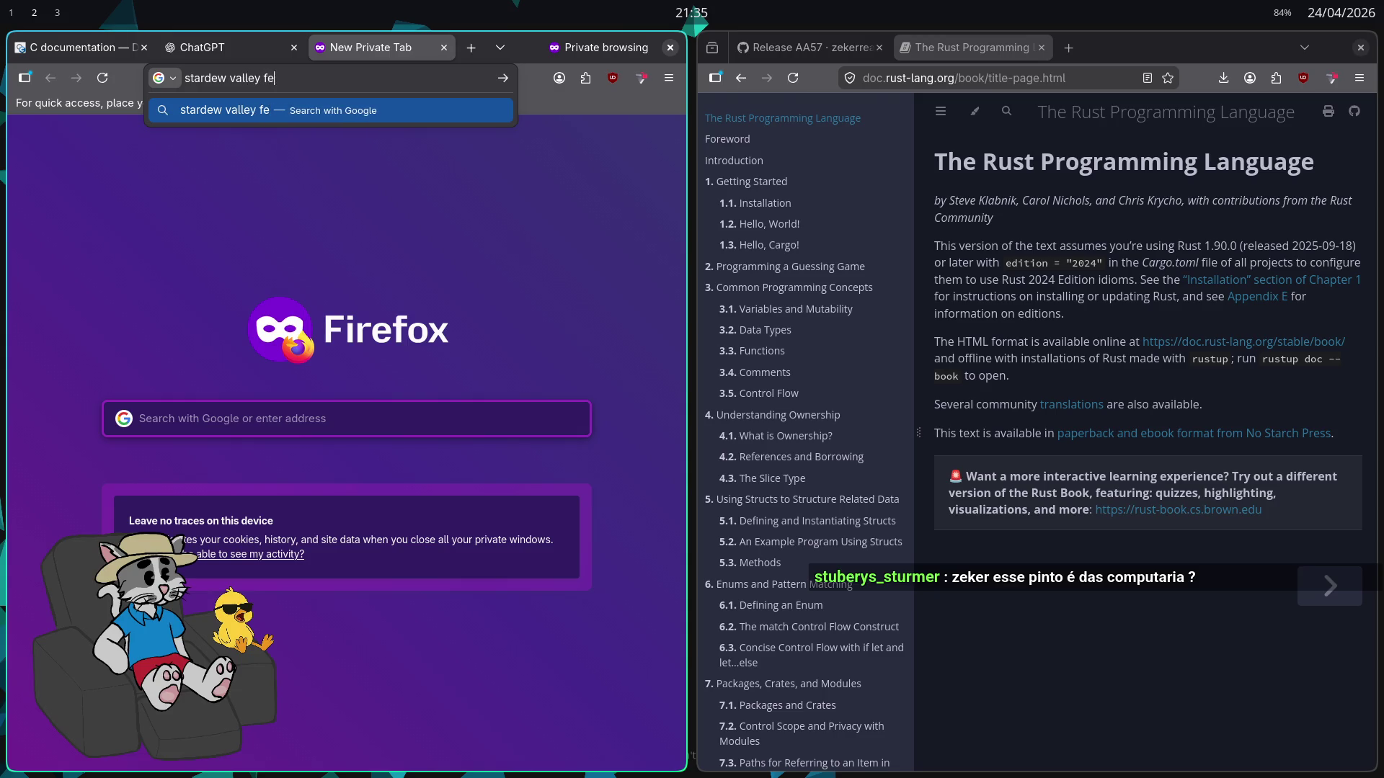
key("BackSpace")
type("oi feito em qual linguagem?")
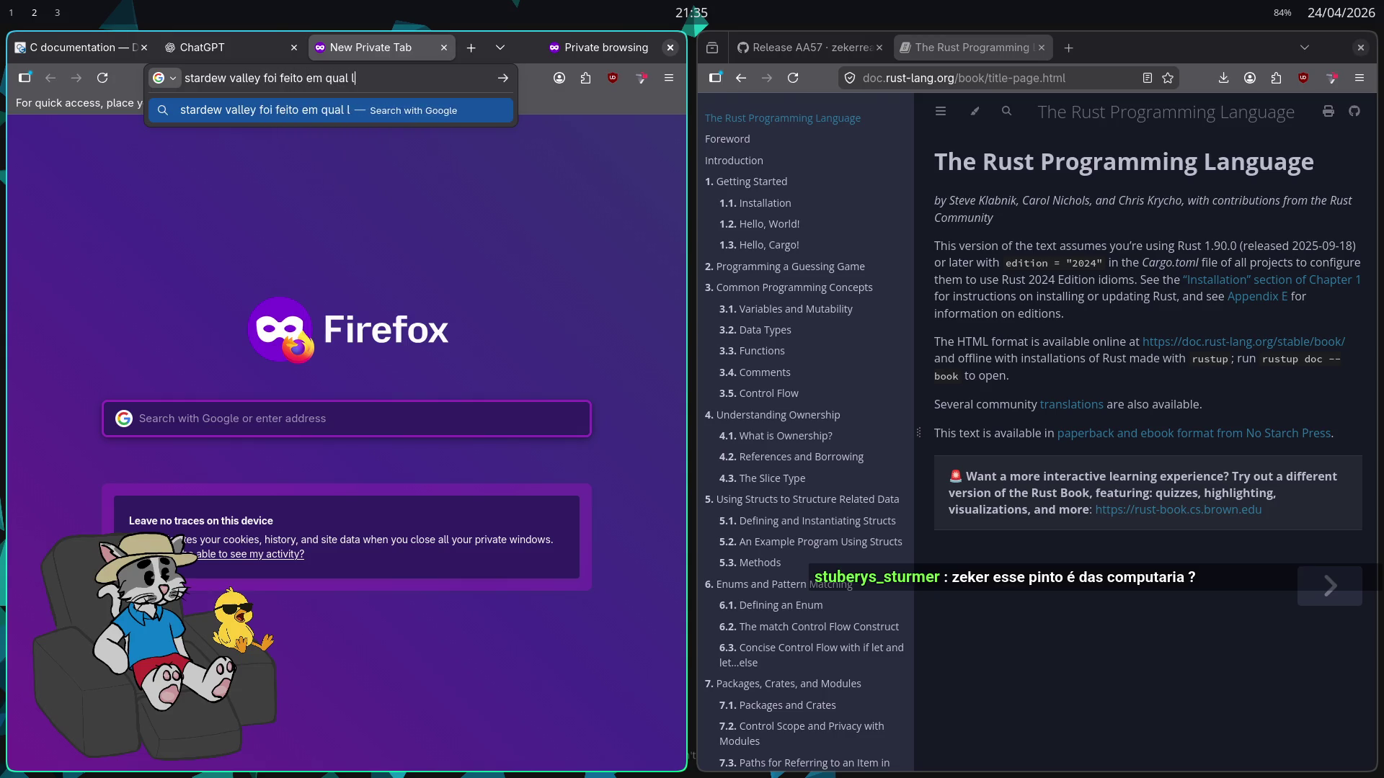
key("Return")
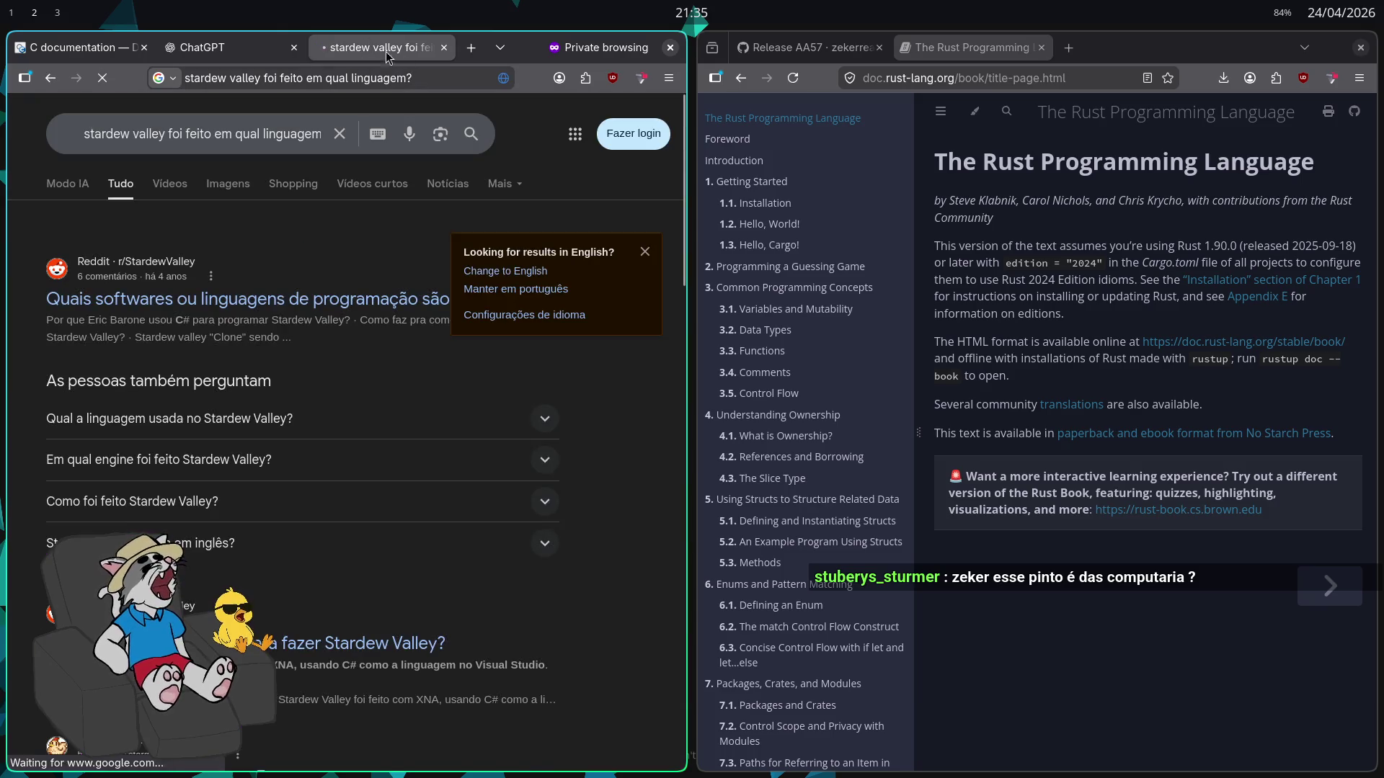
Read the results citing C# with XNA, then switch to the DevDocs C documentation
left_click(644, 253)
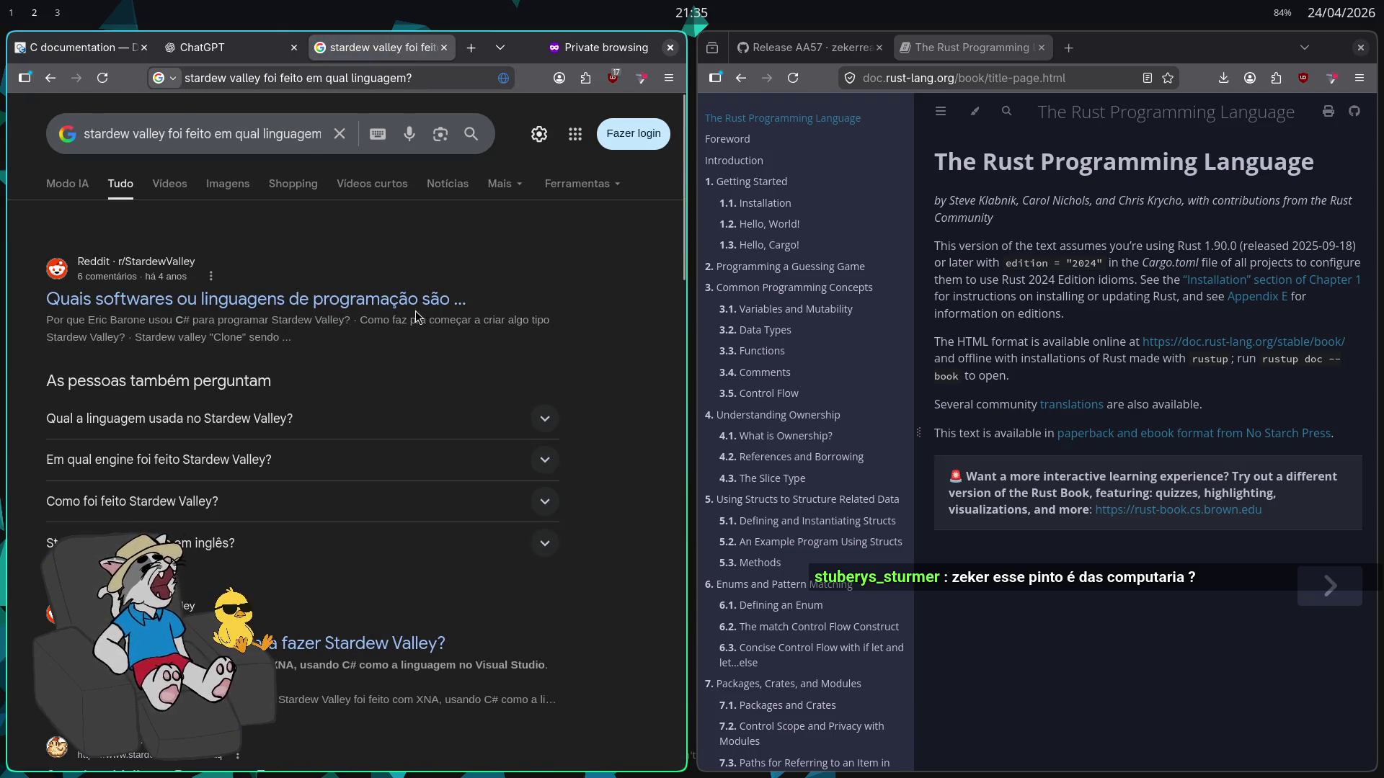
left_click_drag(175, 320, 287, 326)
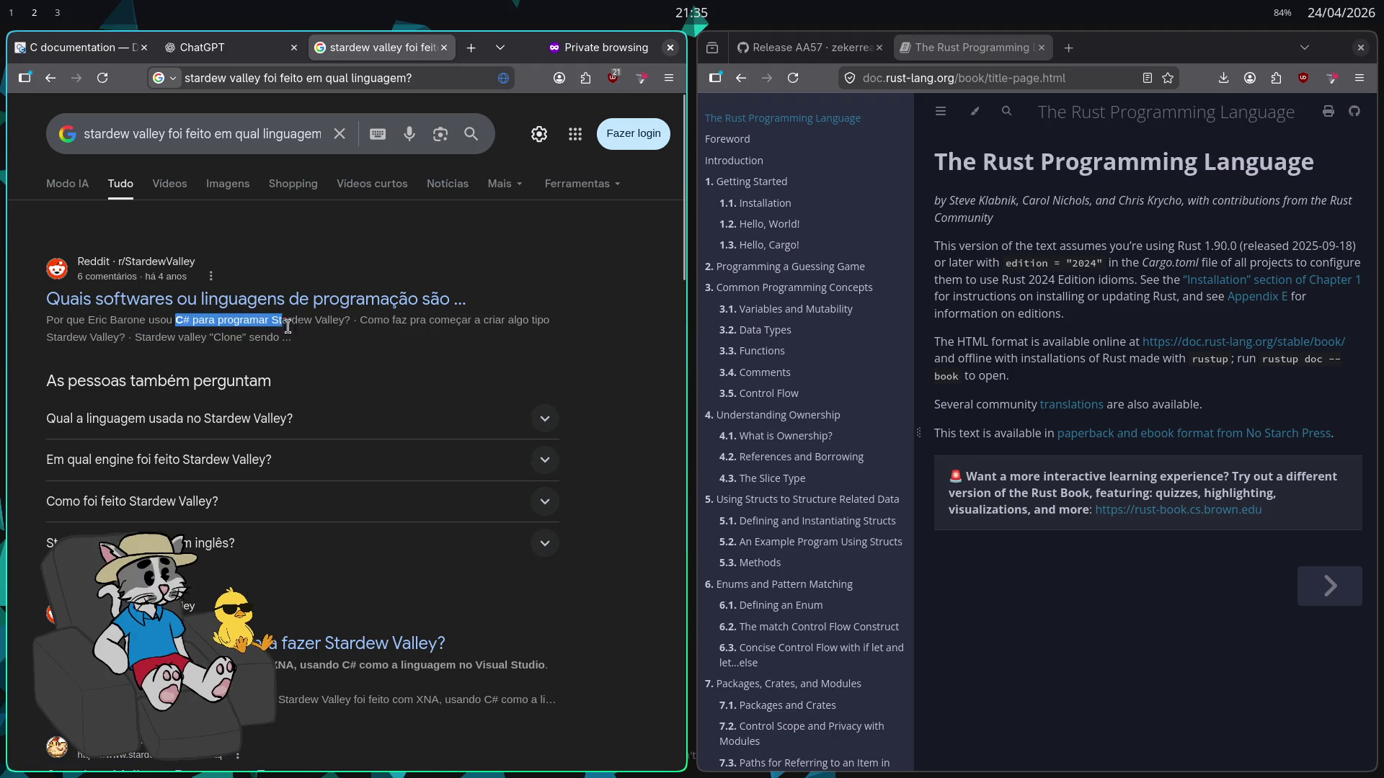
left_click_drag(29, 324, 350, 323)
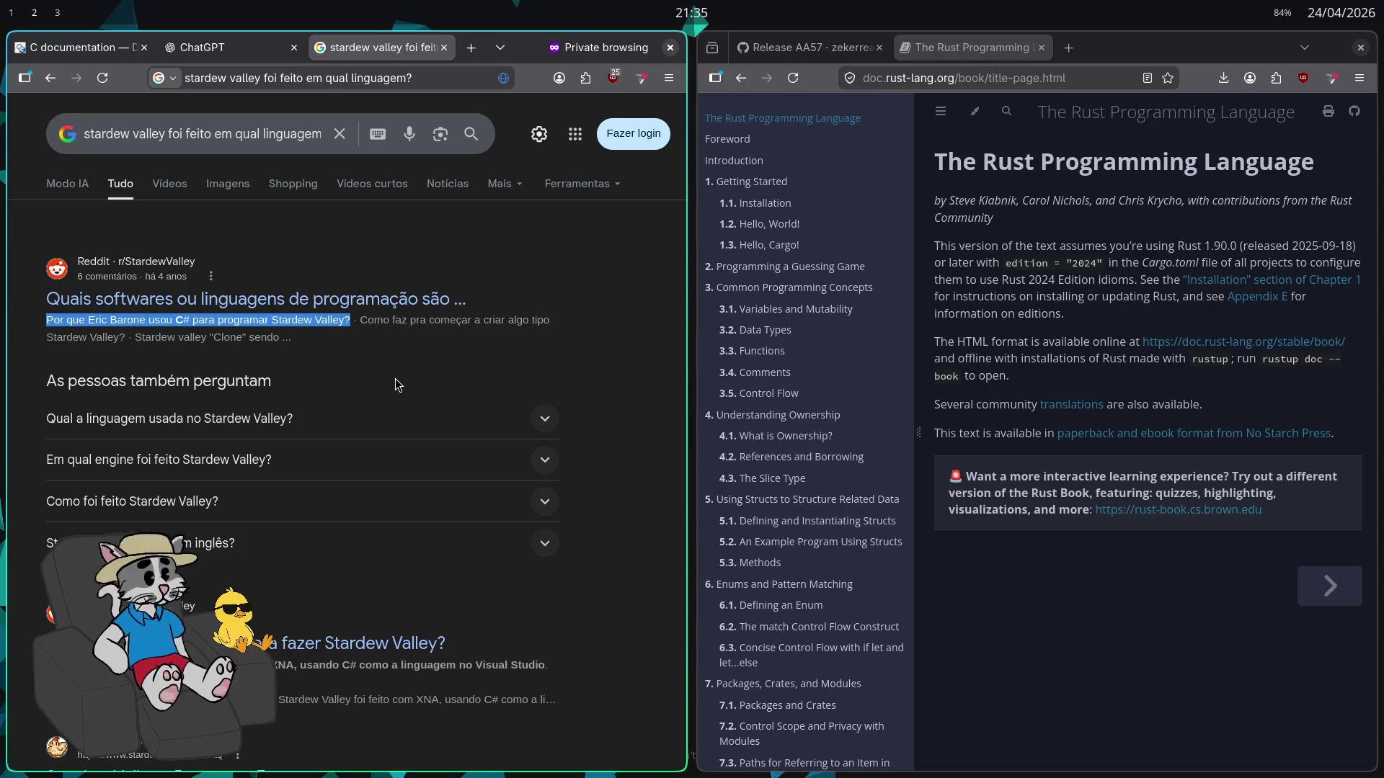
scroll(395, 384, "down", 5)
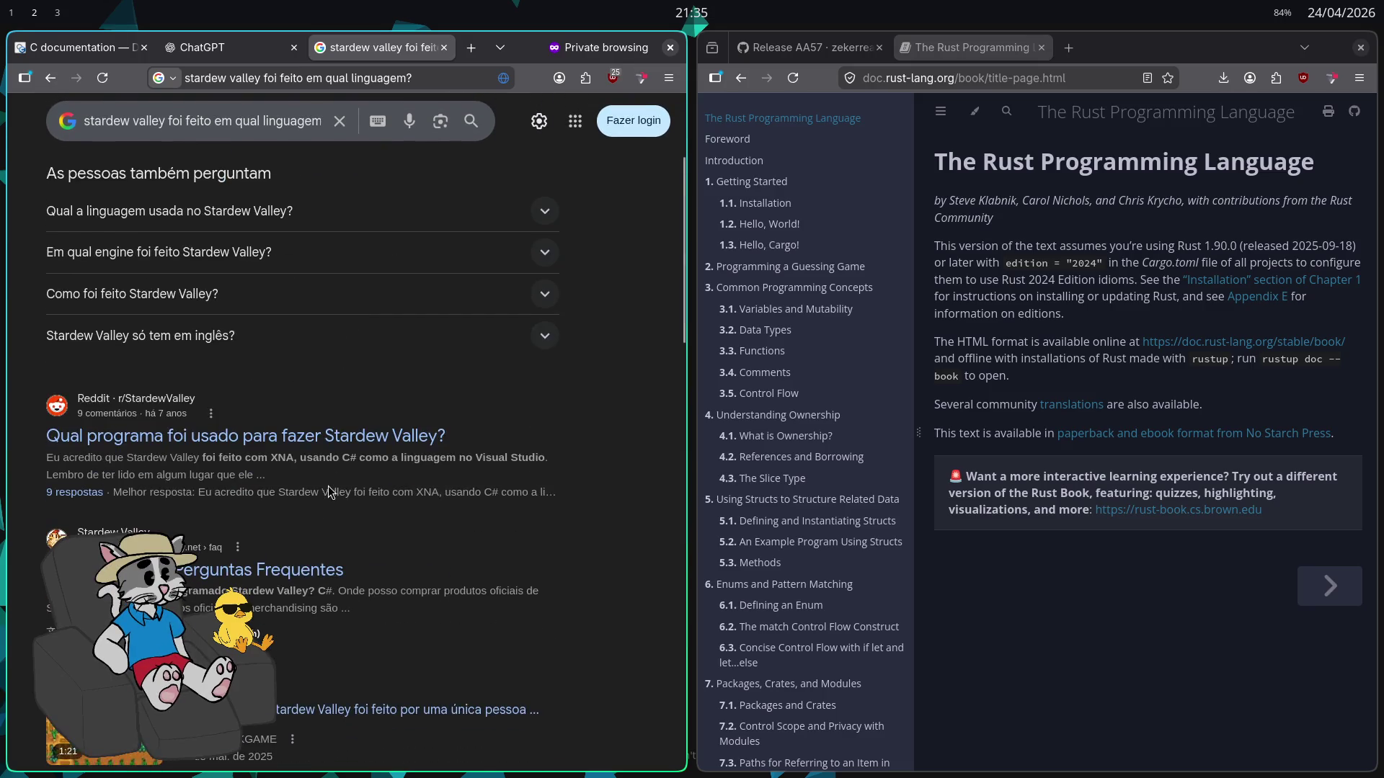
scroll(395, 384, "down", 3)
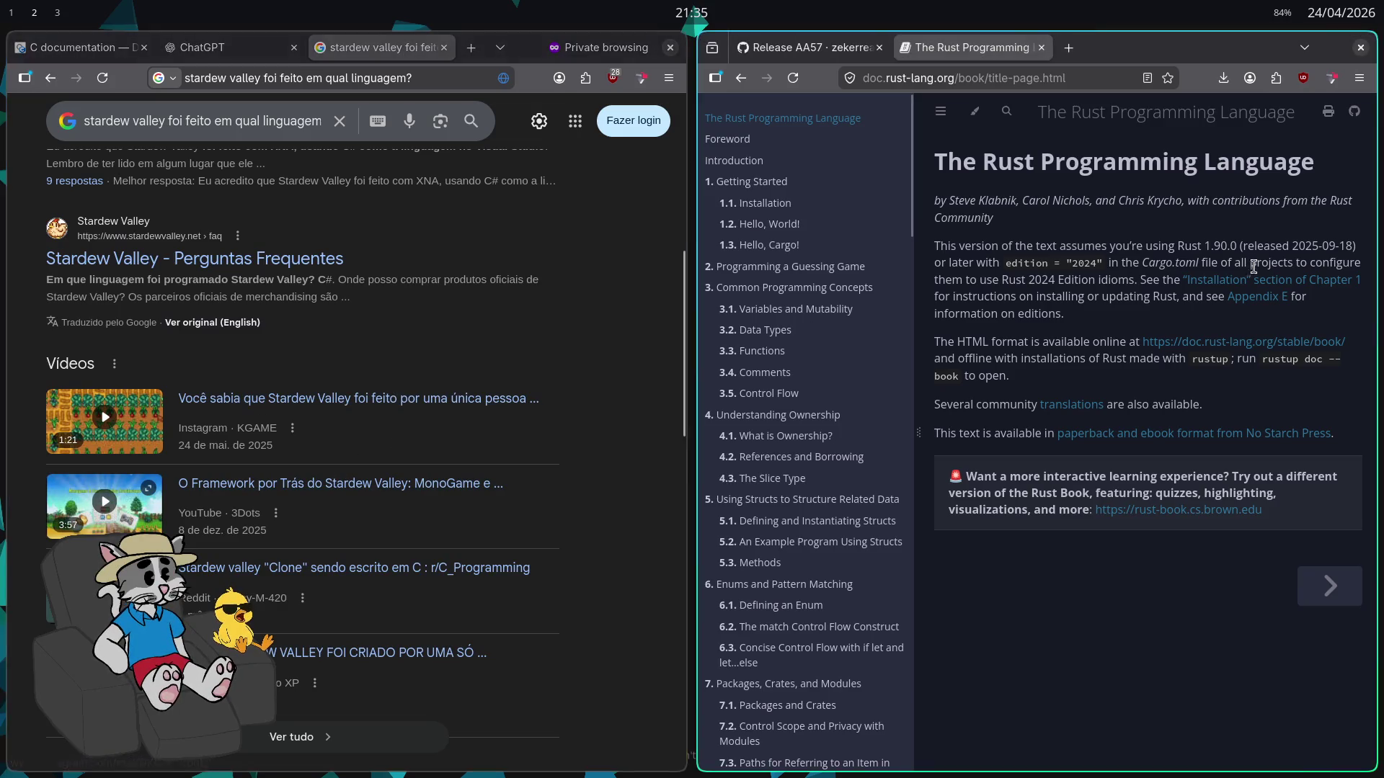
scroll(361, 438, "up", 6)
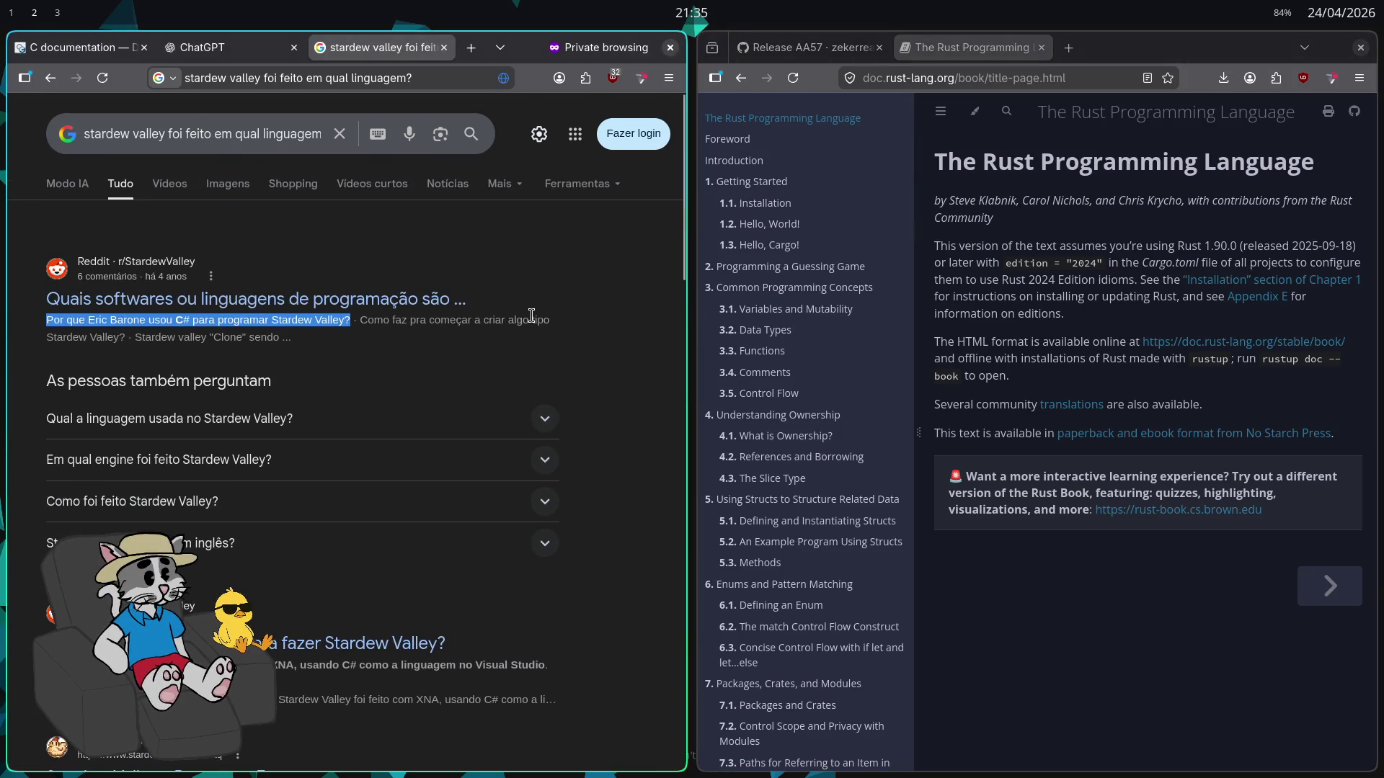
left_click(532, 316)
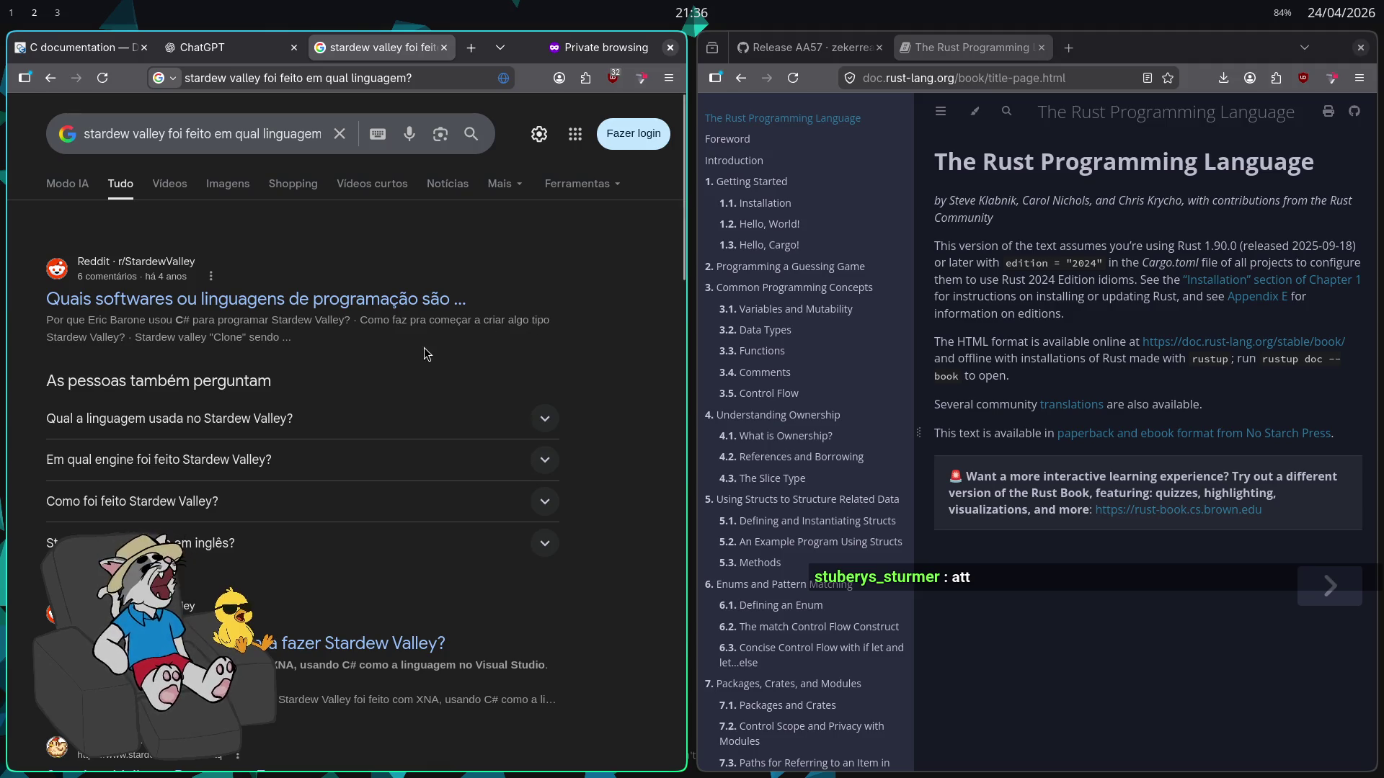
left_click(132, 51)
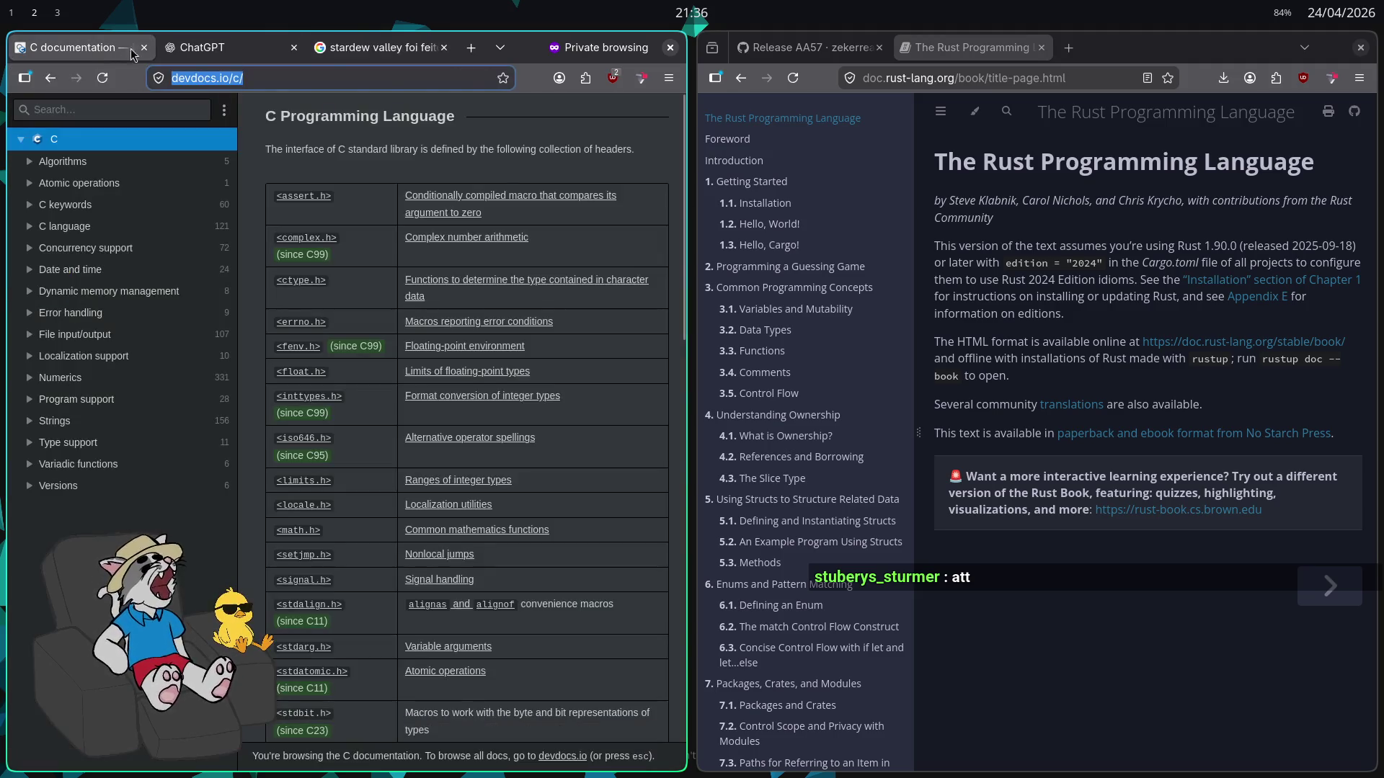
Close the Stardew search, ChatGPT and private DevDocs windows and return to Godot's launcher_ui.gd
left_click(400, 49)
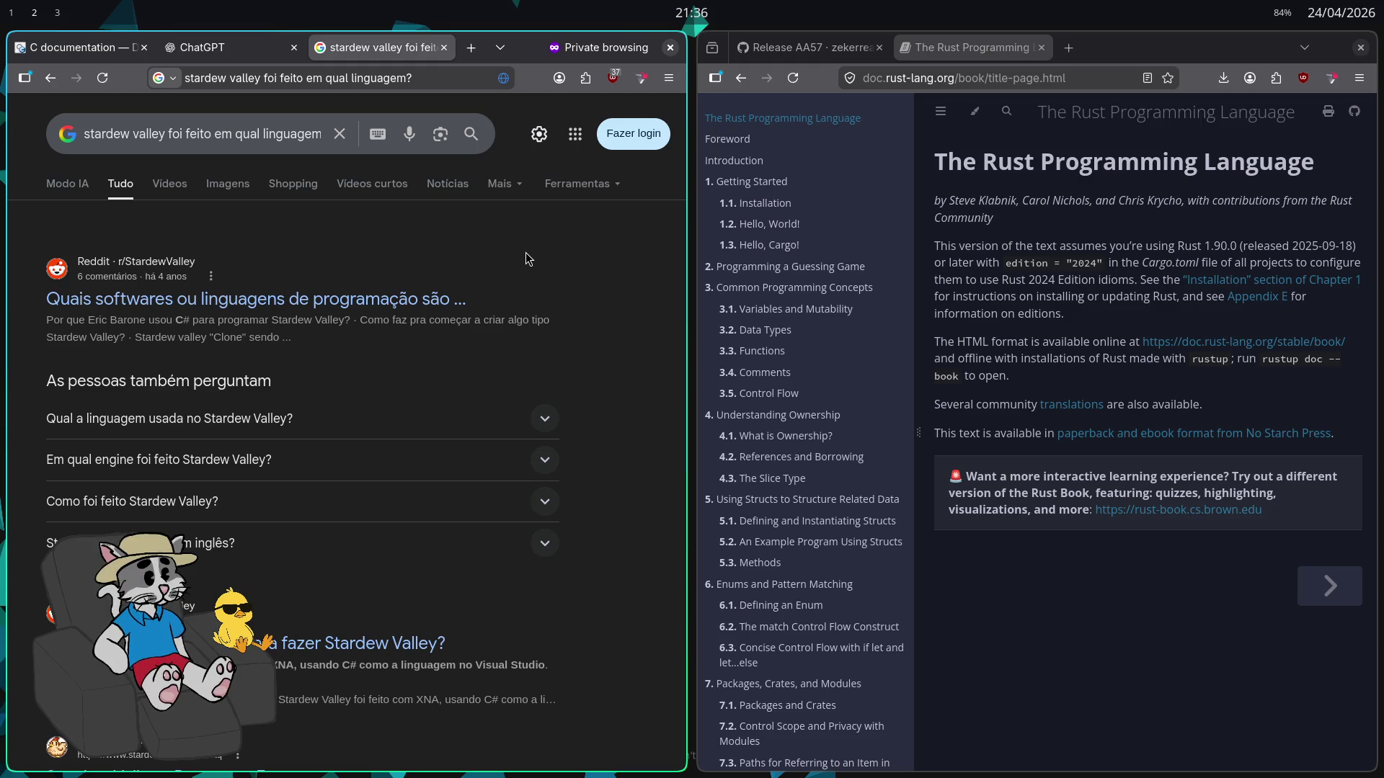
key("super+Right")
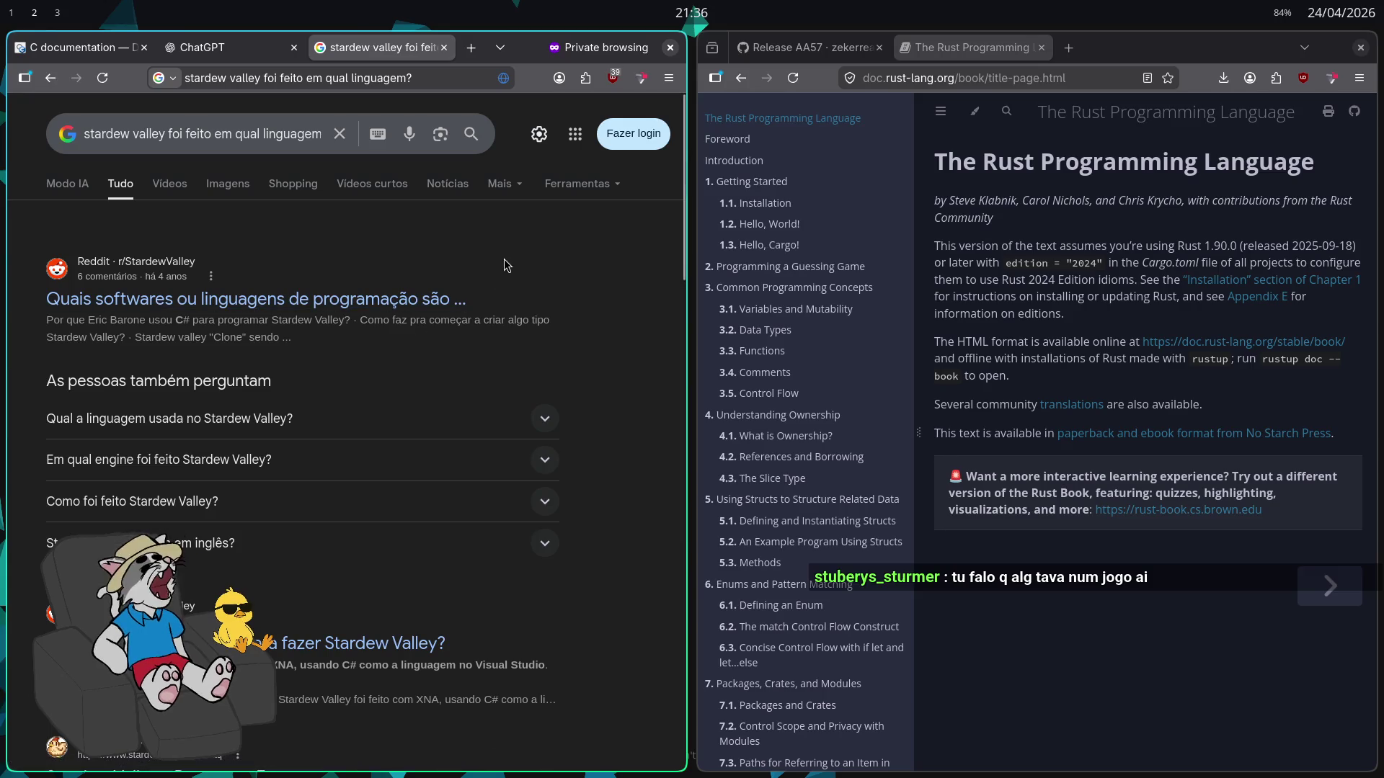
key("ctrl+w")
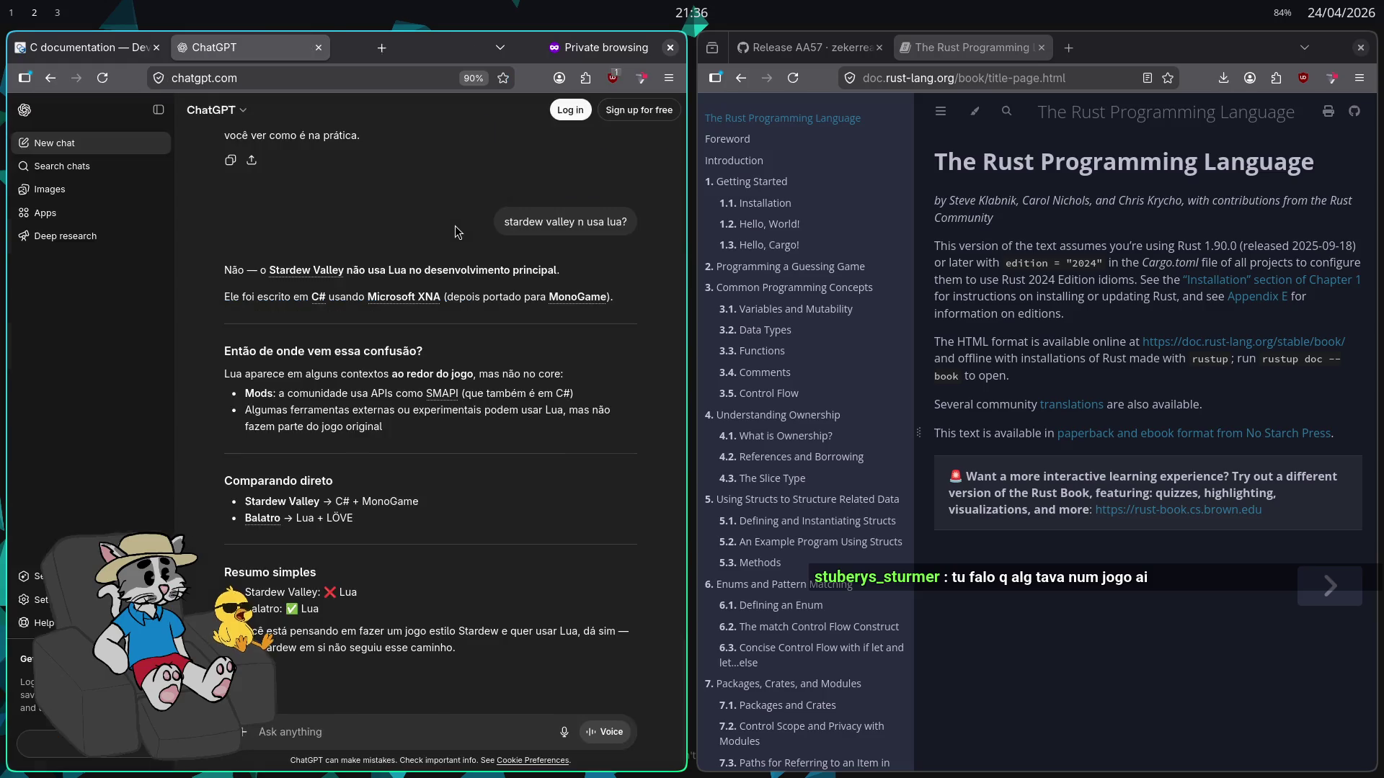
key("ctrl+w")
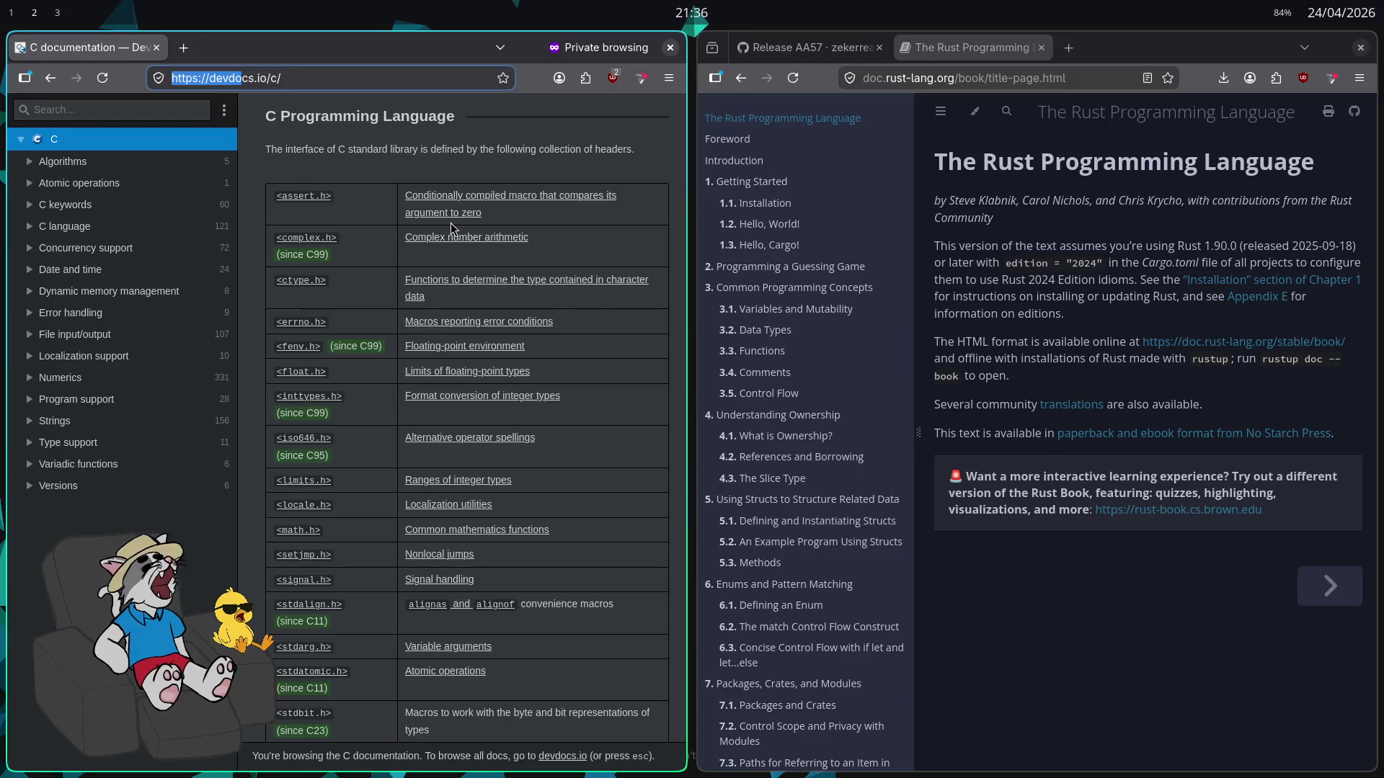
key("ctrl+w")
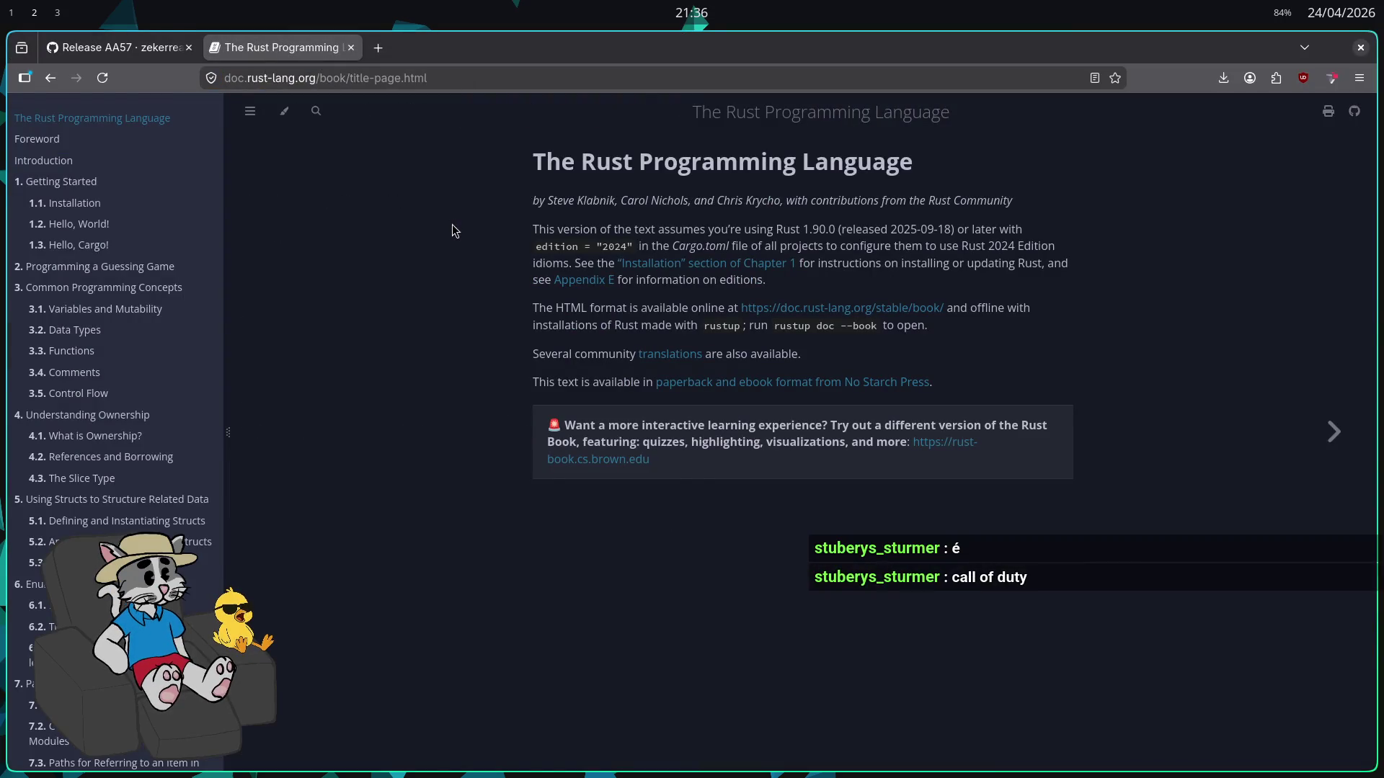
key("alt+Tab")
scroll(535, 286, "down", 2)
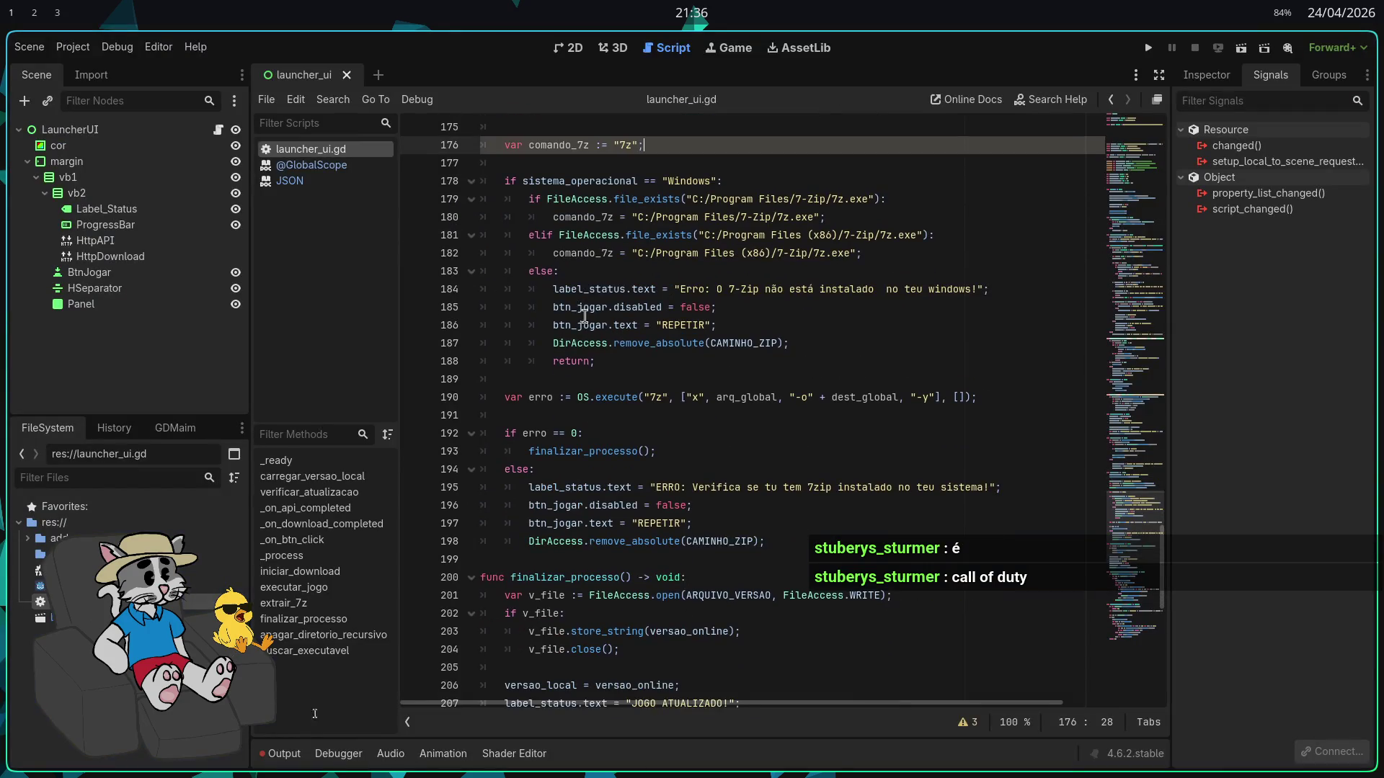
Delete the slash after 'C:' in the 7-Zip path on line 180
left_click(579, 344)
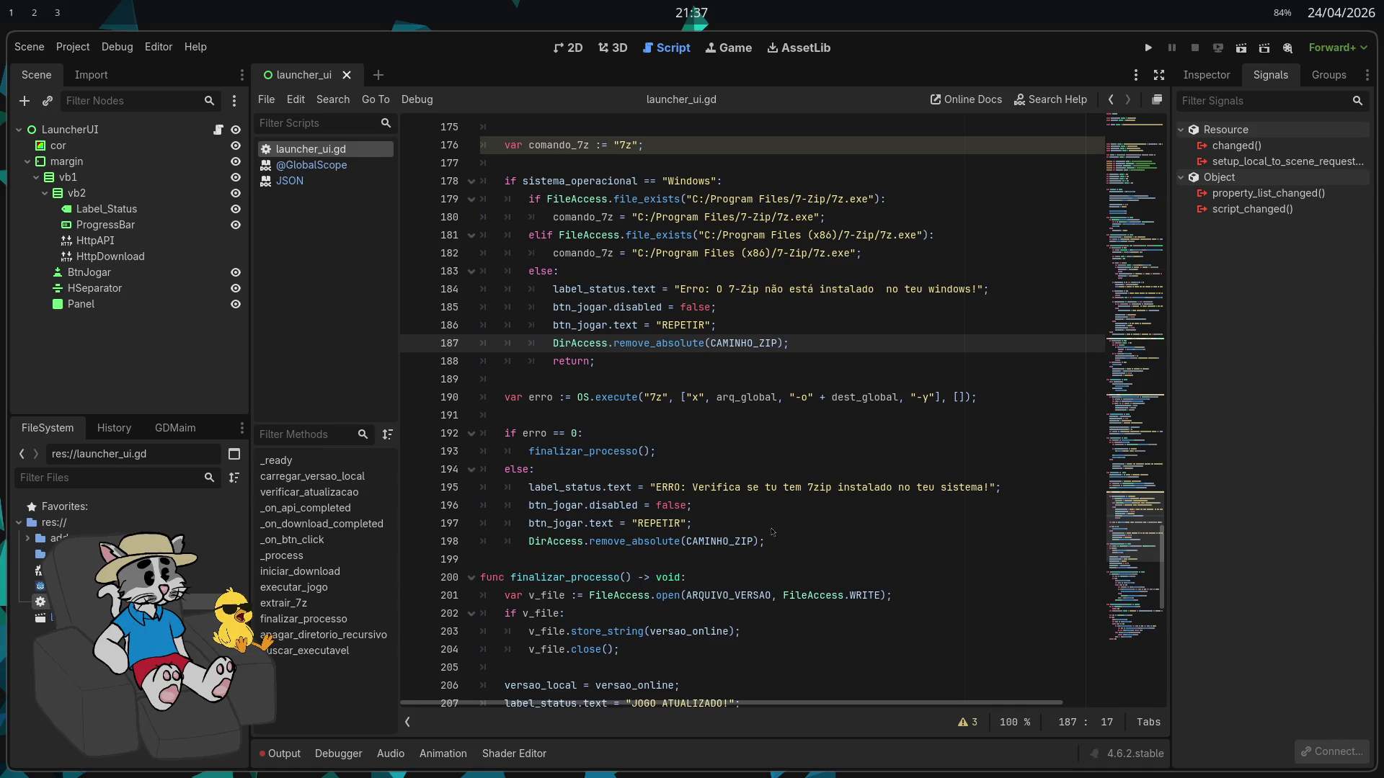
left_click(657, 217)
key("BackSpace")
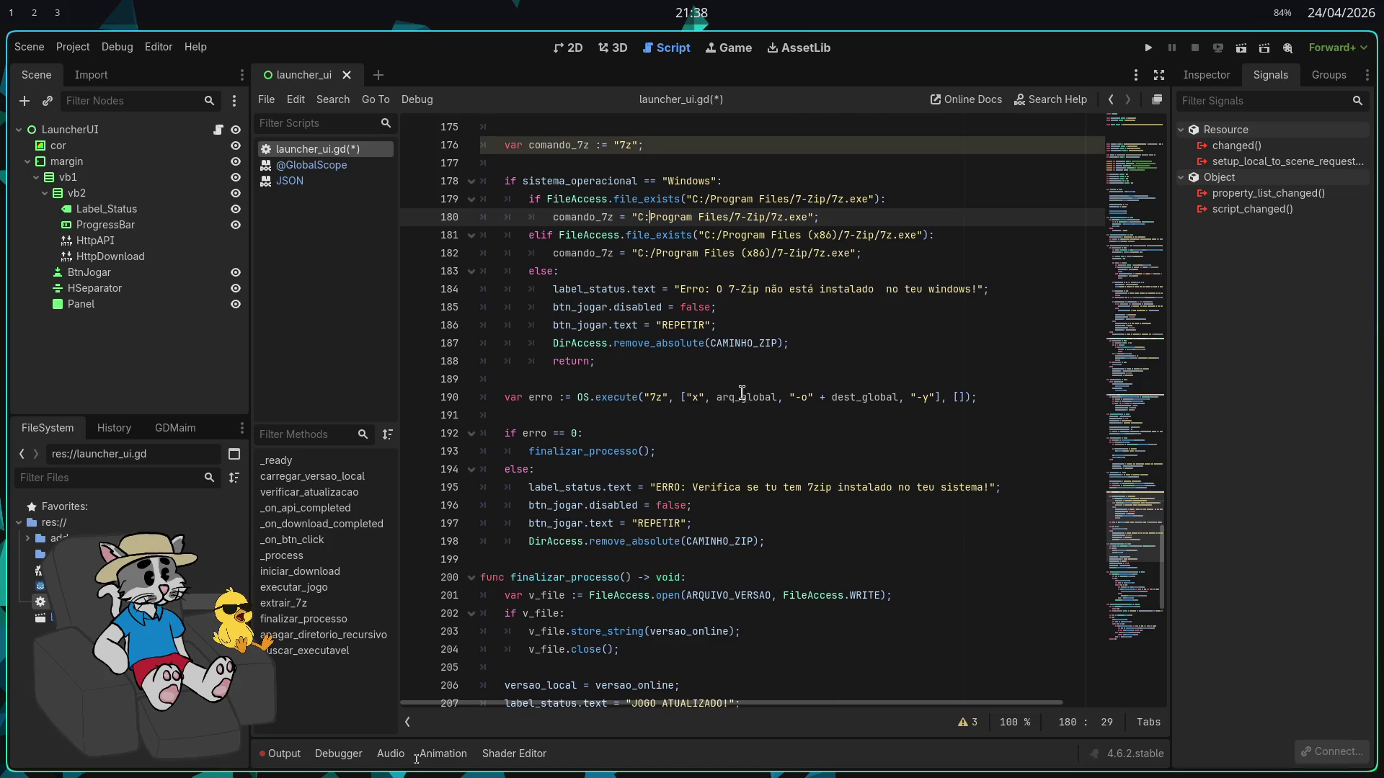
scroll(752, 404, "up", 1)
mouse_move(757, 401)
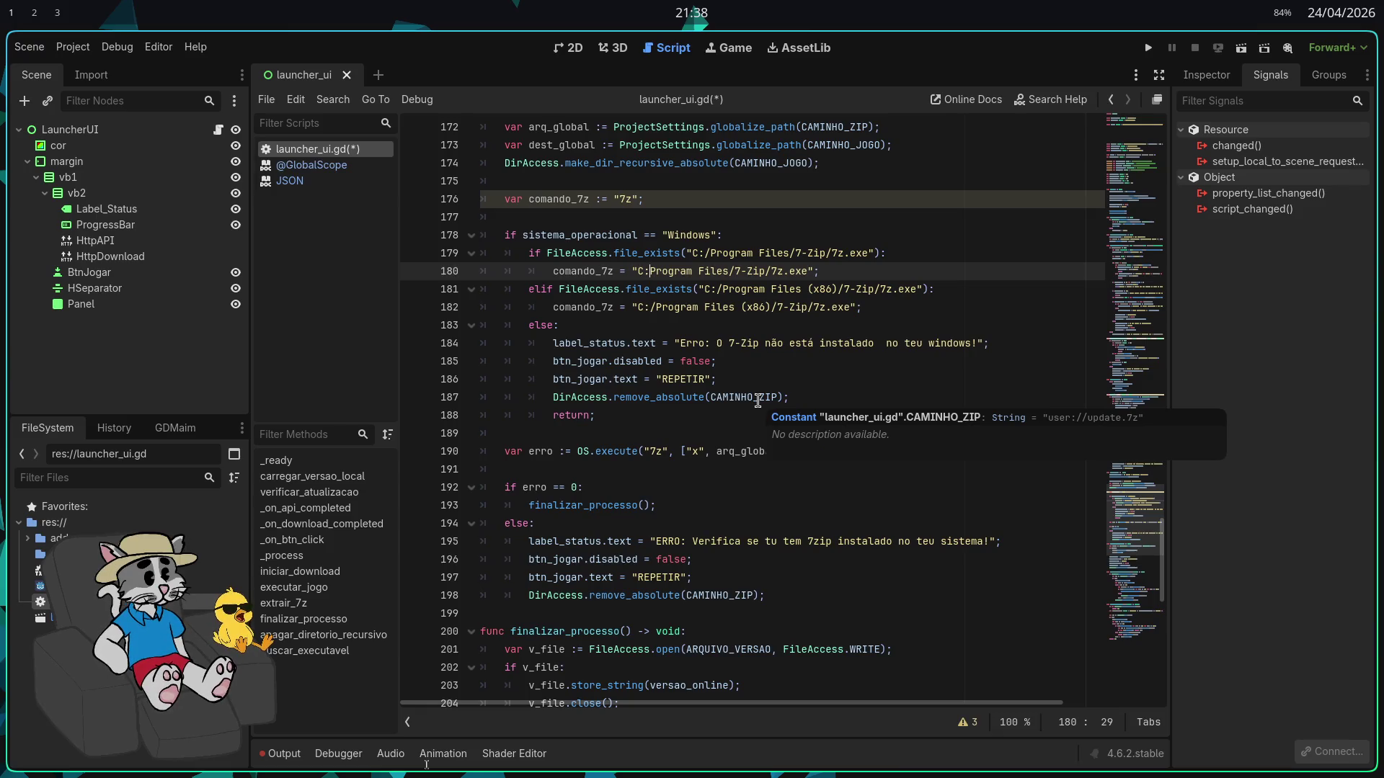
scroll(757, 402, "down", 1)
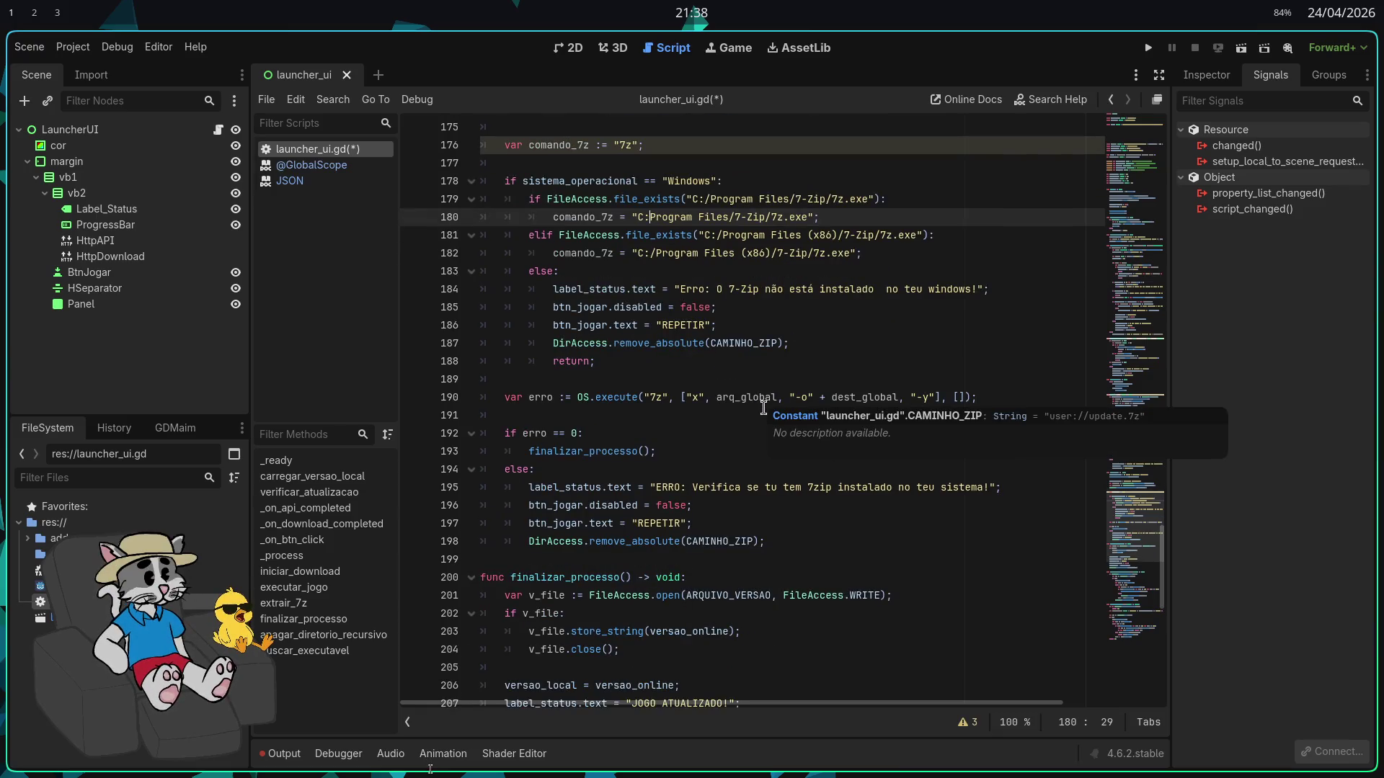
scroll(770, 451, "up", 1)
scroll(773, 436, "up", 2)
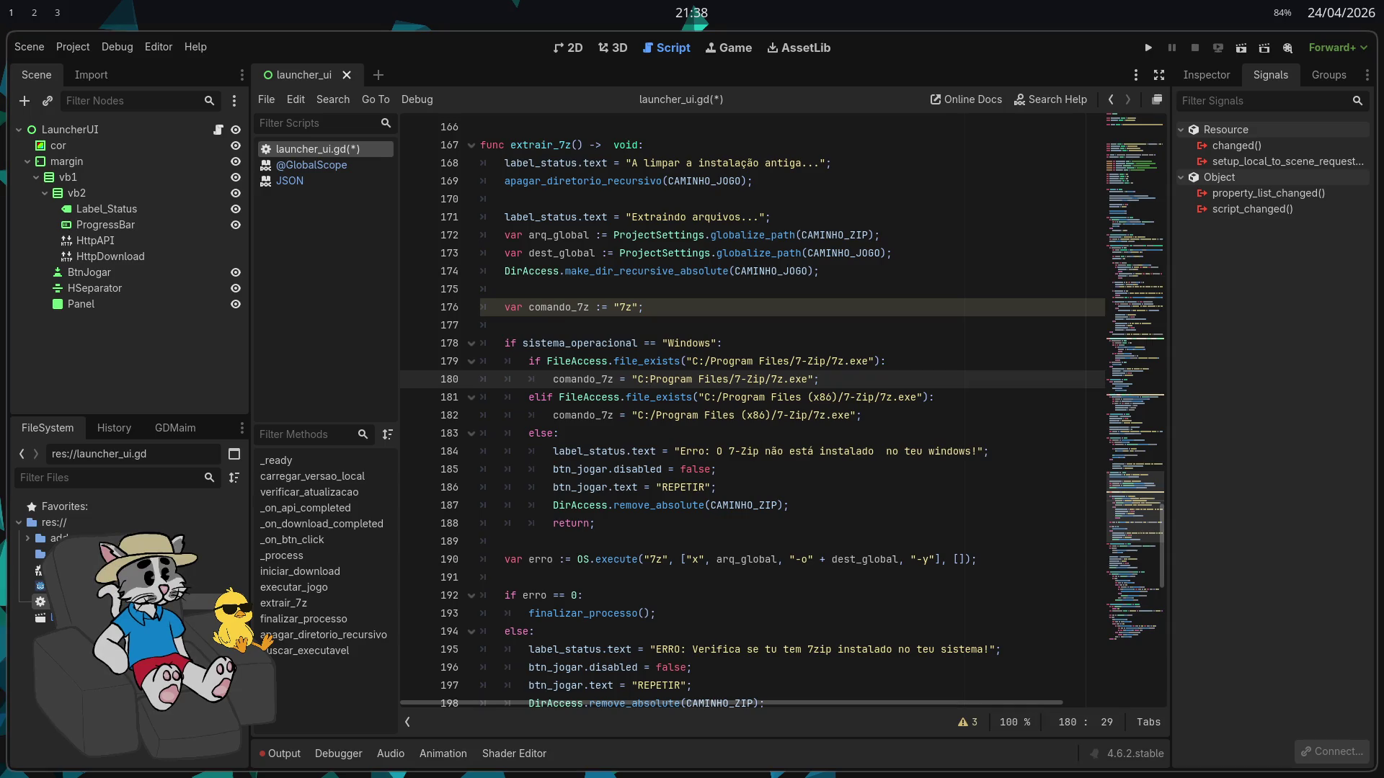
scroll(894, 408, "up", 2)
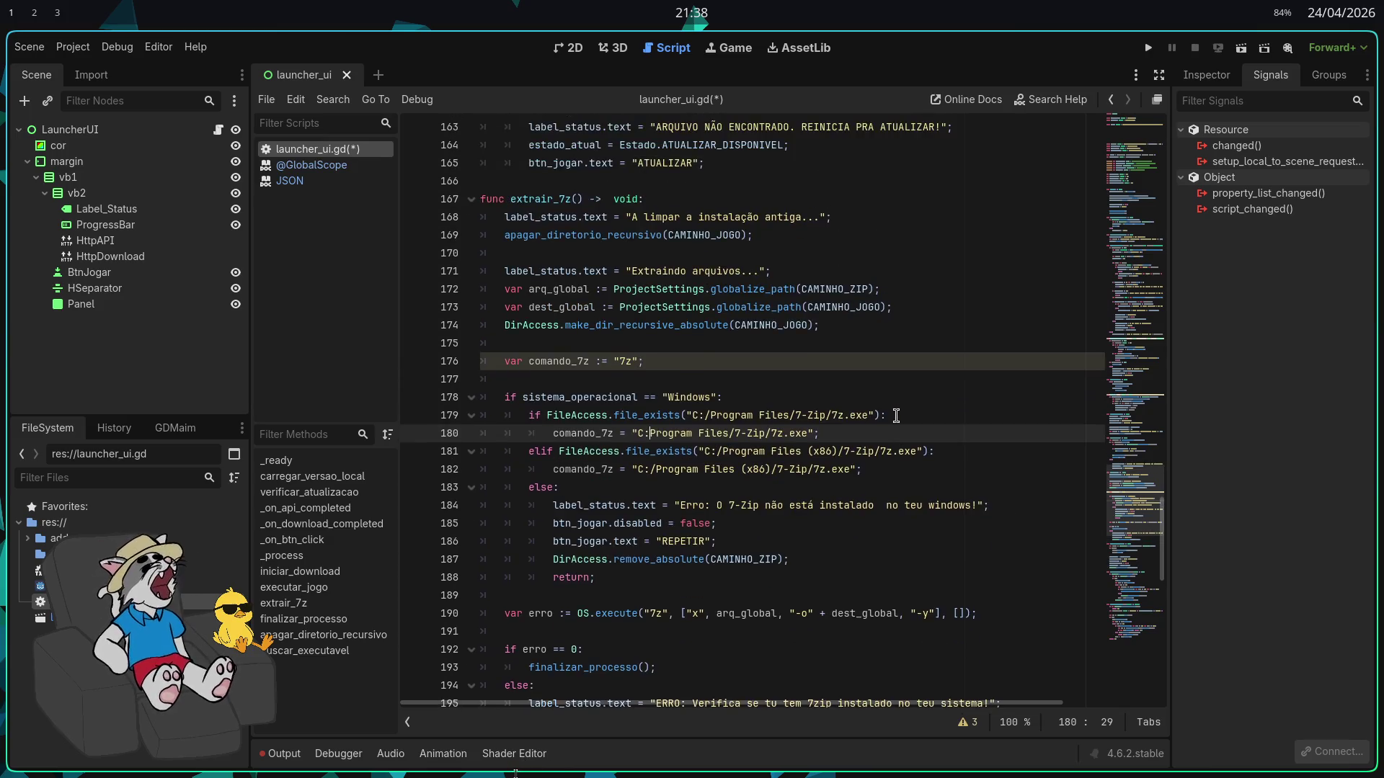
scroll(896, 416, "down", 1)
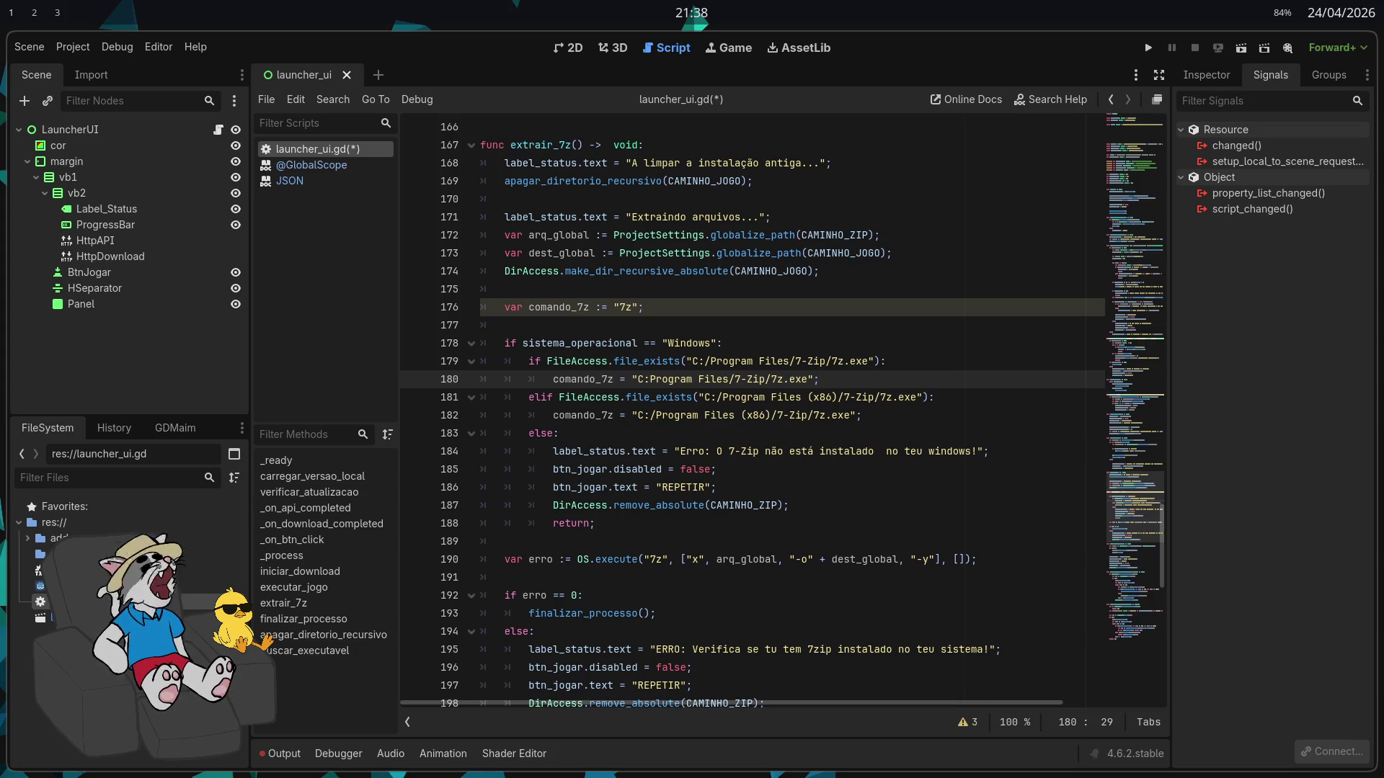
left_click(841, 506)
scroll(841, 500, "up", 2)
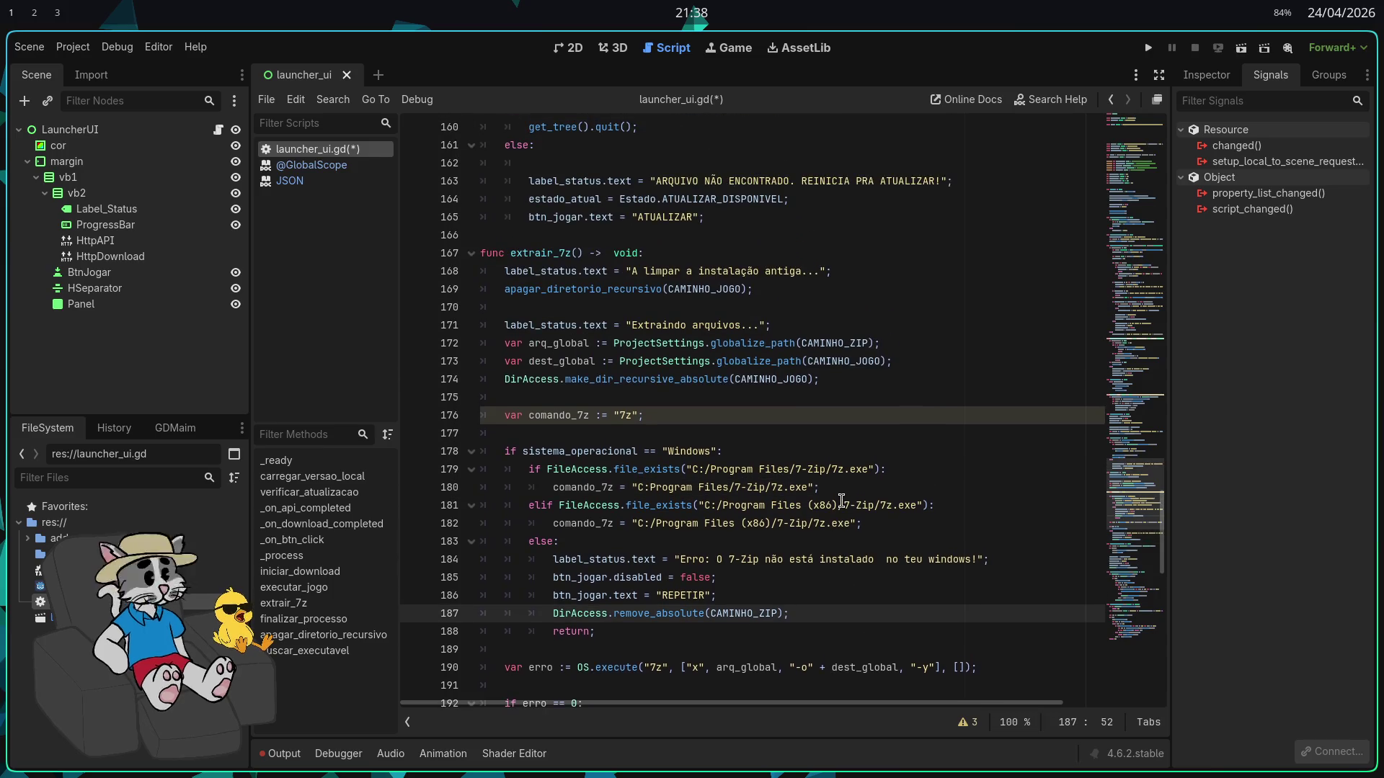
scroll(841, 501, "down", 4)
key("ctrl+a")
left_click(773, 366)
scroll(773, 366, "up", 1)
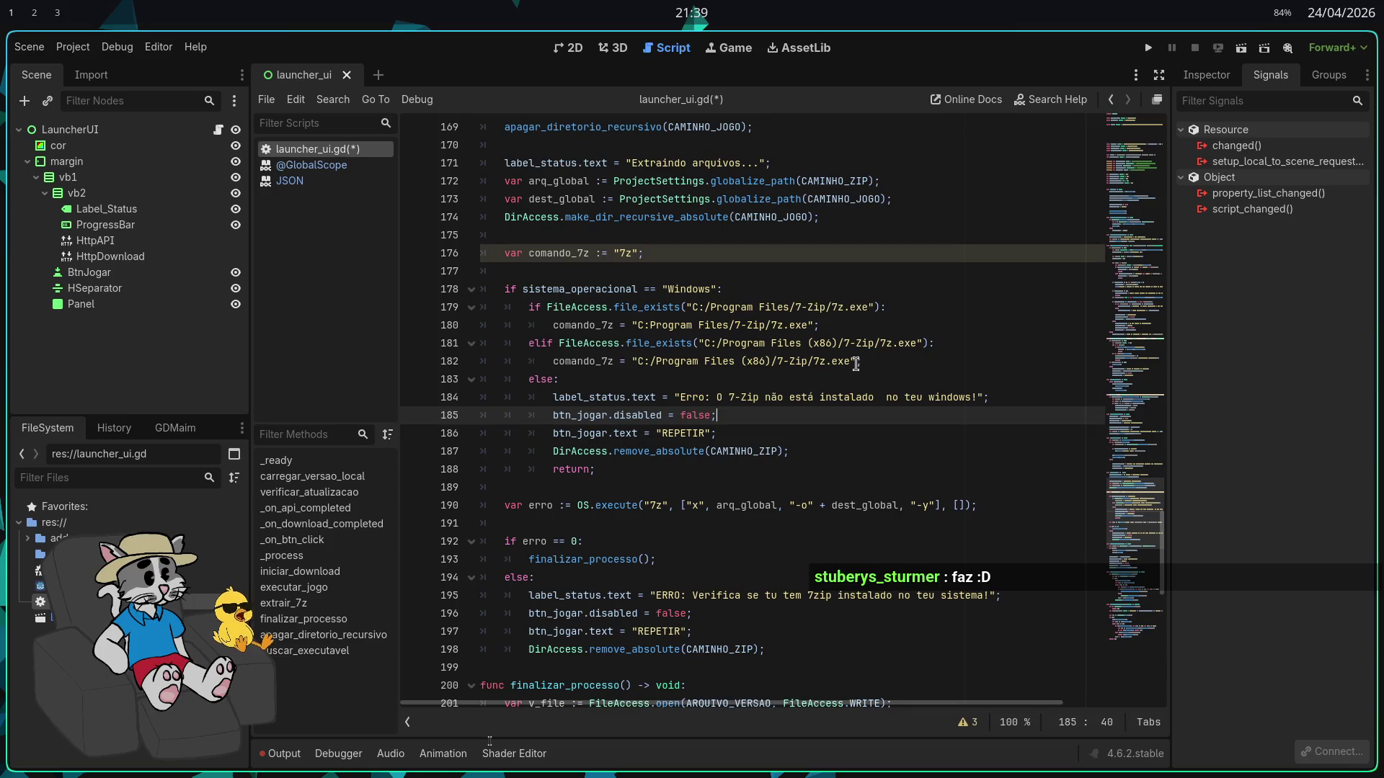
key("ctrl+s")
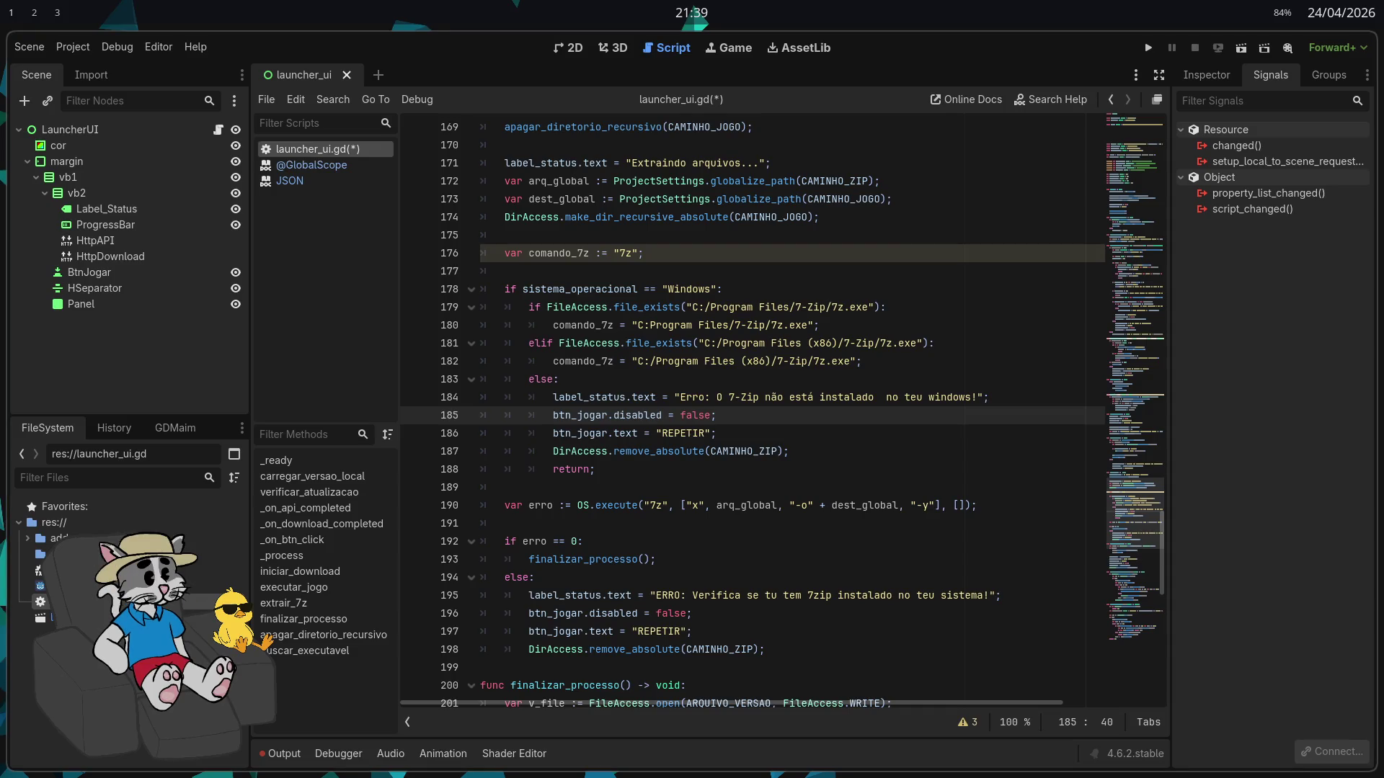
scroll(762, 327, "down", 1)
scroll(760, 326, "up", 2)
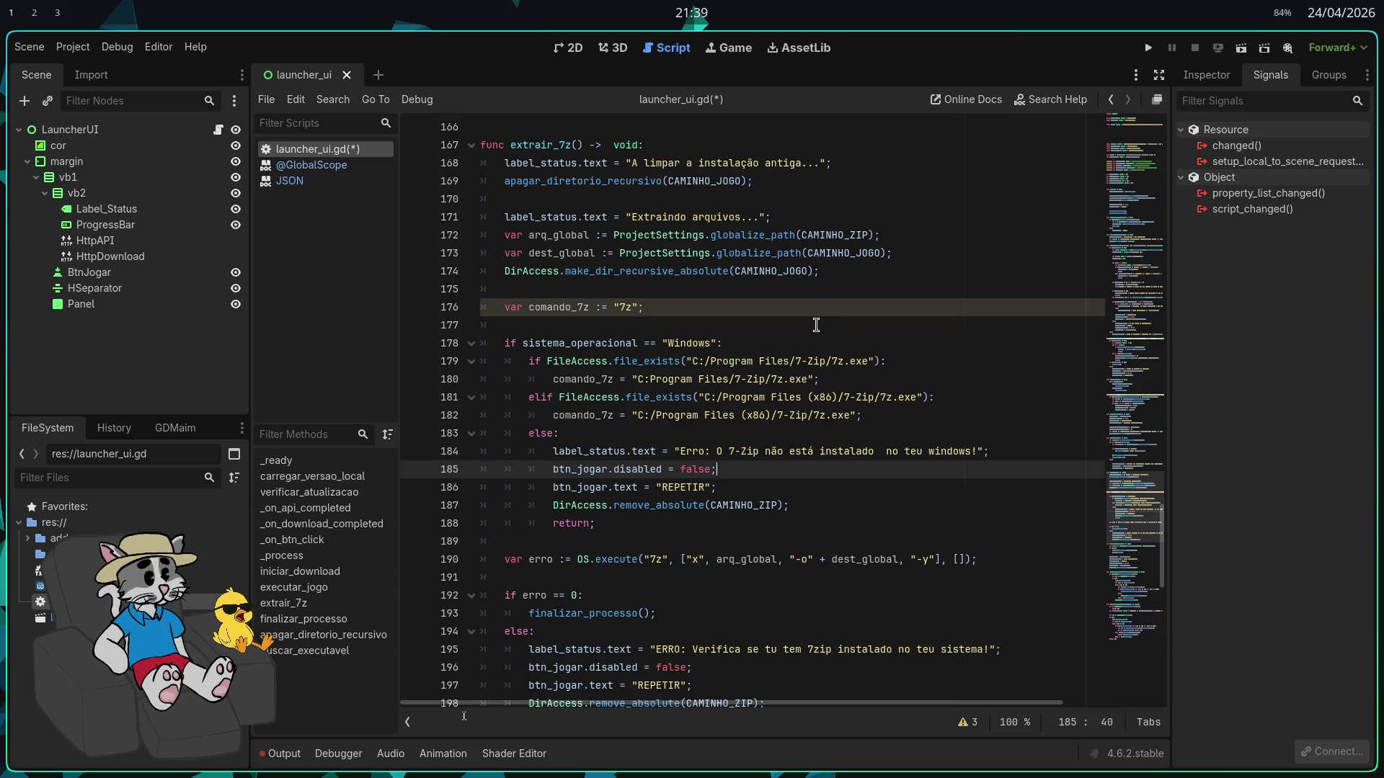
left_click(721, 314)
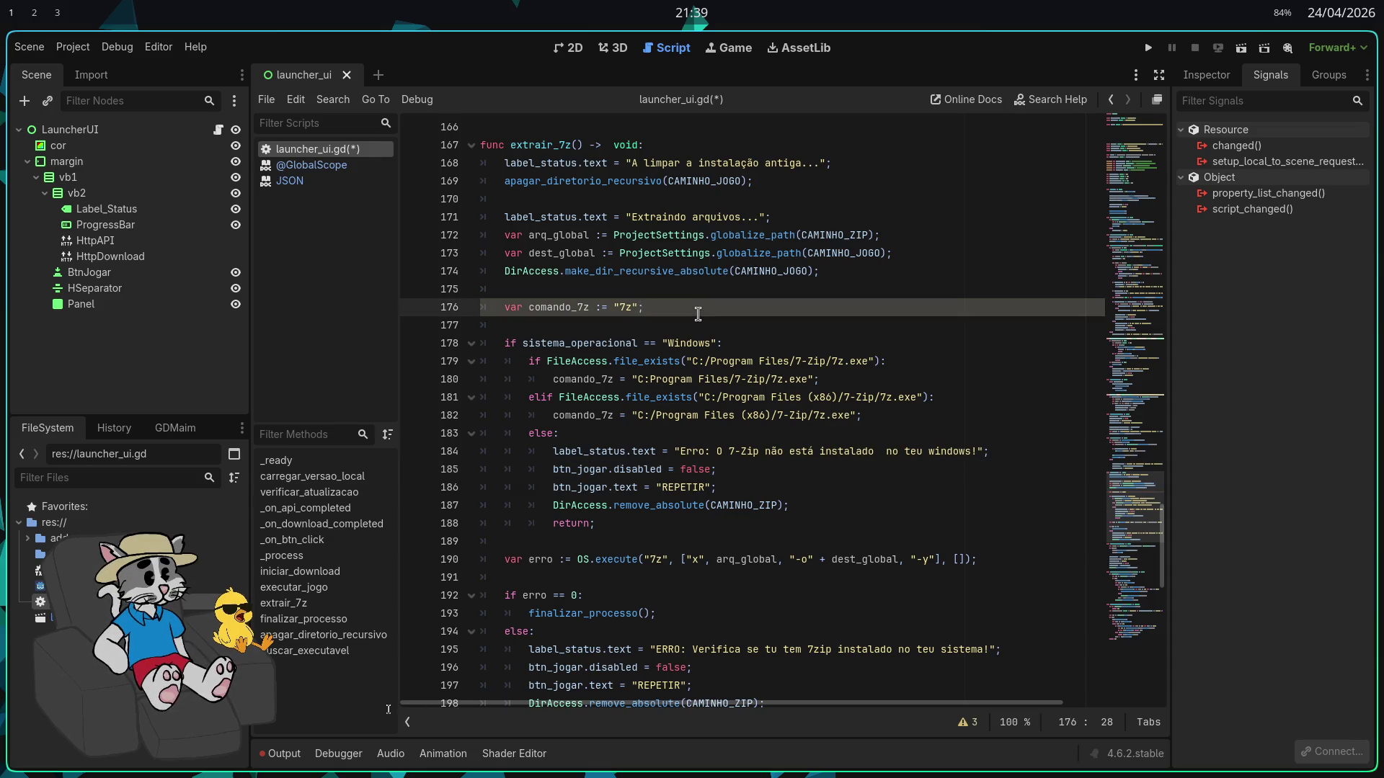
Rewrite line 176 as comando_7z: Array[String] = ["7z"];
key("BackSpace")
key("BackSpace")
key("BackSpace")
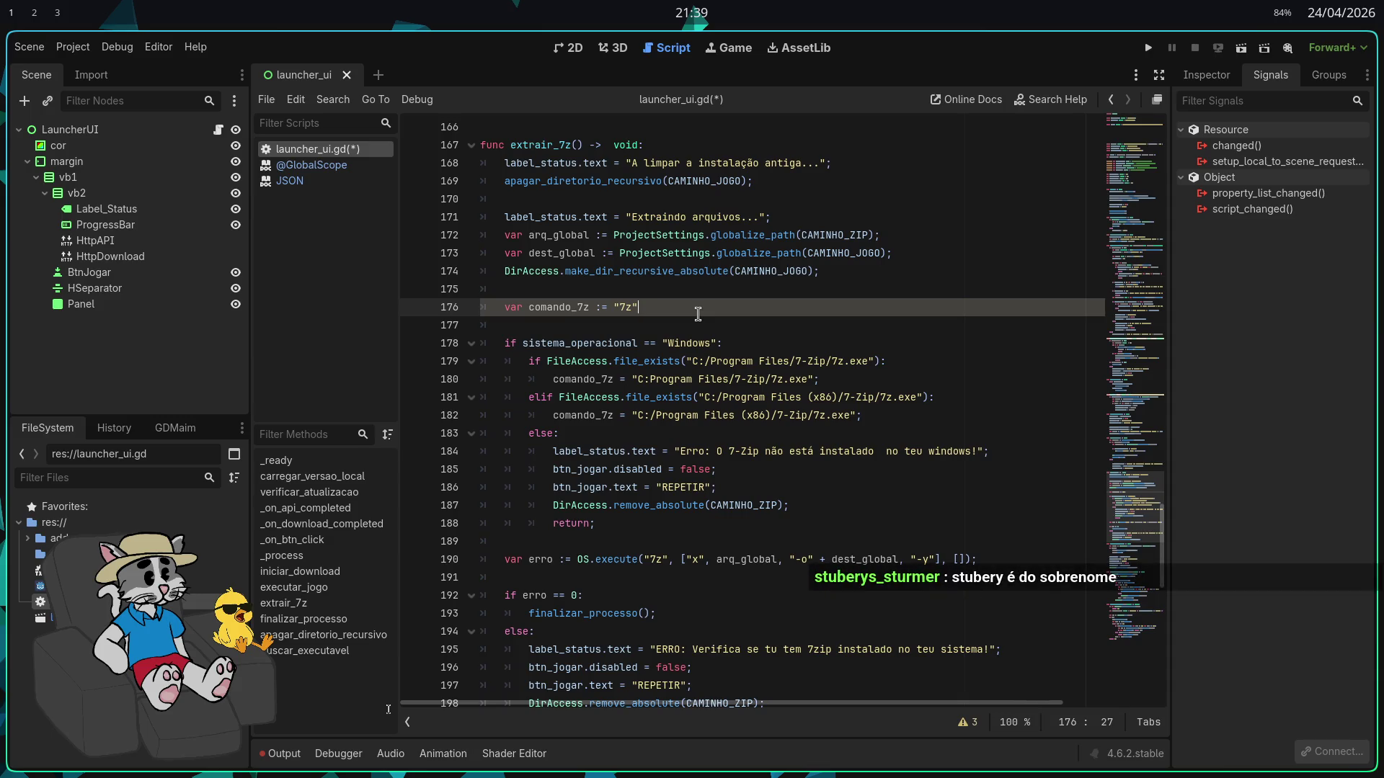
key("BackSpace")
key("BackSpace")
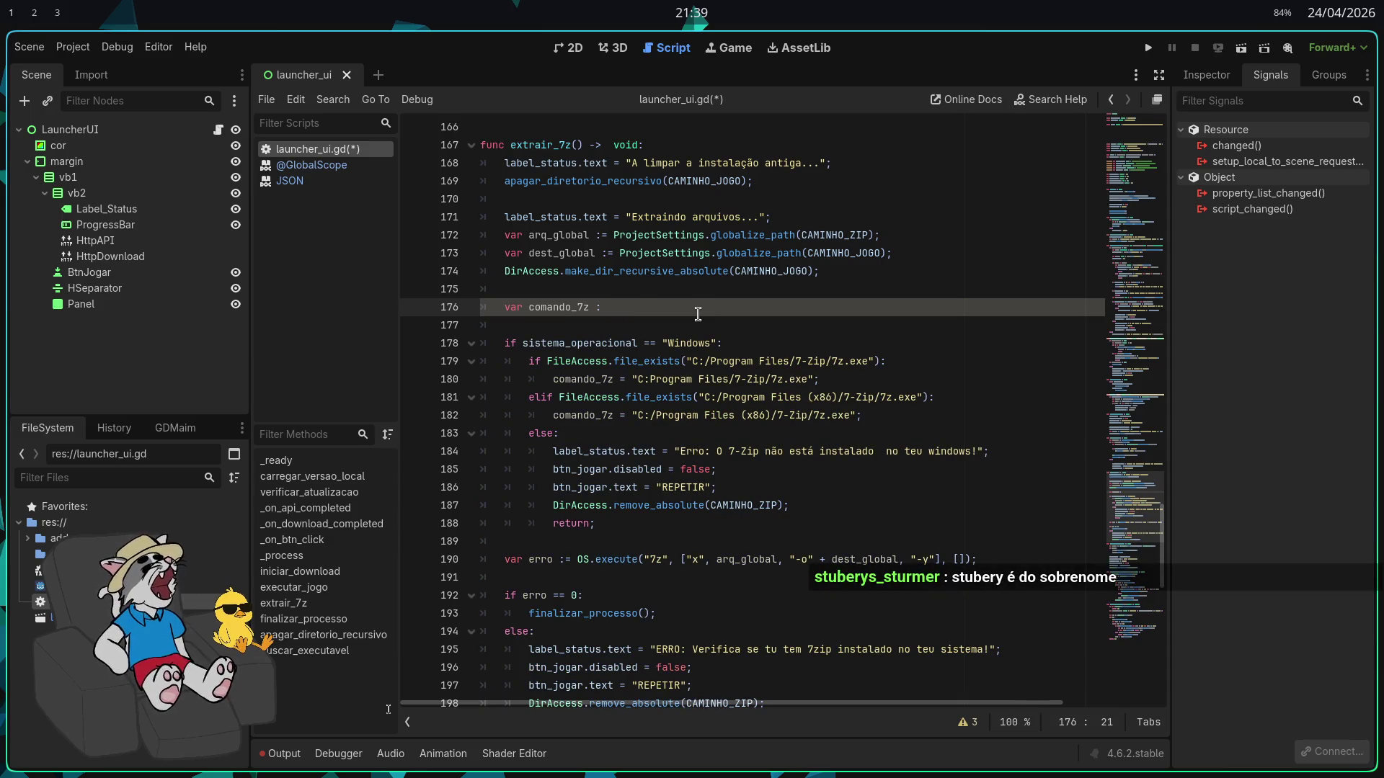
type(" A")
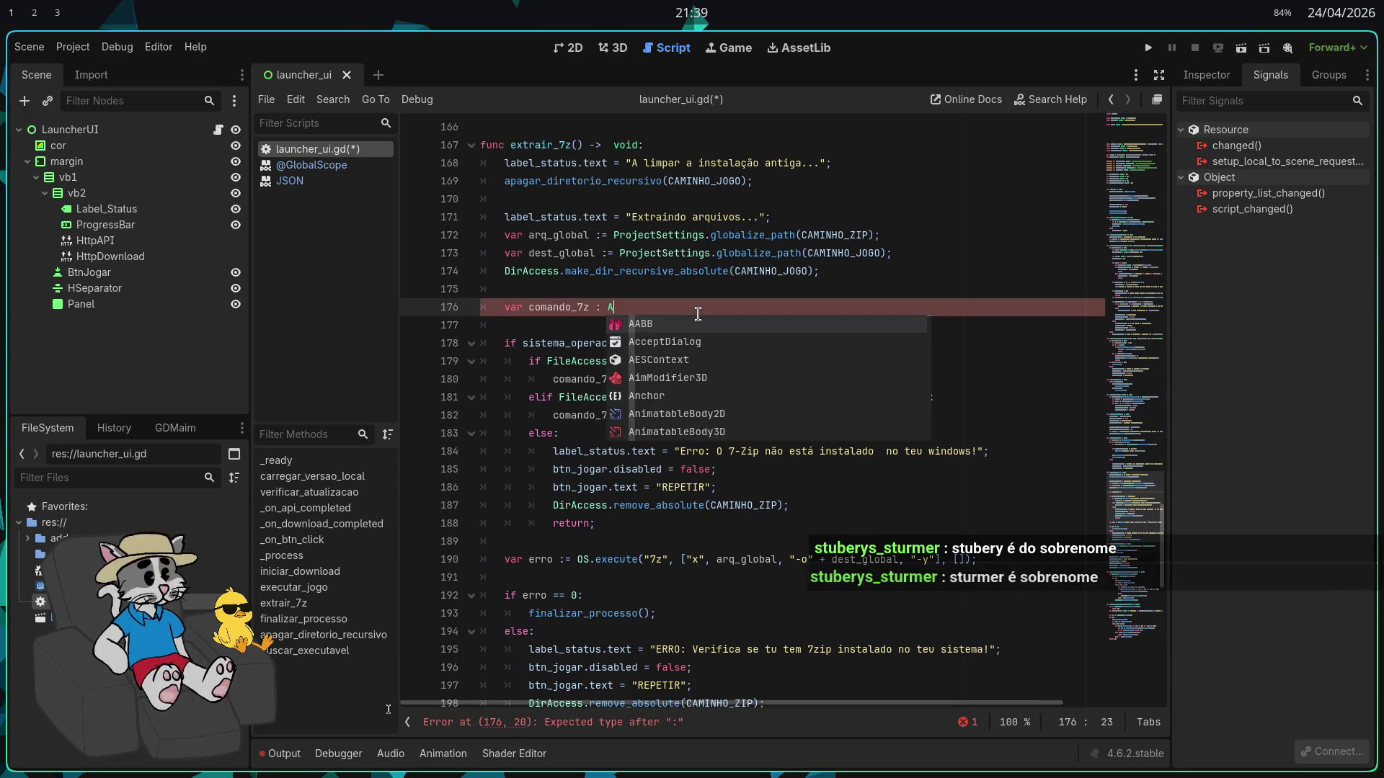
type("rray")
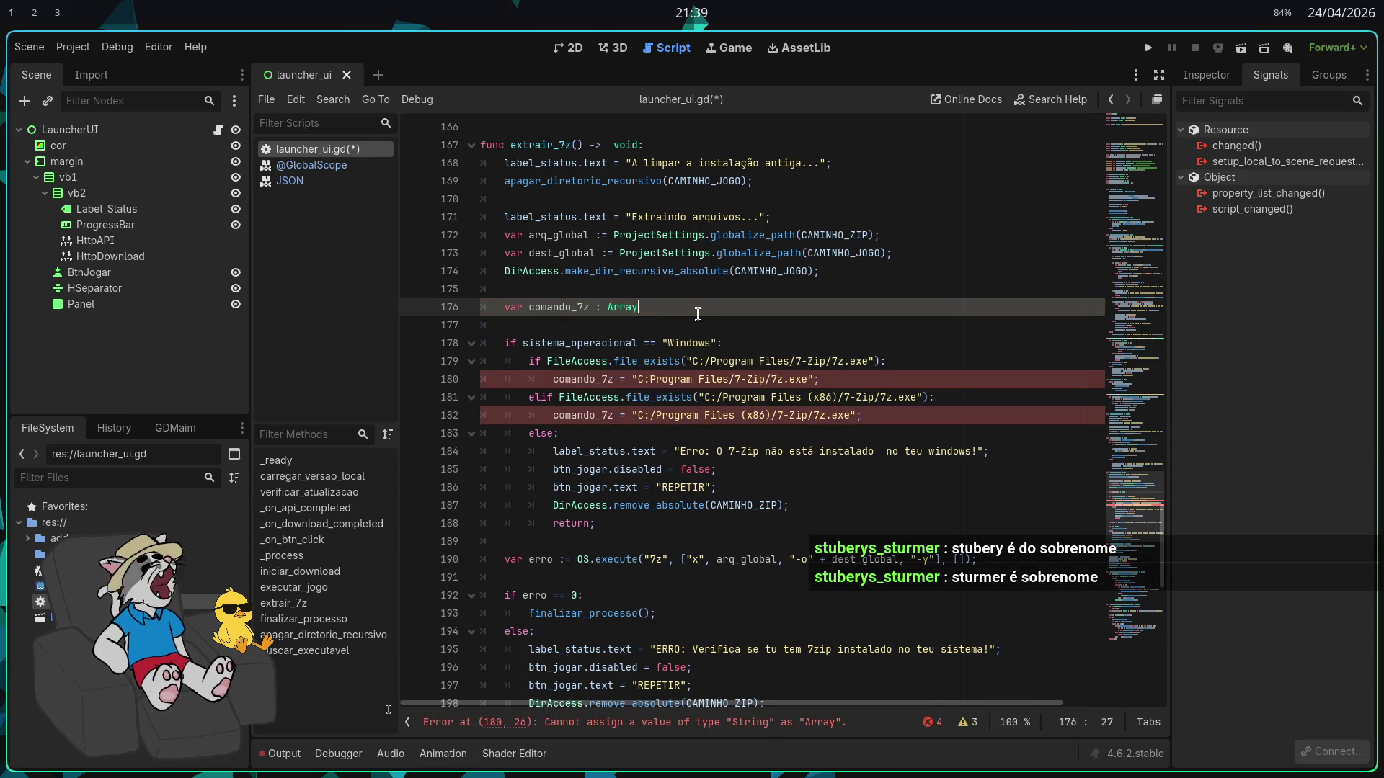
type("[String] =")
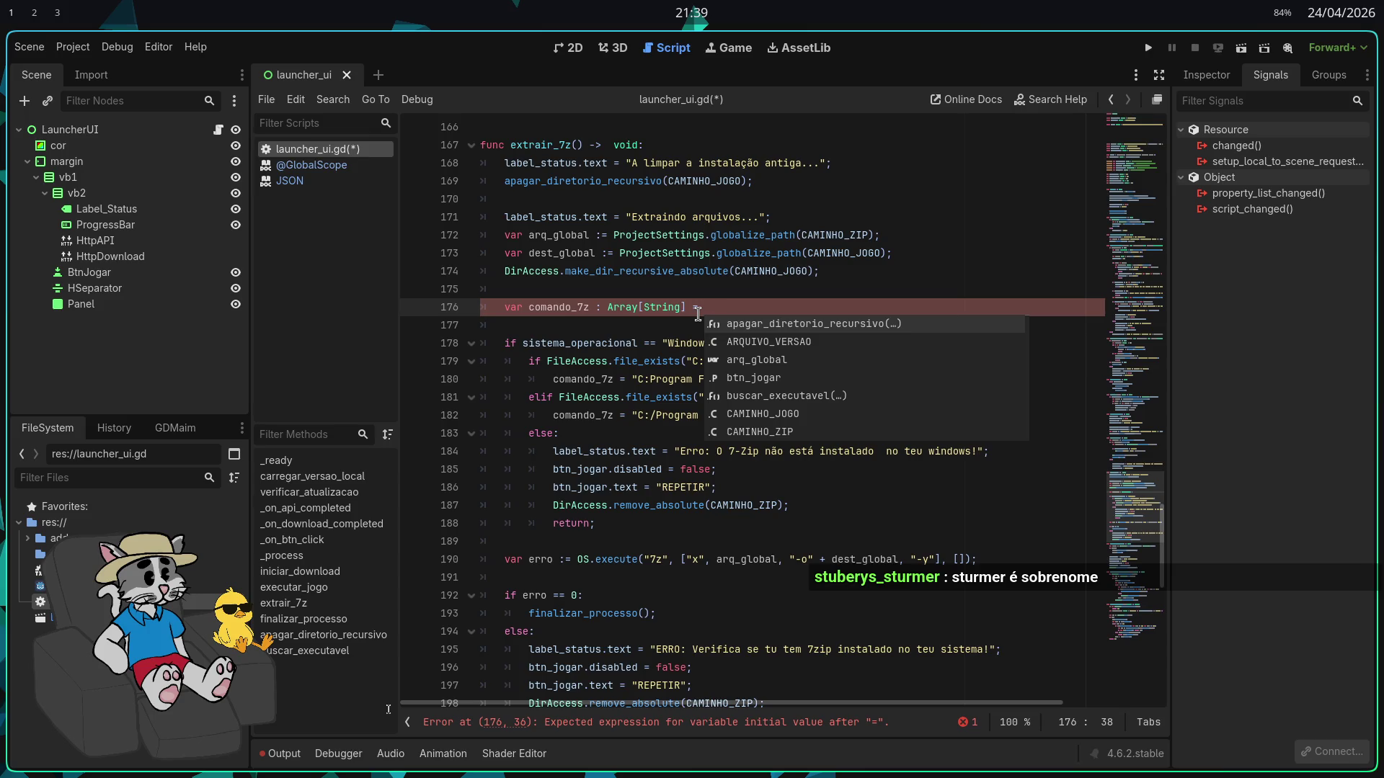
type("[")
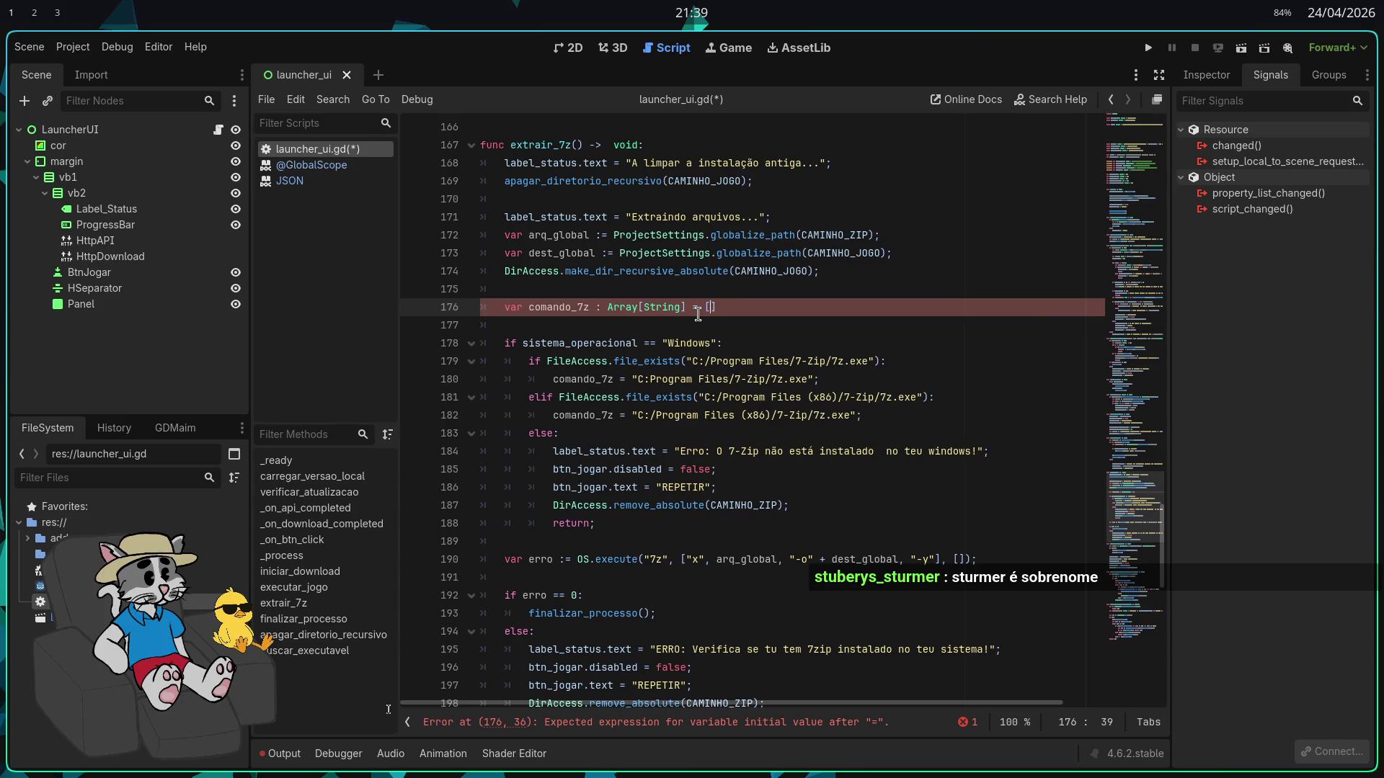
type("\"7z\"")
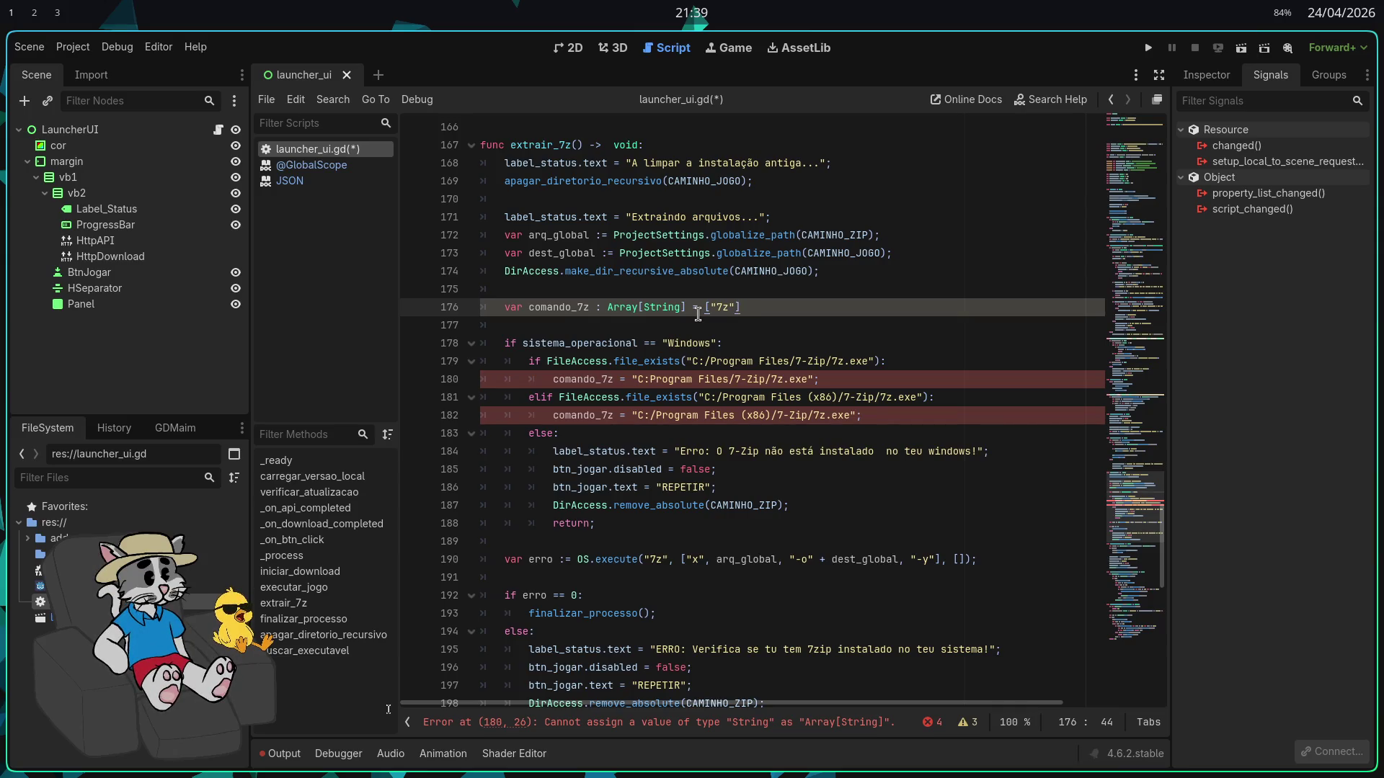
type(";")
key("Return")
key("Return")
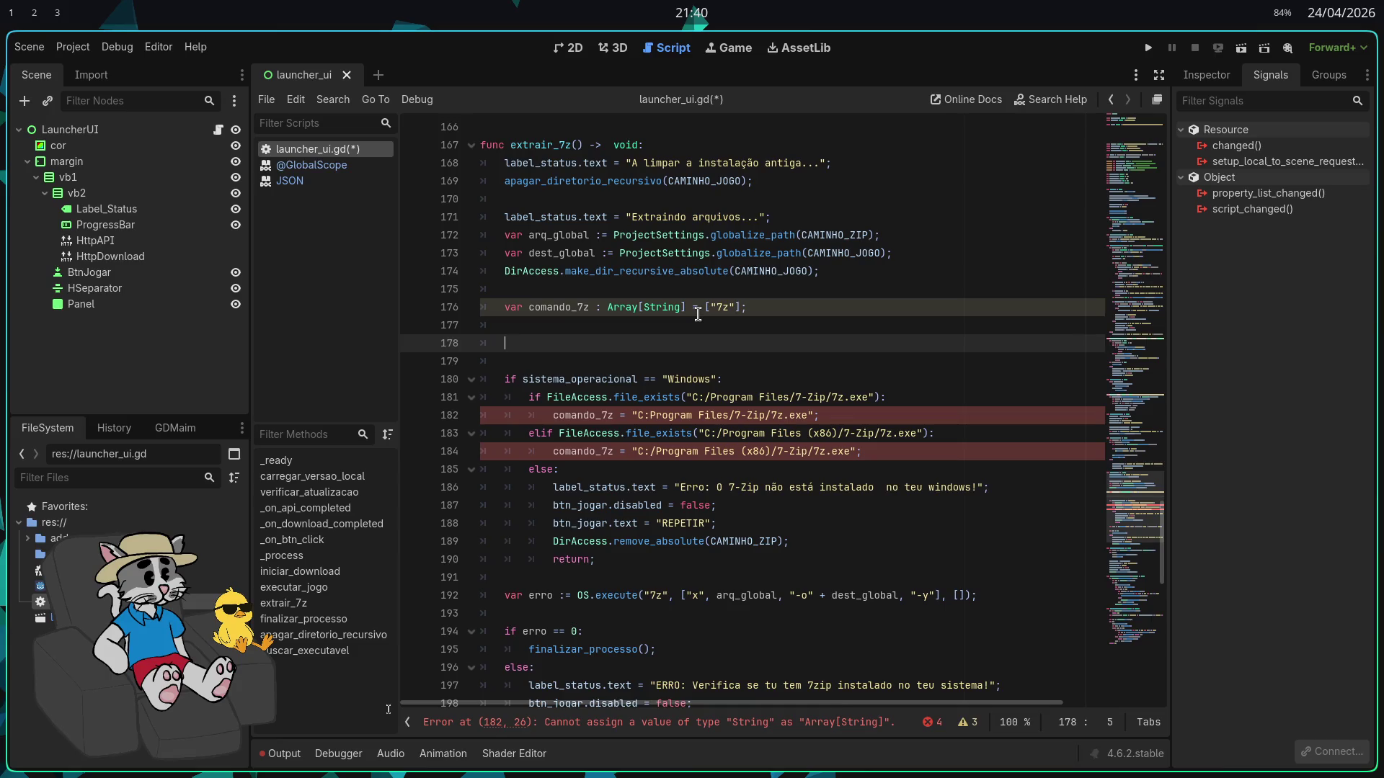
key("BackSpace")
key("BackSpace")
key("BackSpace")
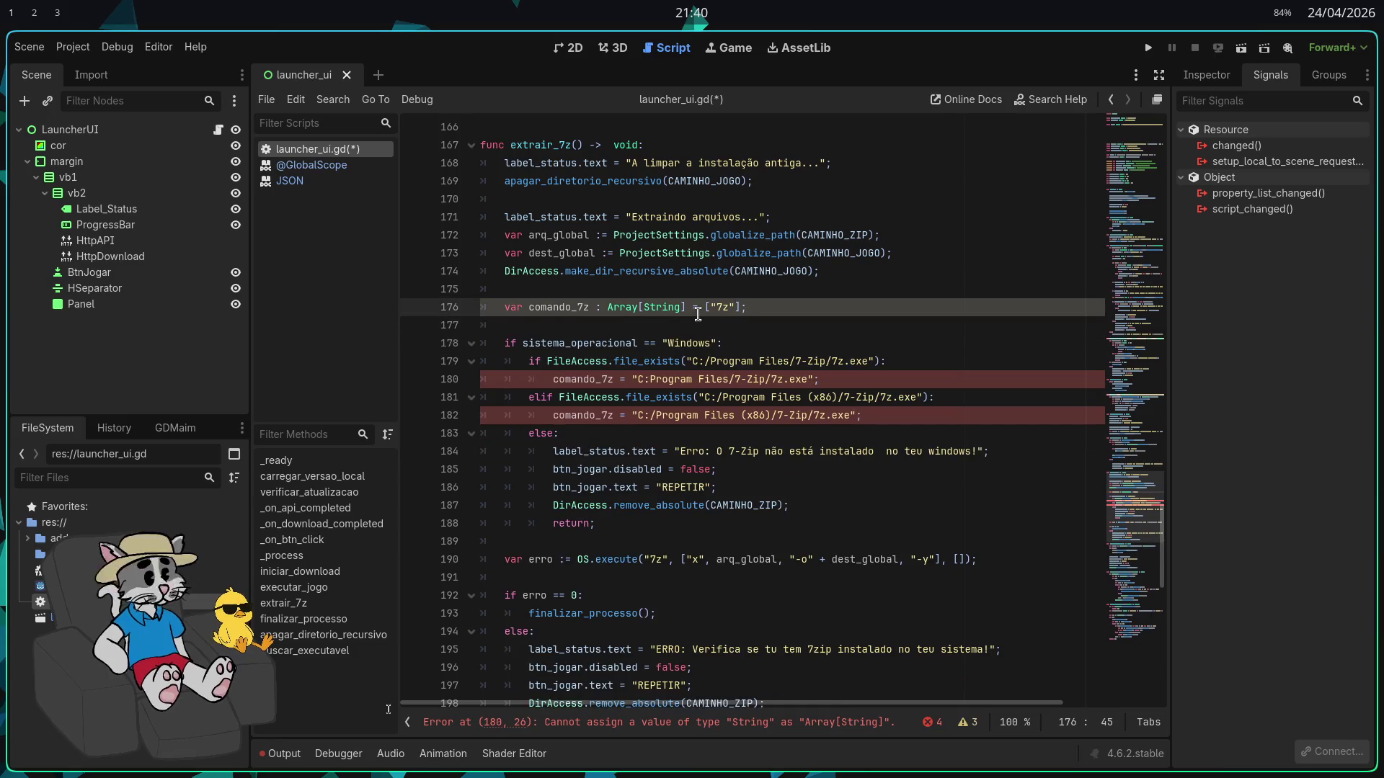
key("Down")
key("Down")
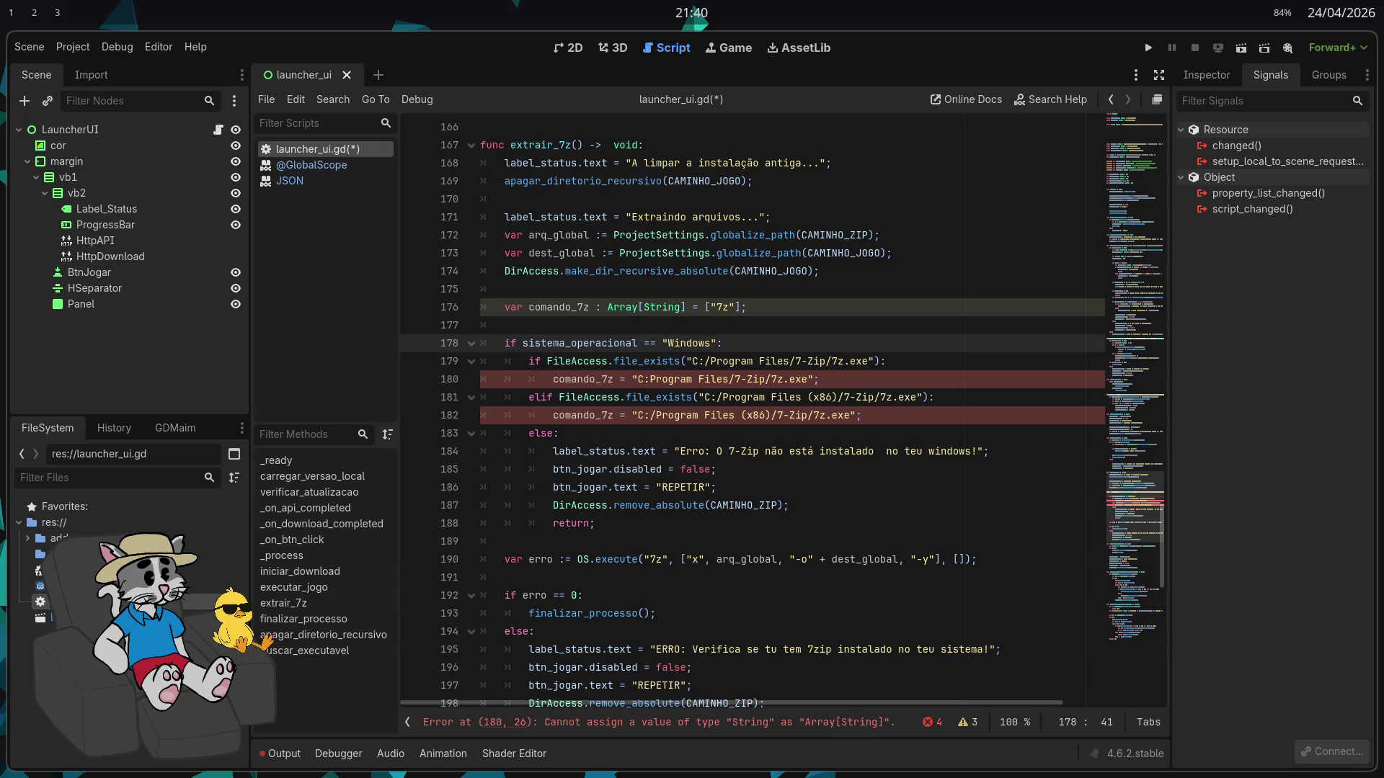
scroll(806, 394, "up", 1)
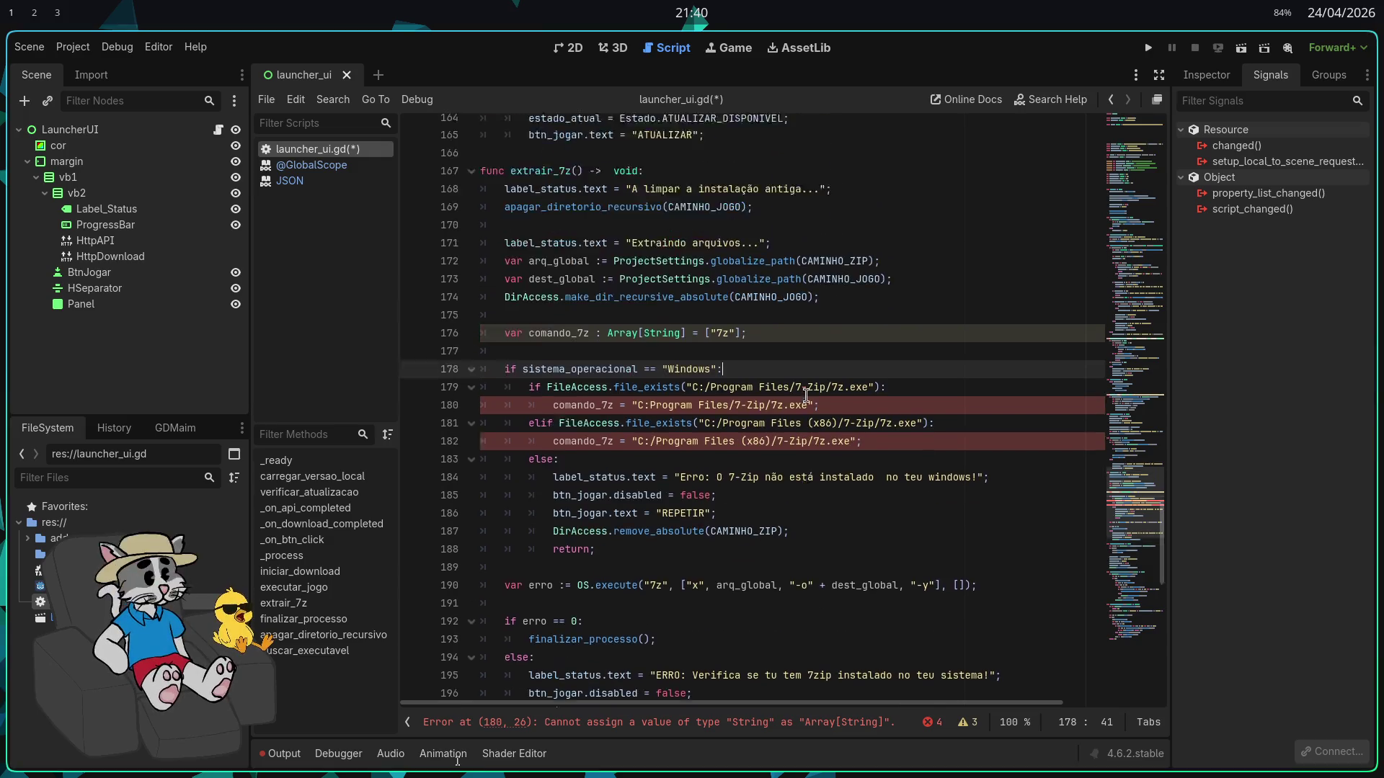
scroll(806, 394, "up", 6)
scroll(855, 465, "down", 9)
scroll(856, 465, "down", 13)
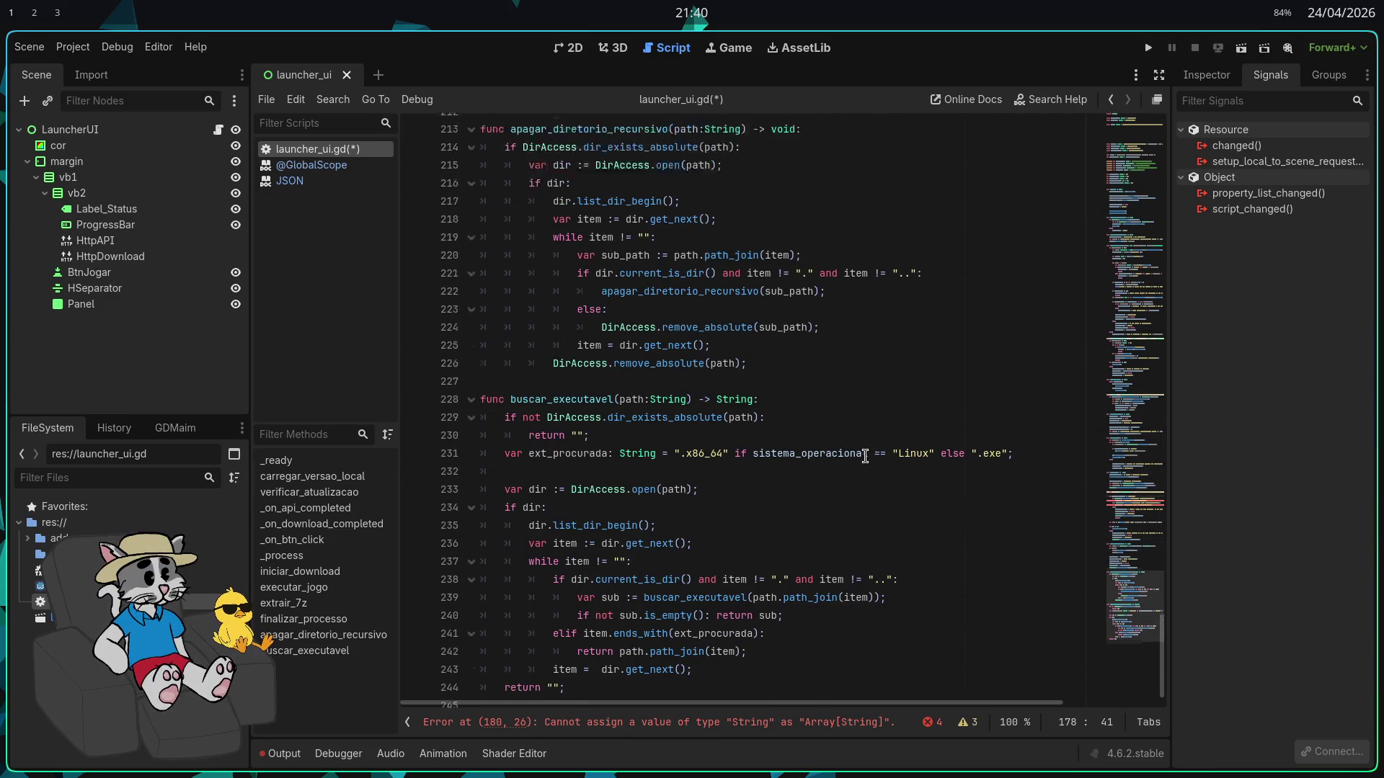
scroll(871, 411, "up", 10)
scroll(886, 408, "up", 6)
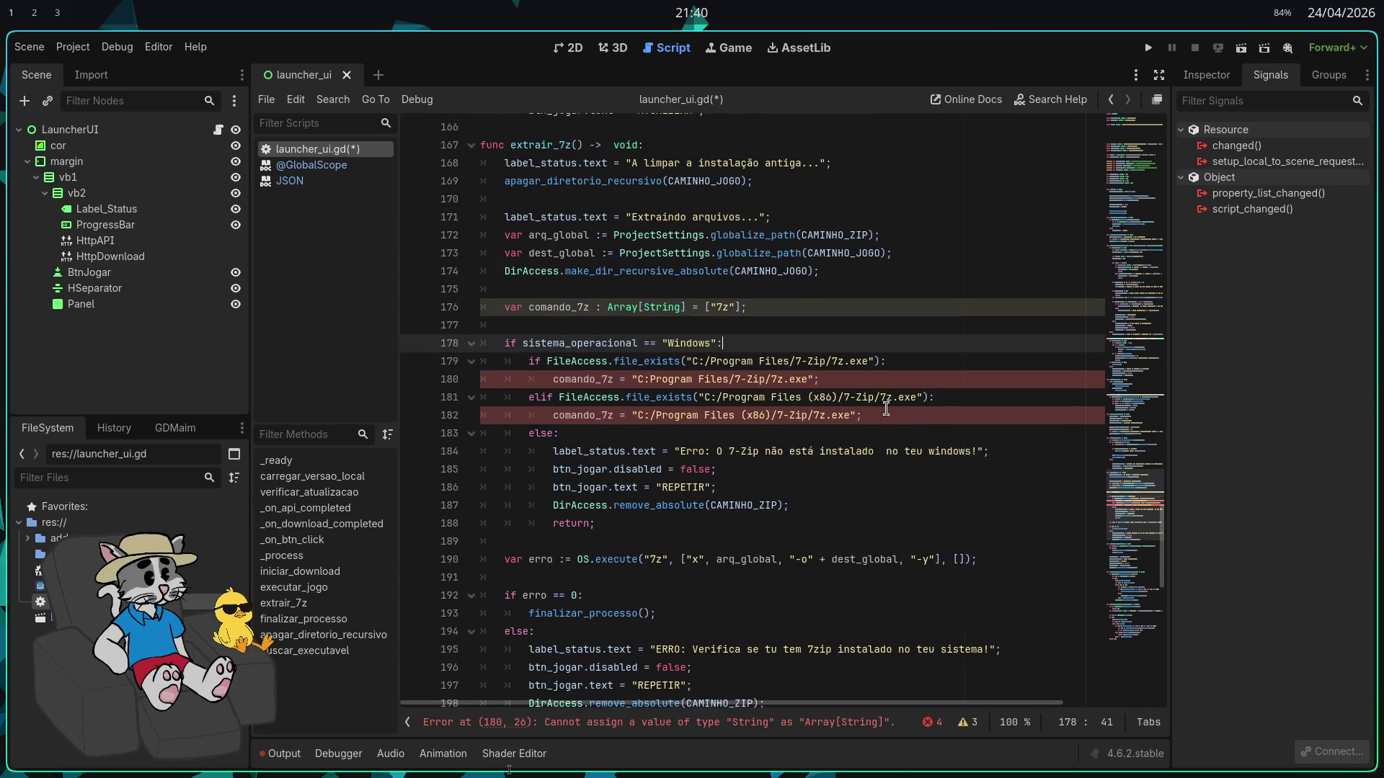
scroll(886, 408, "up", 7)
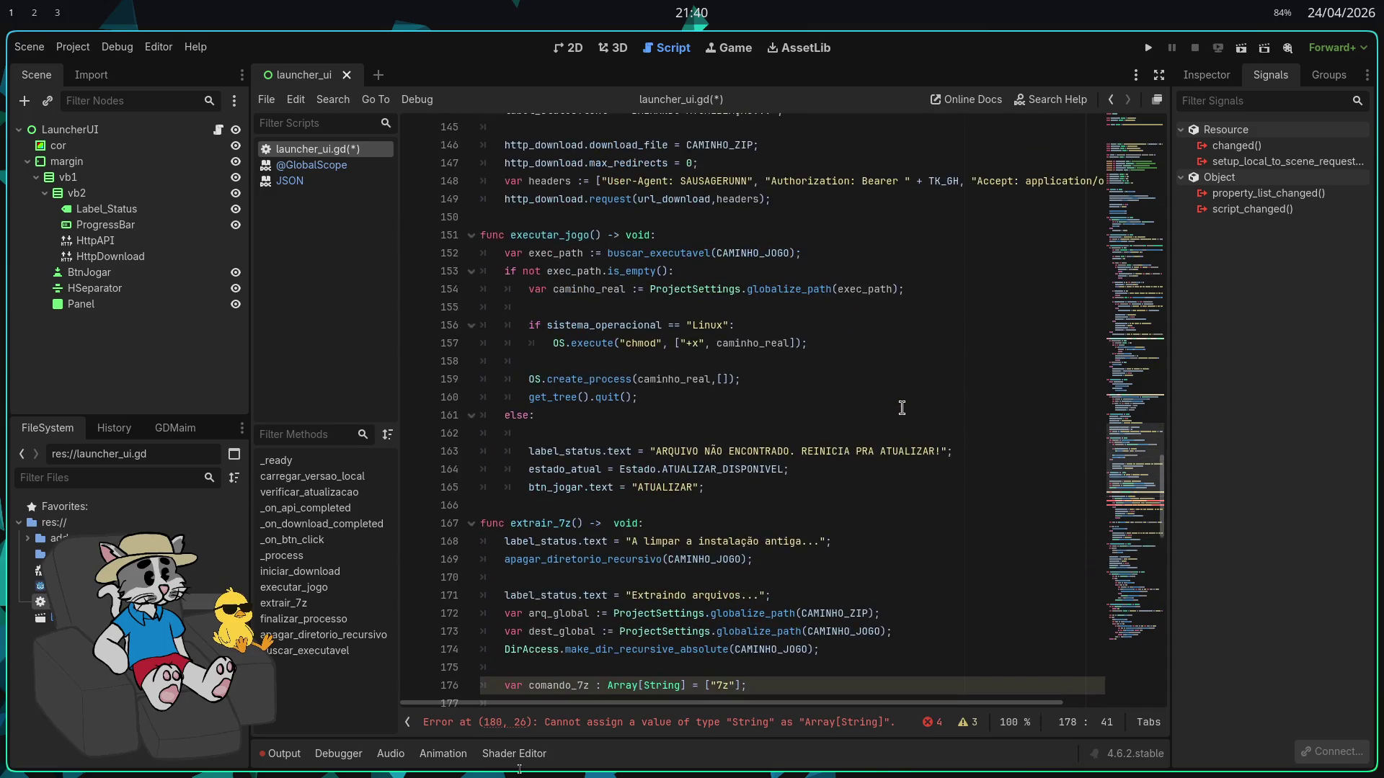
scroll(901, 408, "up", 7)
scroll(910, 420, "up", 12)
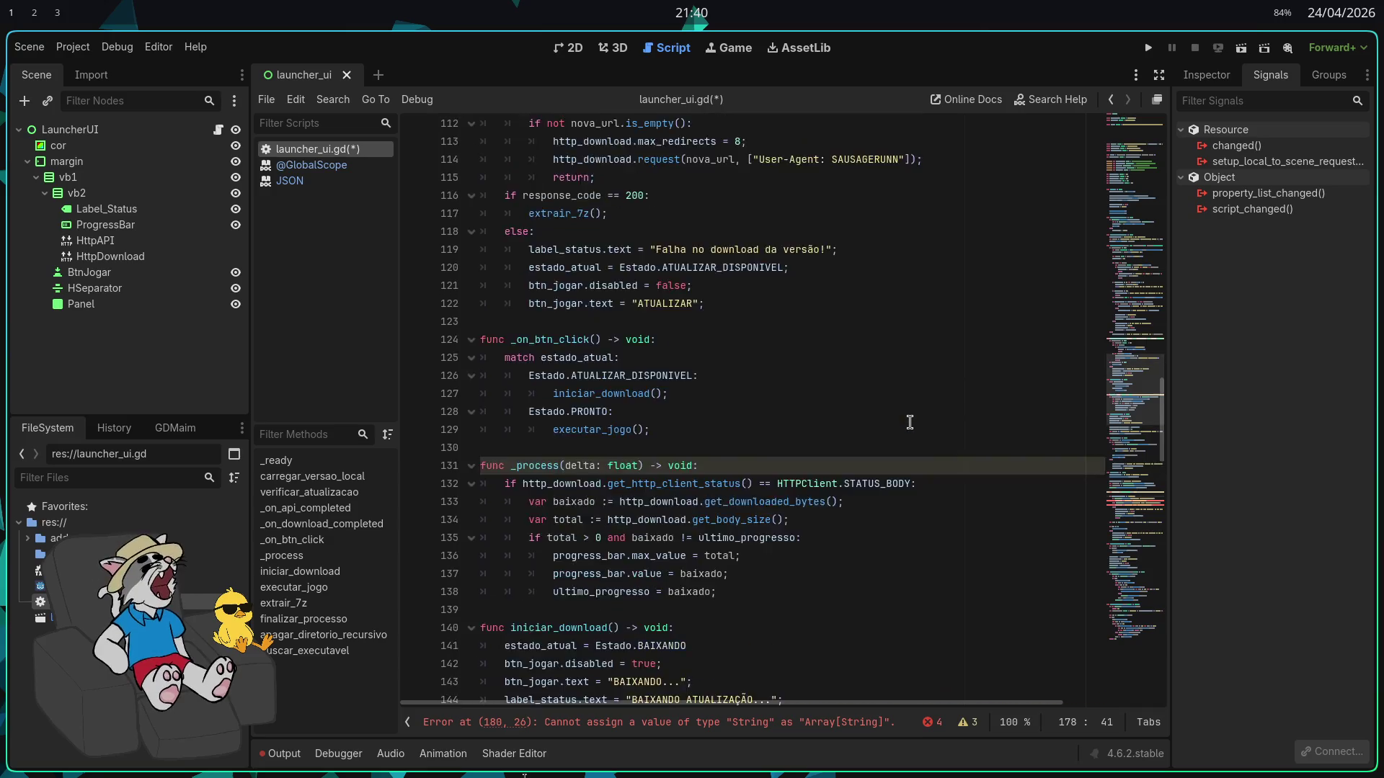
scroll(909, 431, "up", 13)
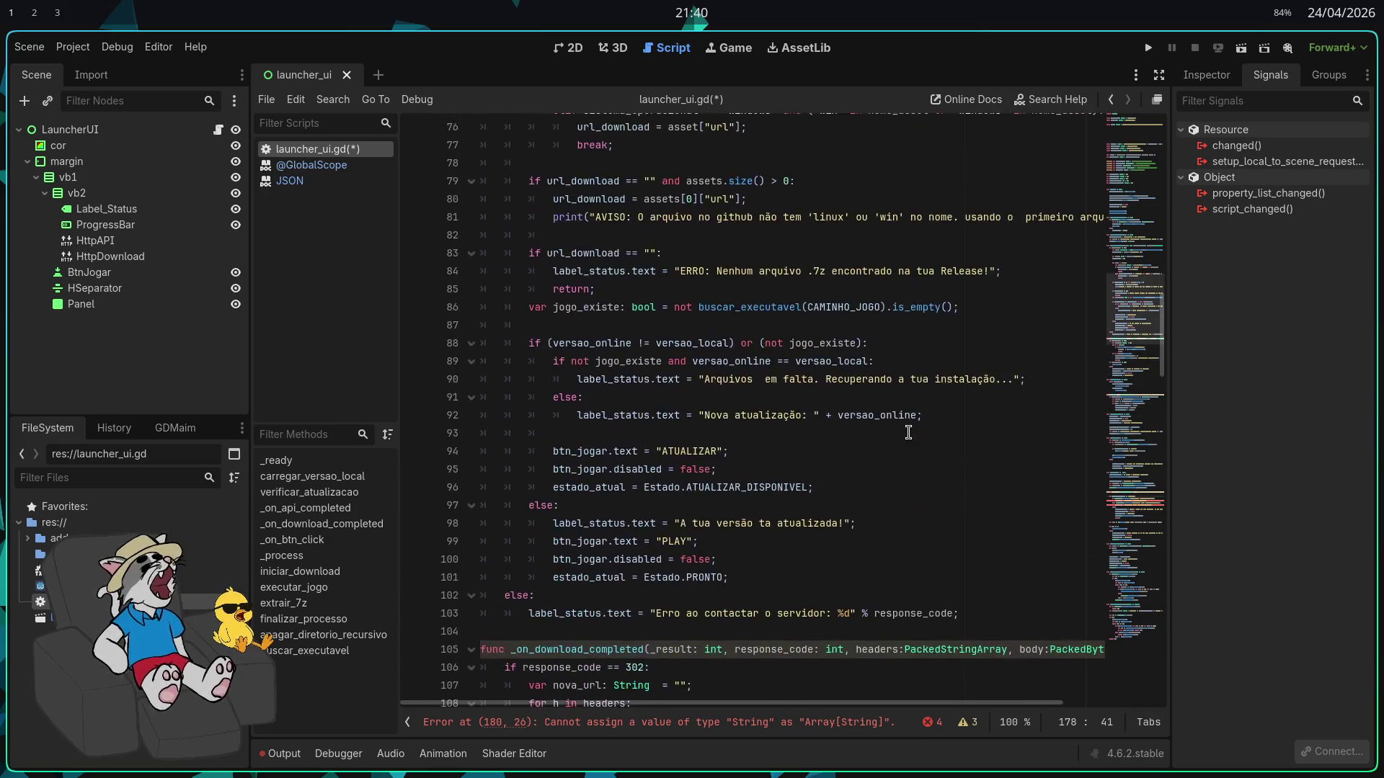
scroll(916, 441, "up", 6)
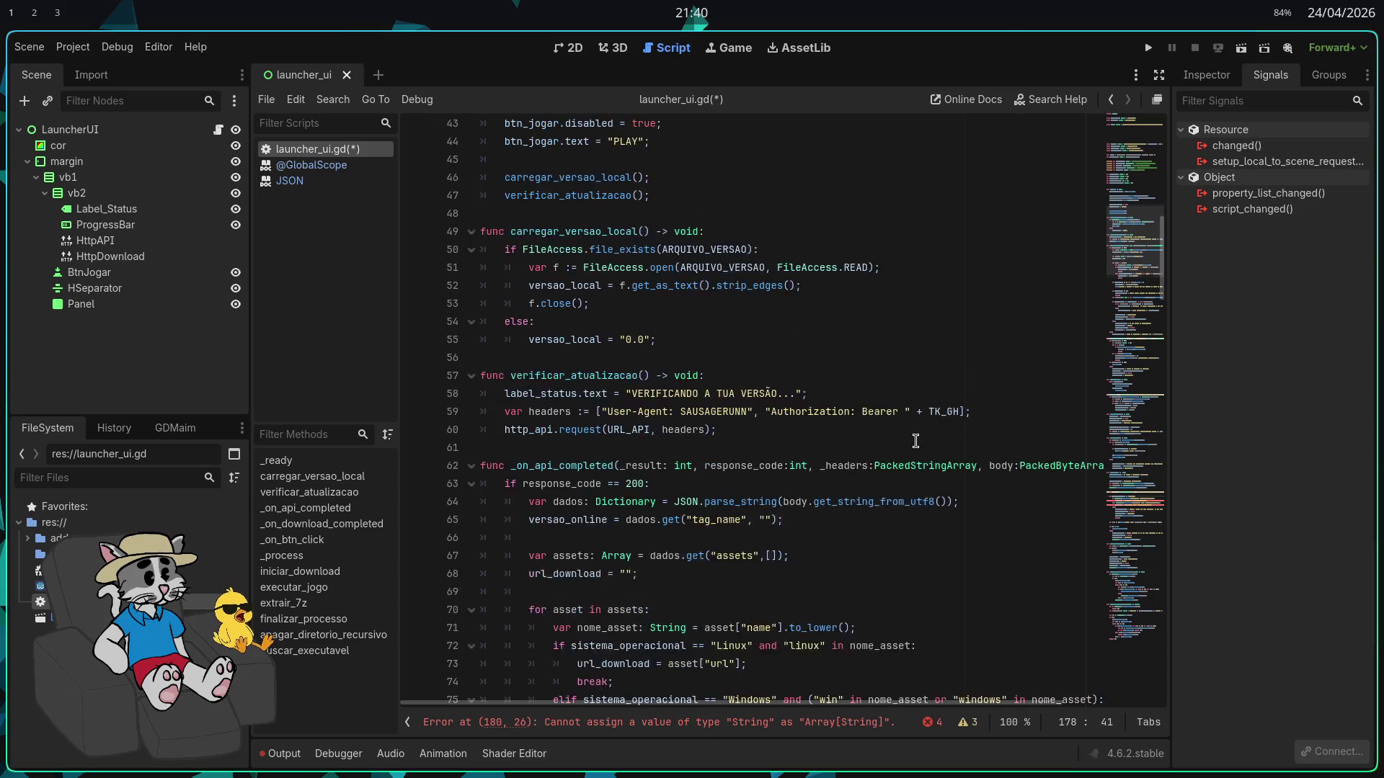
scroll(921, 449, "down", 4)
scroll(922, 449, "down", 20)
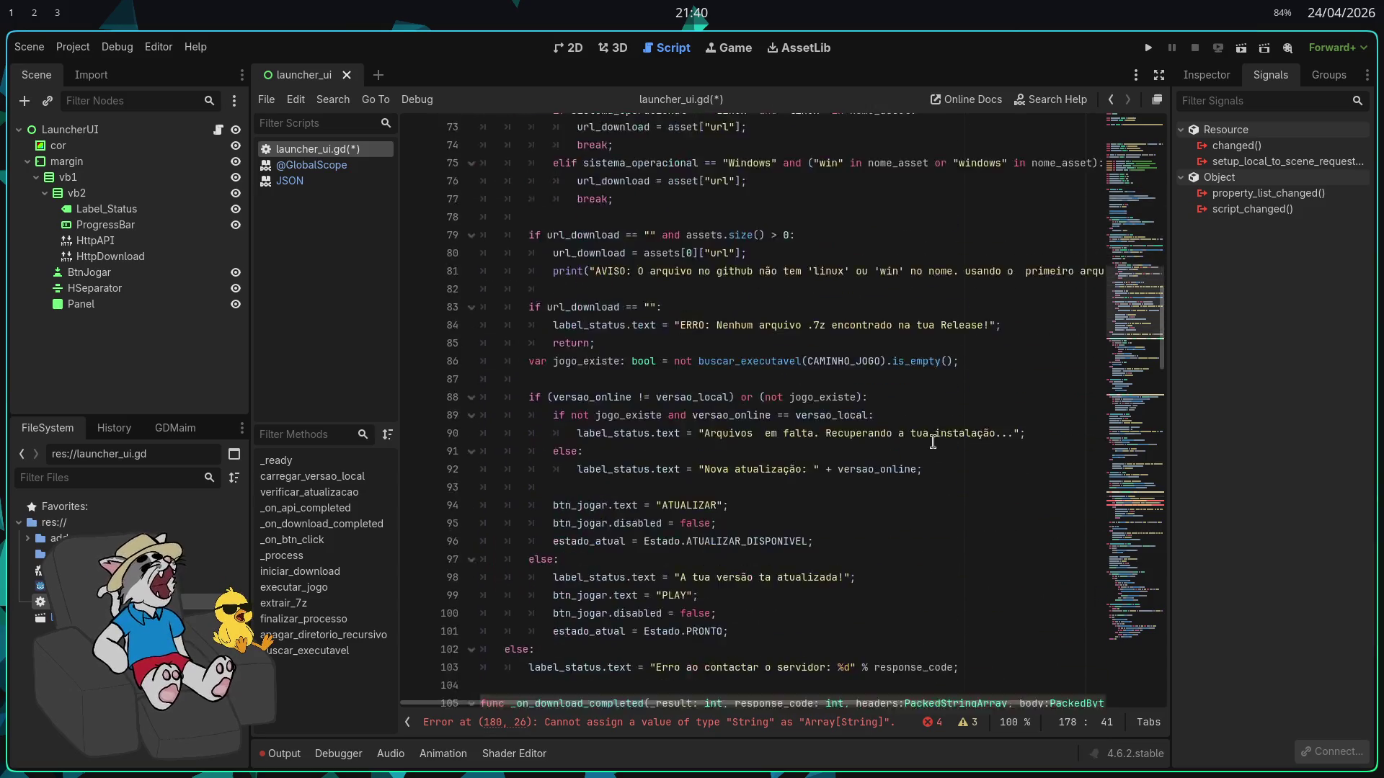
scroll(927, 451, "down", 15)
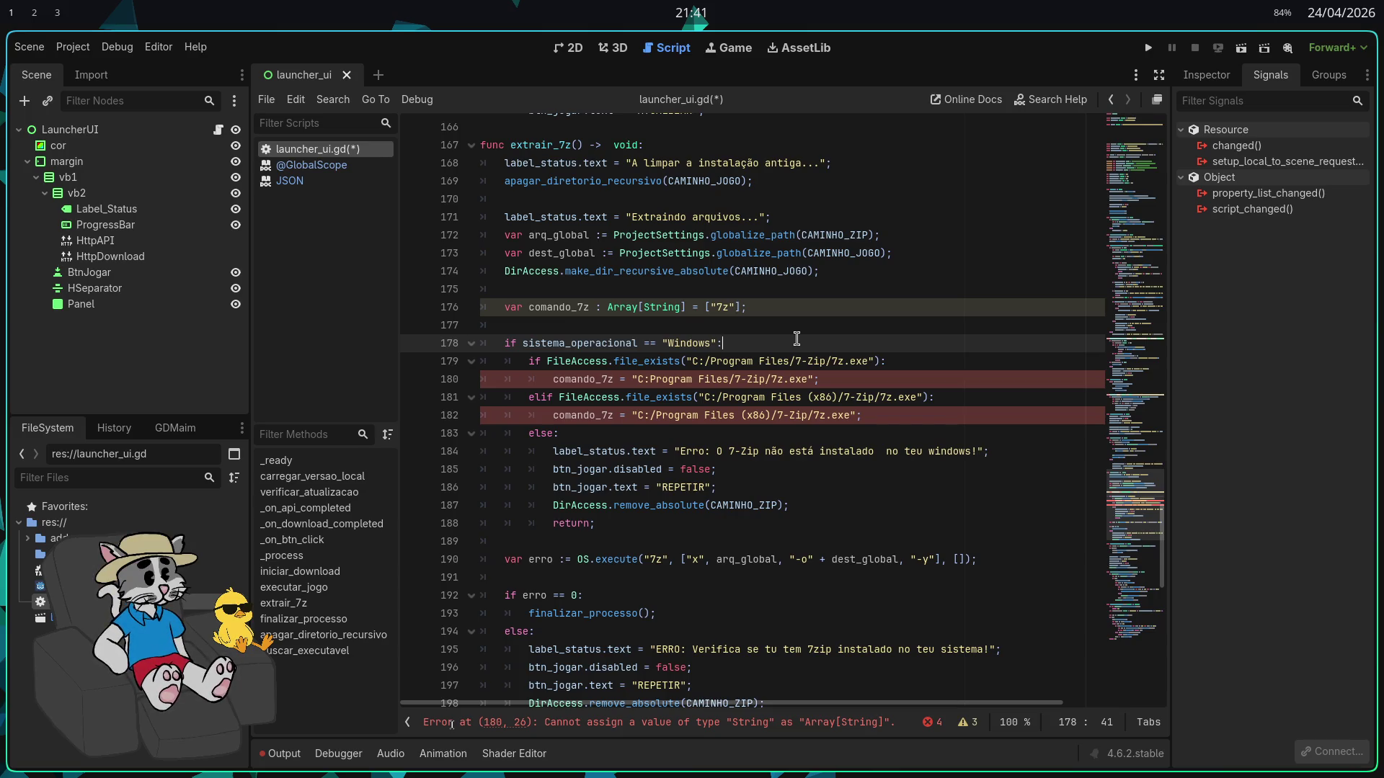
Delete the file_exists if/elif block on lines 179–182 and type comando_7z in its place
left_click_drag(968, 424, 530, 361)
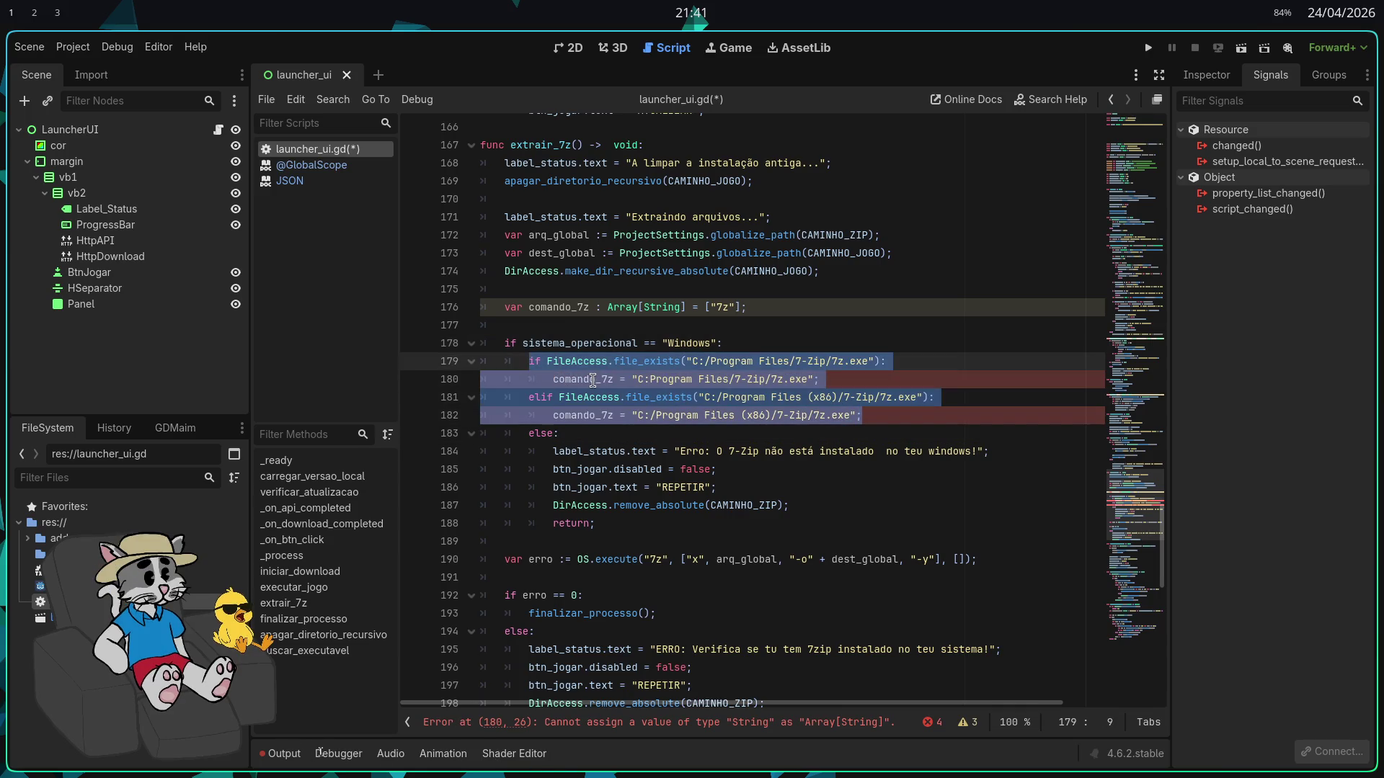
key("Delete")
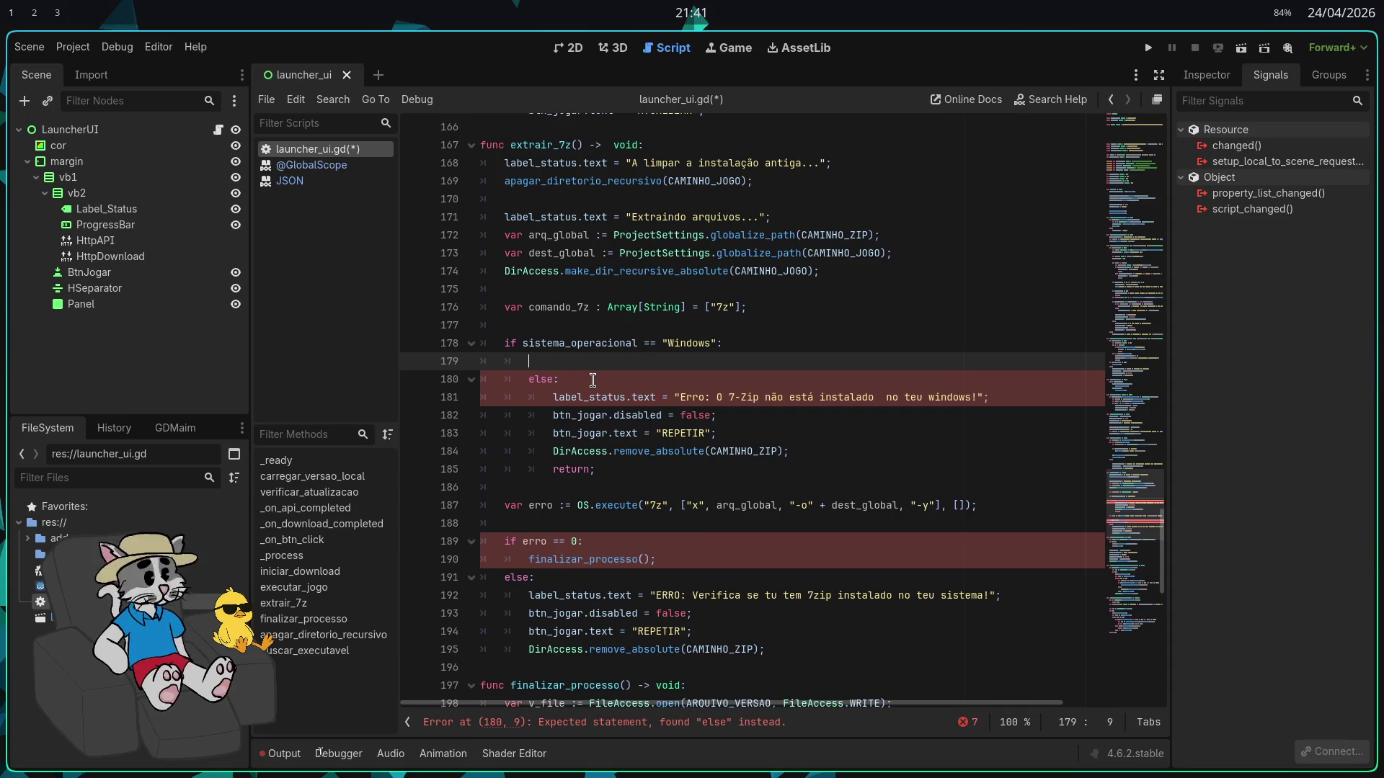
type("comando_7z")
Complete line 179 as comando_7z.append("C\\Program Files\\7-Zip\\7z.exe");
type(".app")
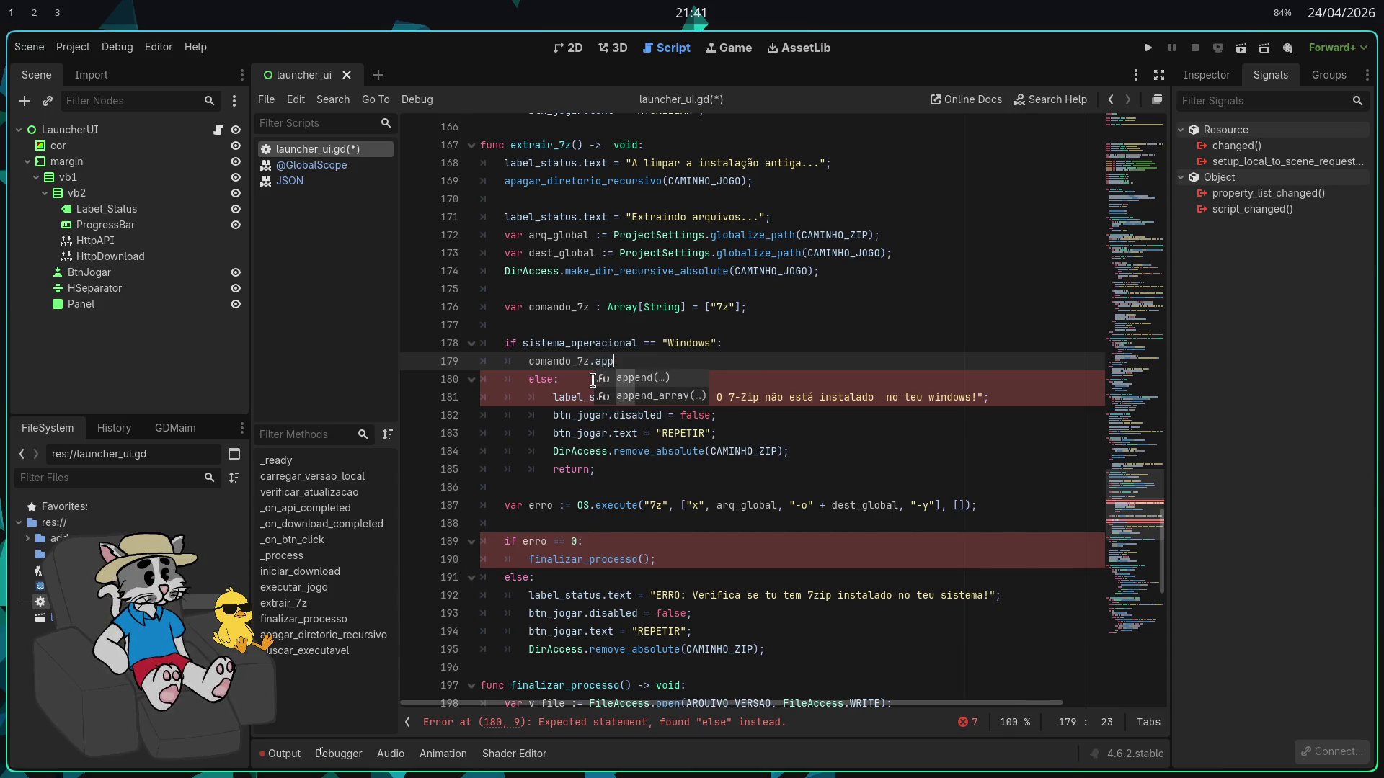
key("Return")
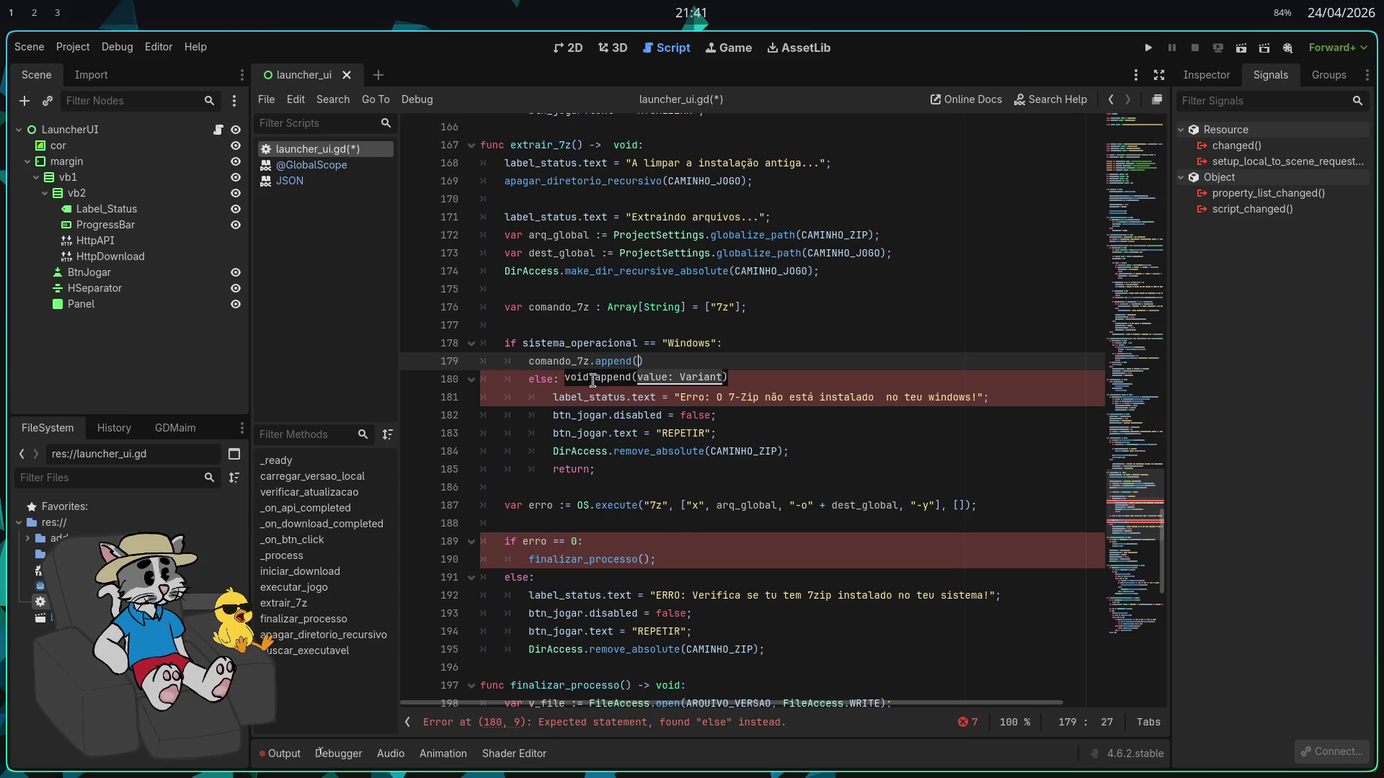
type("\"C")
type("\\\\")
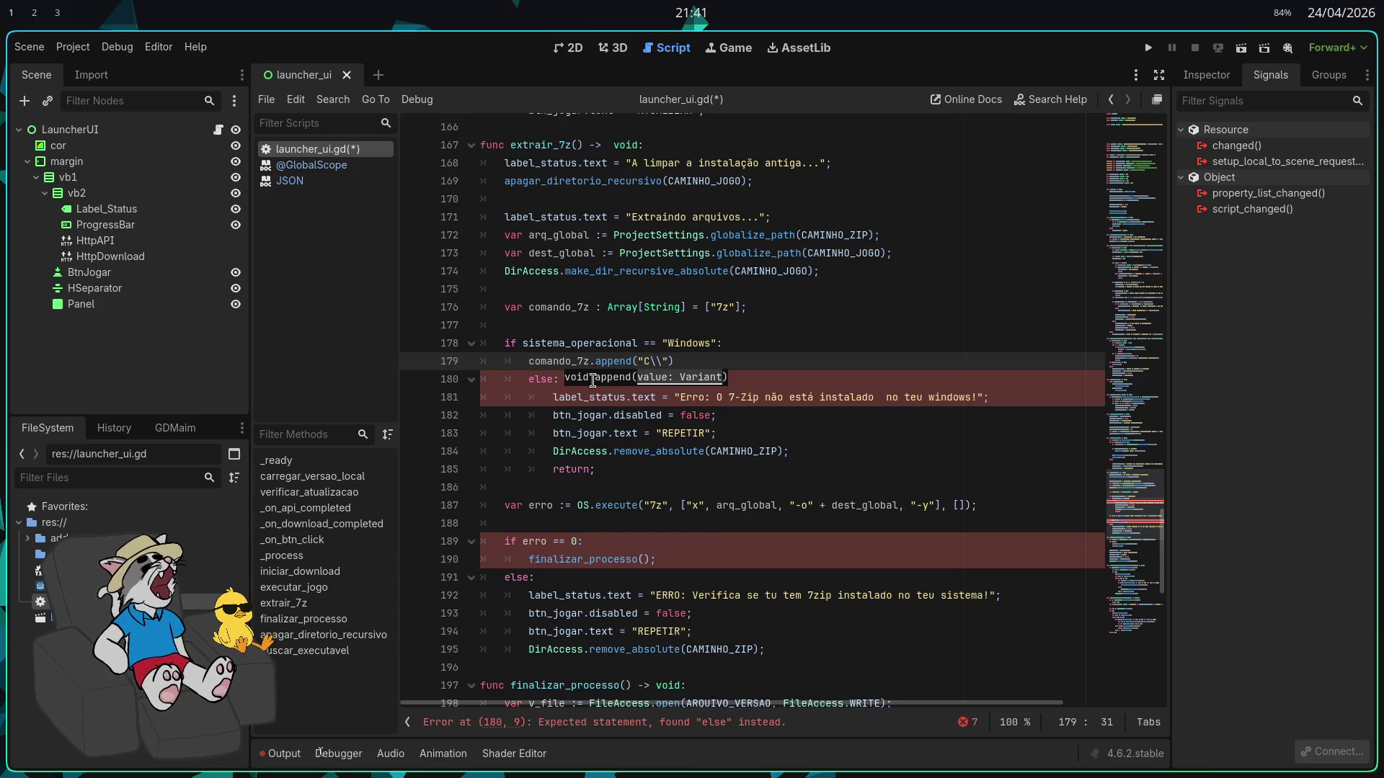
type("Program F")
type("iles")
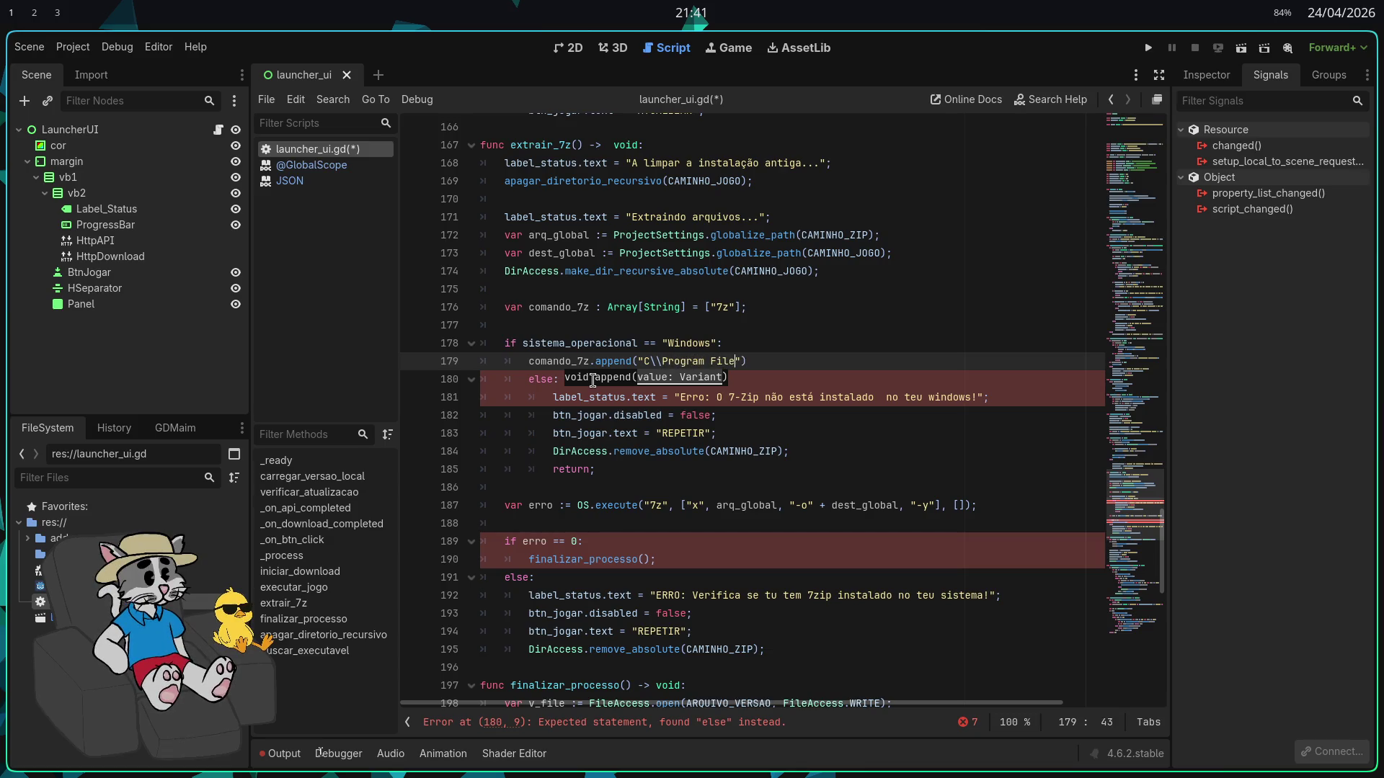
type("\\\\7-Z")
type("ip\\\\")
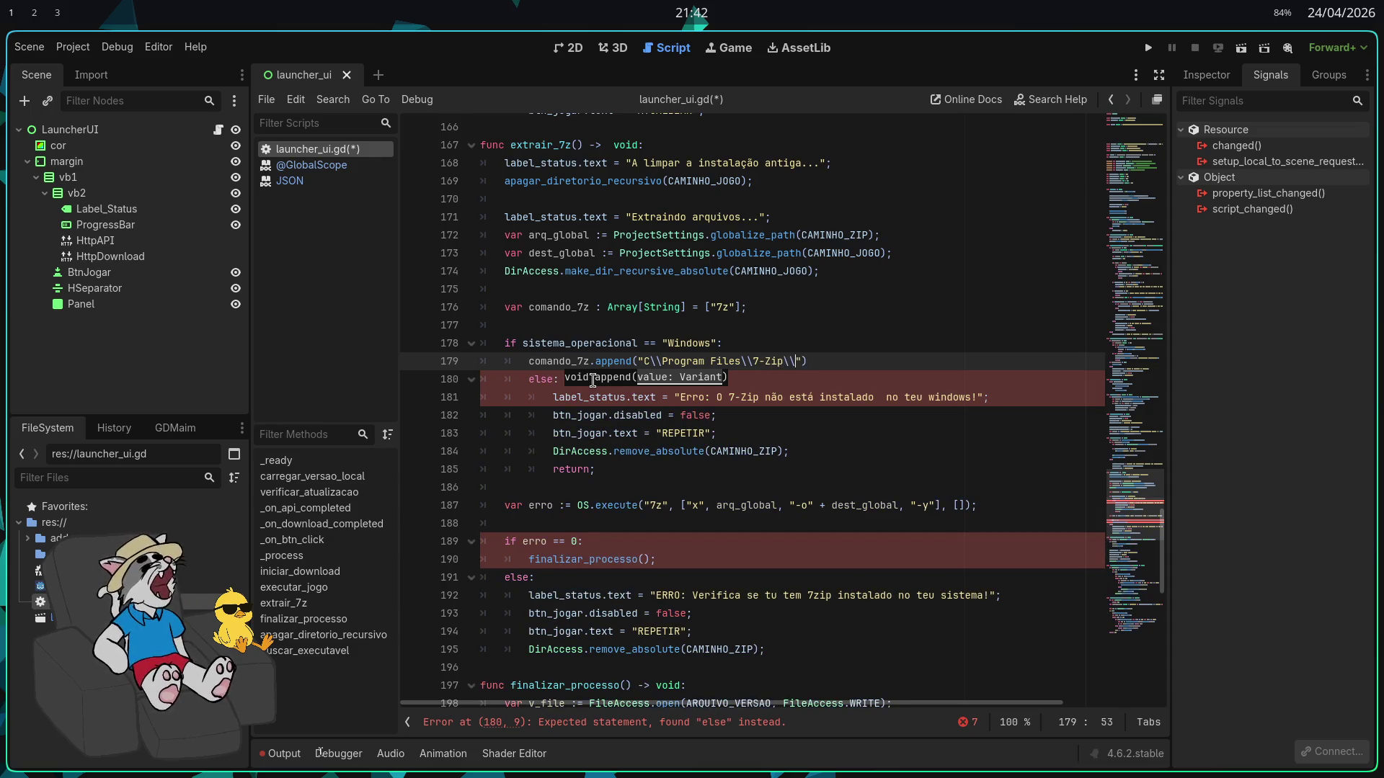
type("7\\")
key("BackSpace")
type("z.e")
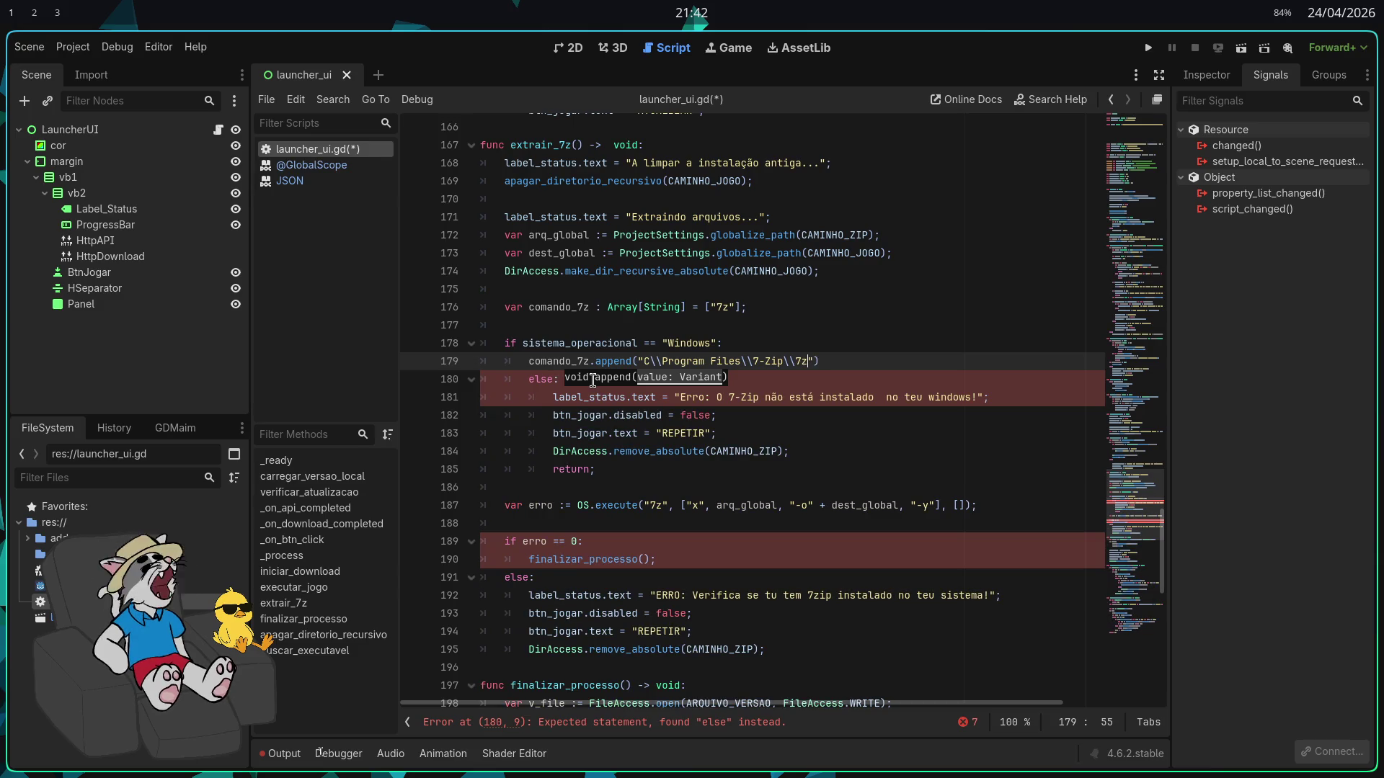
type("xe\")")
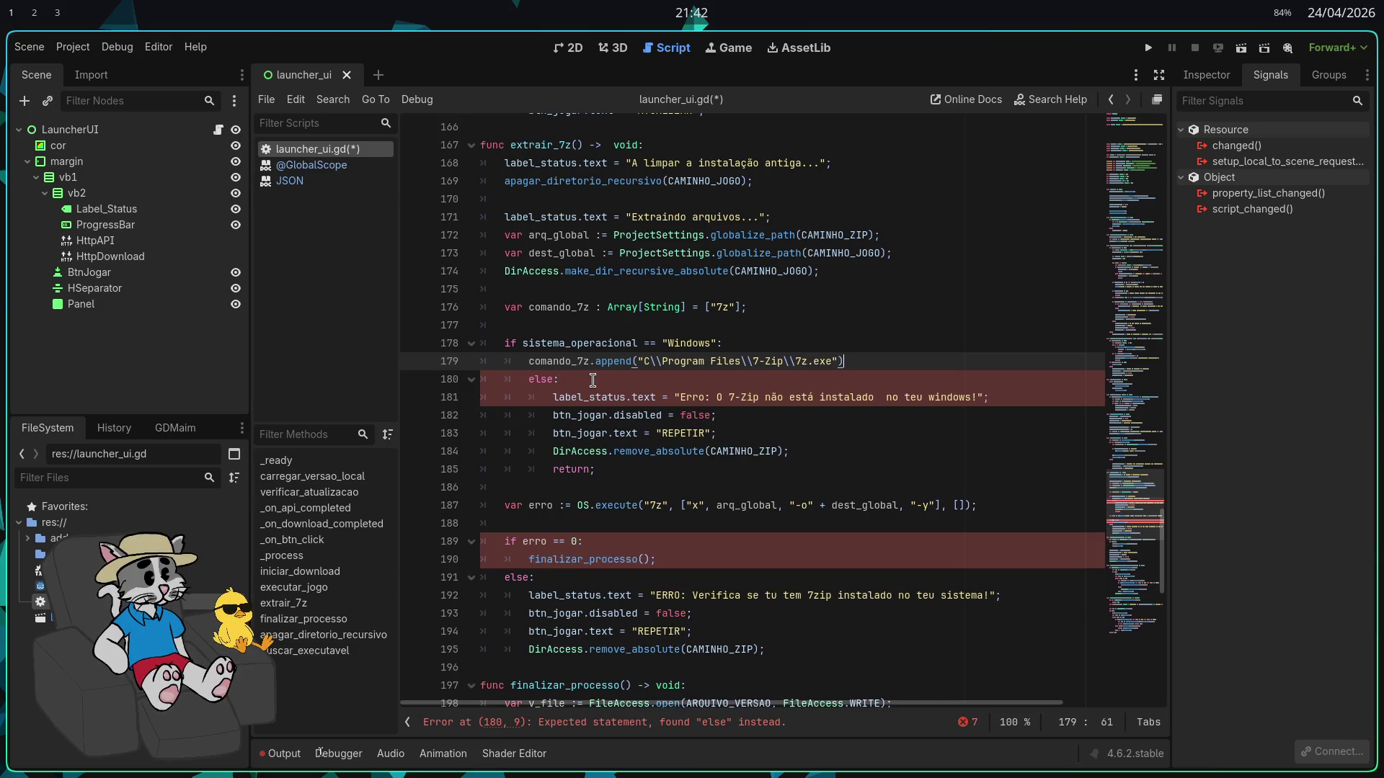
type(";")
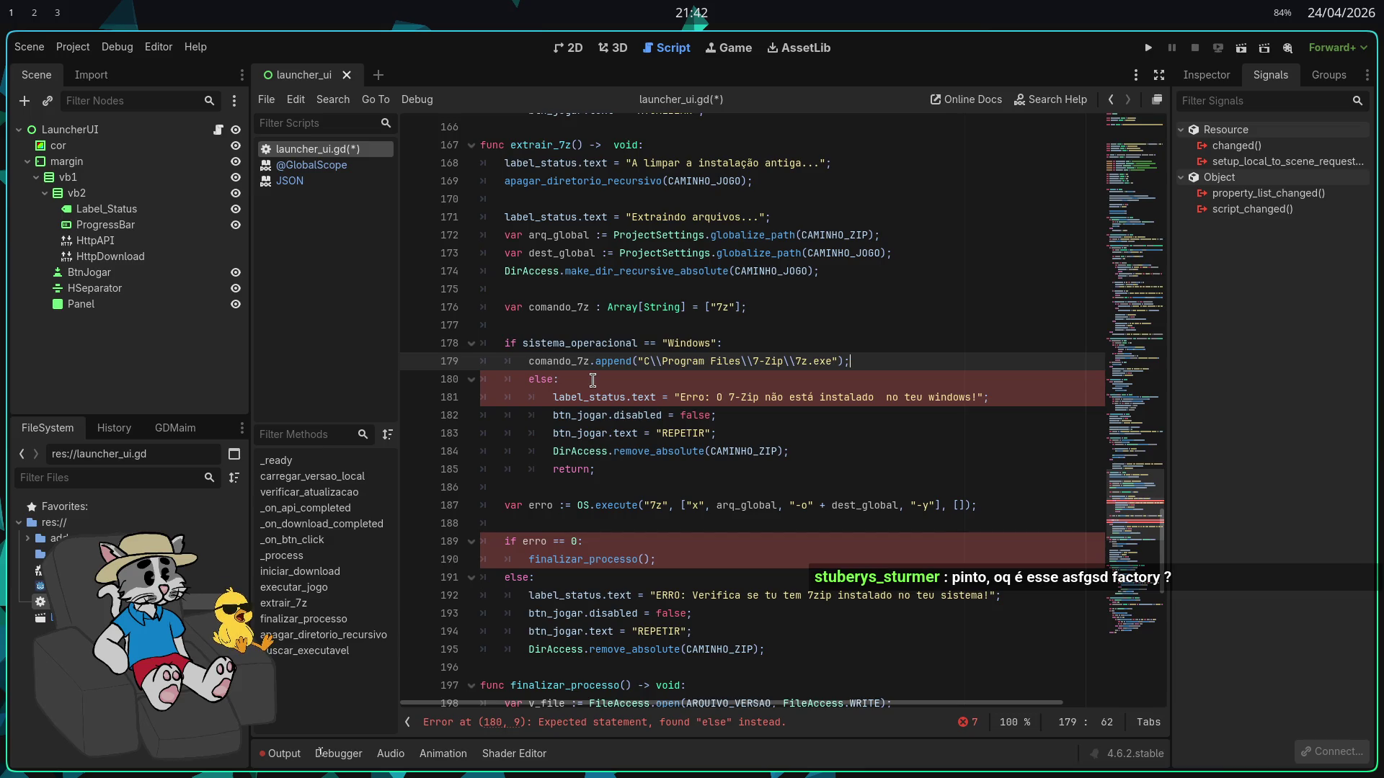
key("ctrl+space")
key("Escape")
Add line 180 appending "C\\Program Files (x86)\\7-Zip\\7z.exe" to comando_7z
left_click(544, 361, "shift")
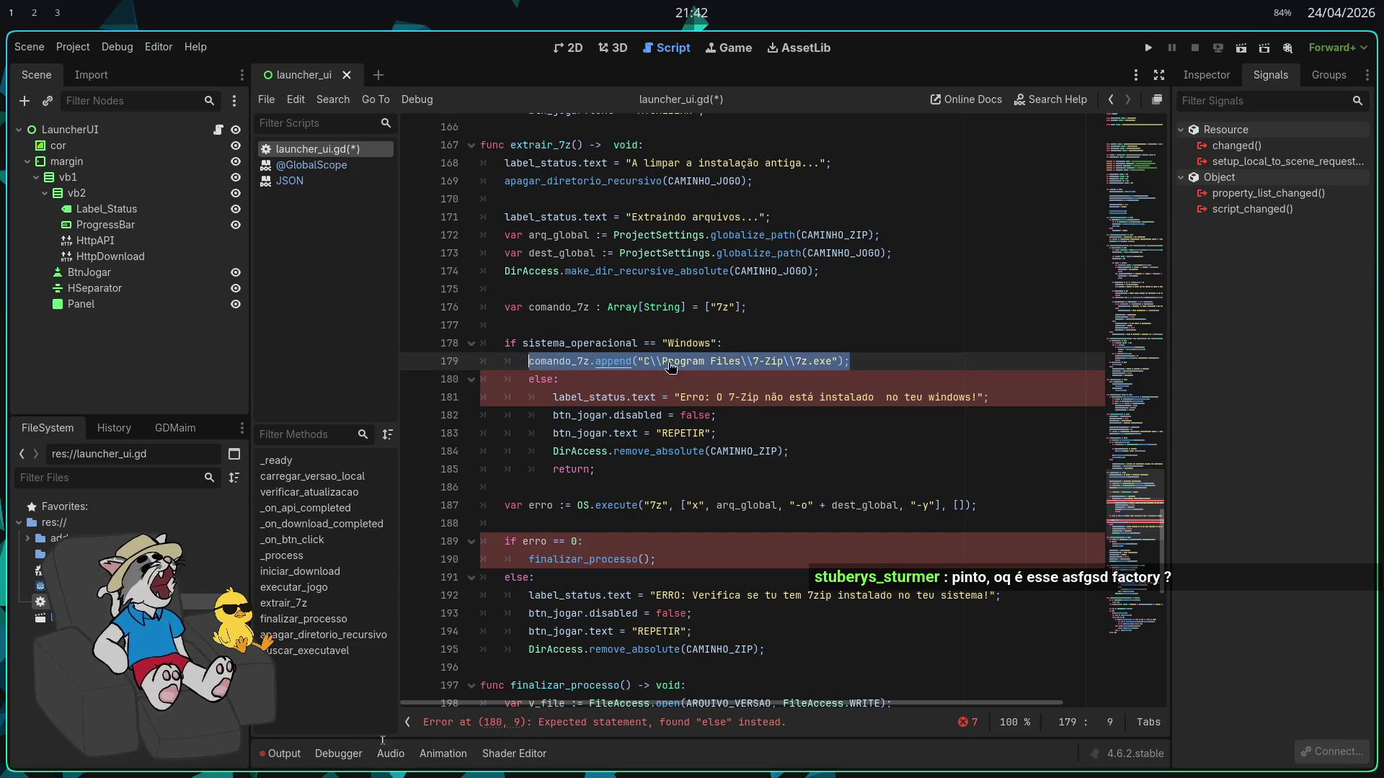
left_click(909, 361)
key("Return")
type("comando_7z.append(\"C\\\\Program Files\\\\7-Zip\\\\7z.exe\");")
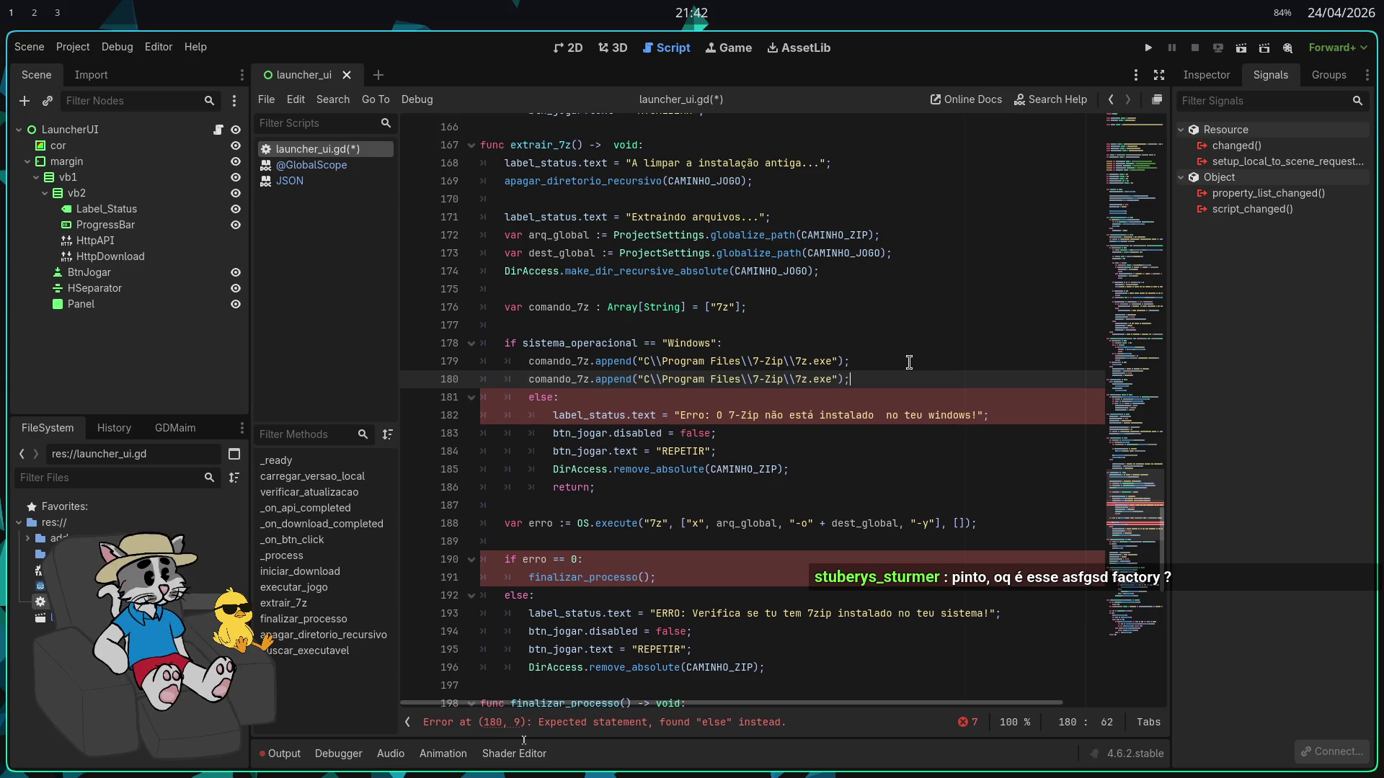
key("Left")
key("Left")
key("Left")
key("Left")
key("Left")
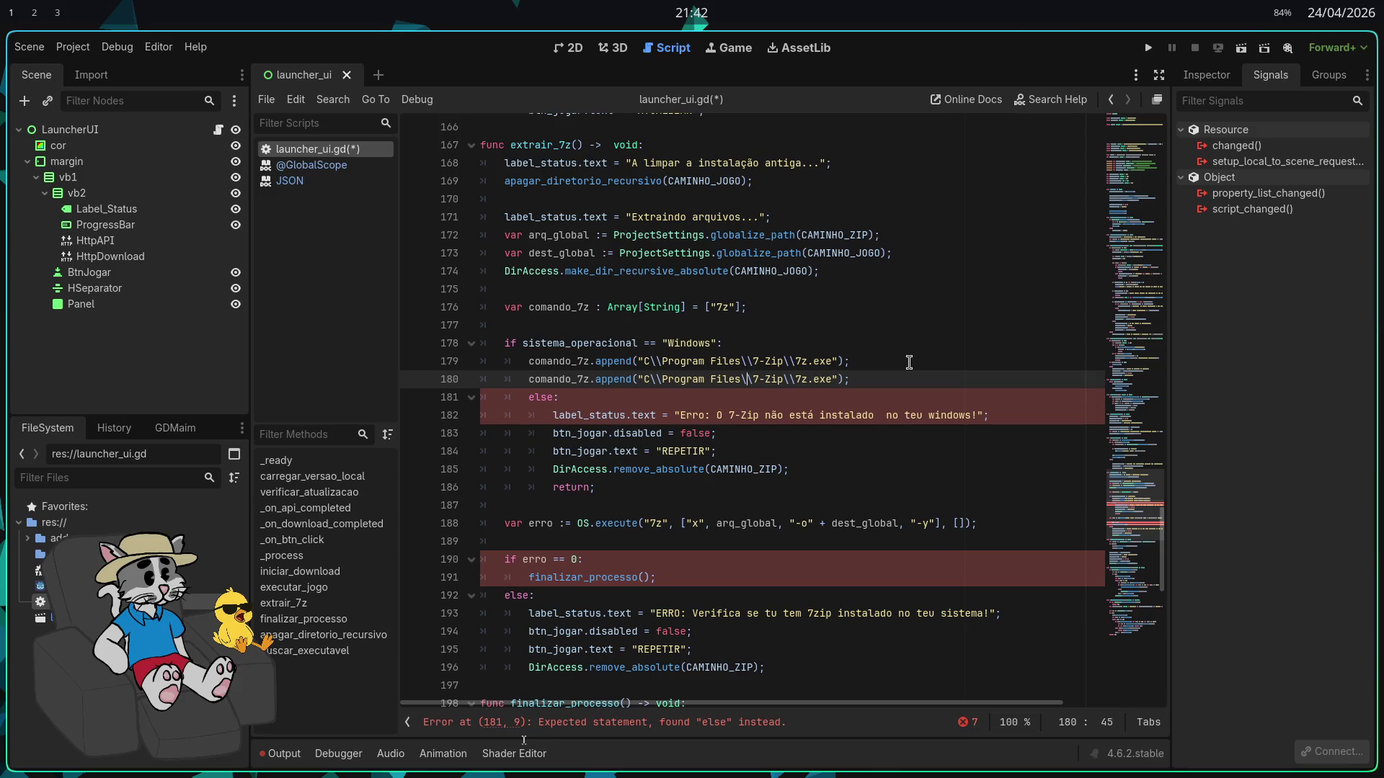
type("(")
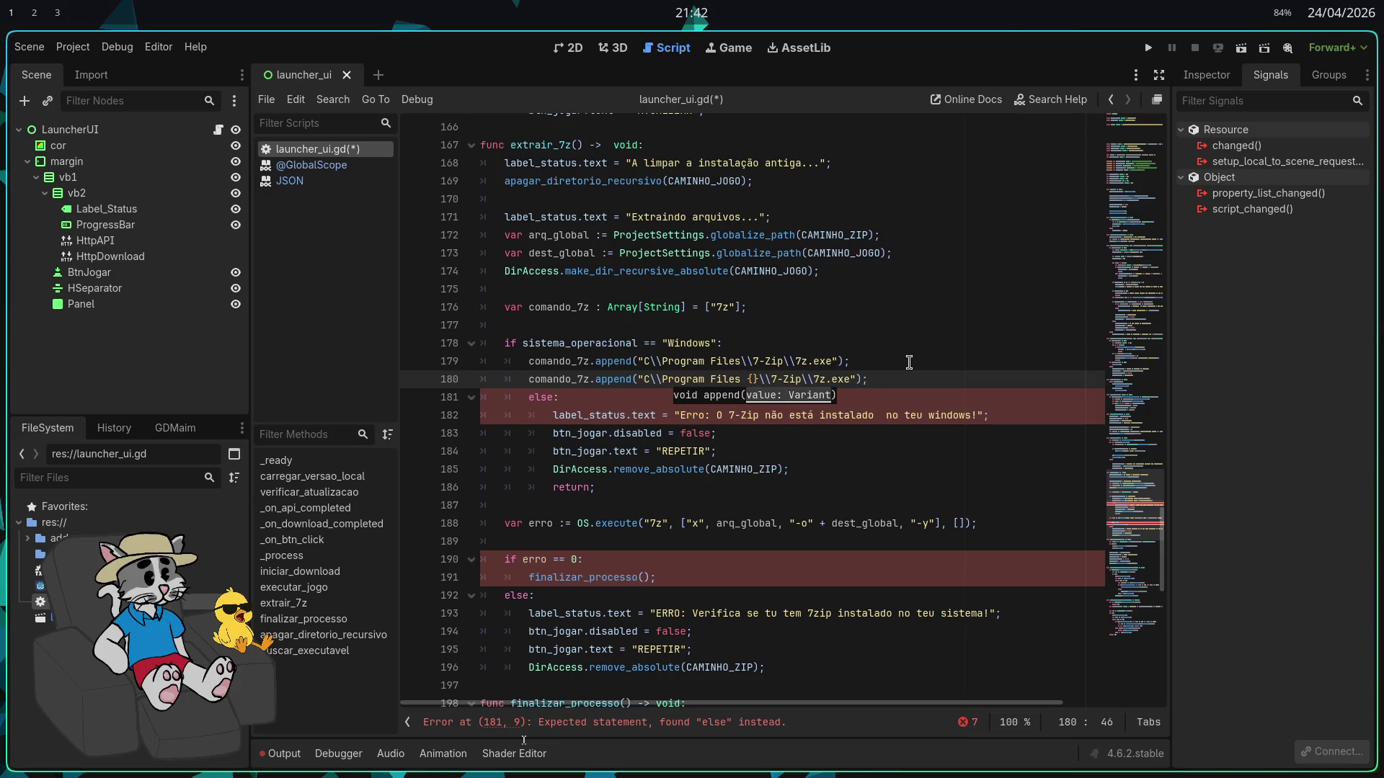
key("BackSpace")
type("(x8")
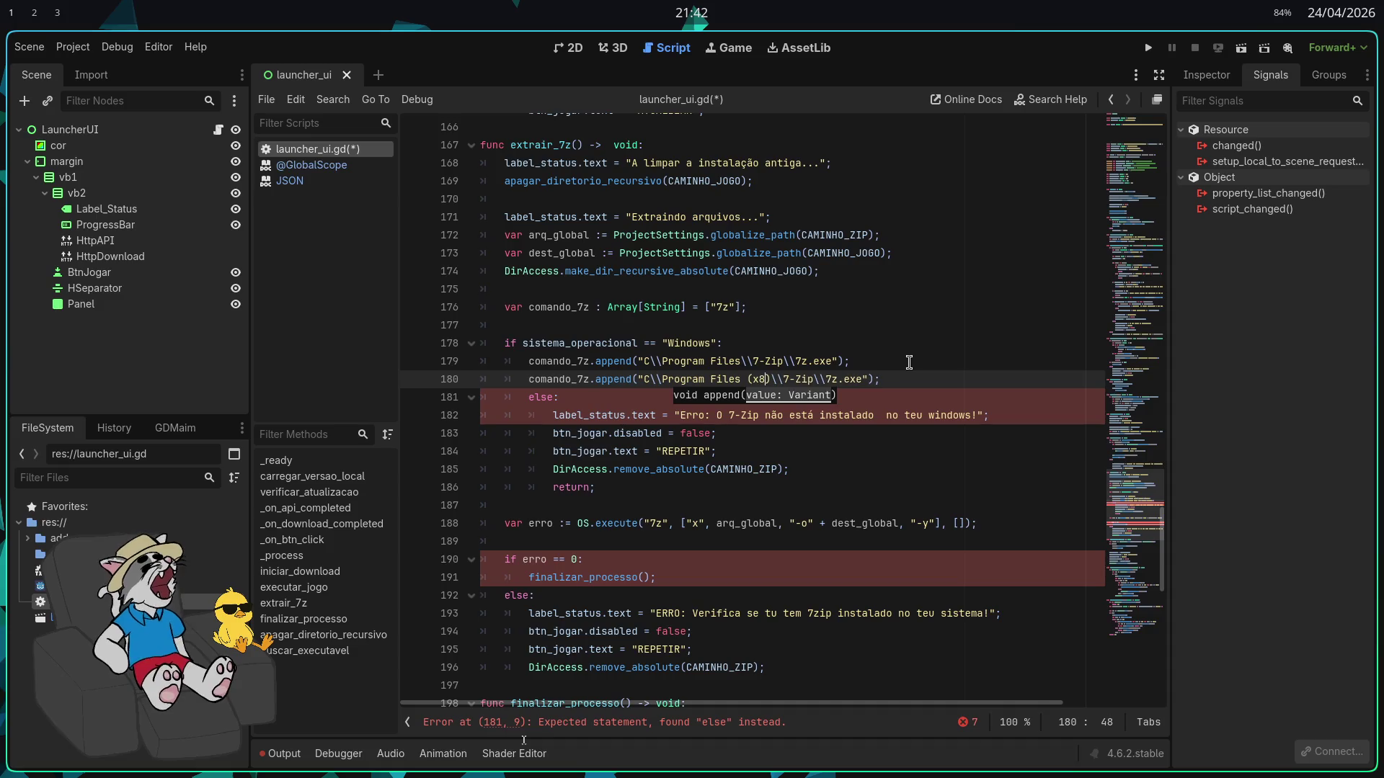
type("6)")
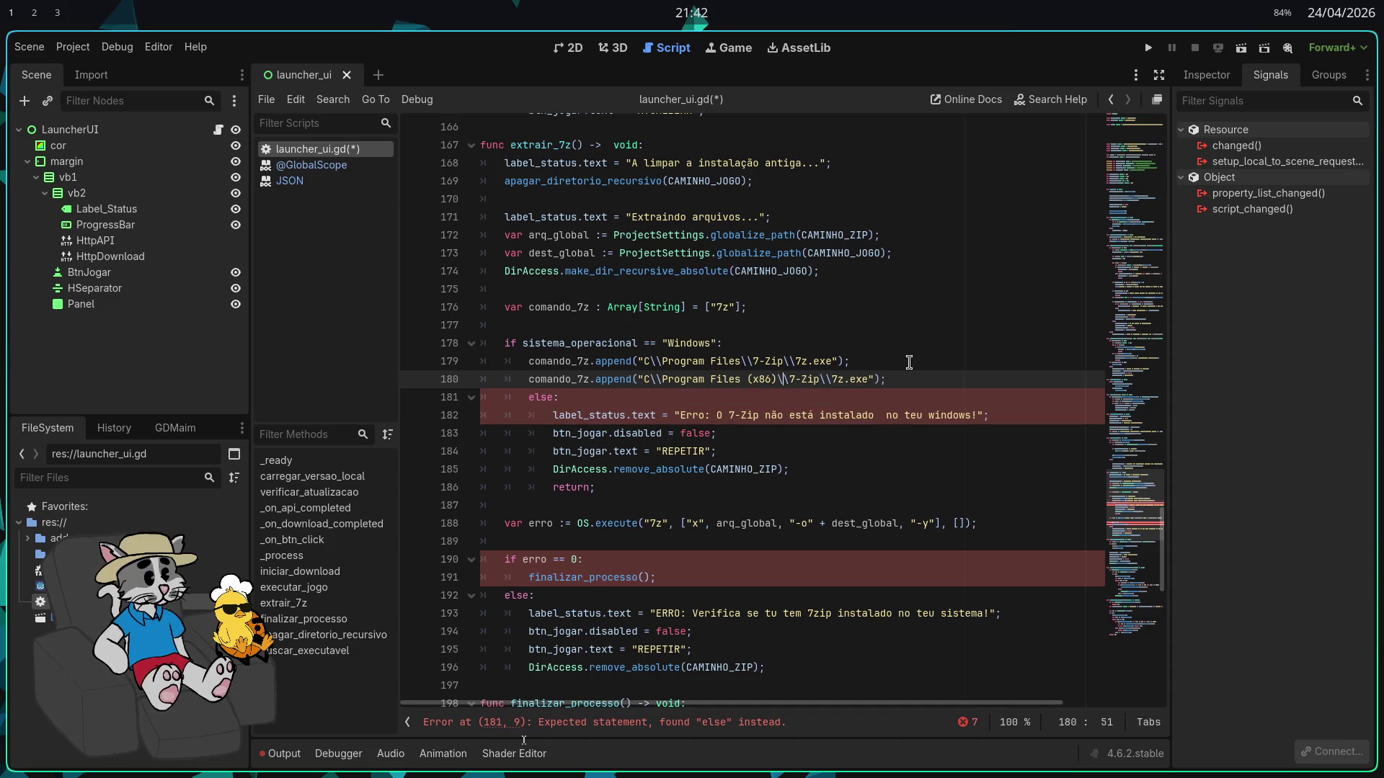
key("Right")
key("Right")
key("Right")
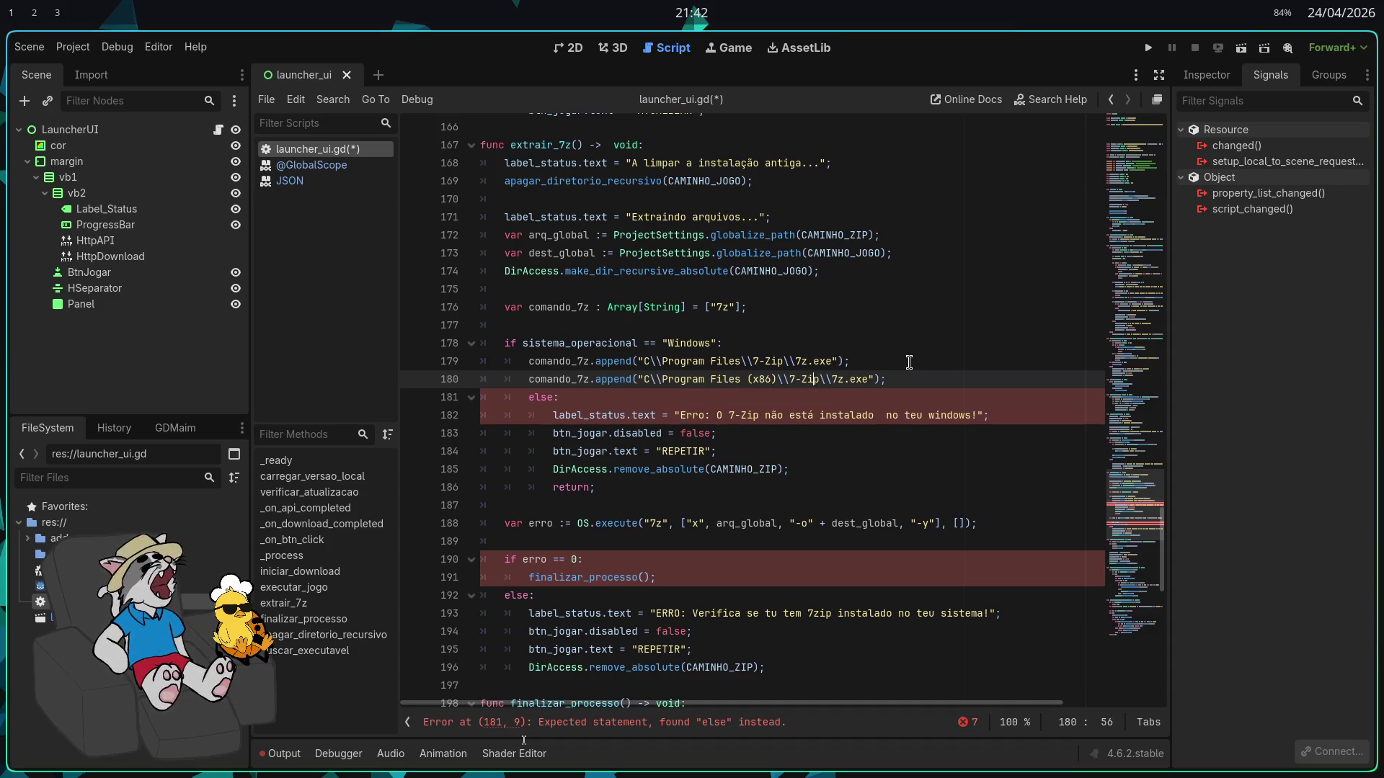
key("Right")
key("Right")
key("Right")
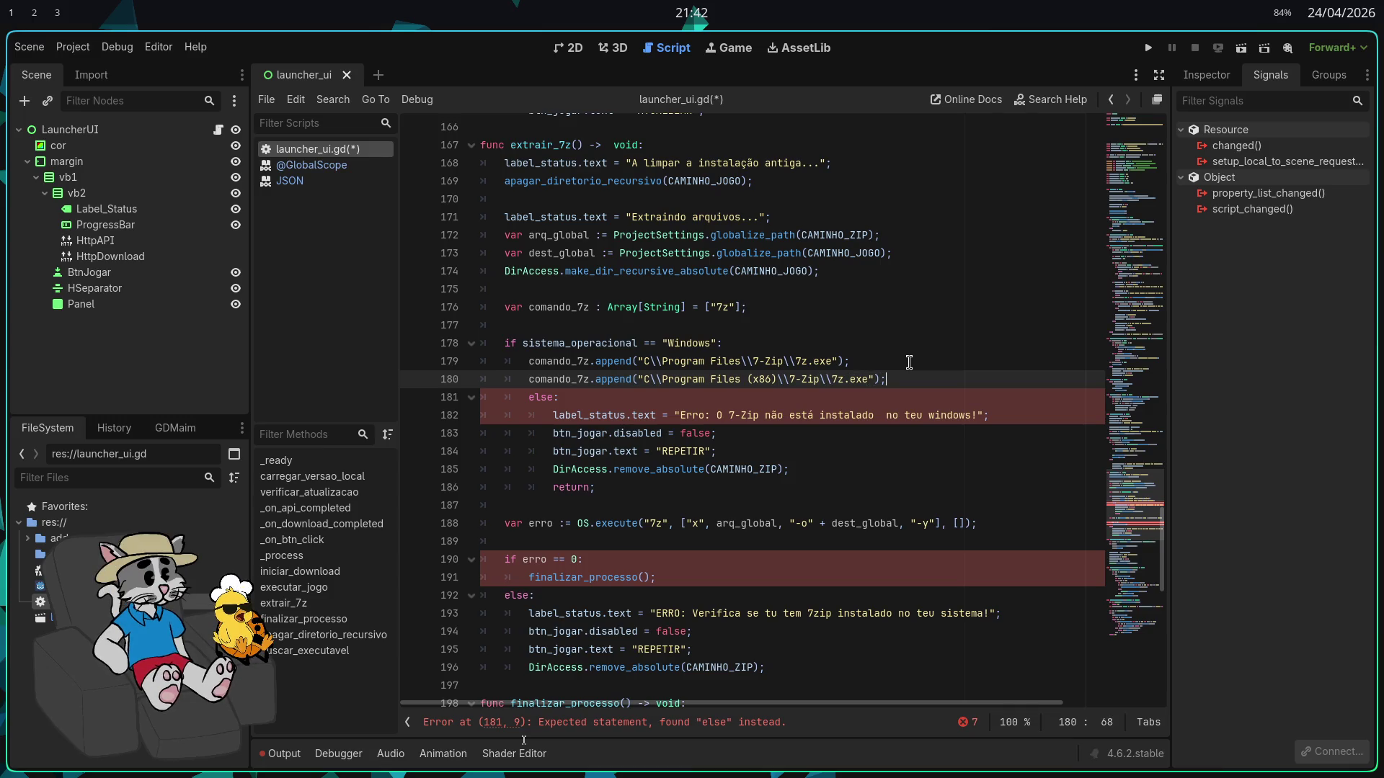
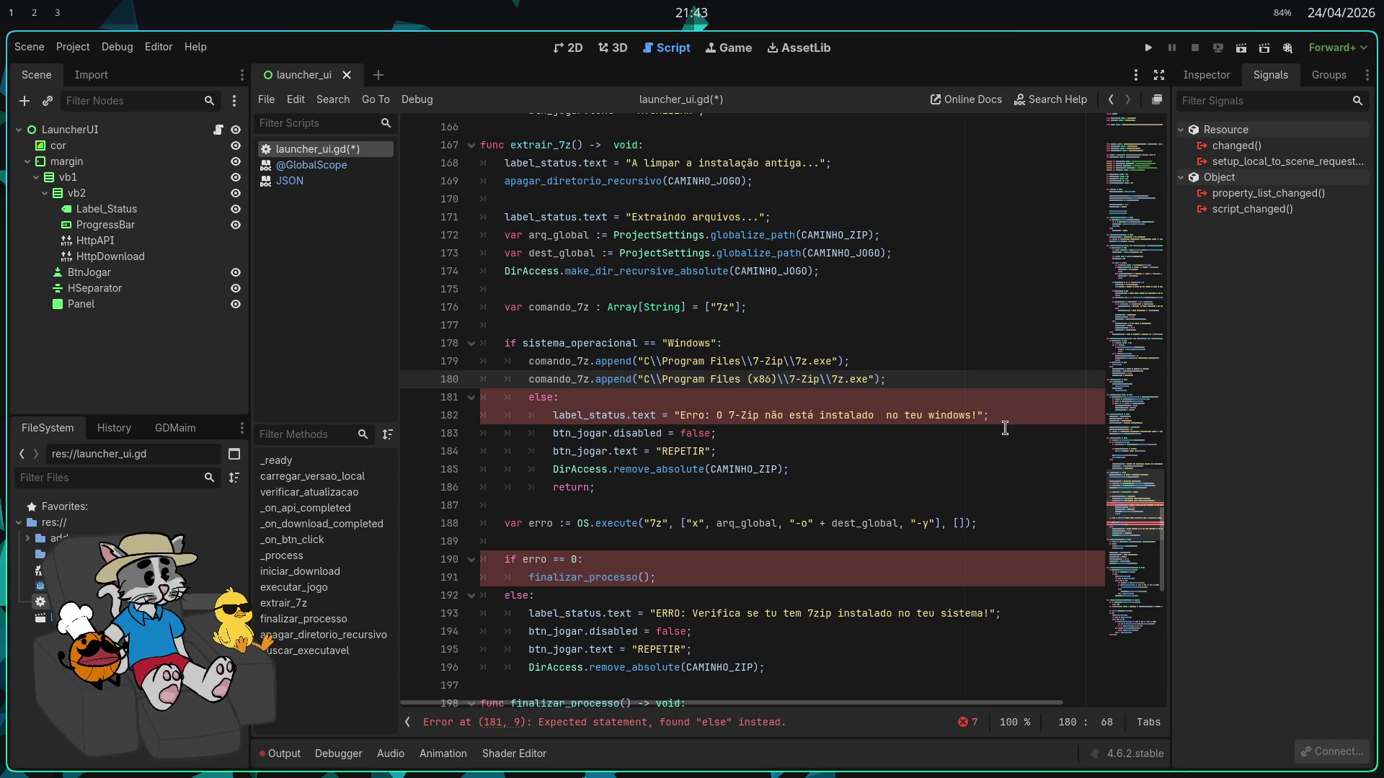
Delete the stray else block on lines 181–186 of extrair_7z, leaving a blank line
scroll(852, 413, "down", 1)
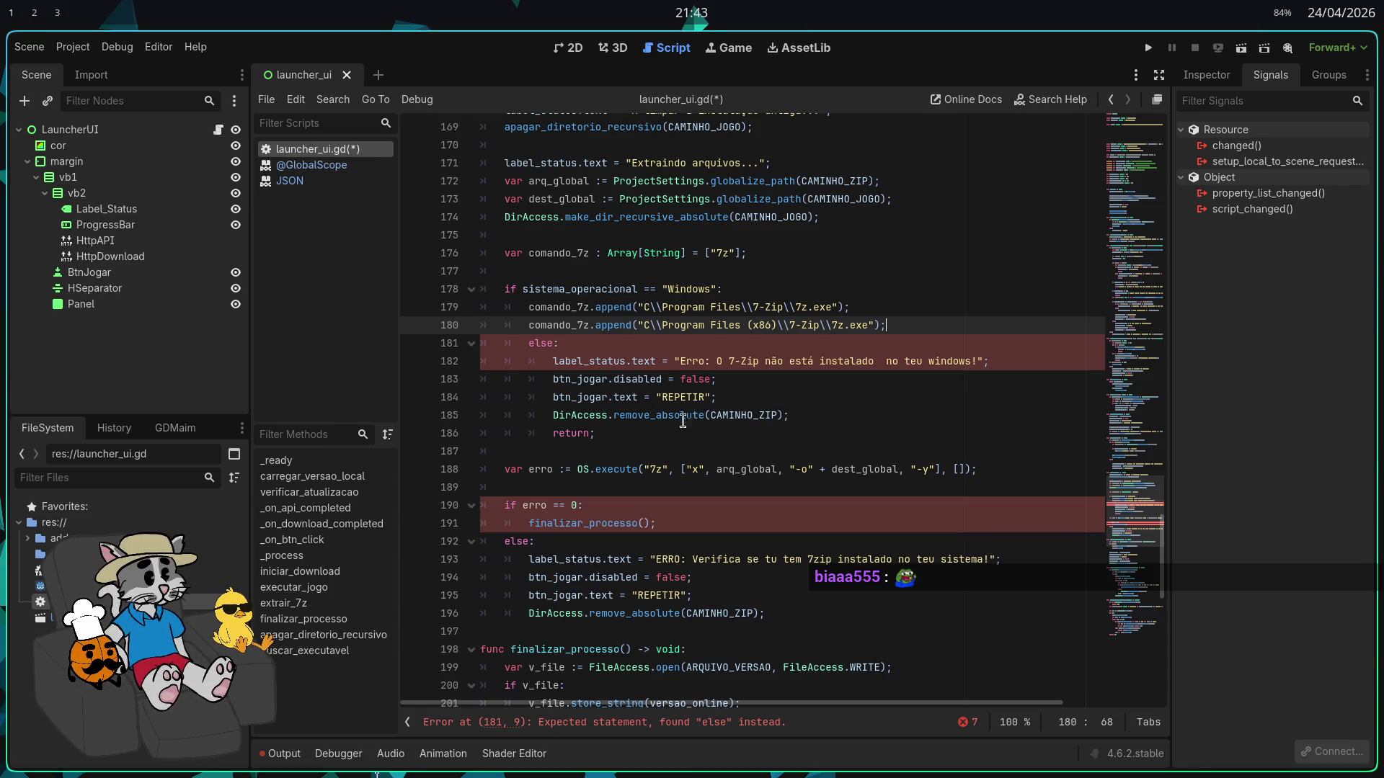
scroll(641, 445, "down", 1)
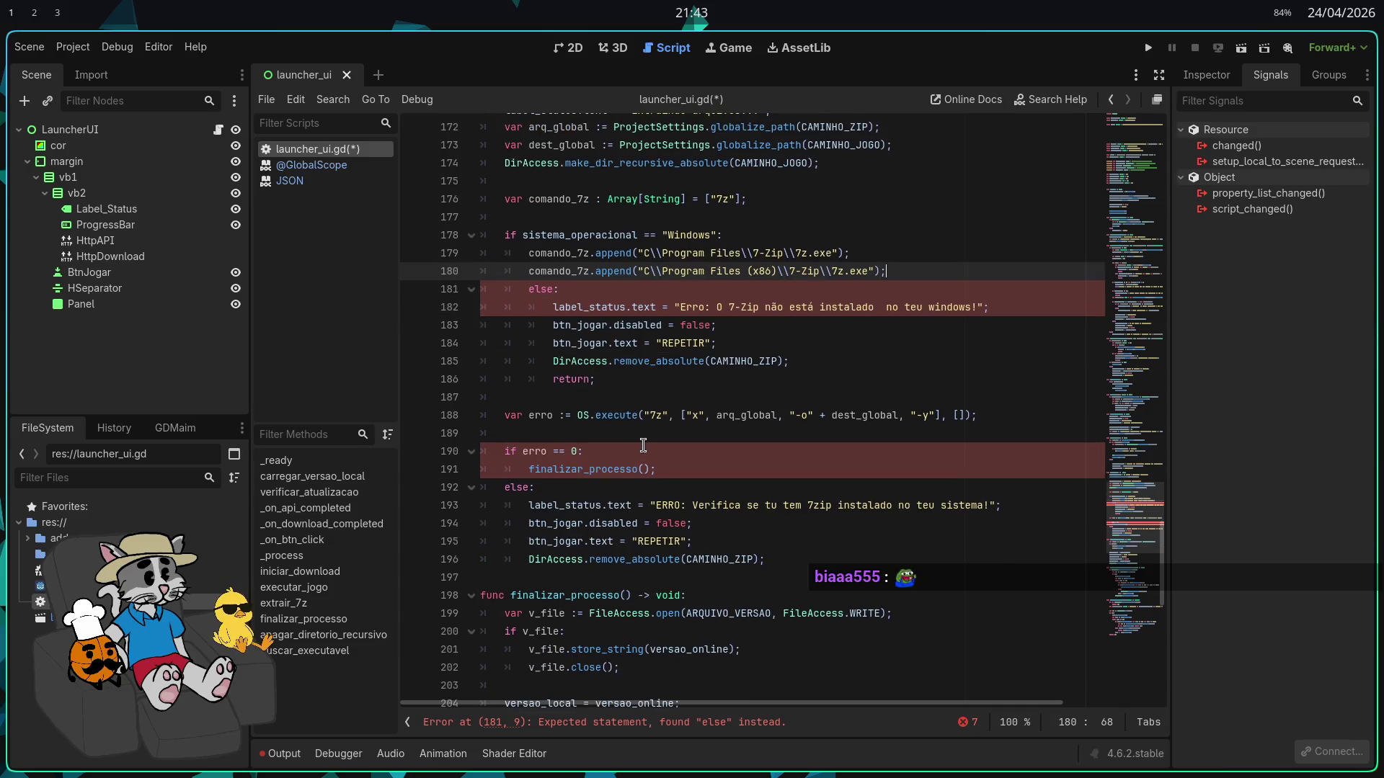
left_click(808, 556)
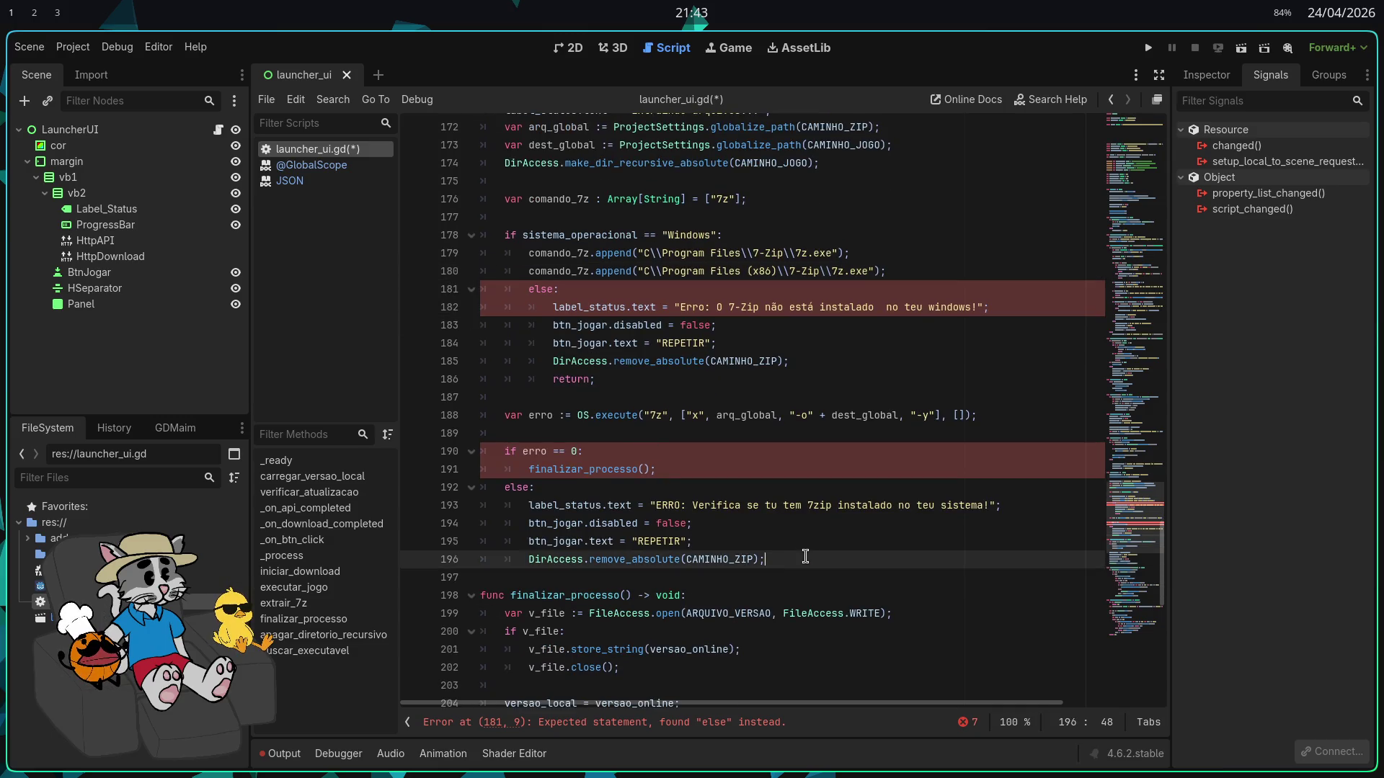
left_click(707, 476)
left_click_drag(597, 380, 527, 293)
key("BackSpace")
key("BackSpace")
key("Return")
type("var sucess")
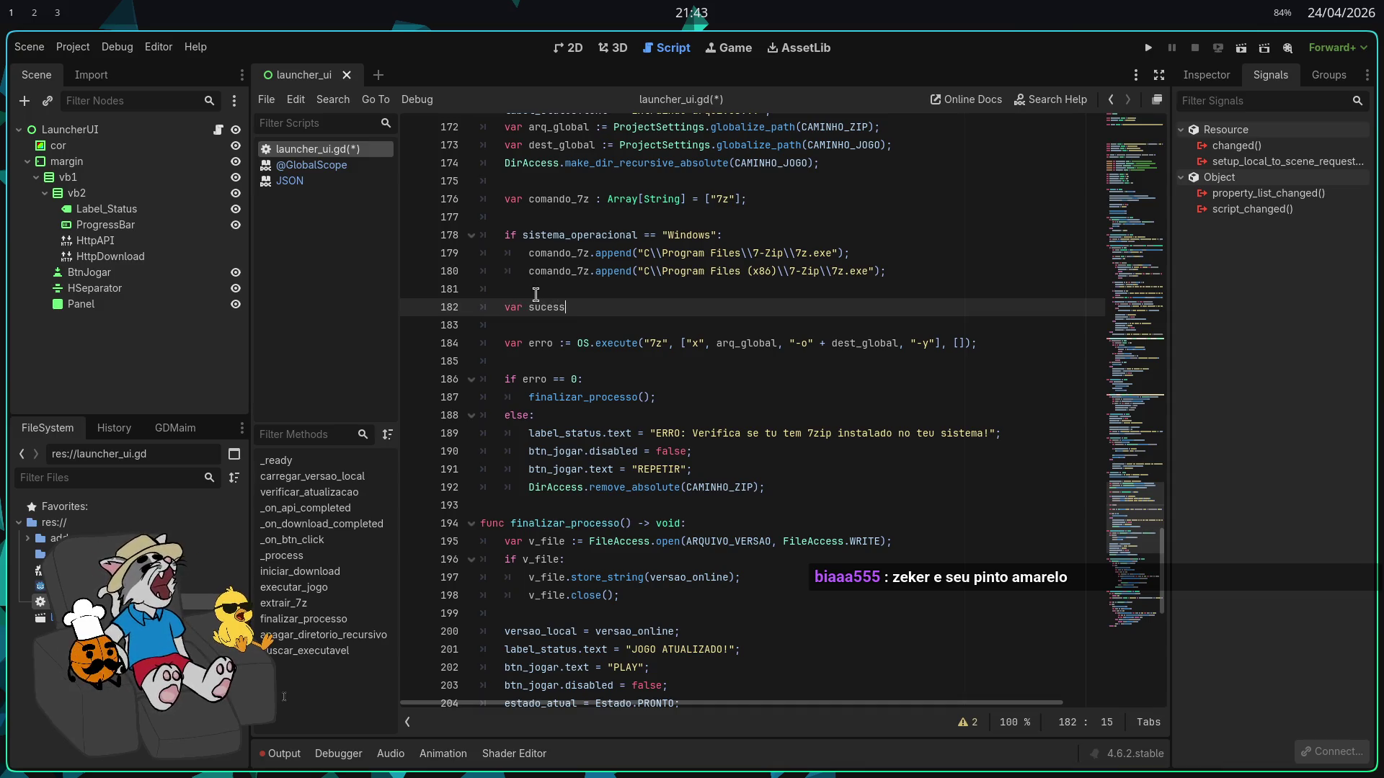
Declare 'var sucesso := false;' and add a 'for cmd in' loop line below it
type("o := ")
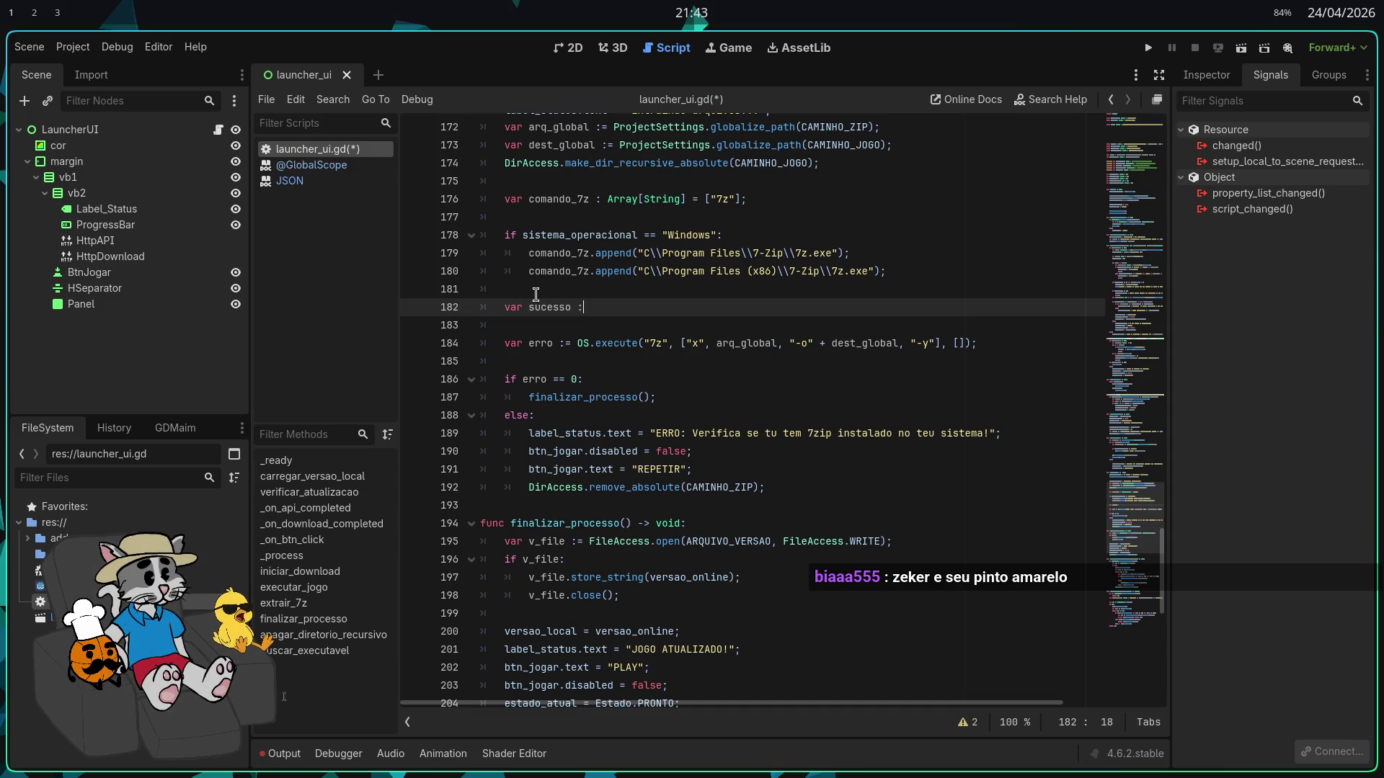
type("false;")
key("Return")
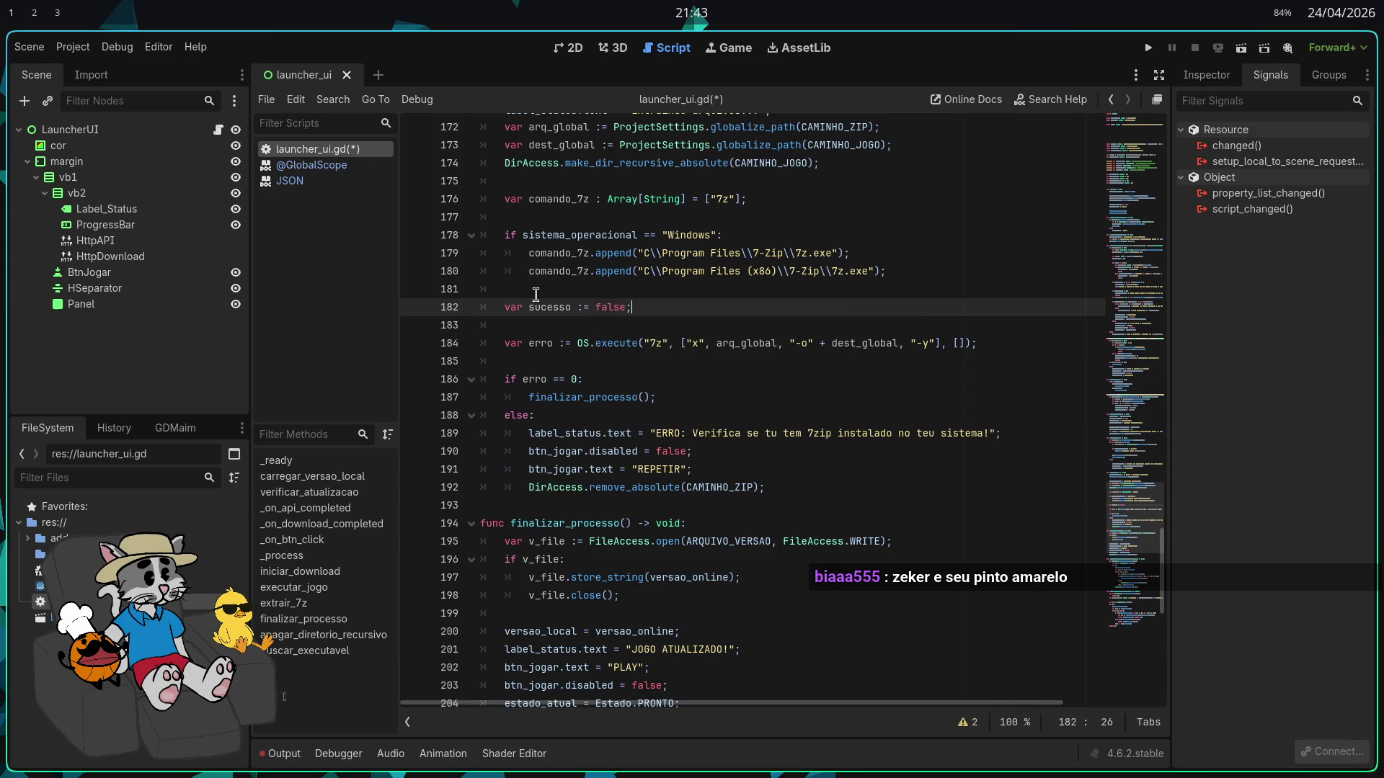
key("Return")
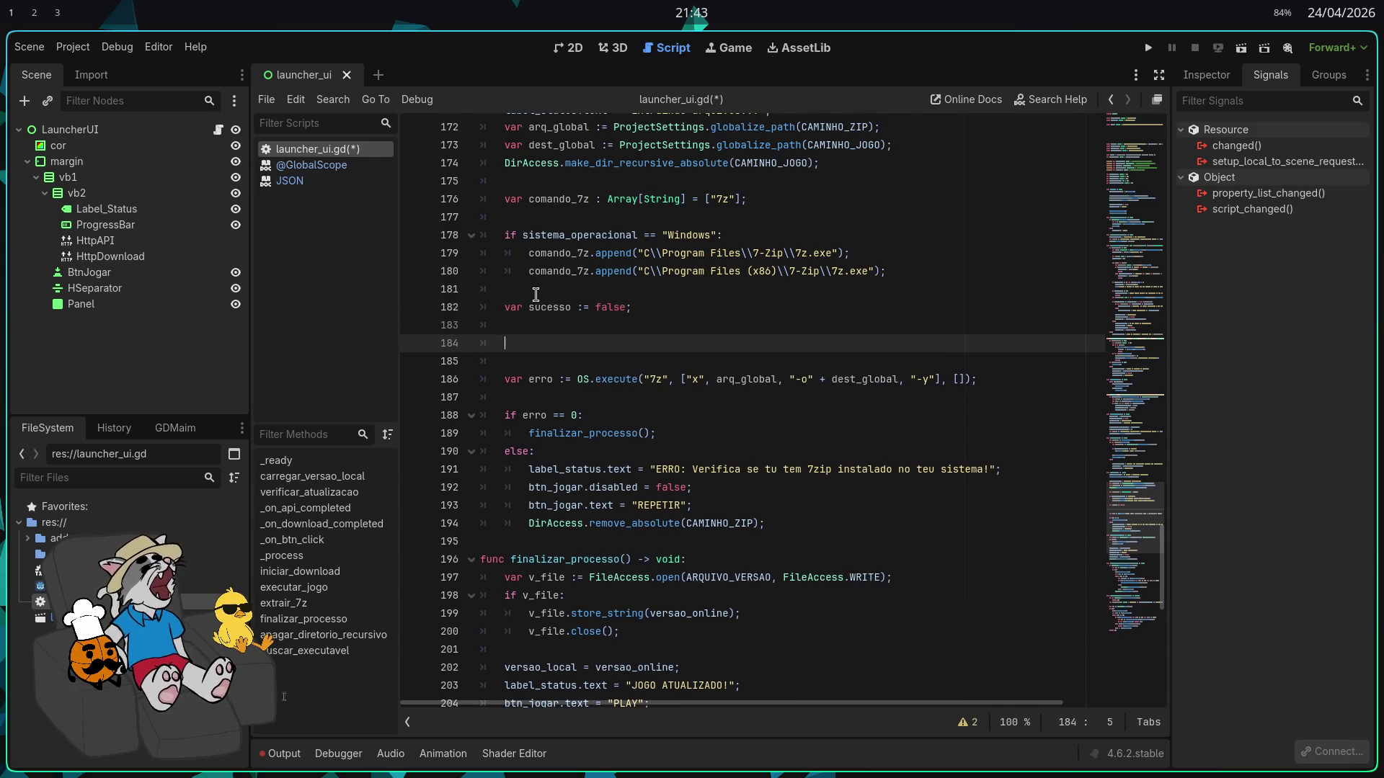
type("for cmd in ")
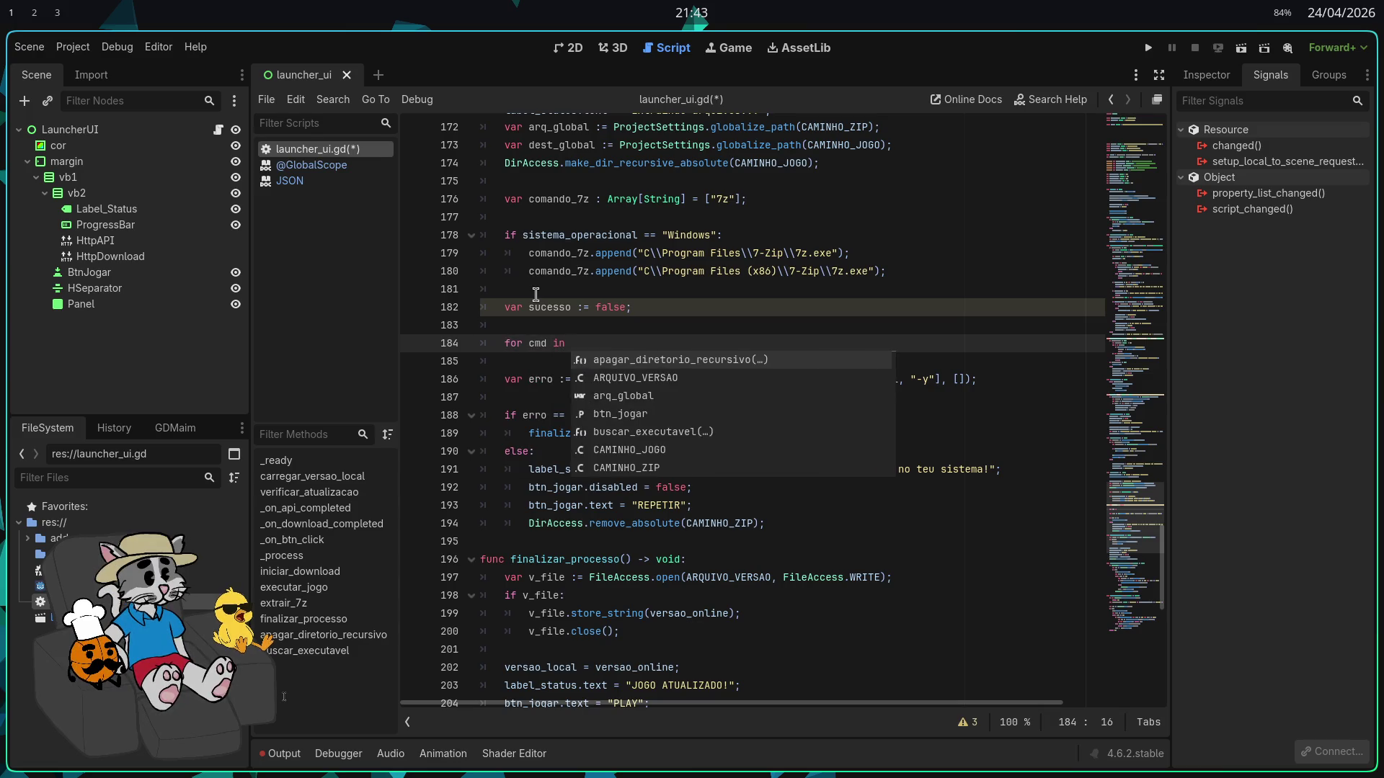
type("comand")
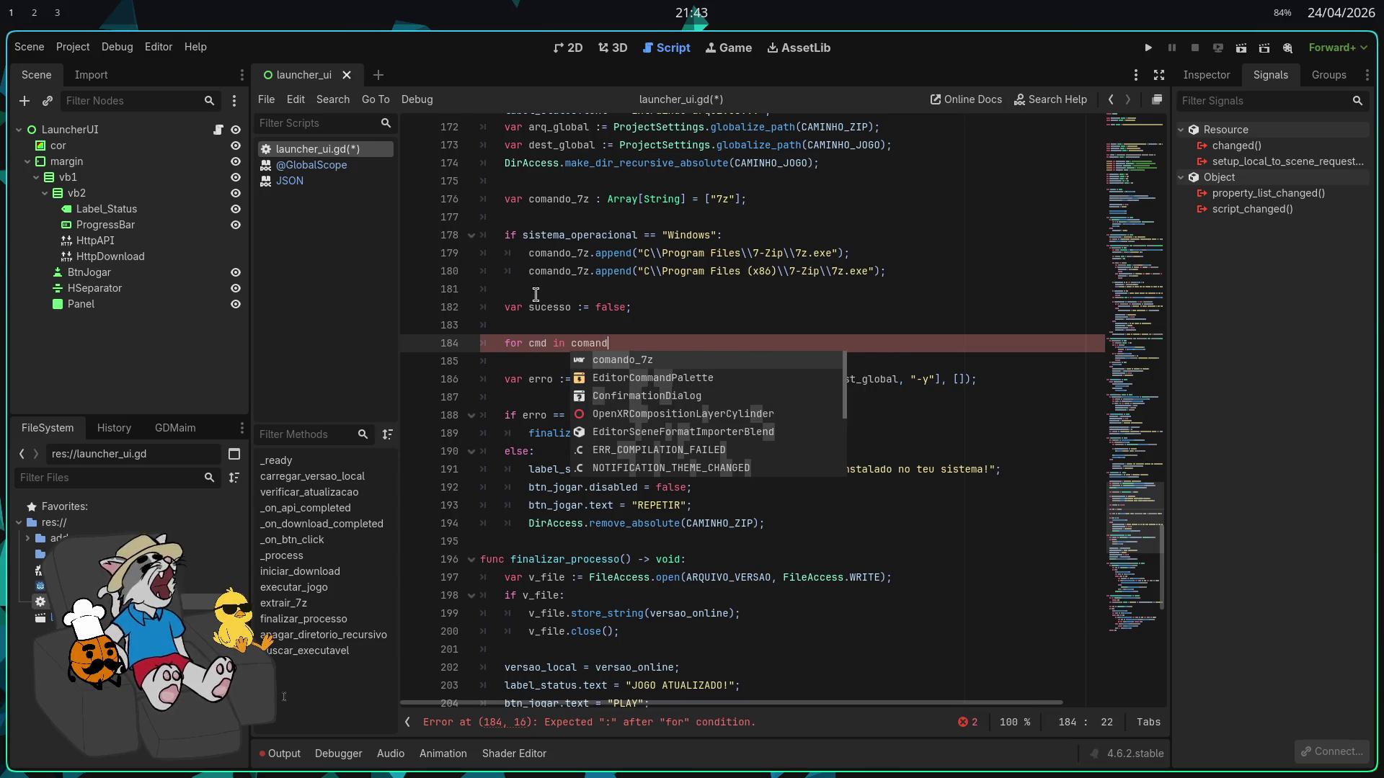
type("os_tentativas:")
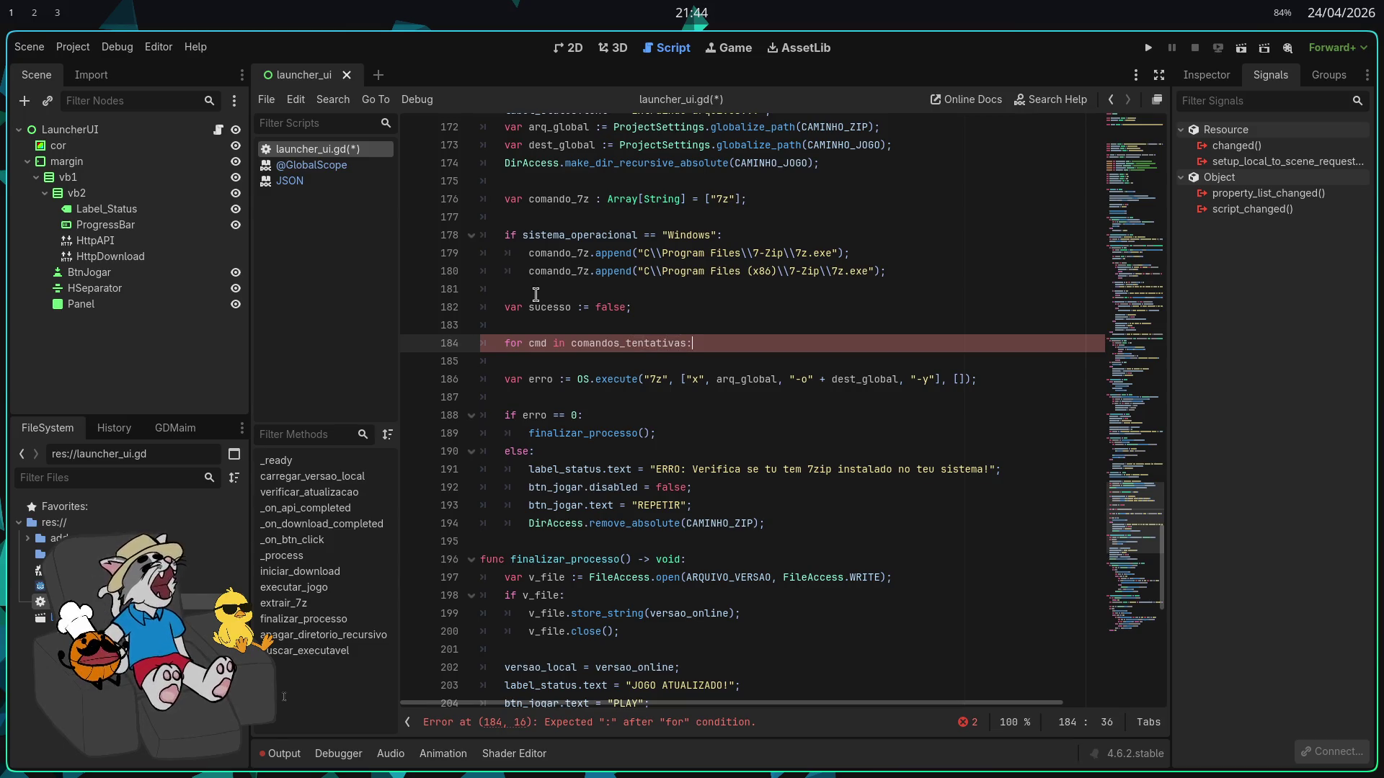
key("Return")
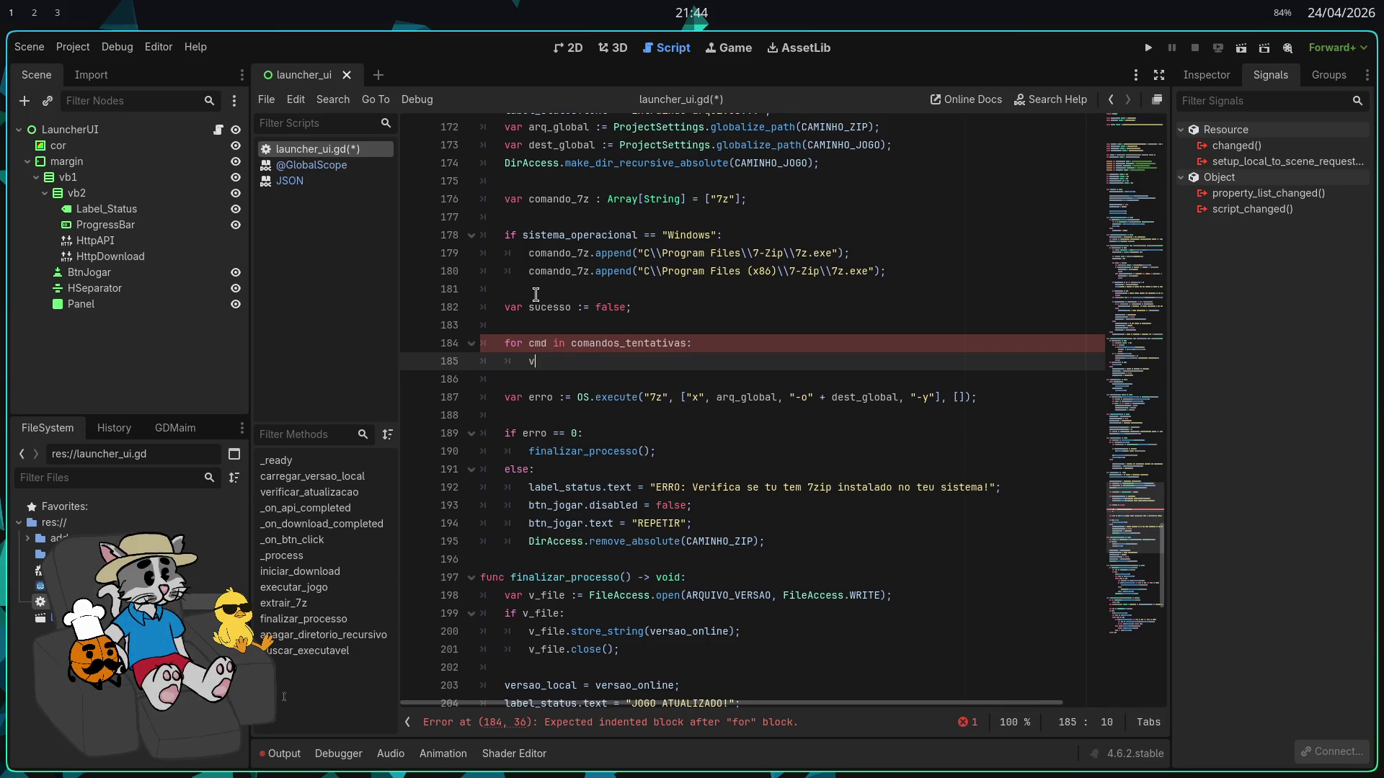
type("ar erro")
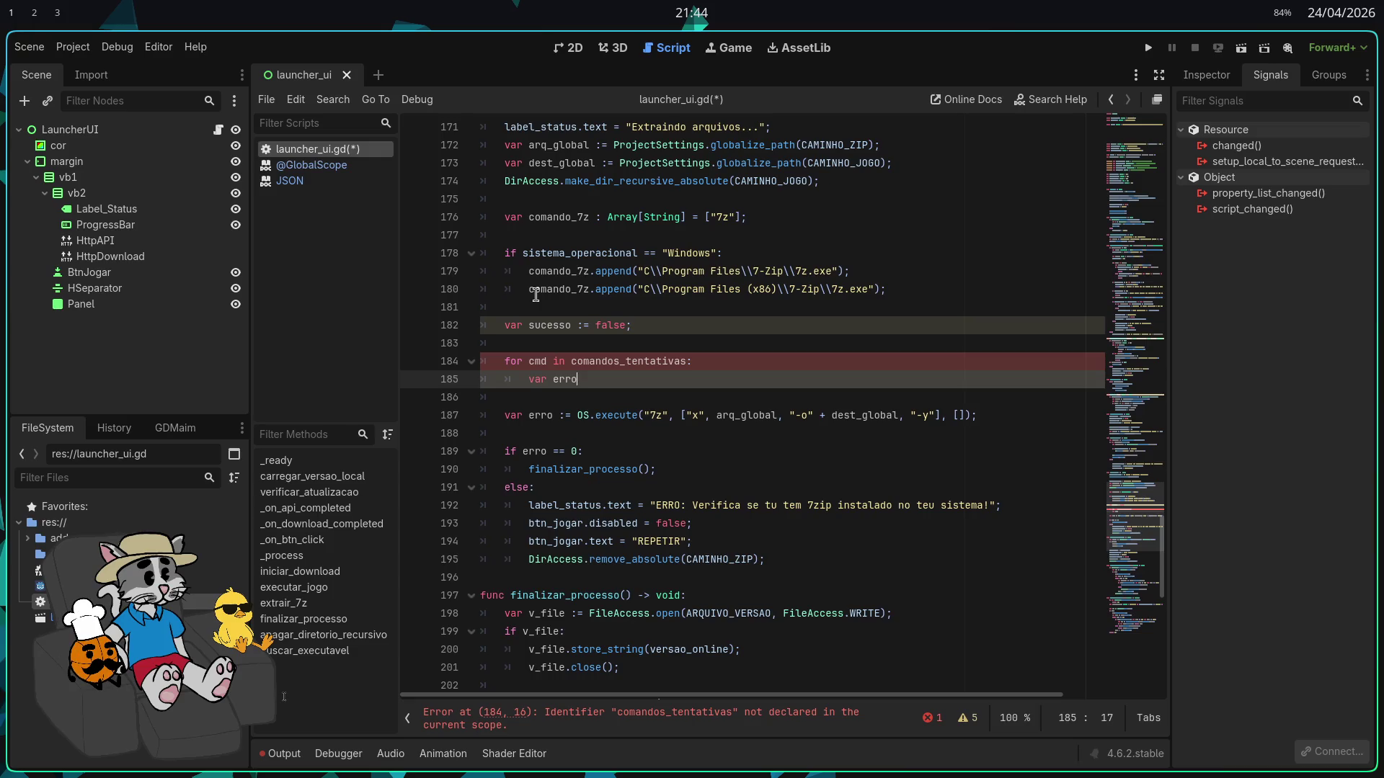
Indent the OS.execute line into the loop body and remove the empty line above it
key("Delete")
key("Down")
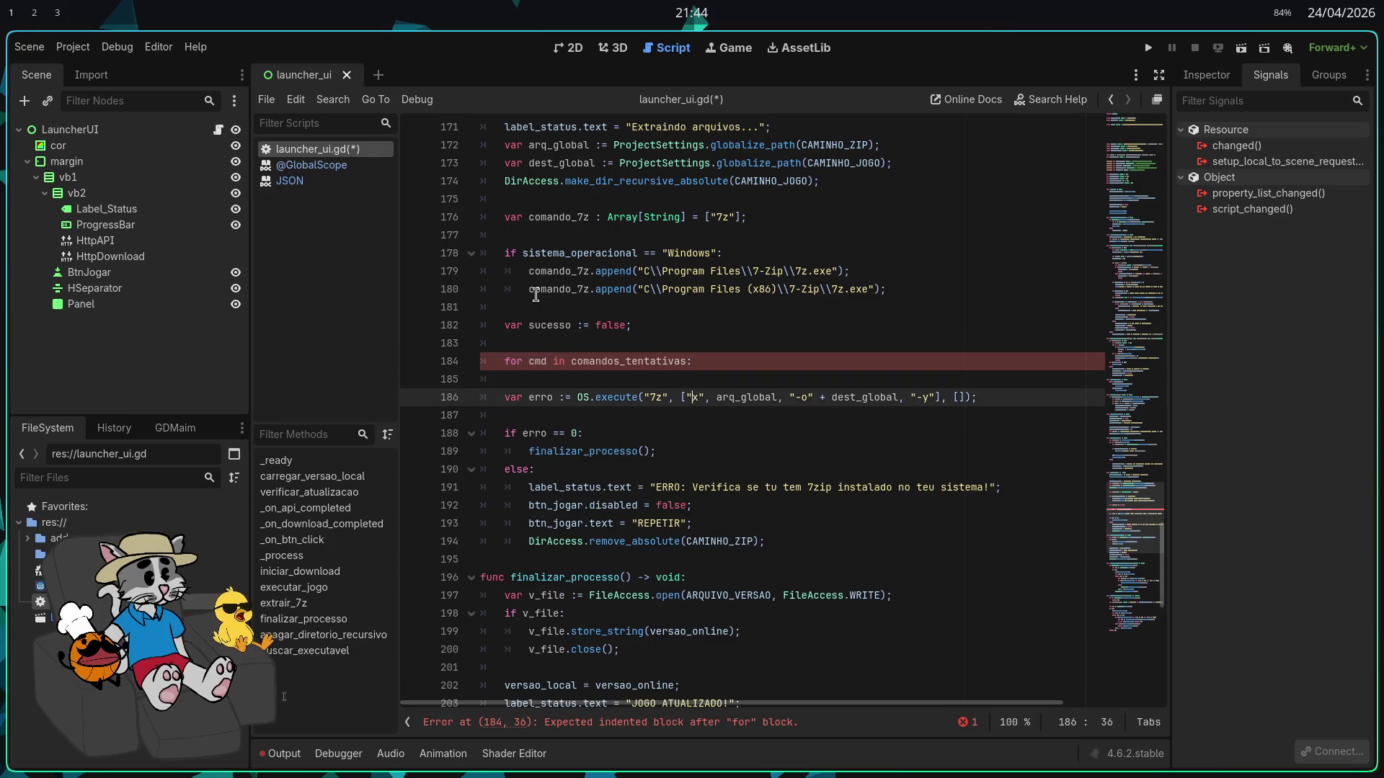
key("Home")
key("Tab")
key("Up")
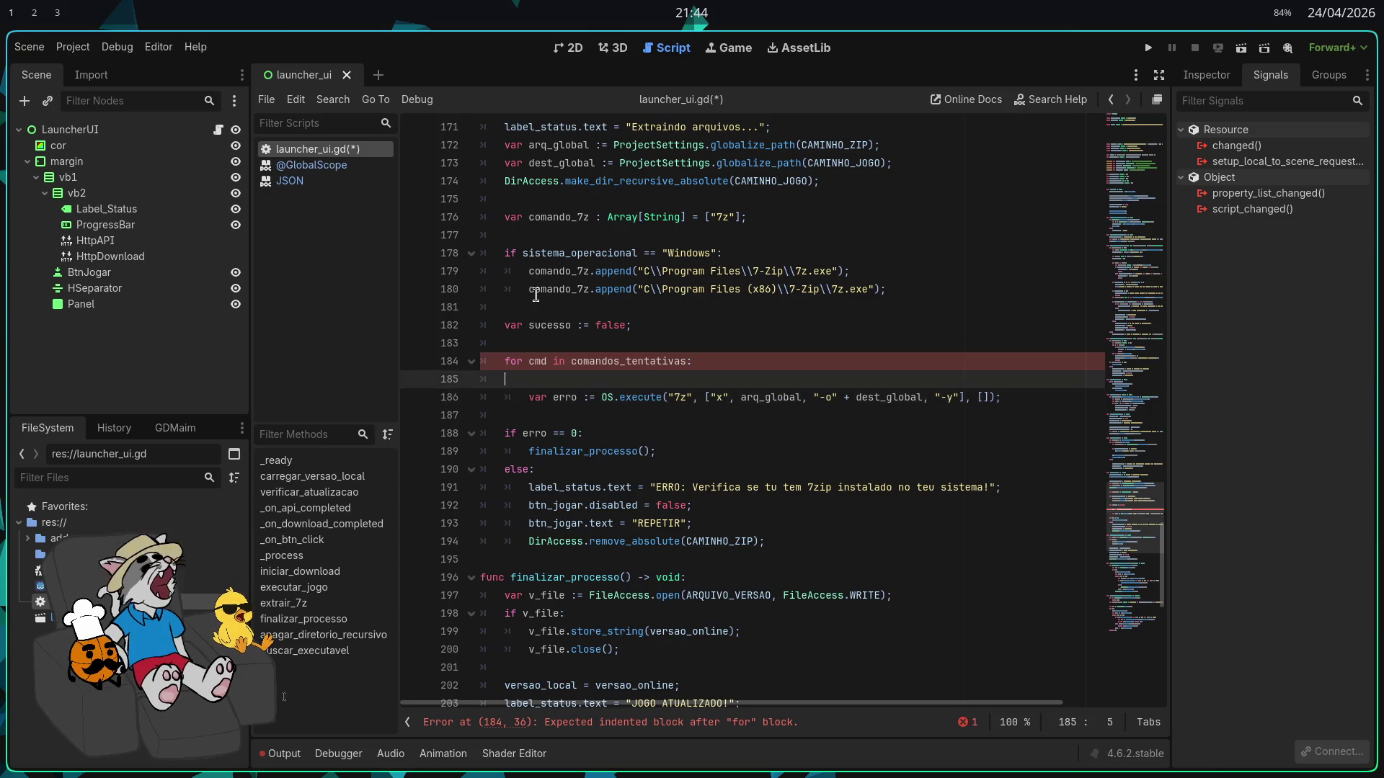
key("ctrl+shift+k")
key("Down")
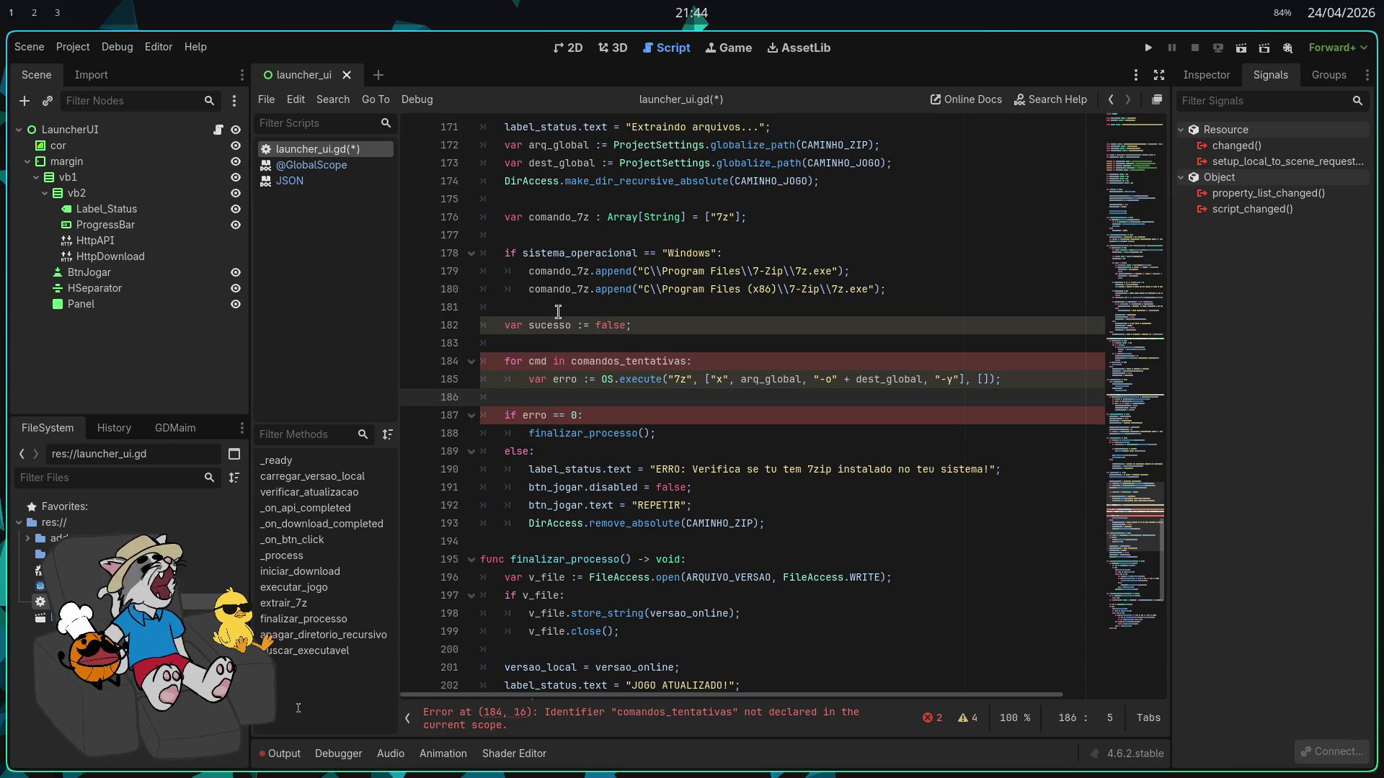
Make the loop iterate over comando_7z and indent the execute call and erro check inside it
left_click(648, 363)
double_click(560, 271)
key("ctrl+c")
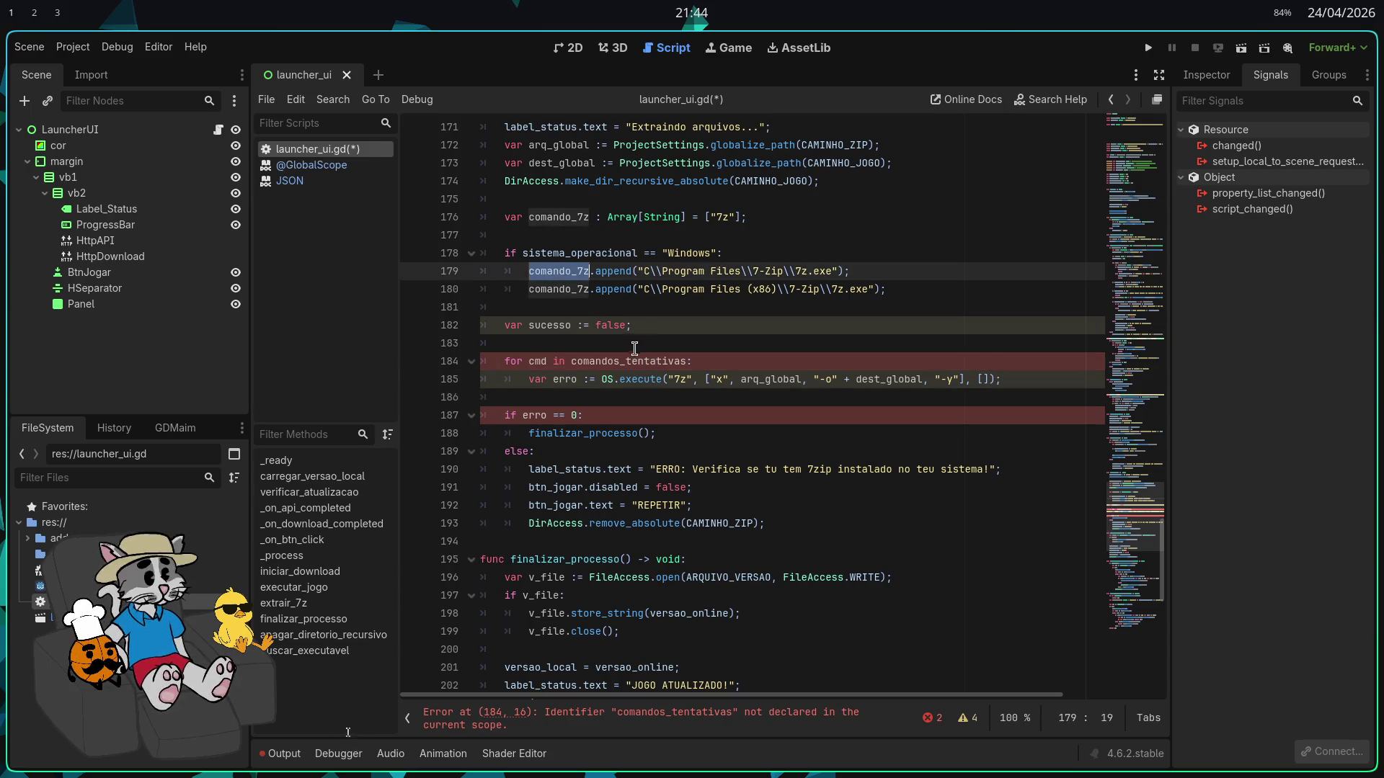
double_click(629, 361)
key("ctrl+v")
left_click(647, 400)
key("Tab")
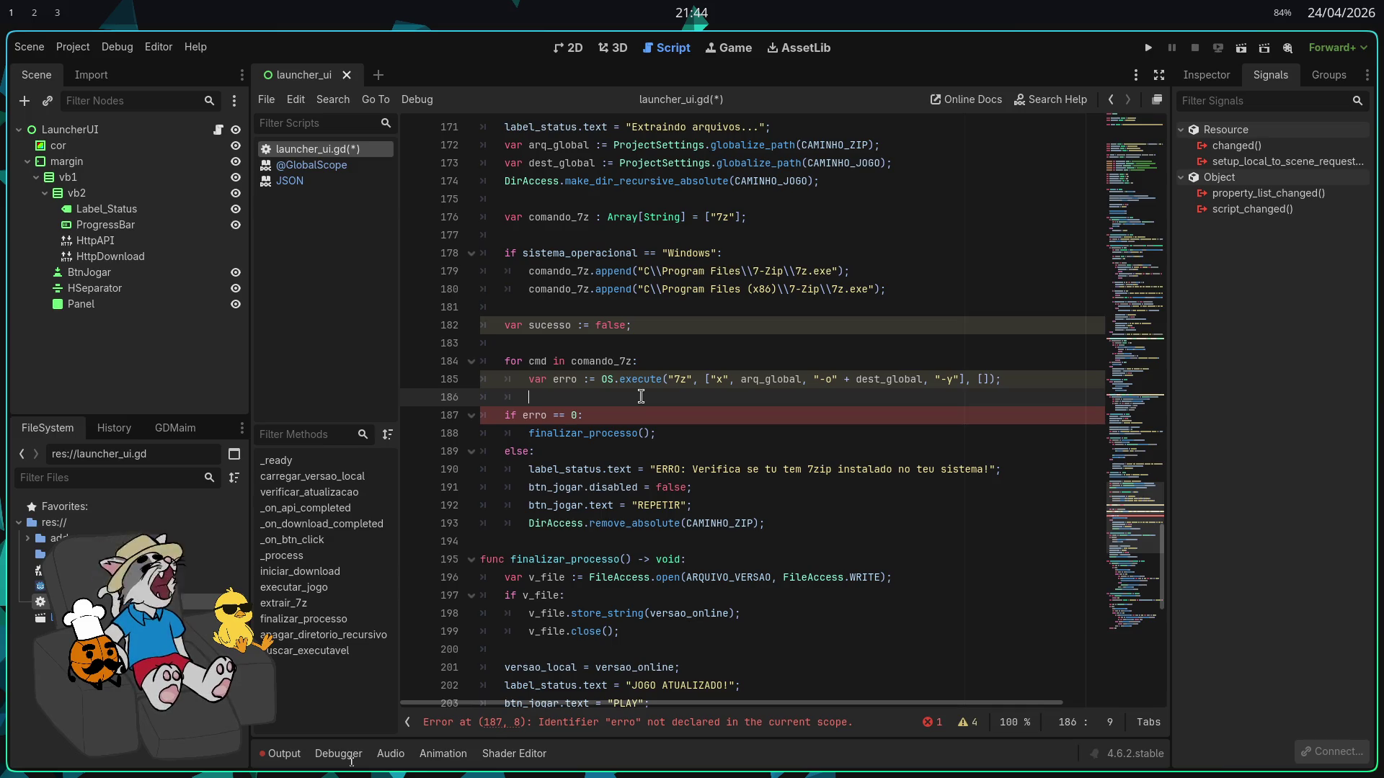
key("Down")
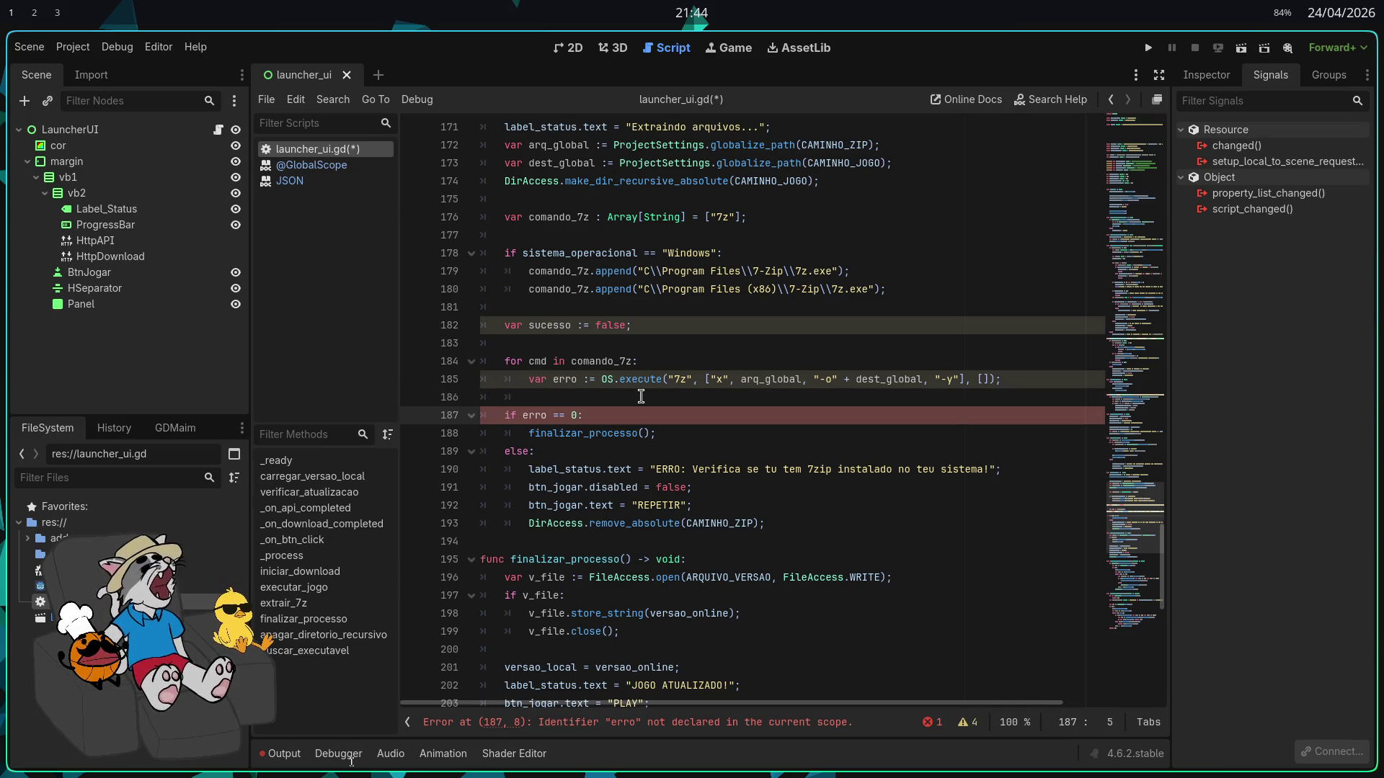
left_click_drag(657, 434, 501, 407)
key("Tab")
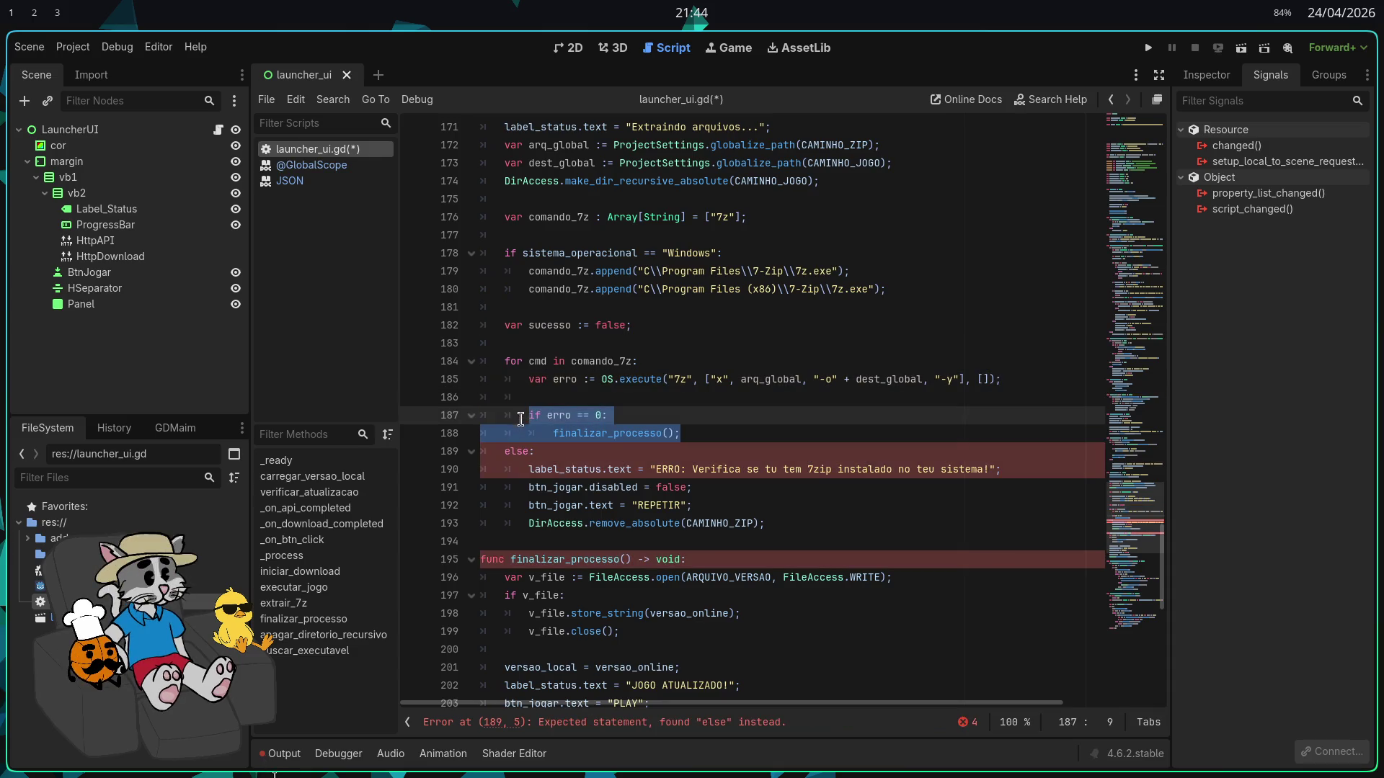
Indent the else block on lines 189–193 into the loop
key("Left")
scroll(559, 447, "down", 1)
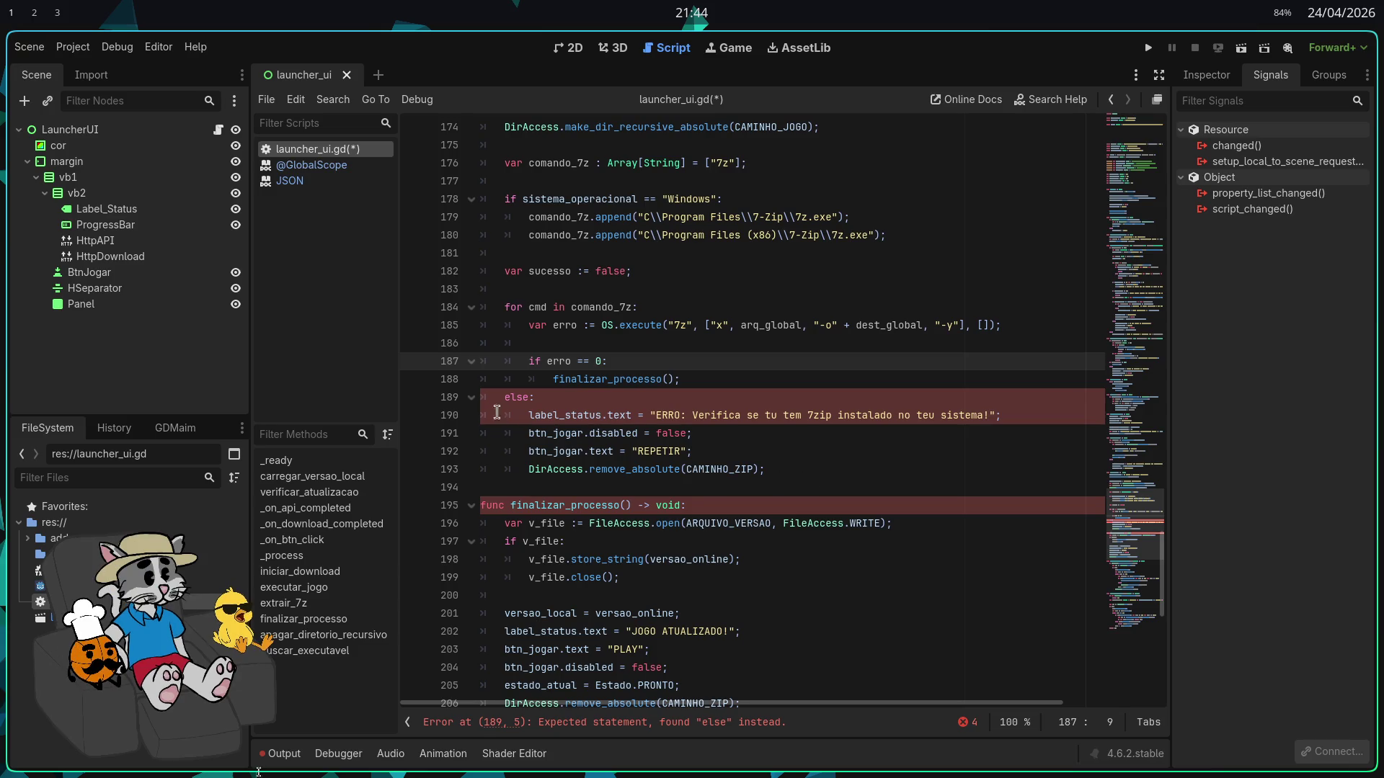
left_click_drag(813, 474, 482, 397)
key("Tab")
left_click(562, 397)
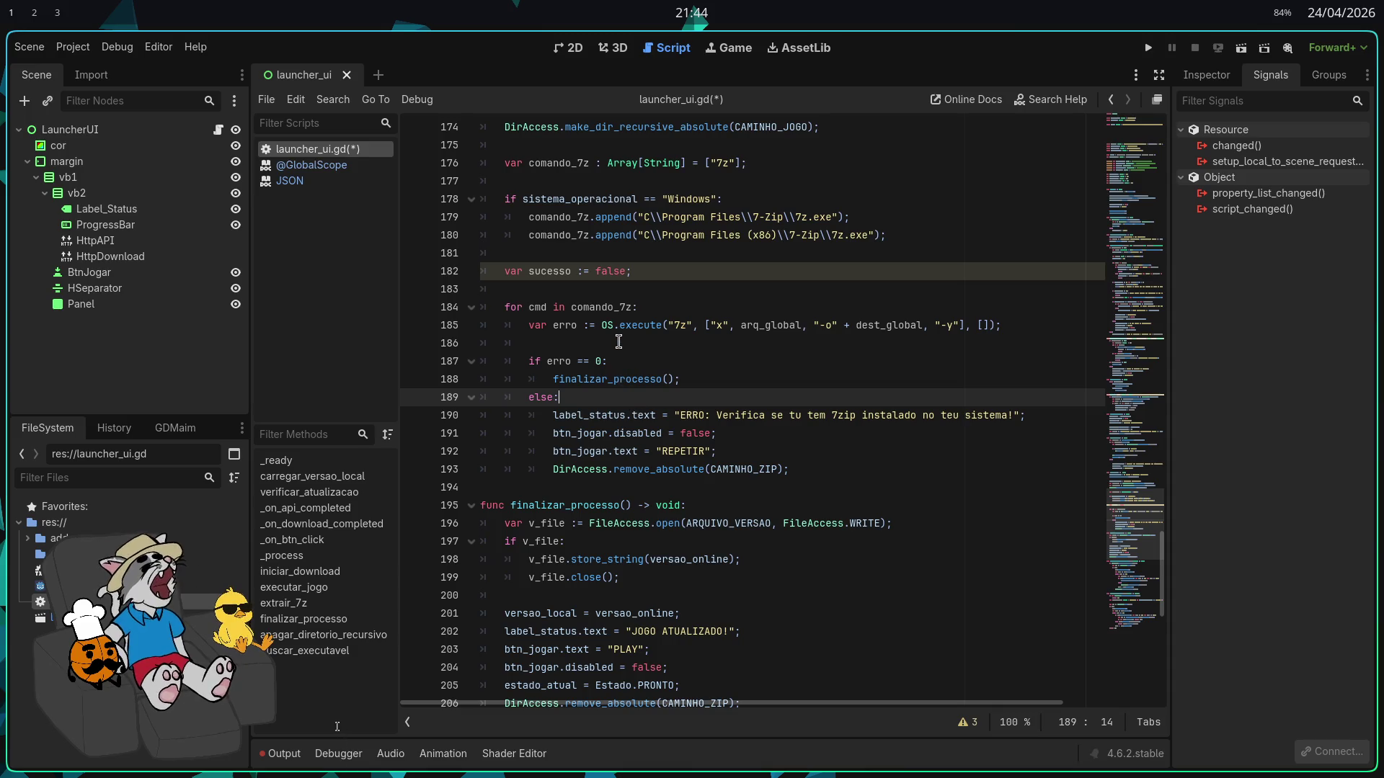
Under 'if erro == 0:', add 'sucesso = true' and 'break', removing the finalizar_processo() call
left_click(656, 364)
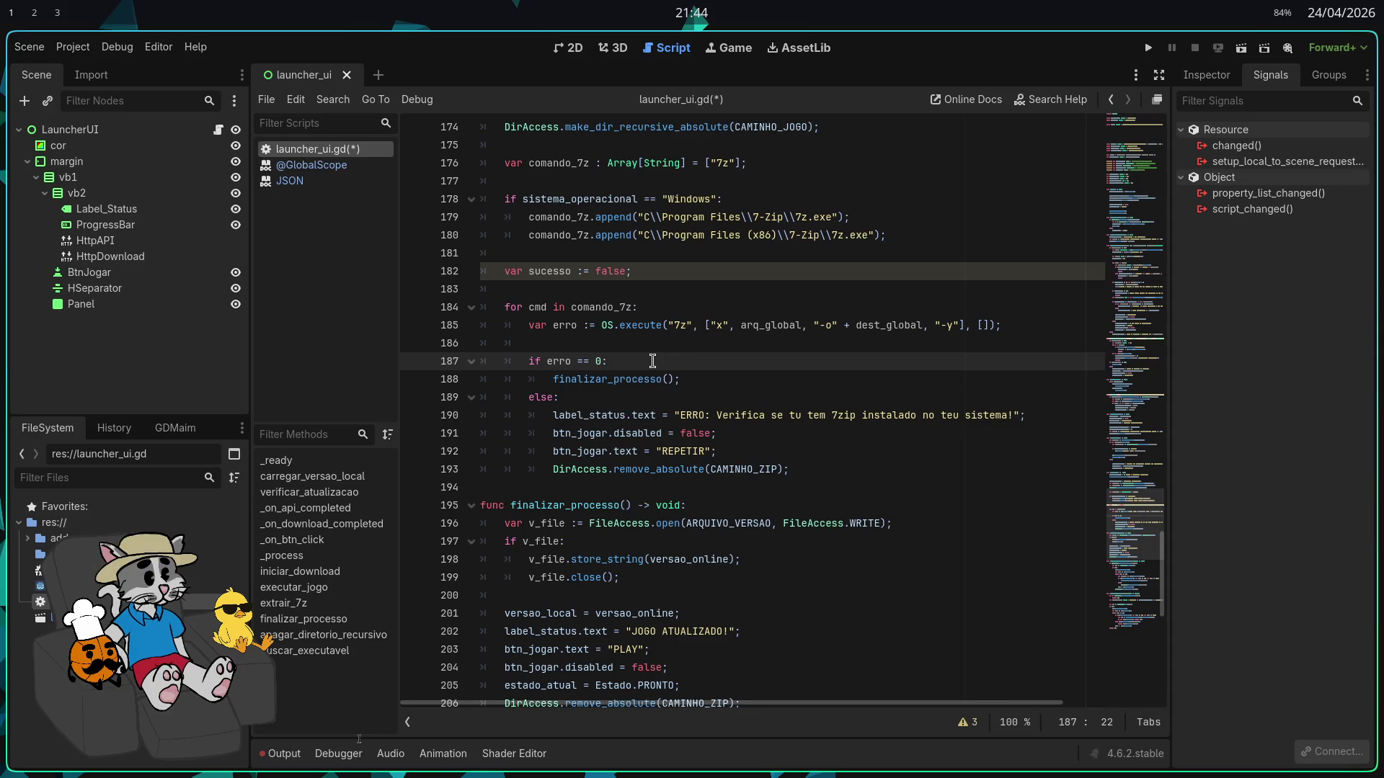
key("Return")
type("sucesso =")
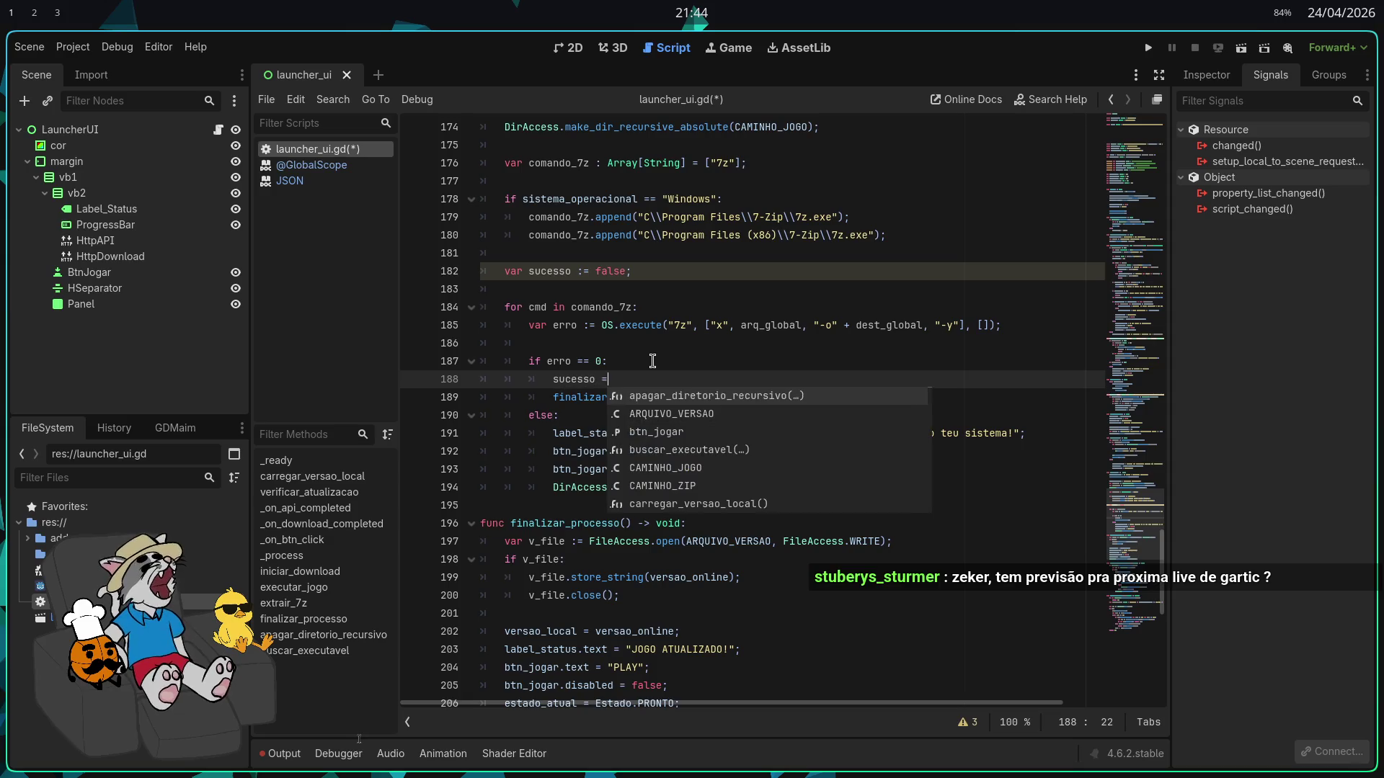
type("=  tru")
key("Escape")
key("BackSpace")
key("BackSpace")
type("true;")
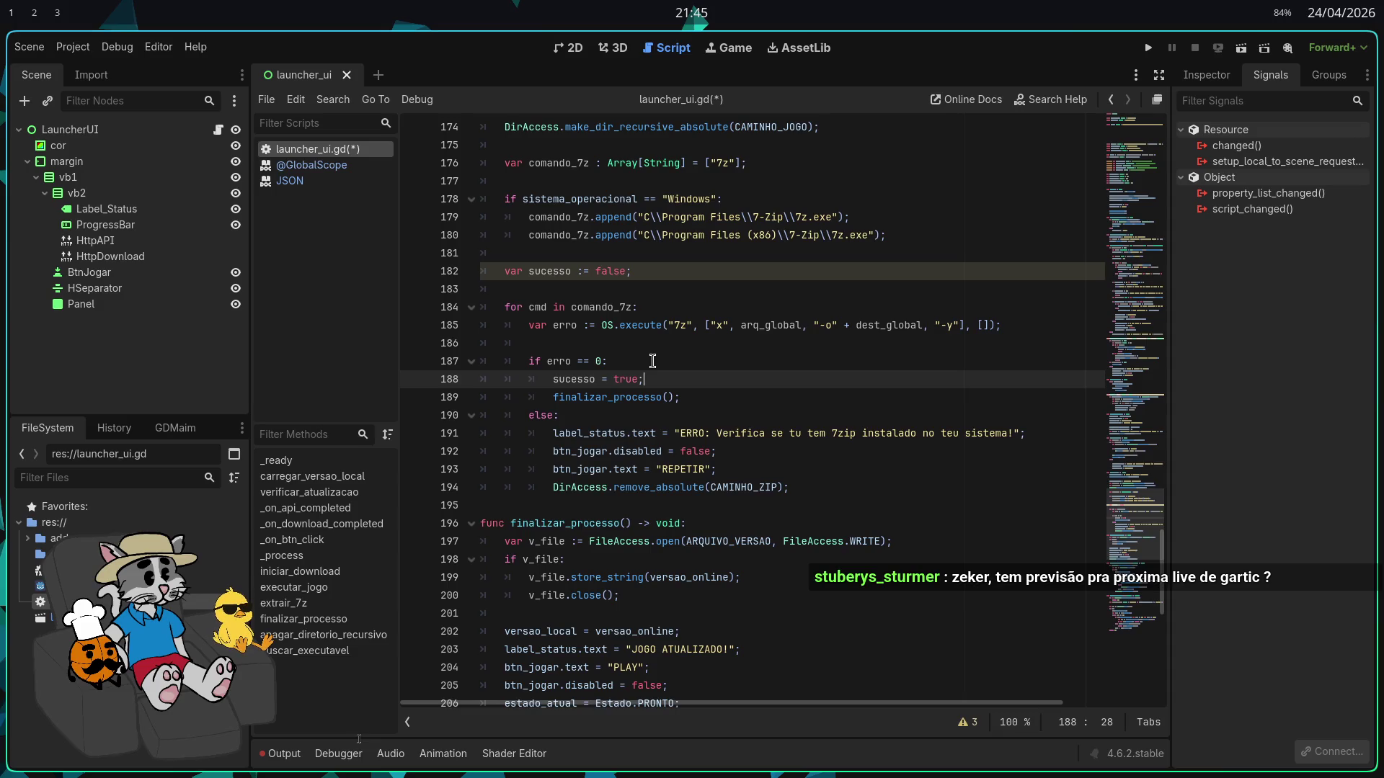
key("Return")
type("break;")
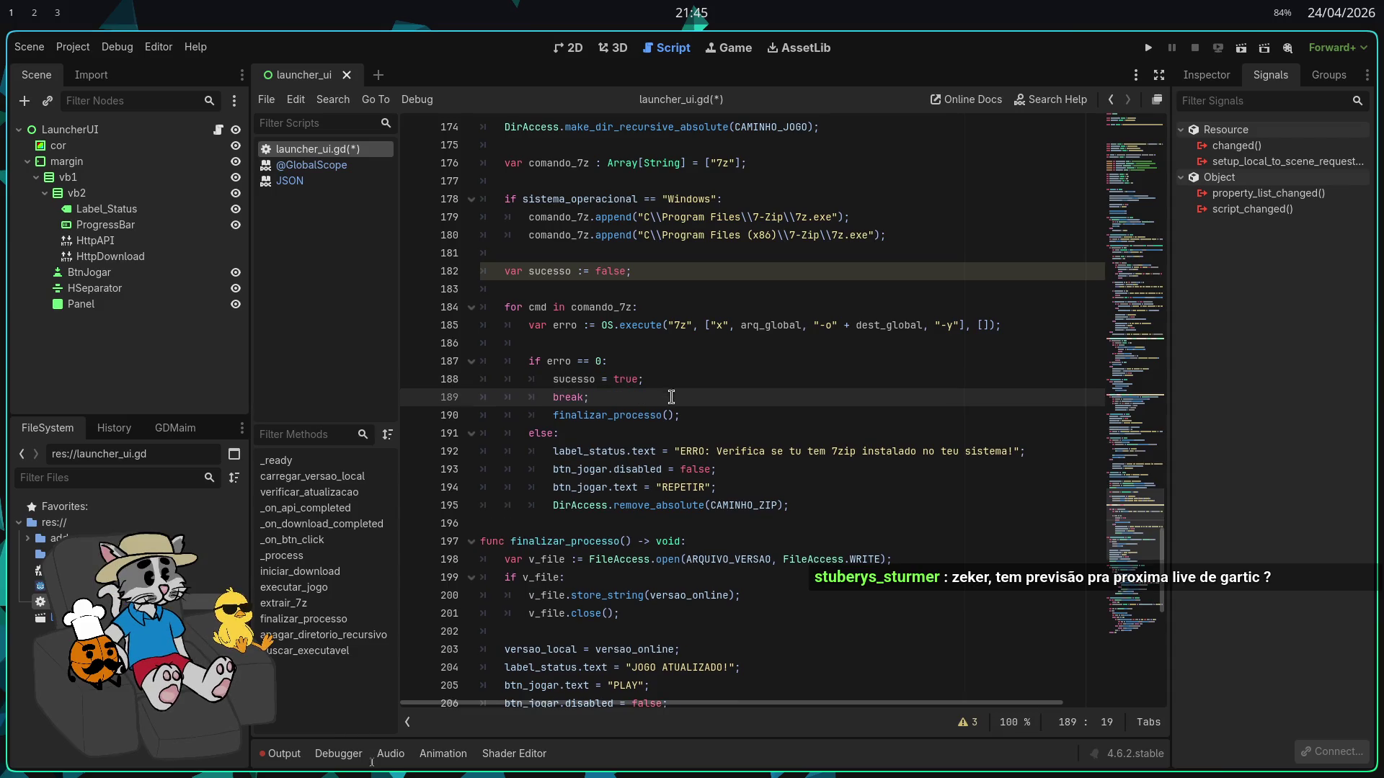
left_click_drag(679, 415, 526, 415)
key("BackSpace")
key("BackSpace")
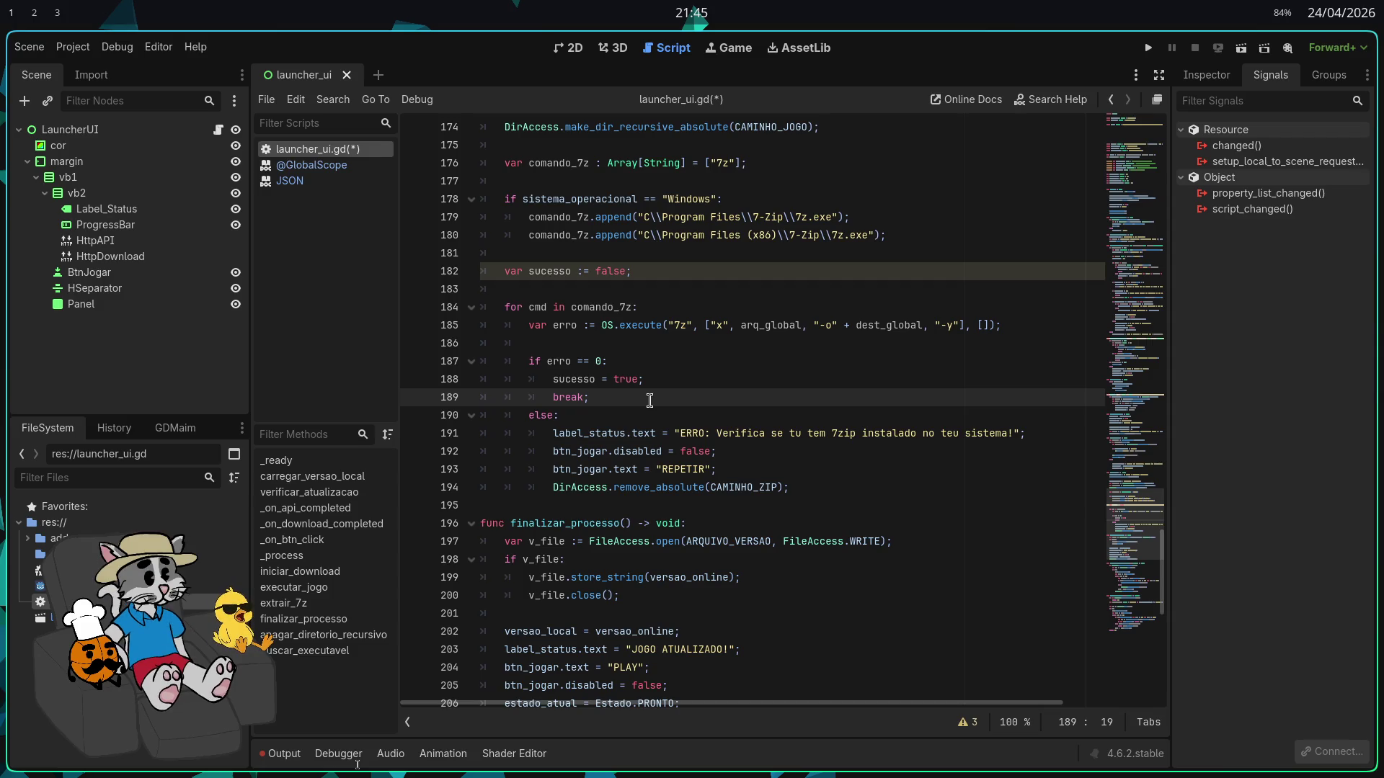
key("Return")
key("Return")
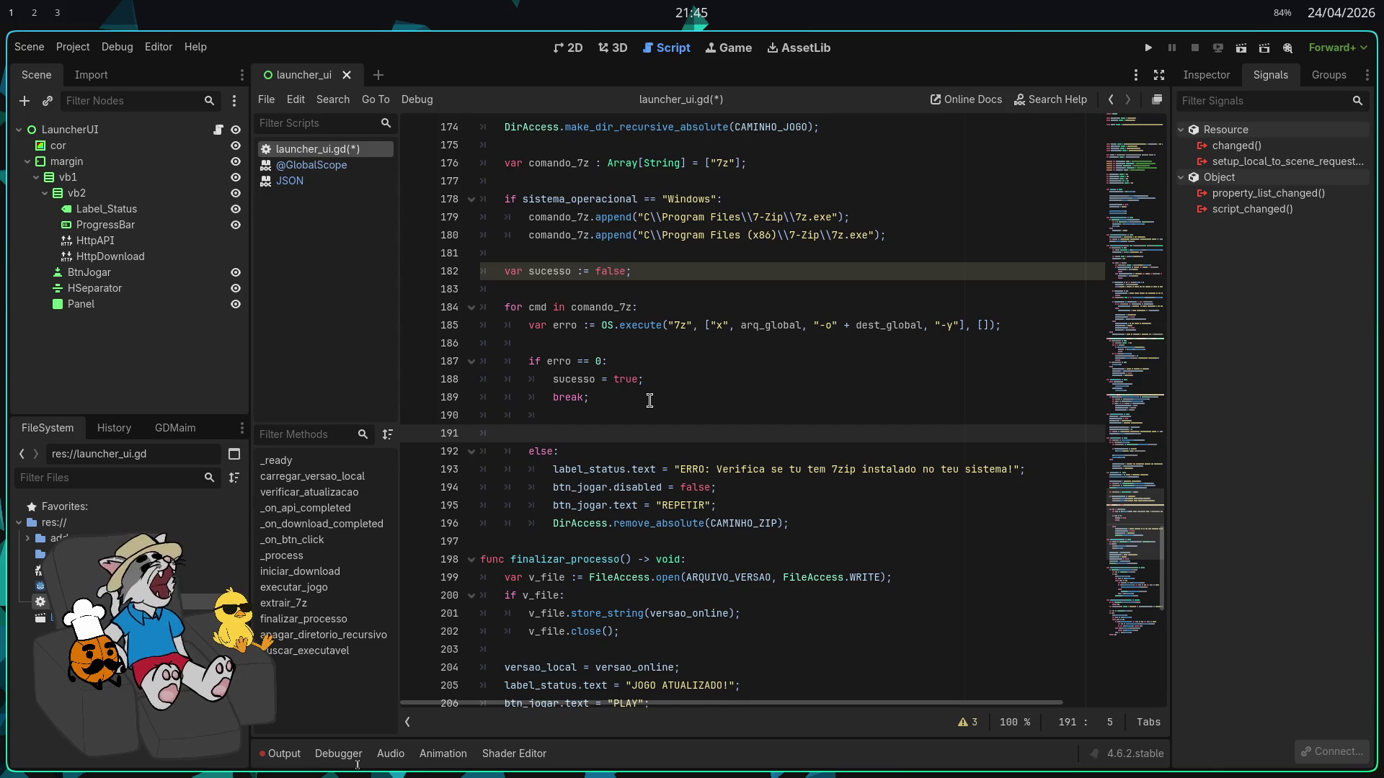
Add 'if sucesso == true:' after the loop and remove the old error-handling lines
key("Return")
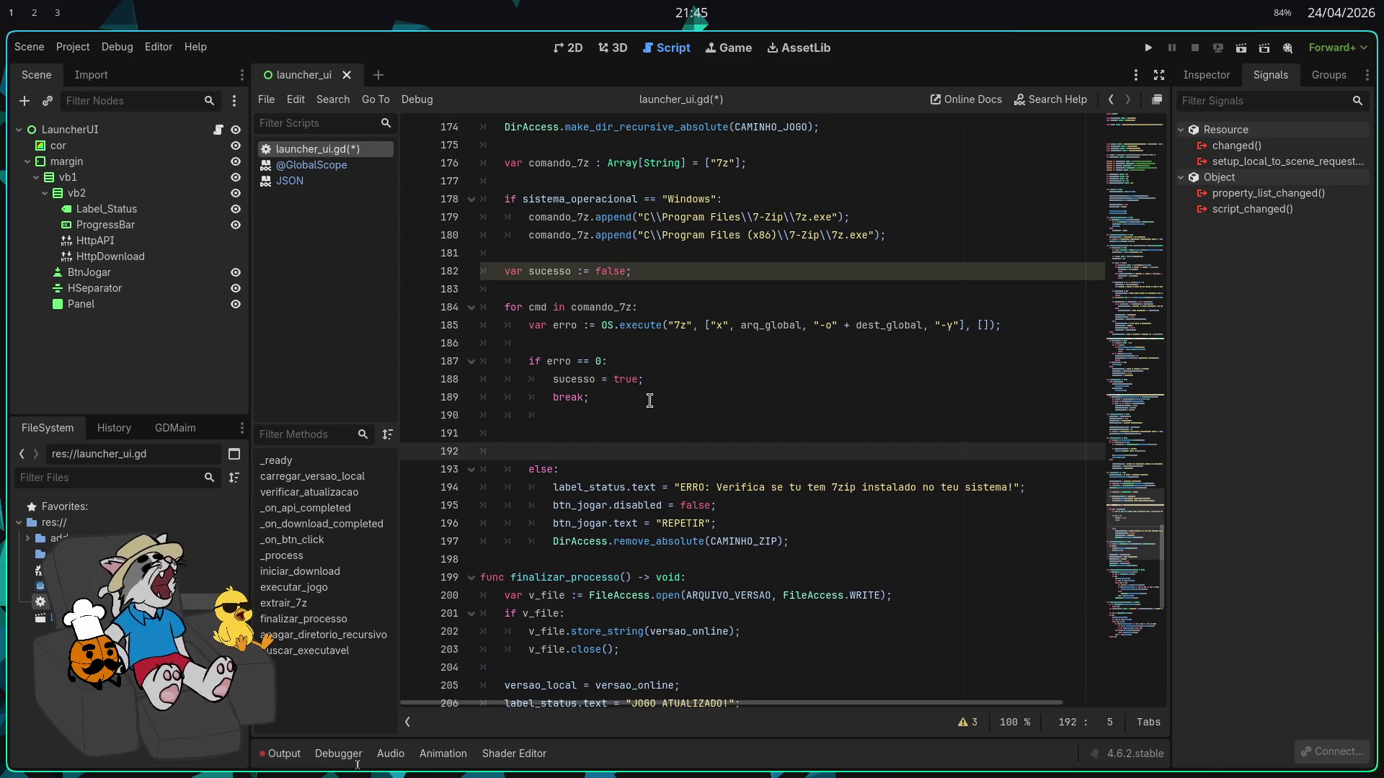
type("if suce")
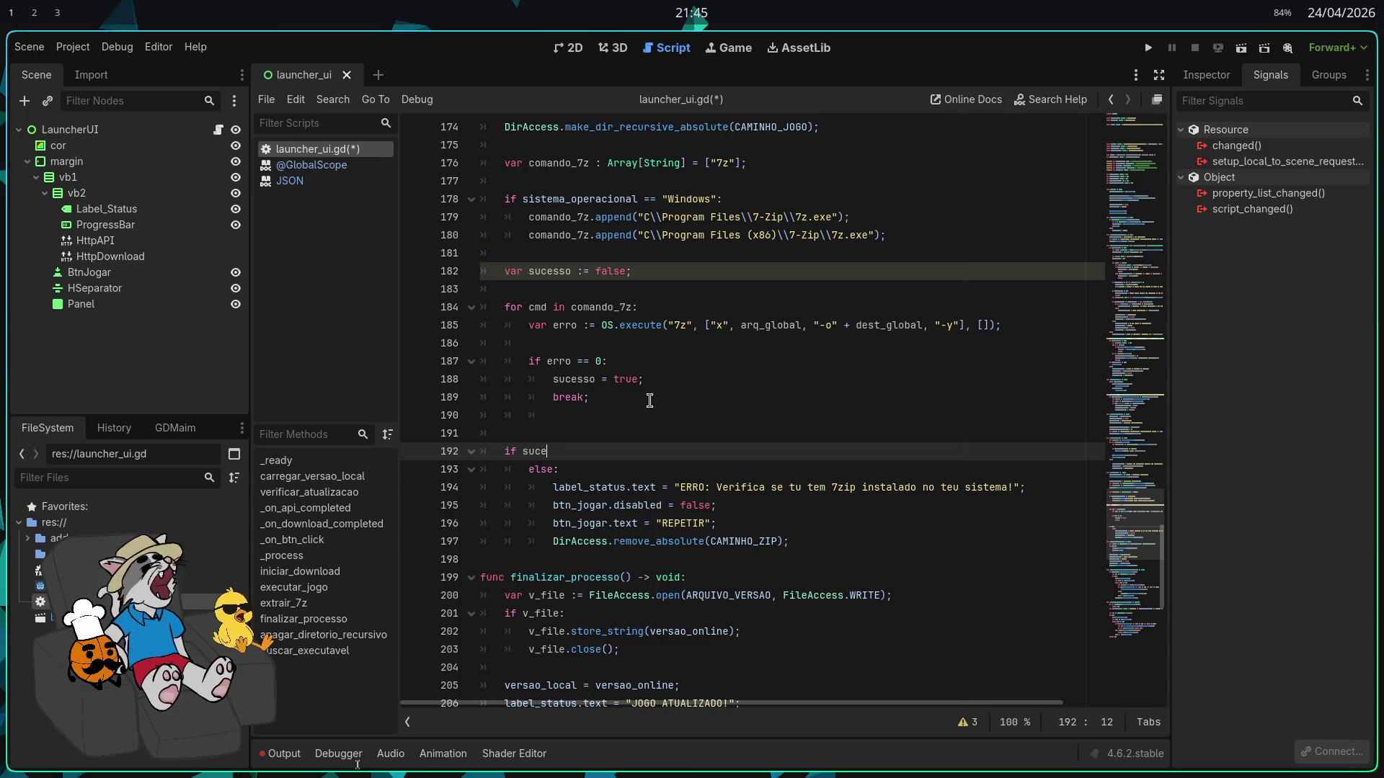
type("sso == true:")
key("Return")
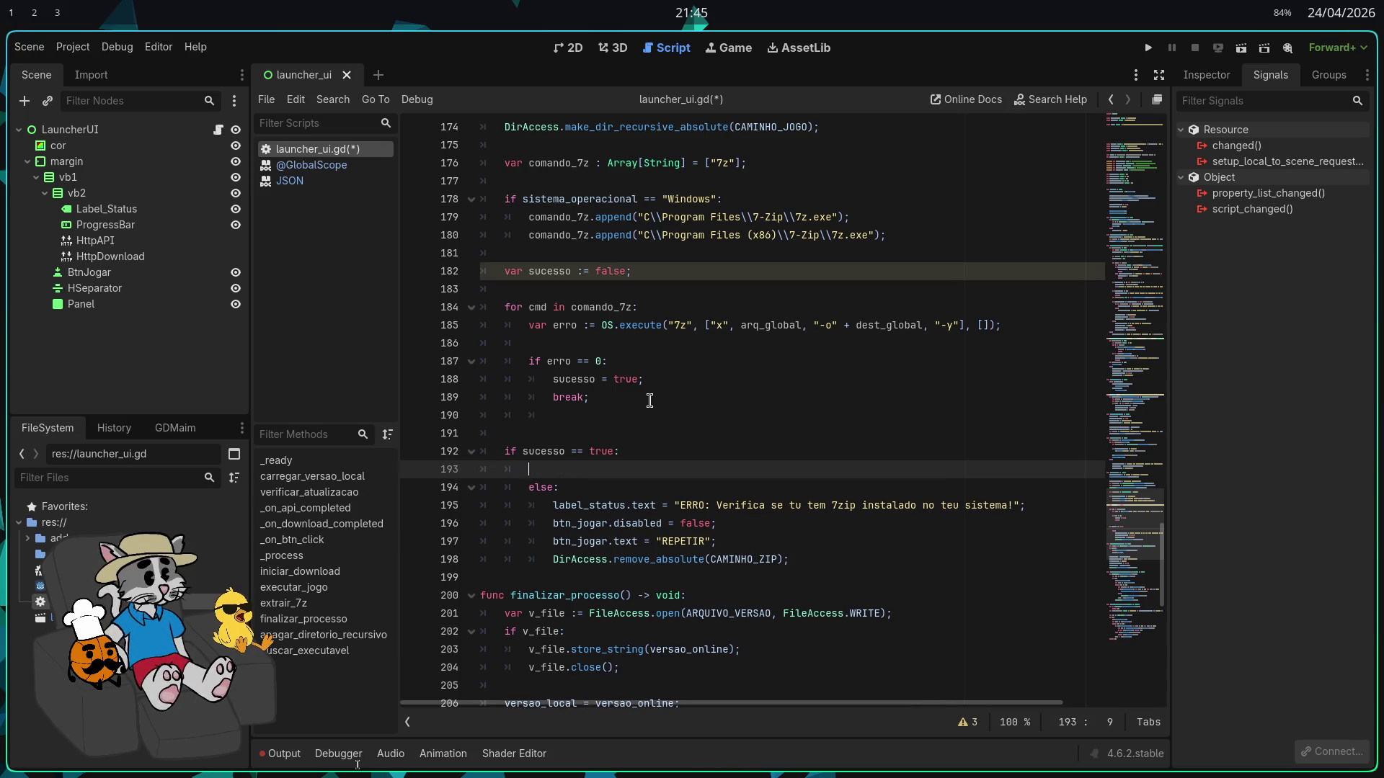
type("filizafi")
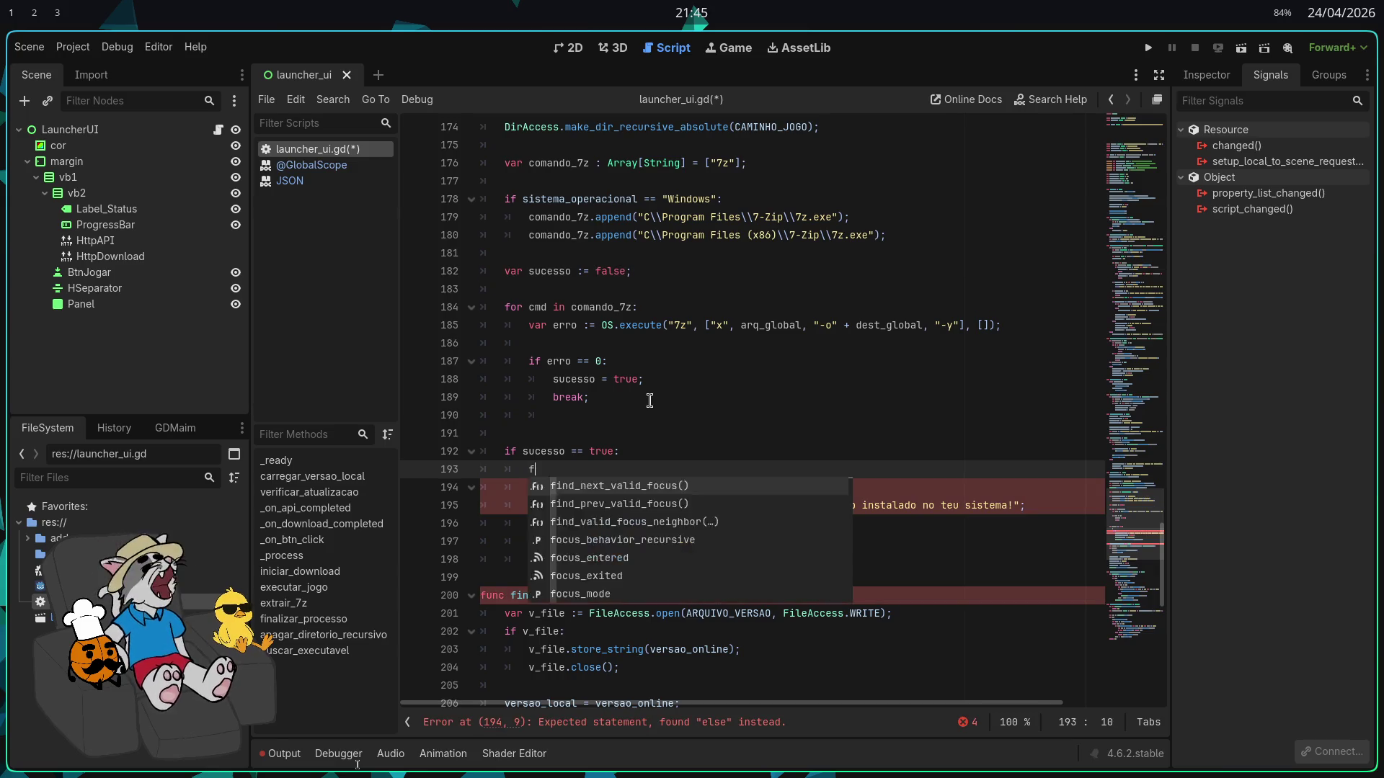
key("BackSpace")
key("BackSpace")
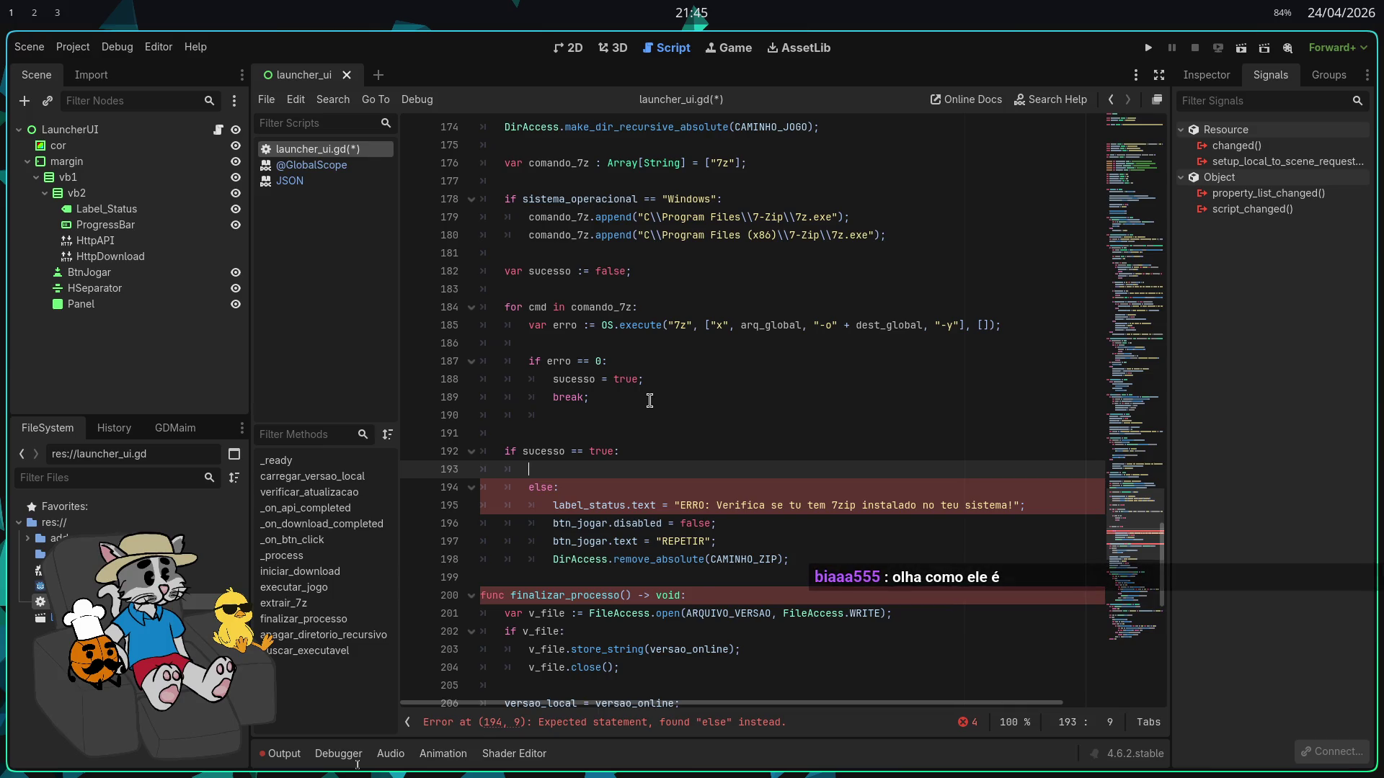
mouse_move(790, 559)
left_mouse_down()
mouse_move(553, 523)
mouse_move(548, 506)
left_mouse_up()
key("BackSpace")
key("BackSpace")
key("BackSpace")
key("BackSpace")
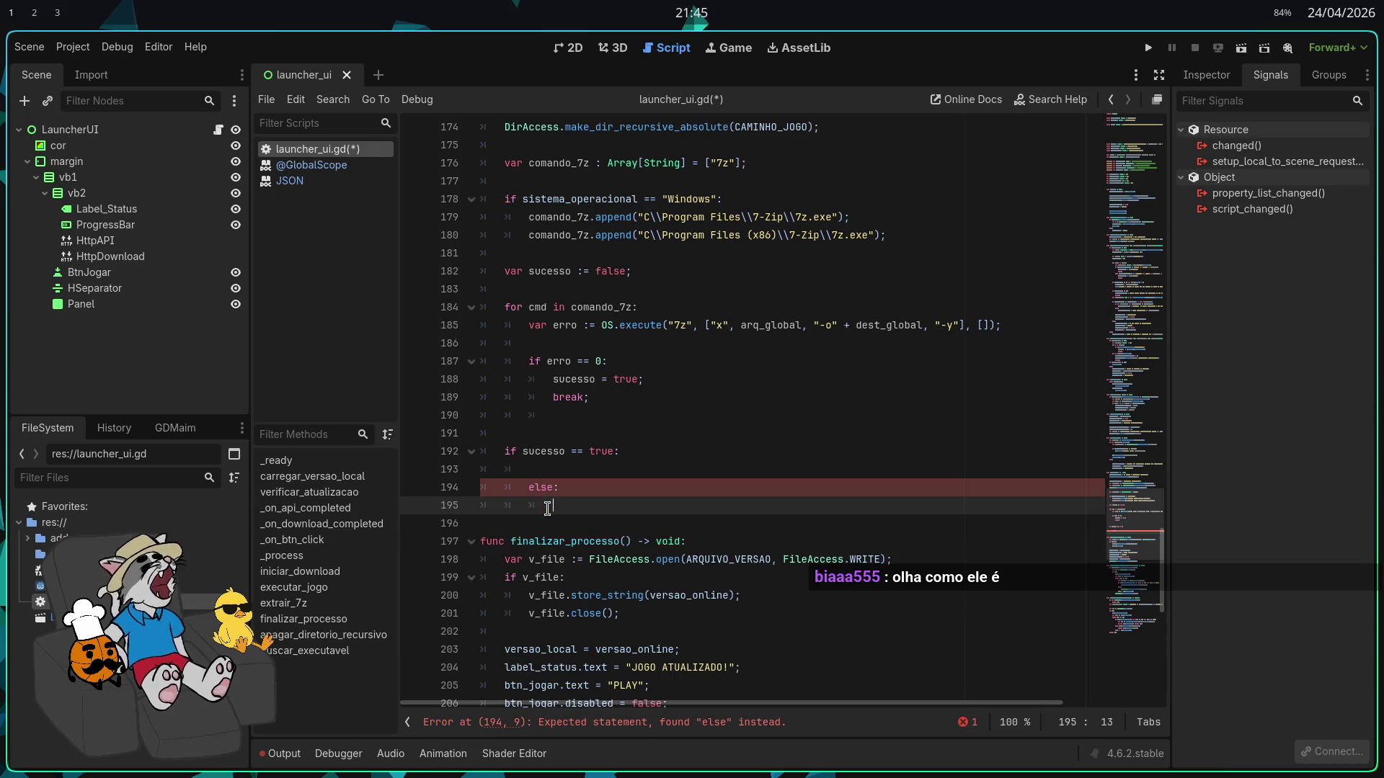
key("BackSpace")
key("BackSpace")
key("BackSpace")
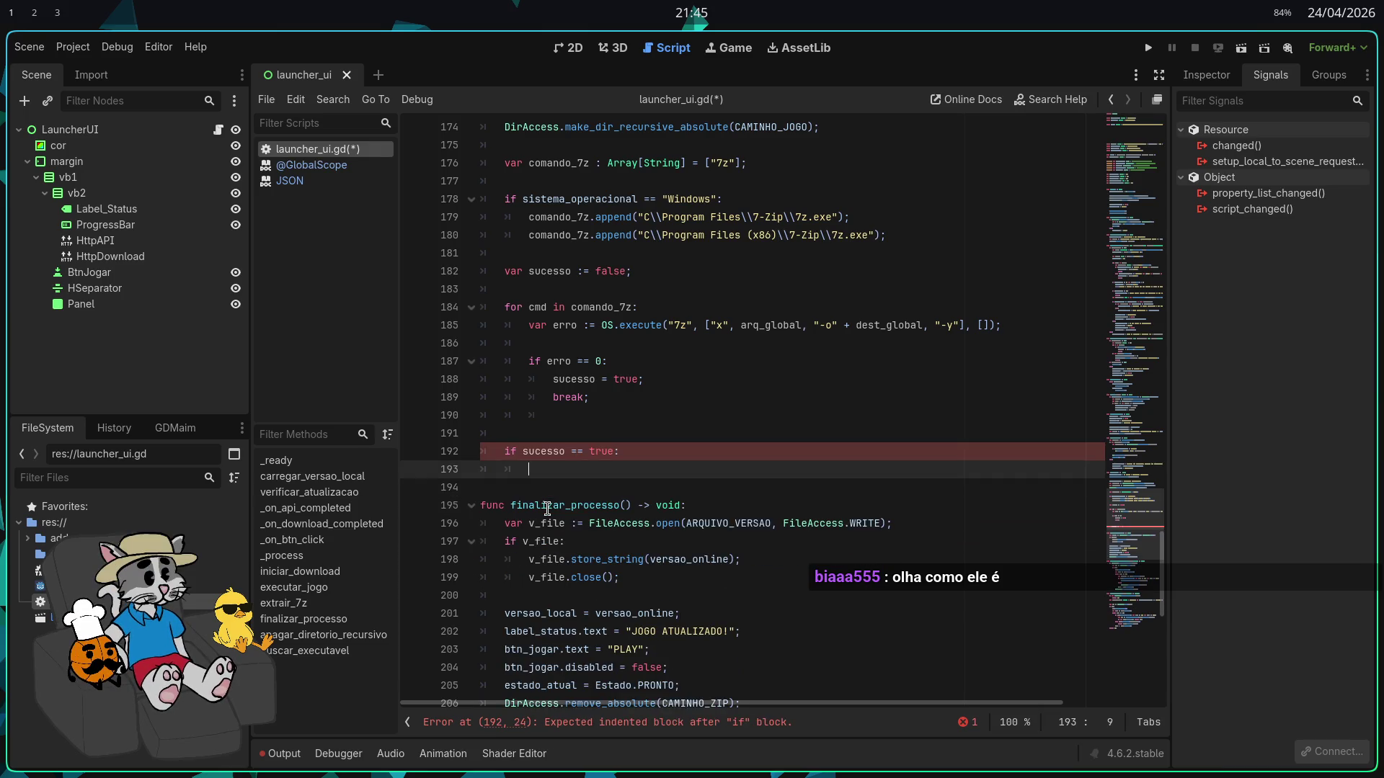
Draft finalizar_processo() and an else line, then undo back to the empty if body
type("finali")
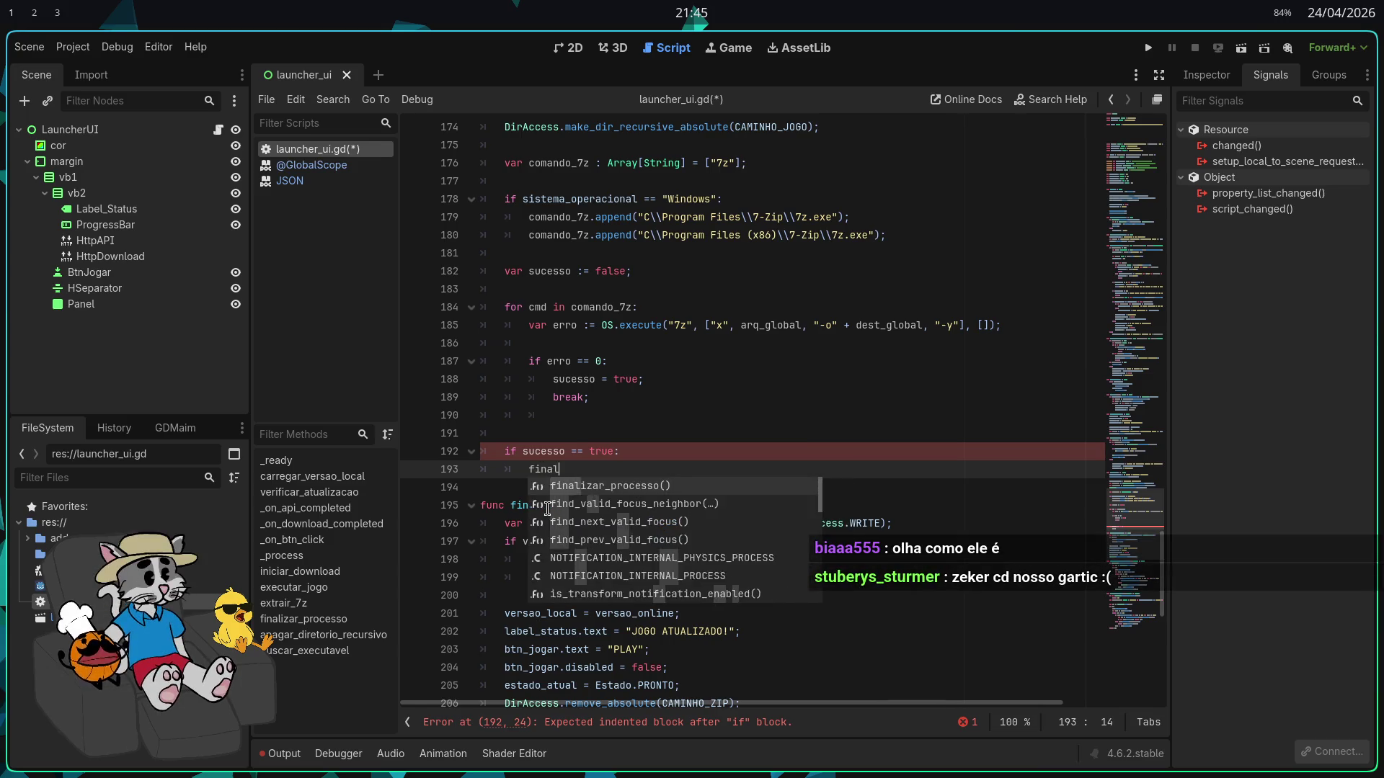
key("Return")
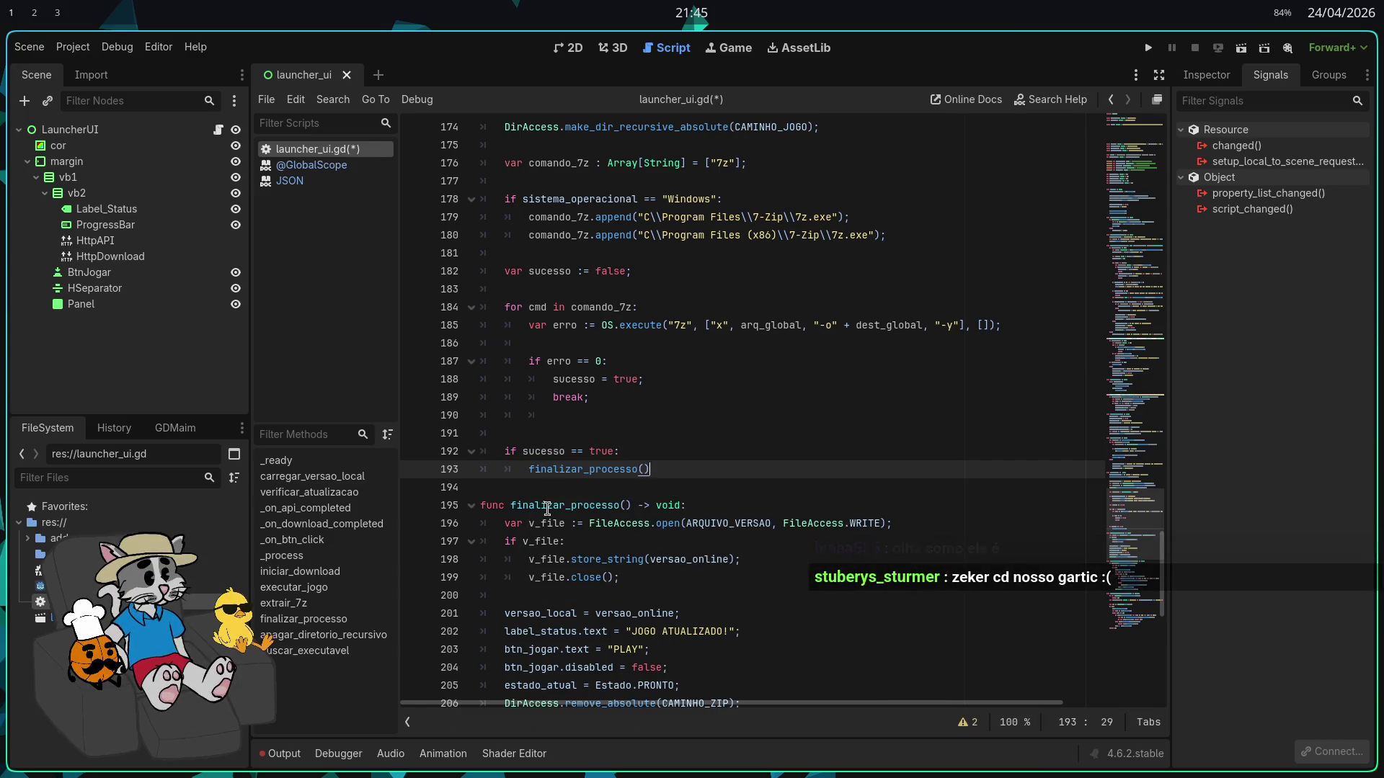
key("Return")
key("BackSpace")
type("e")
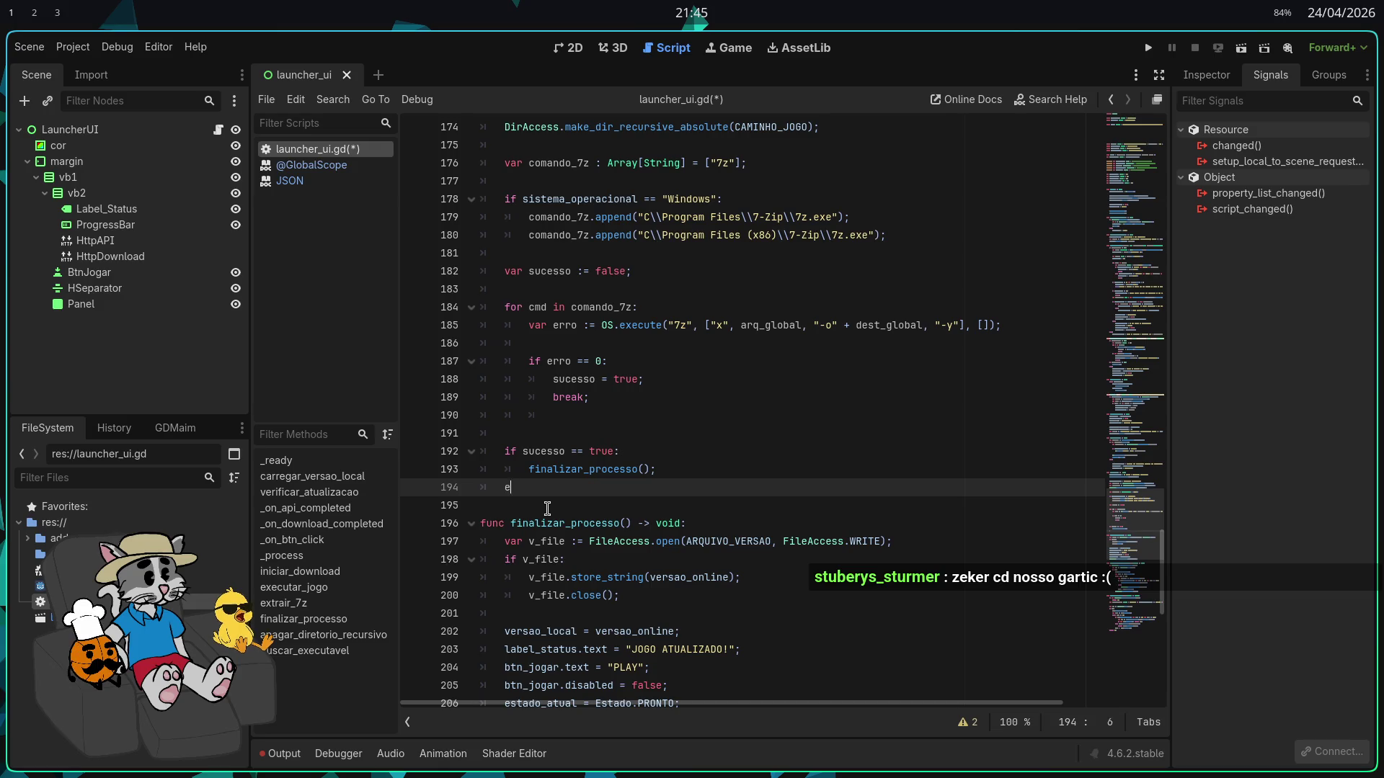
type("lse:")
key("Return")
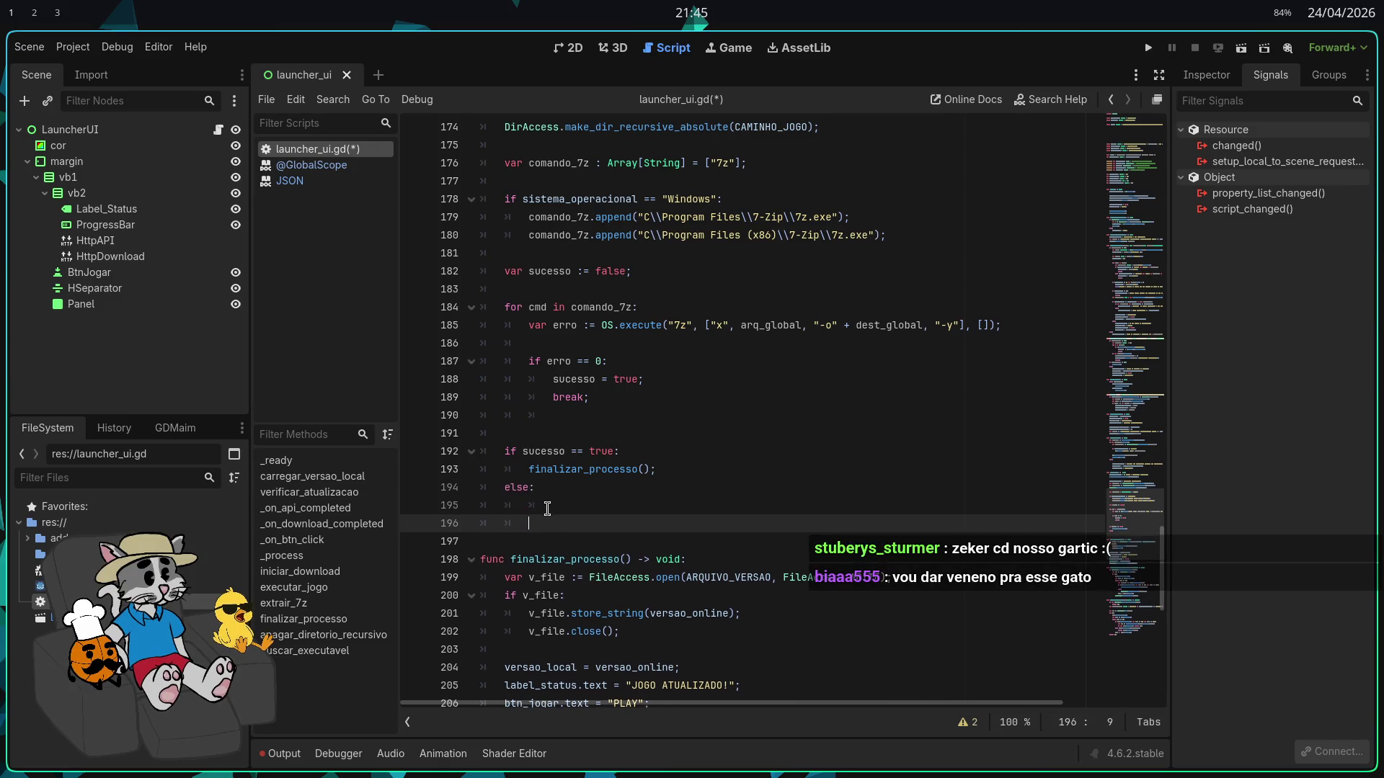
key("BackSpace")
key("BackSpace")
key("BackSpace")
key("BackSpace")
key("BackSpace")
key("BackSpace")
key("ctrl+z")
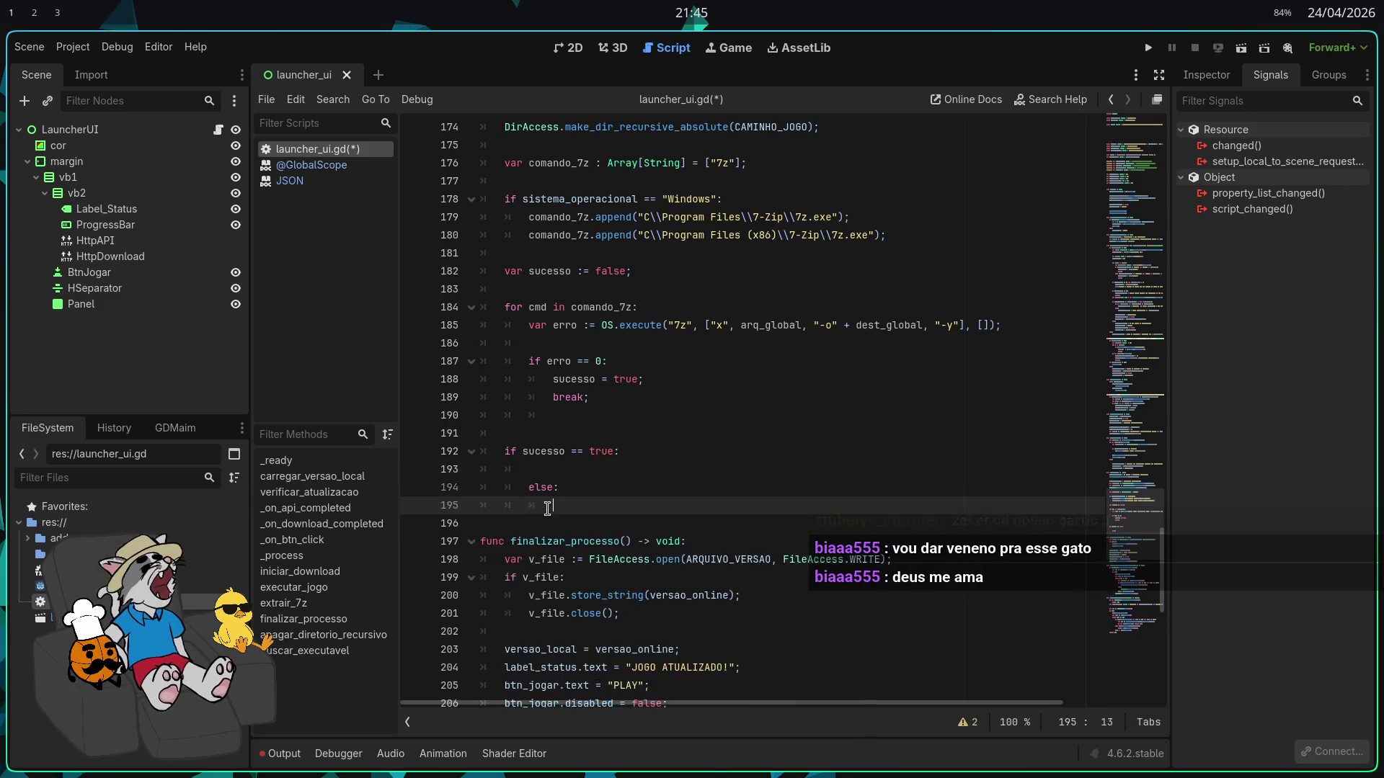
key("ctrl+z")
key("ctrl+shift+z")
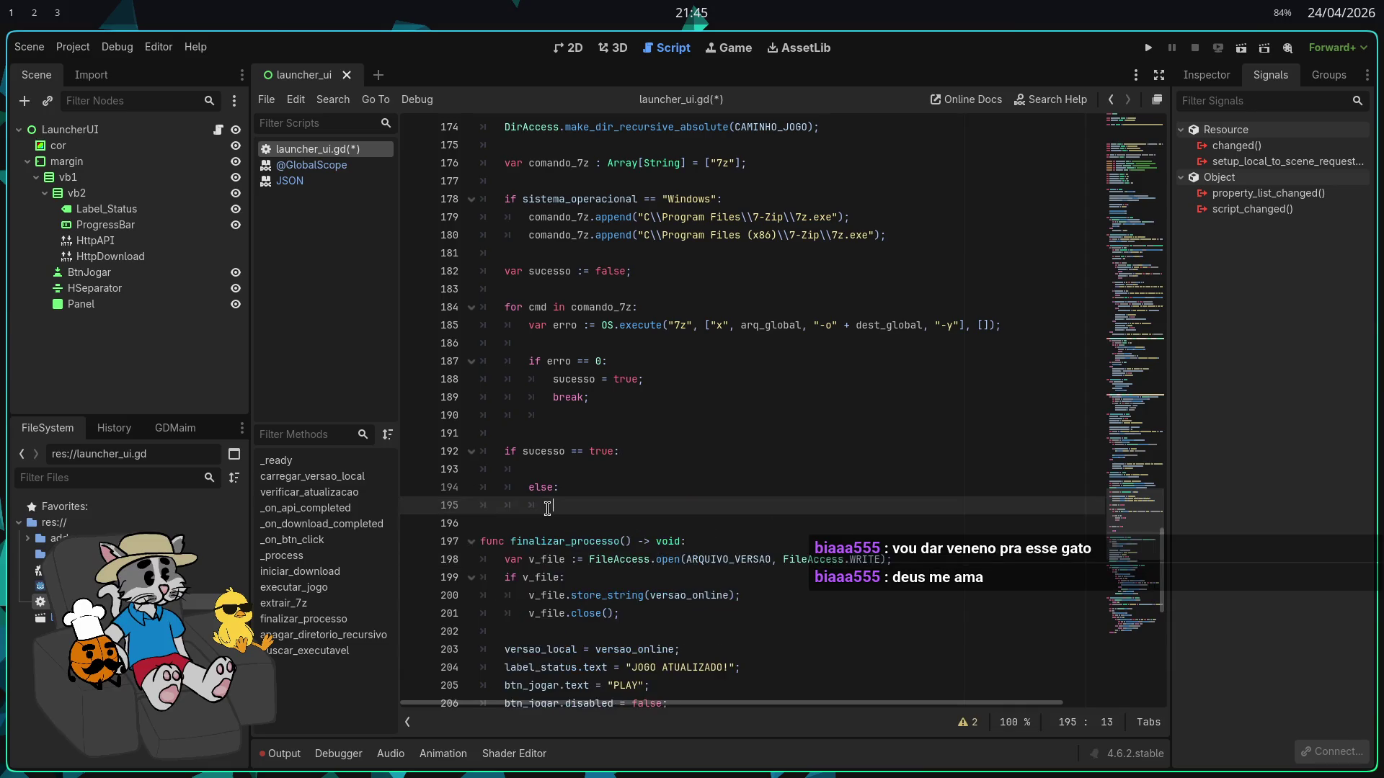
key("ctrl+shift+z")
key("ctrl+z")
key("ctrl+shift+z")
key("ctrl+z")
key("ctrl+z")
key("ctrl+z")
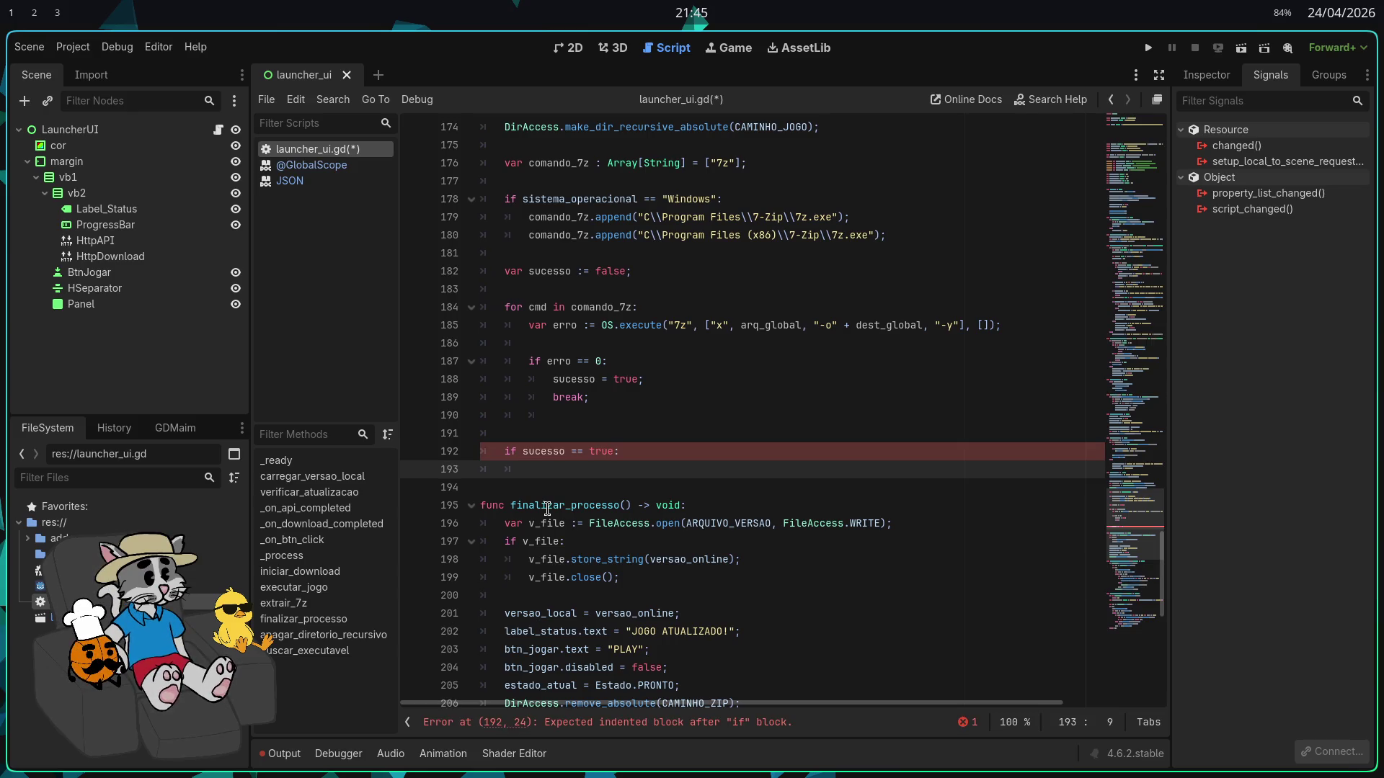
Call finalizar_processo(); and paste the error-handling lines under else, outdented one level
key("Return")
type(";")
key("Return")
key("BackSpace")
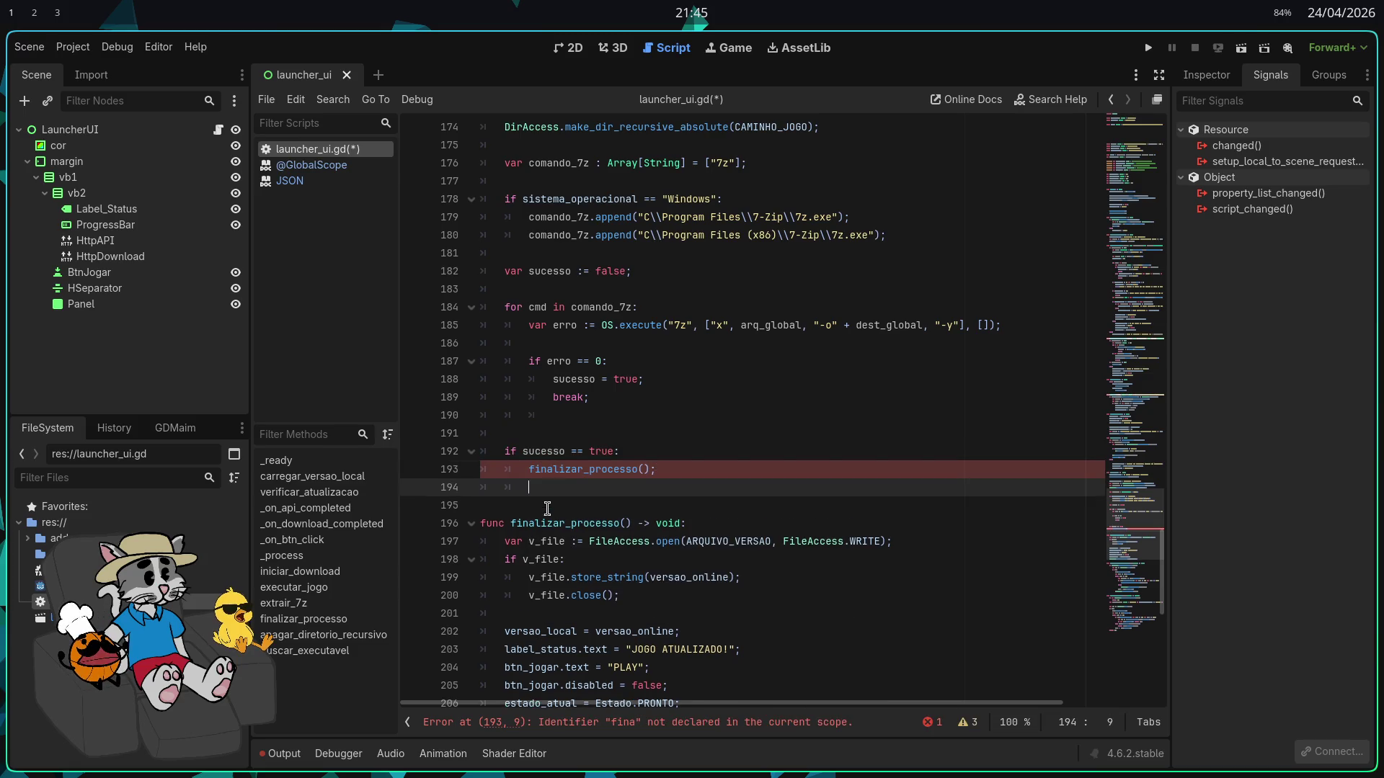
type("else:")
key("Return")
type("label_status.text = \"ERRO: Verifica se tu tem 7zip instalado no teu sistema!\"; \t\t\tbtn_jogar.disabled = false; \t\t\tbtn_jogar.text = \"REPETIR\"; \t\t\tDirAccess.remove_absolute(CAMINHO_ZIP);")
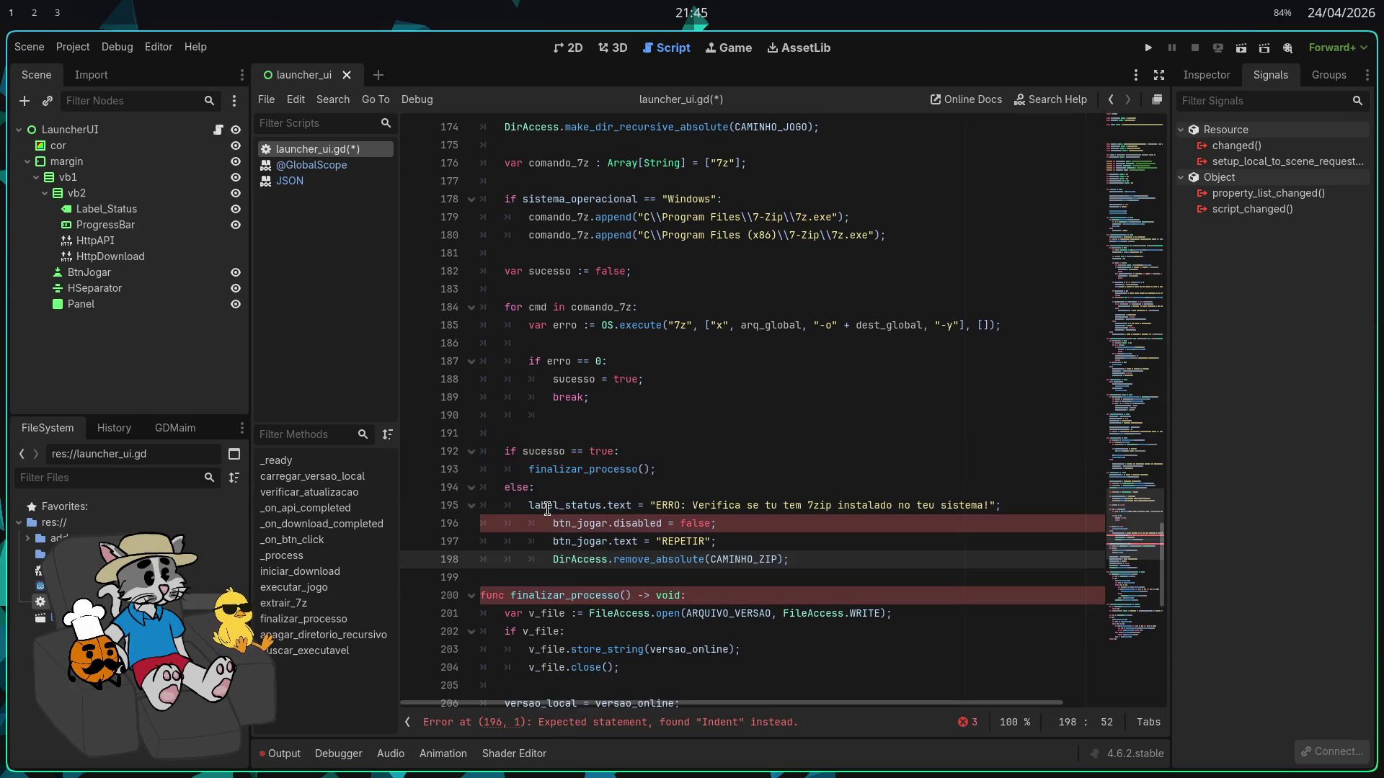
key("Home")
key("BackSpace")
key("Up")
key("Home")
key("BackSpace")
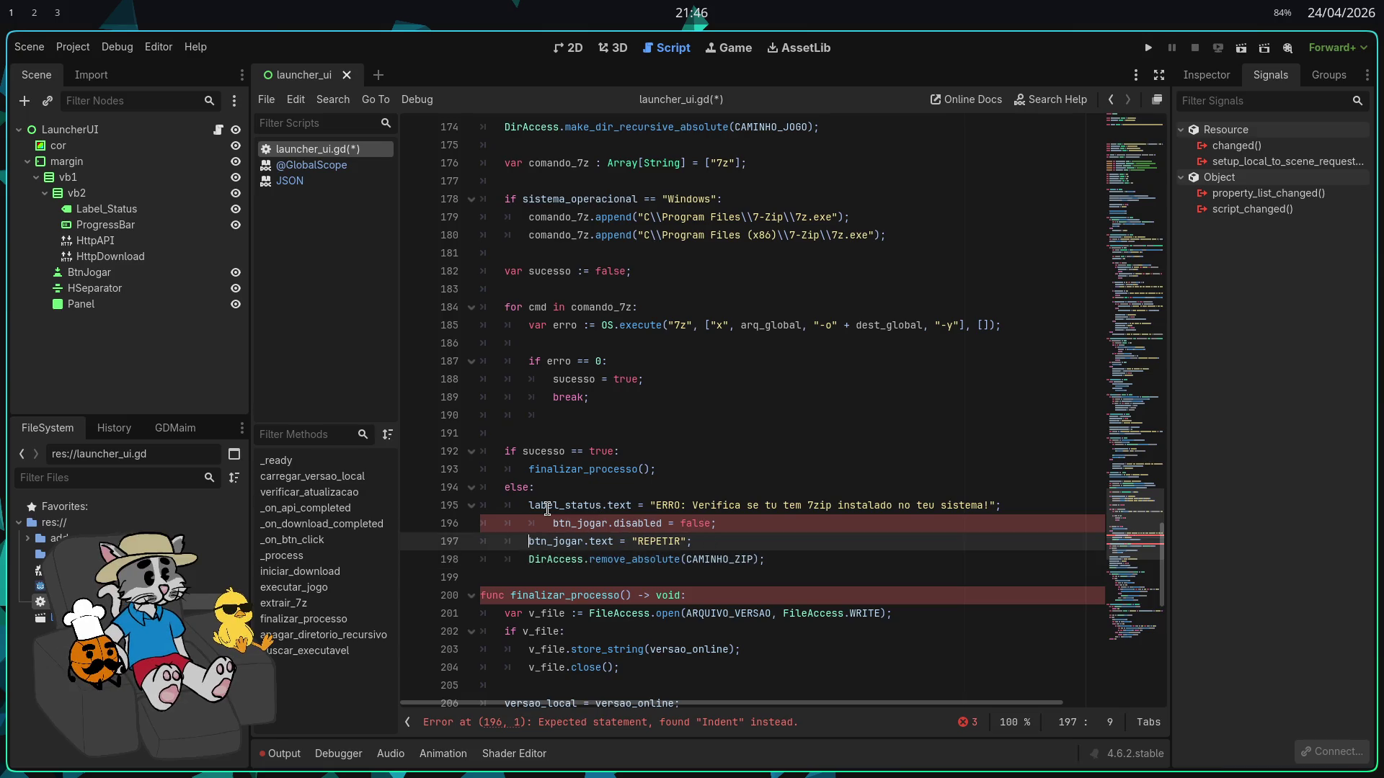
key("Up")
key("Home")
key("BackSpace")
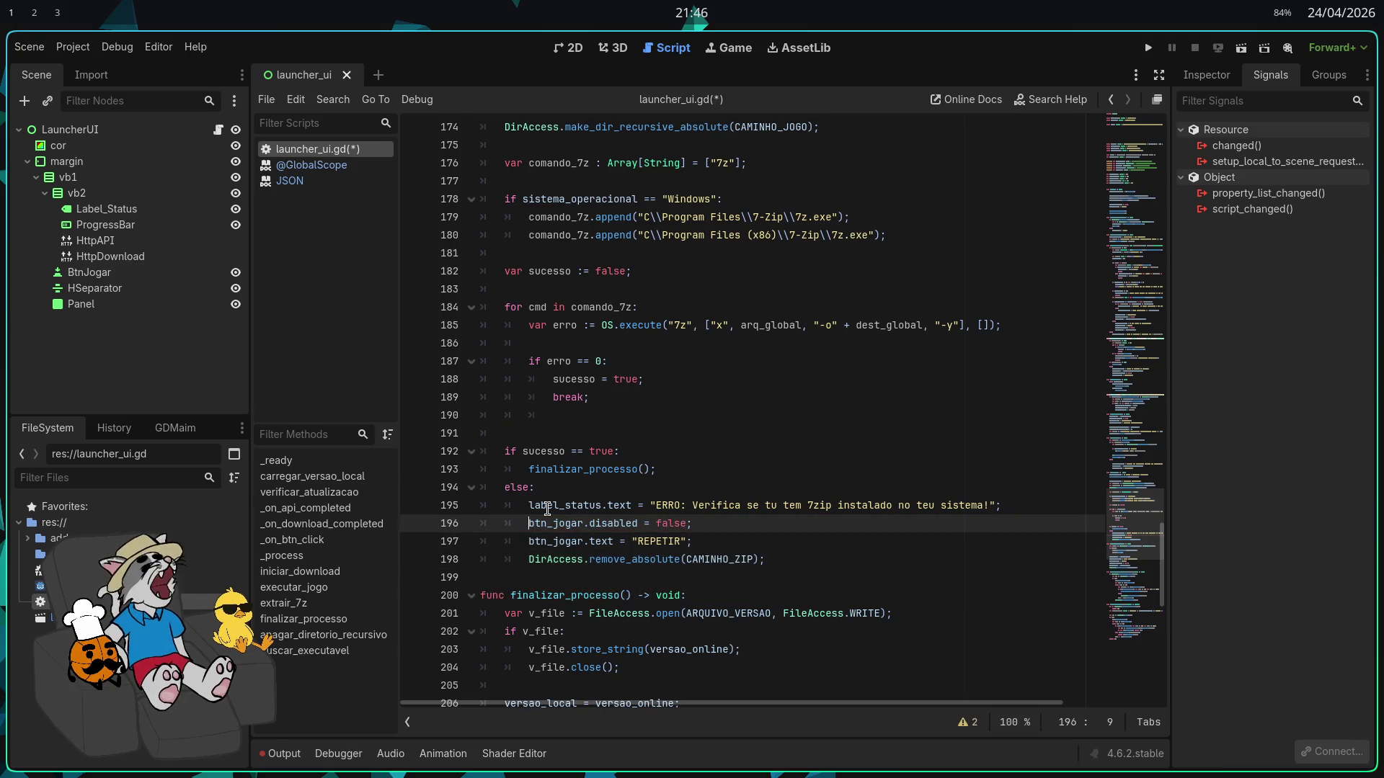
Save launcher_ui.gd and select the whole script
key("ctrl+s")
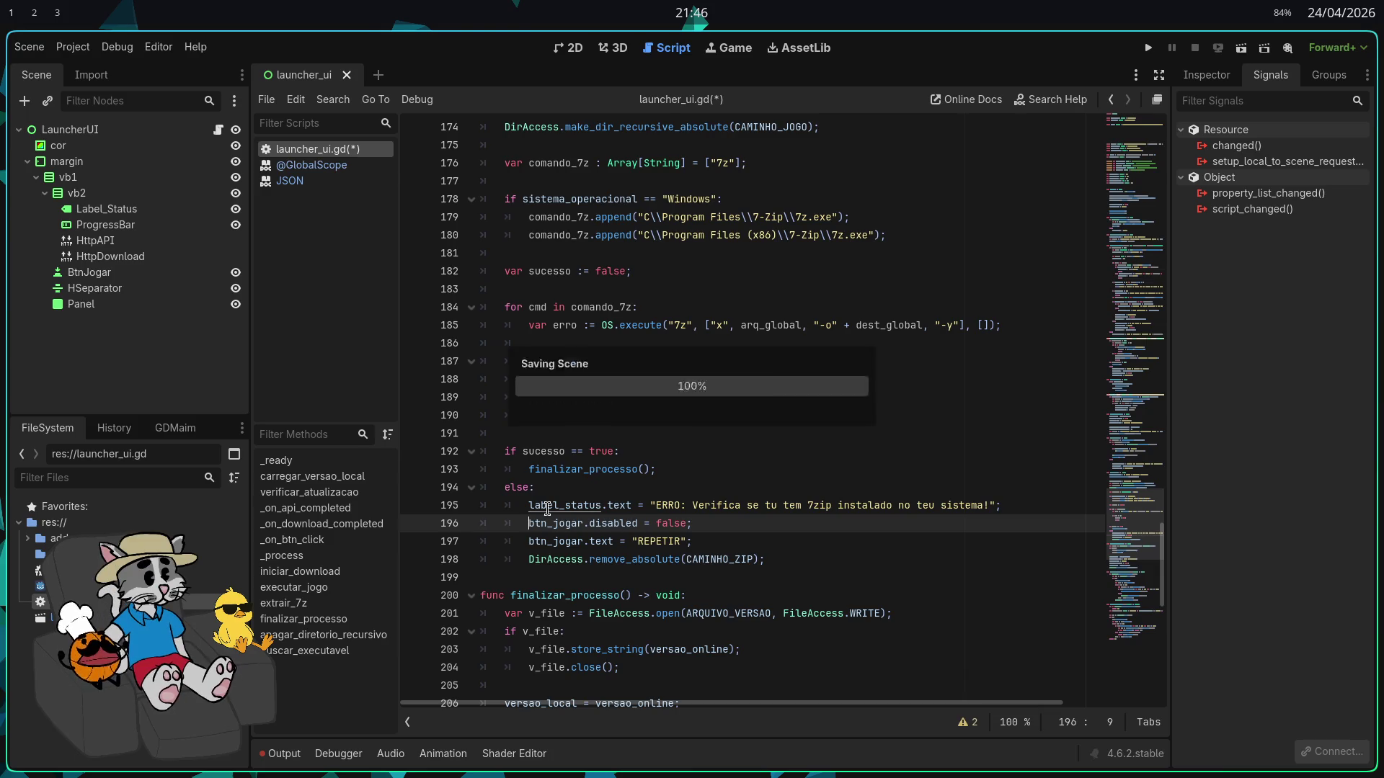
scroll(722, 531, "down", 2)
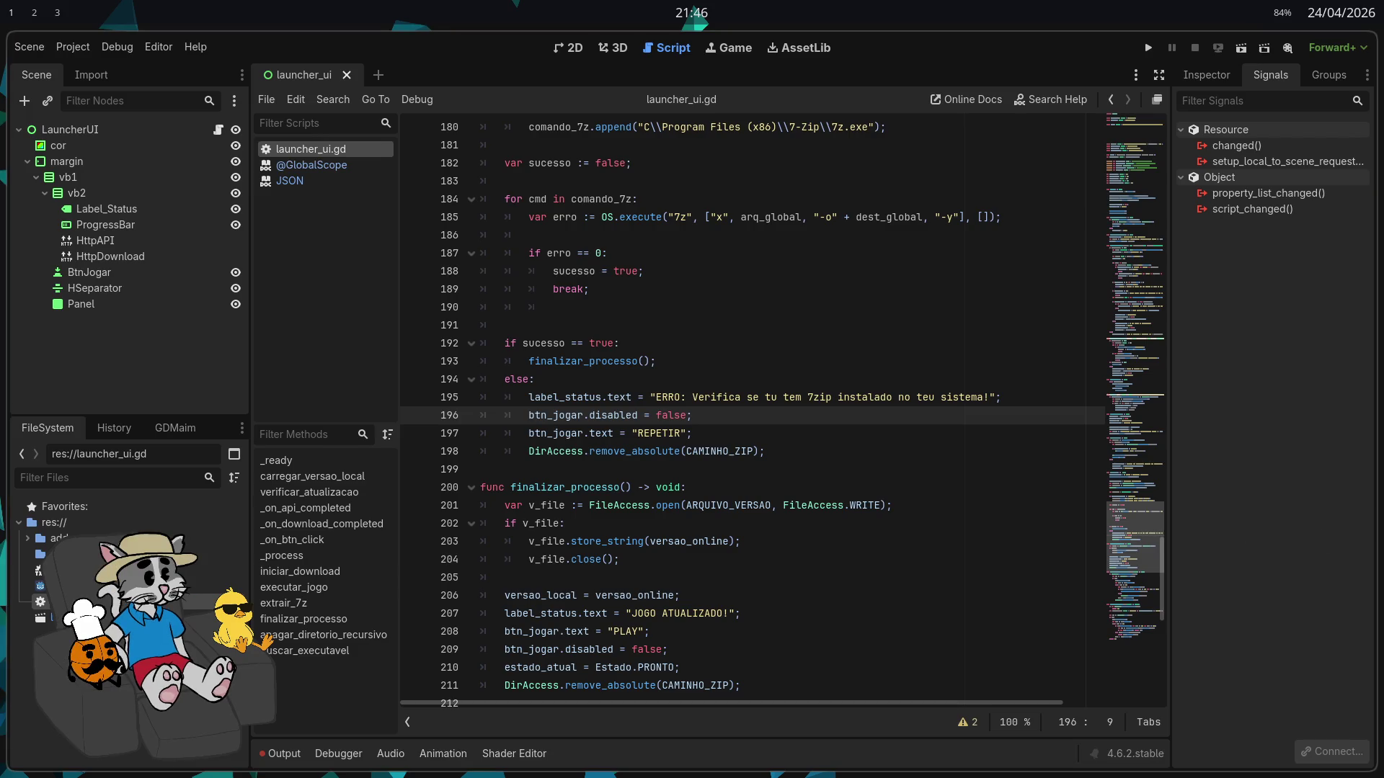
left_click(720, 469)
scroll(719, 469, "up", 1)
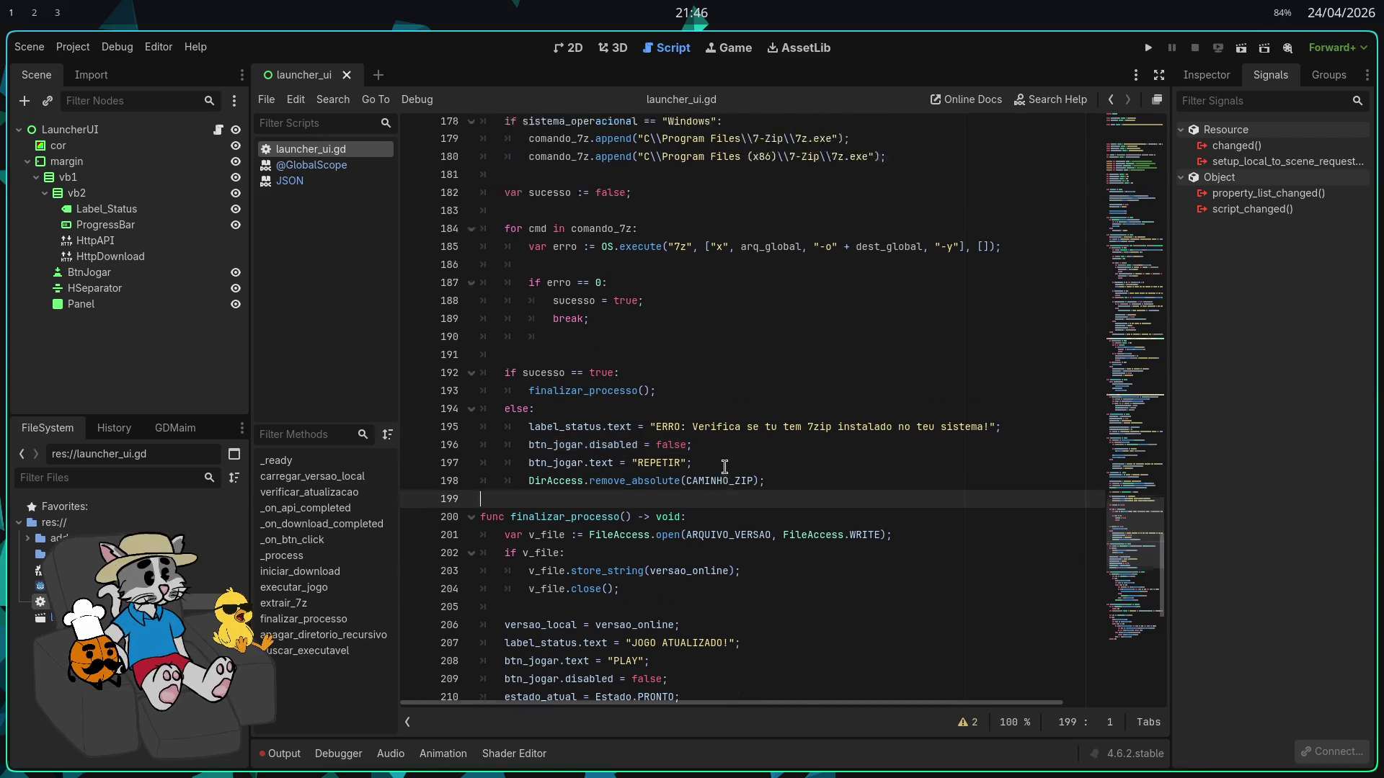
key("ctrl+a")
left_click(691, 459)
scroll(691, 459, "up", 2)
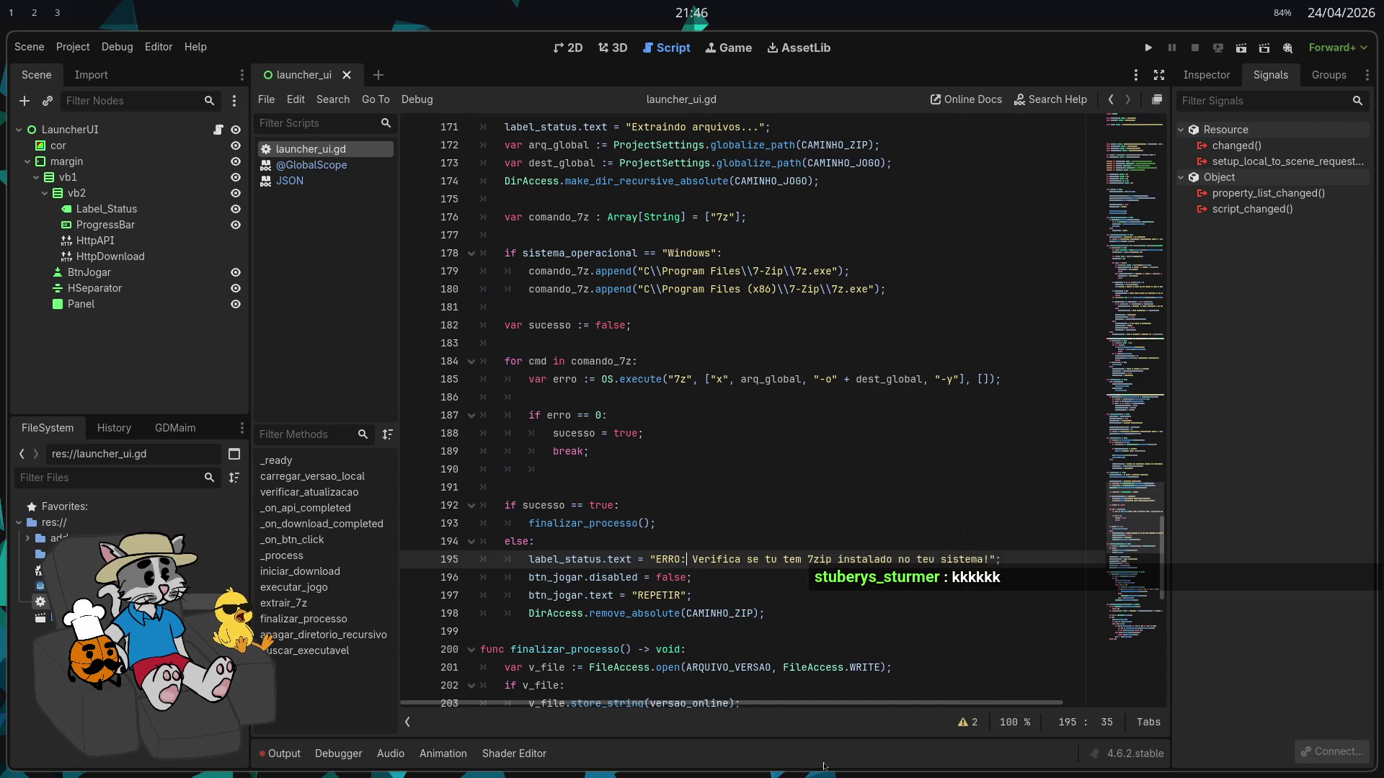
left_click(648, 304)
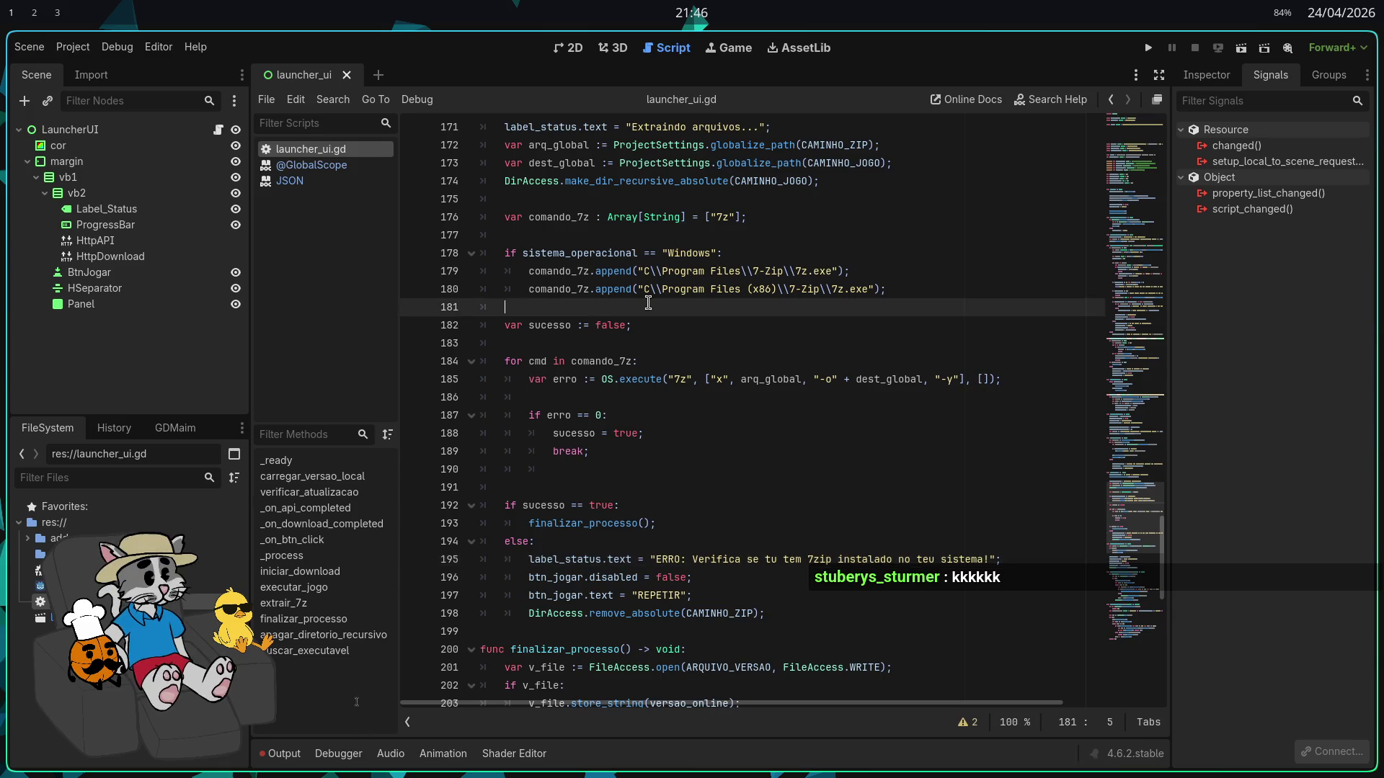
Insert the missing colon so both 7z.exe paths on lines 179–180 start with C:\, and save
mouse_move(627, 294)
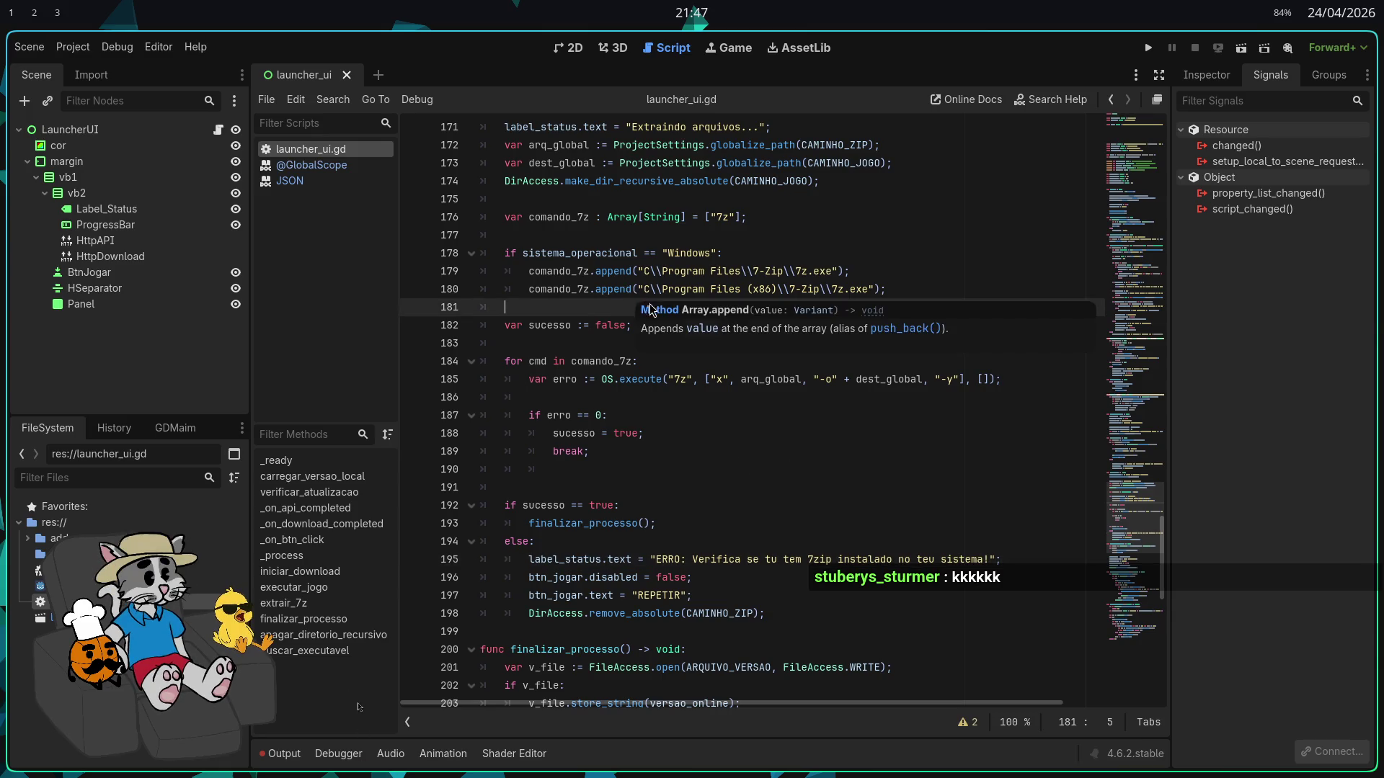
left_click(650, 271)
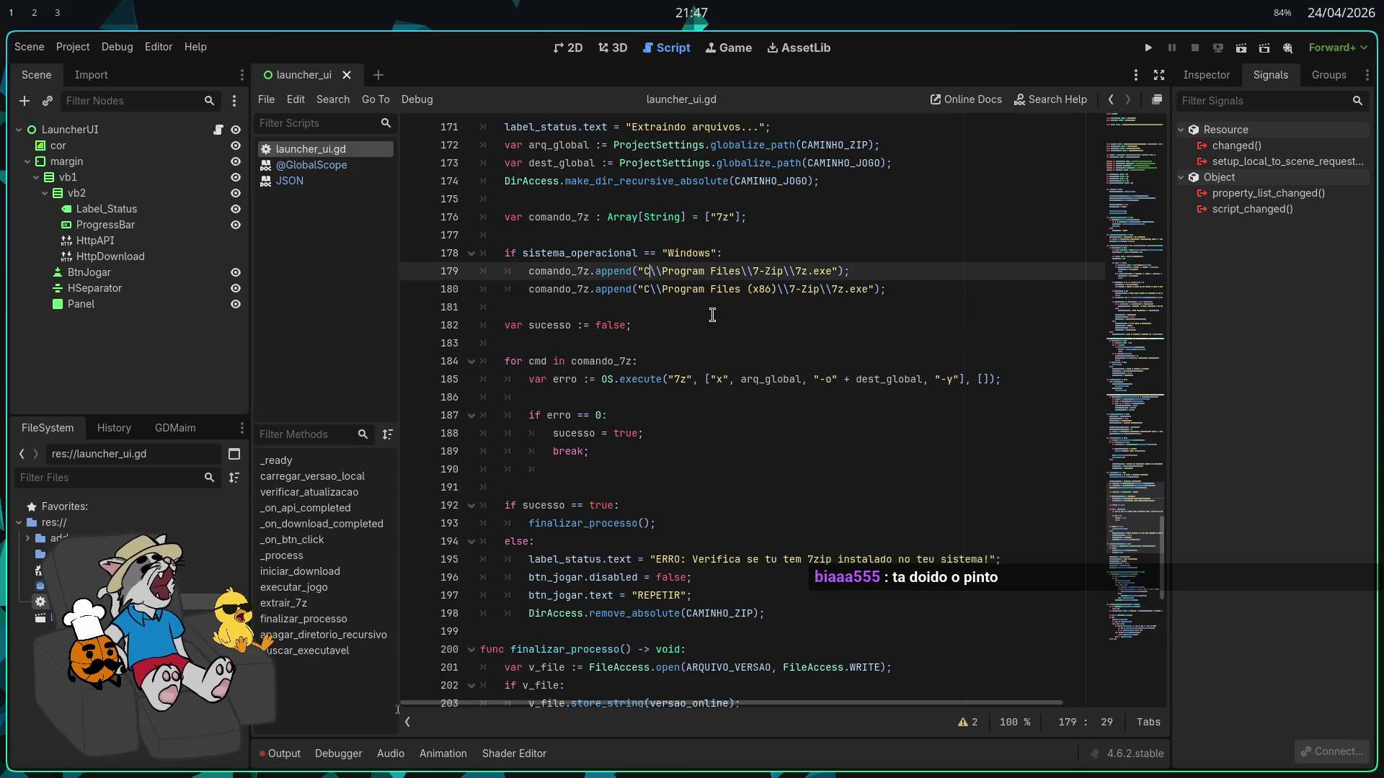
type(":")
key("Down")
type(":")
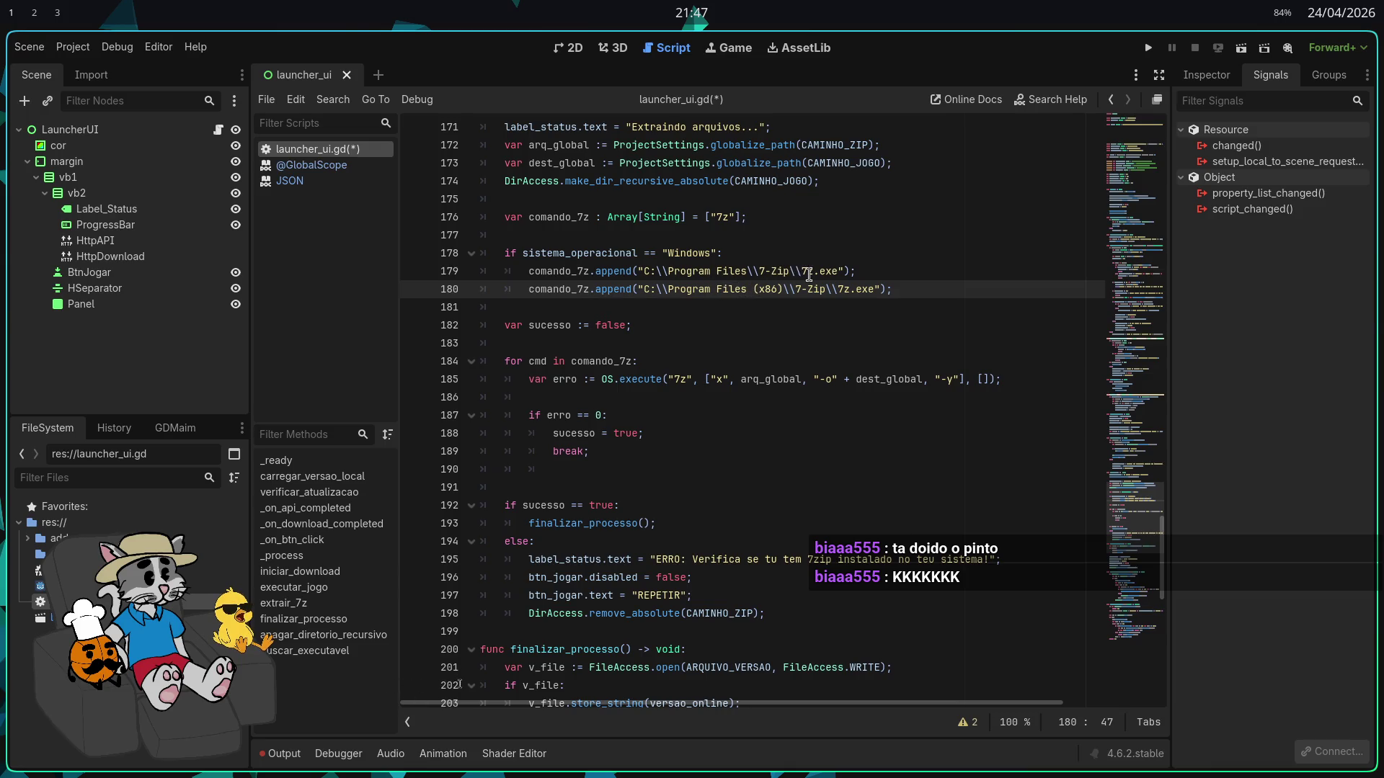
left_click(775, 323)
key("ctrl+s")
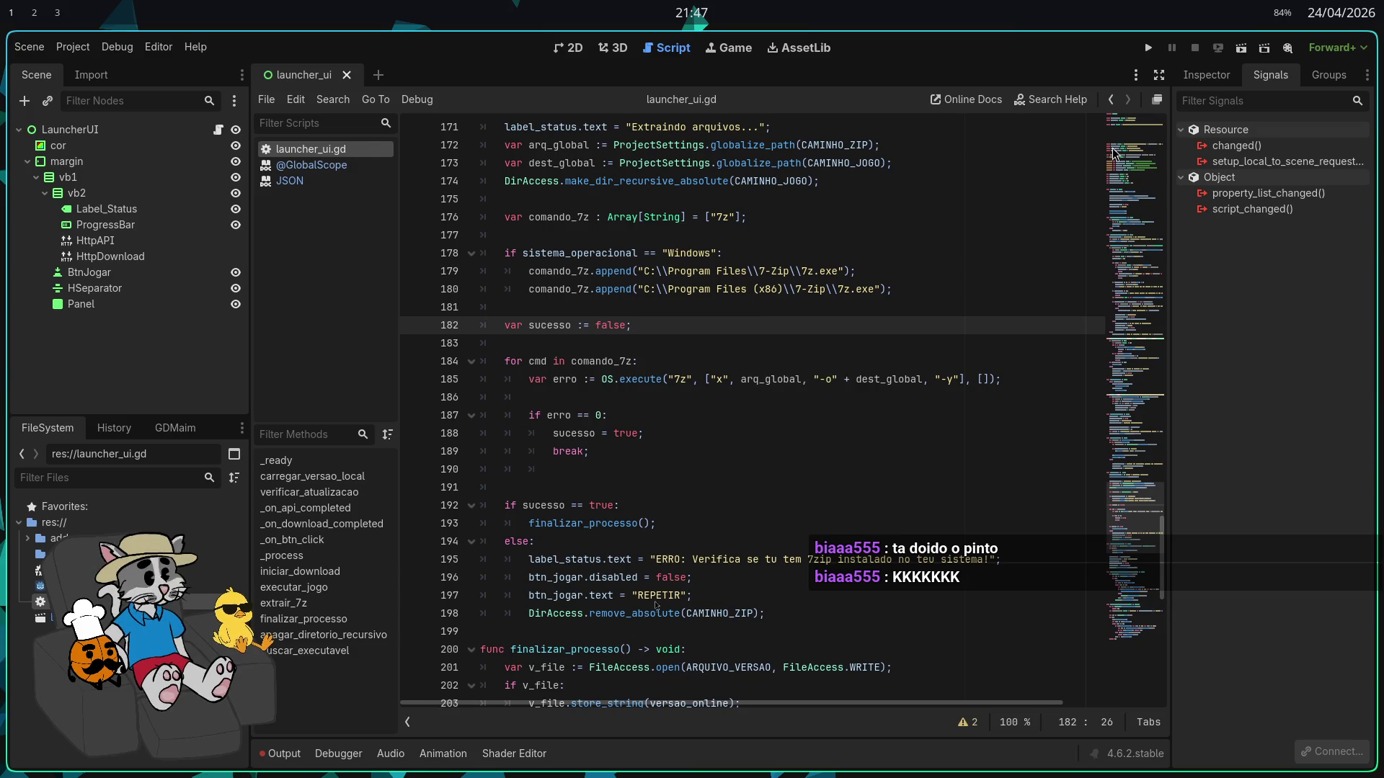
left_click(73, 46)
Re-export the Windows Desktop build, overwriting SausageRun Launcher.exe, then close the Export dialog
left_click(86, 132)
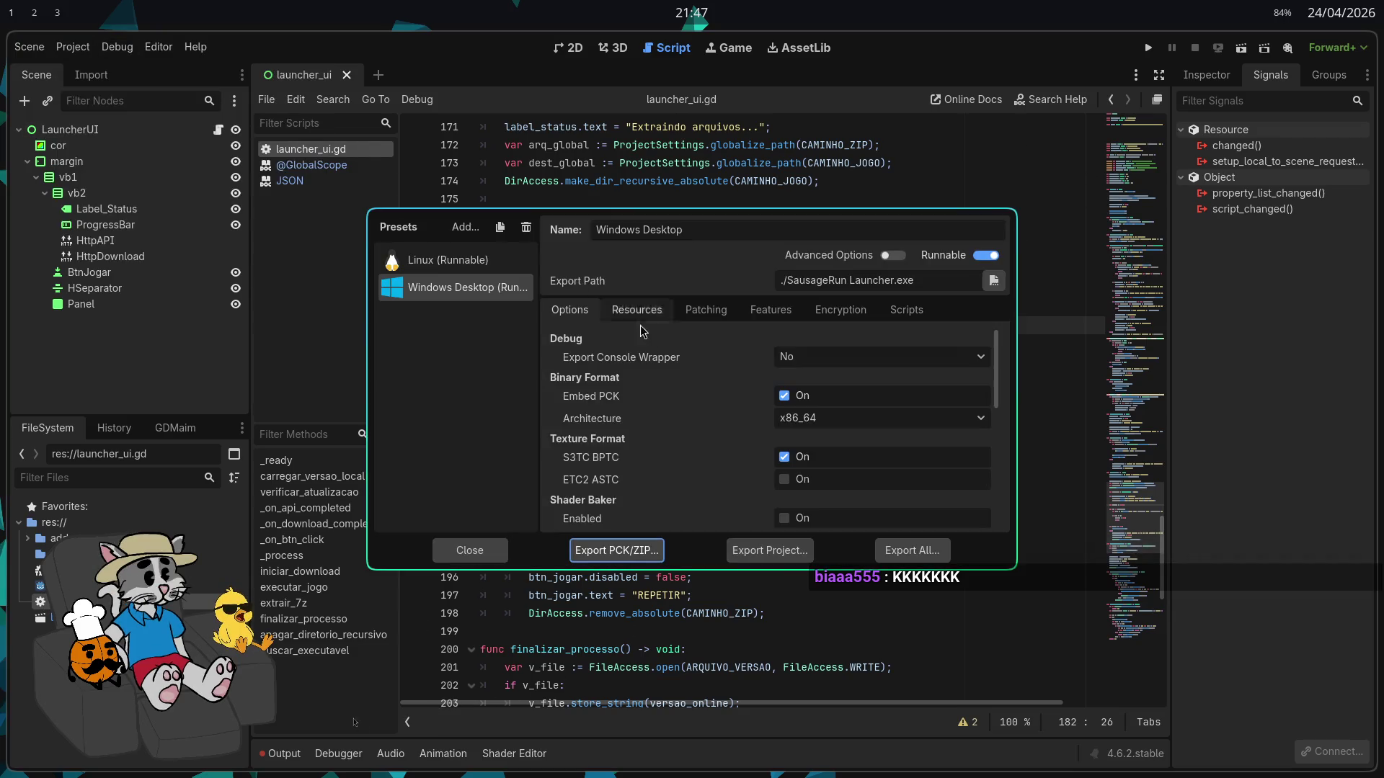
left_click(765, 555)
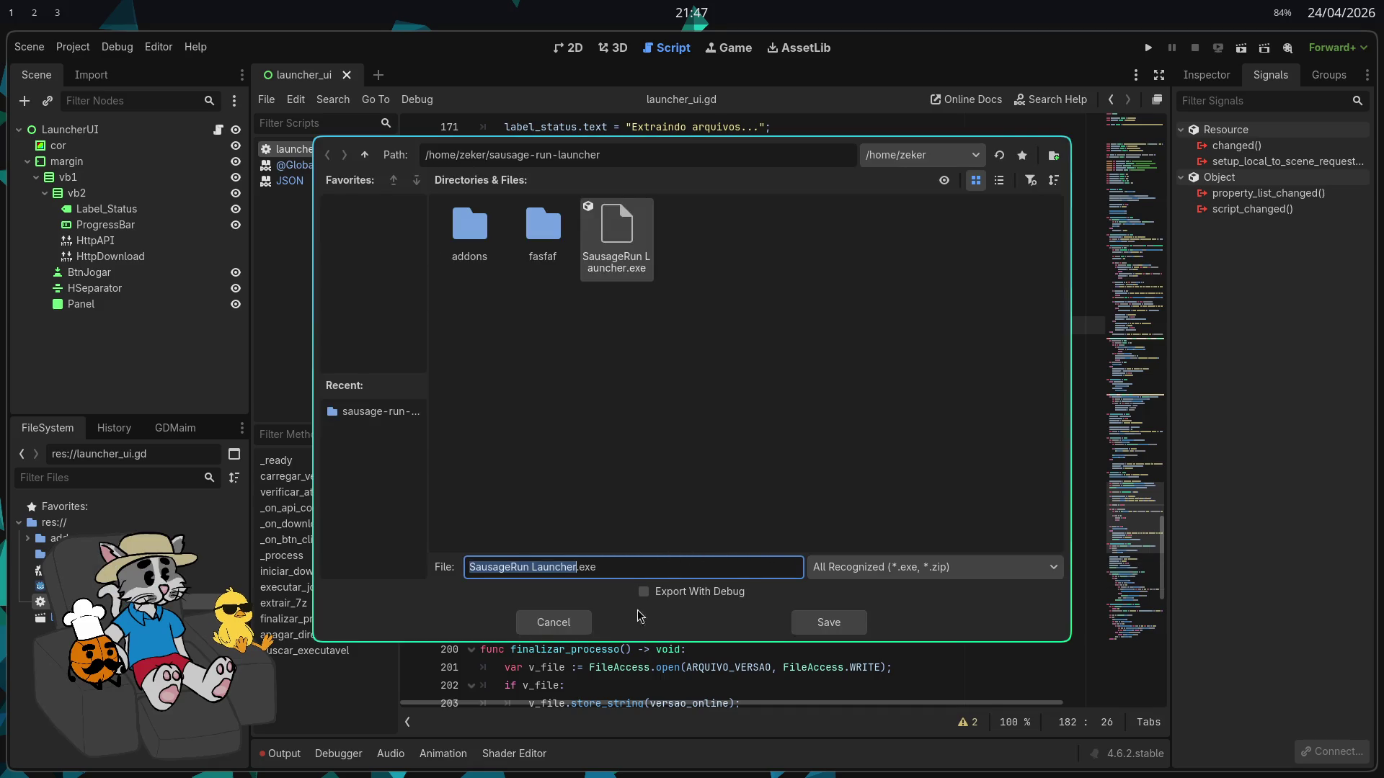
left_click(810, 632)
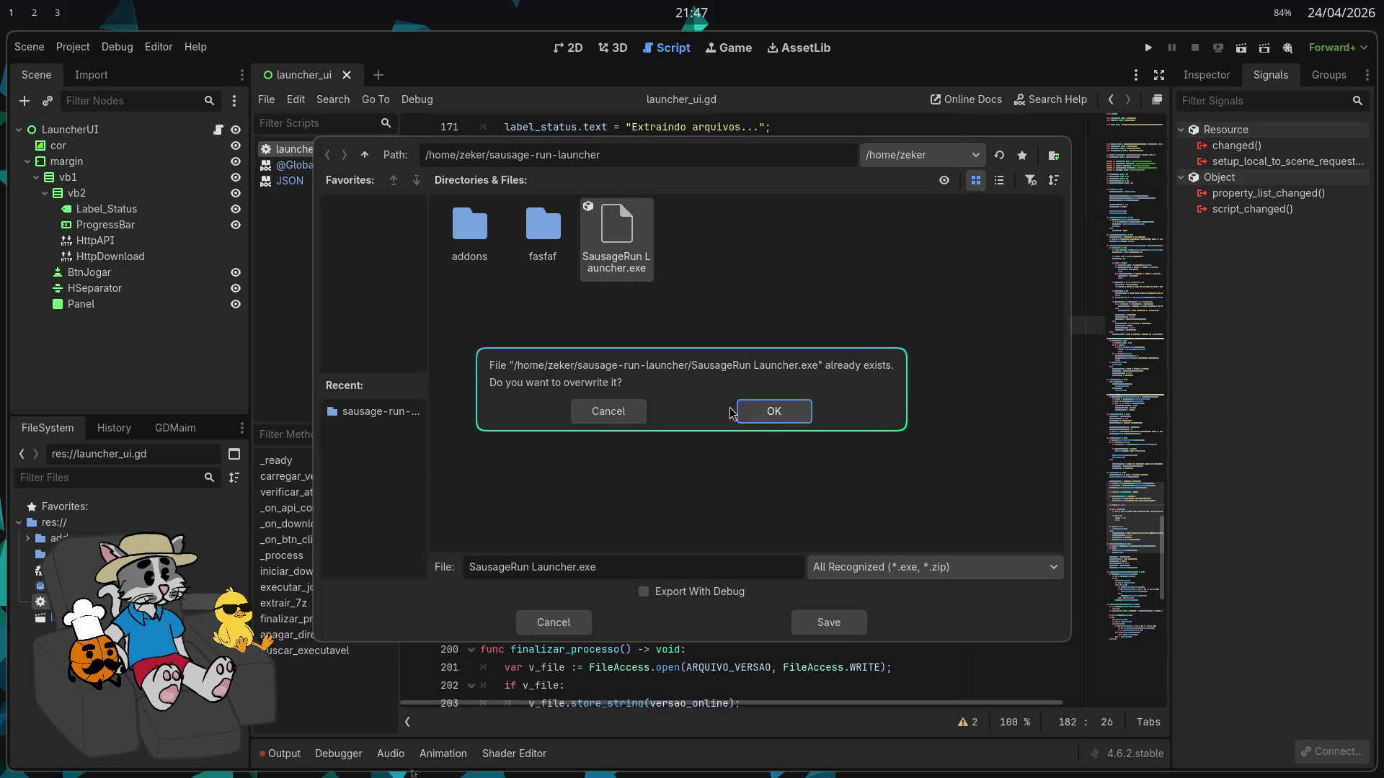
left_click(775, 408)
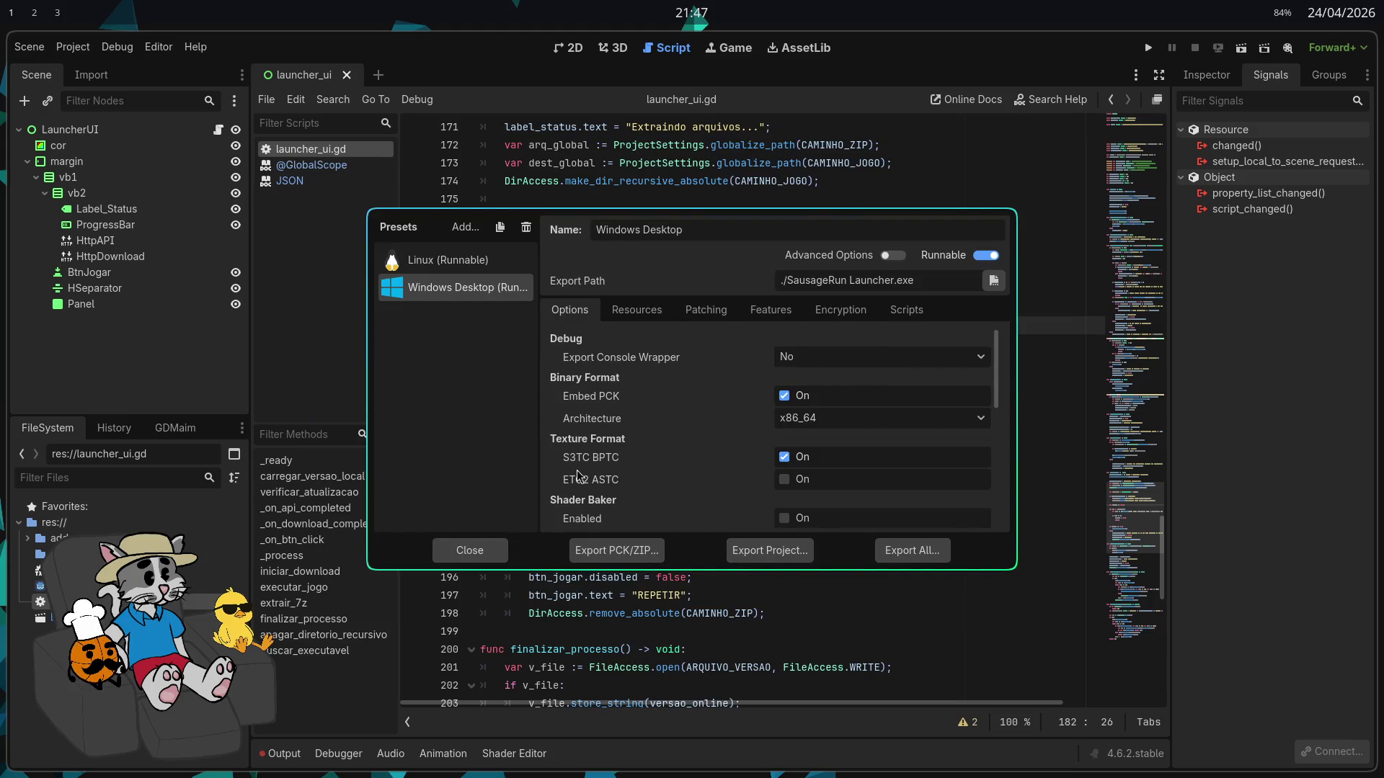
left_click(469, 550)
right_click(101, 520)
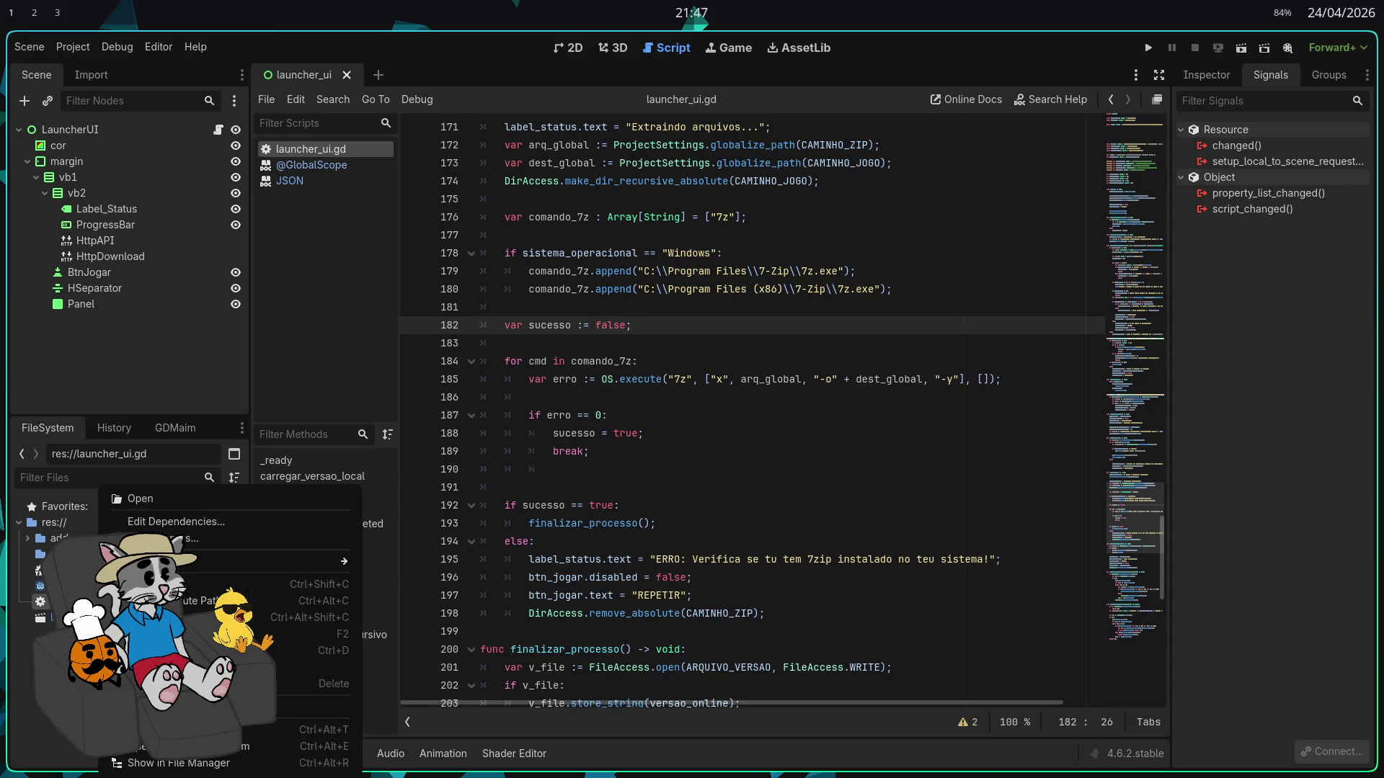
Open the res:// project folder in a terminal to check SausageRun Launcher.exe, then close it
left_click(455, 705)
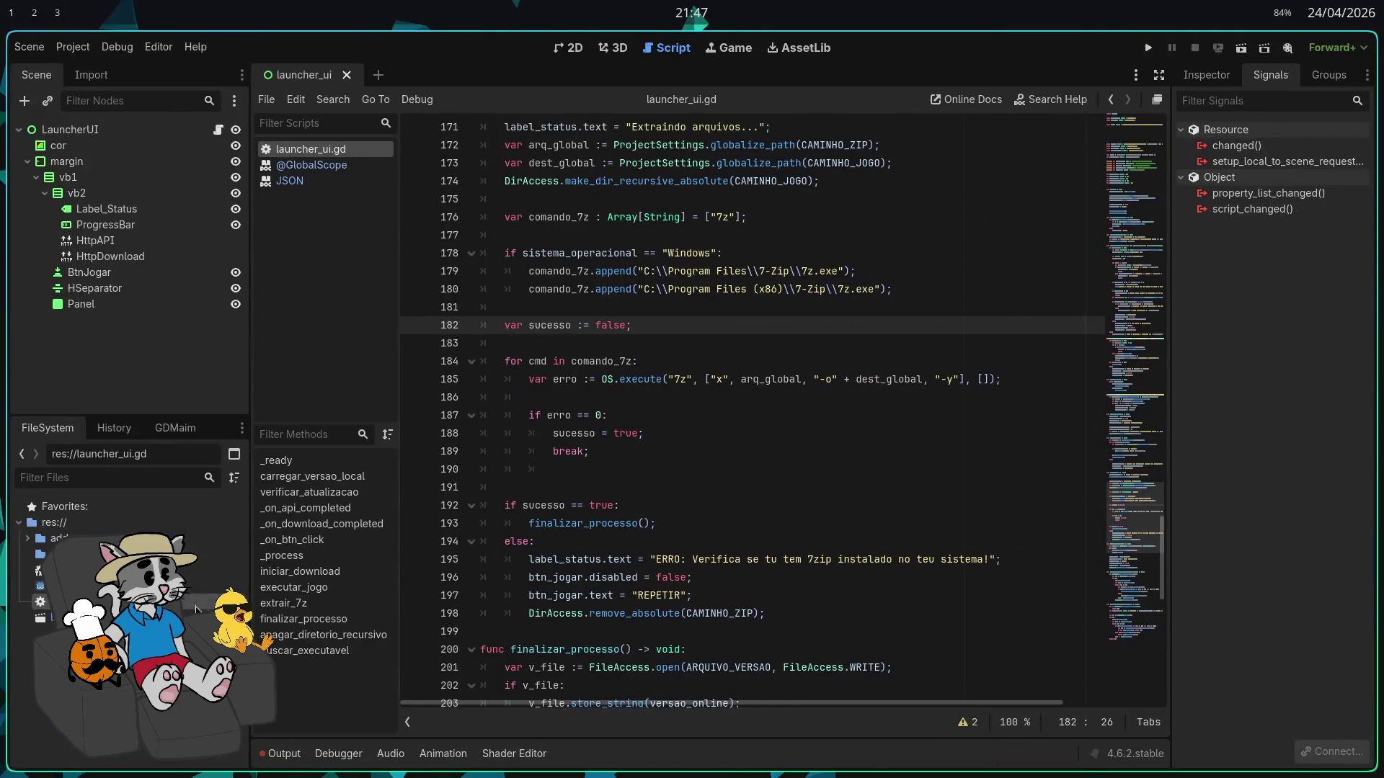
right_click(196, 609)
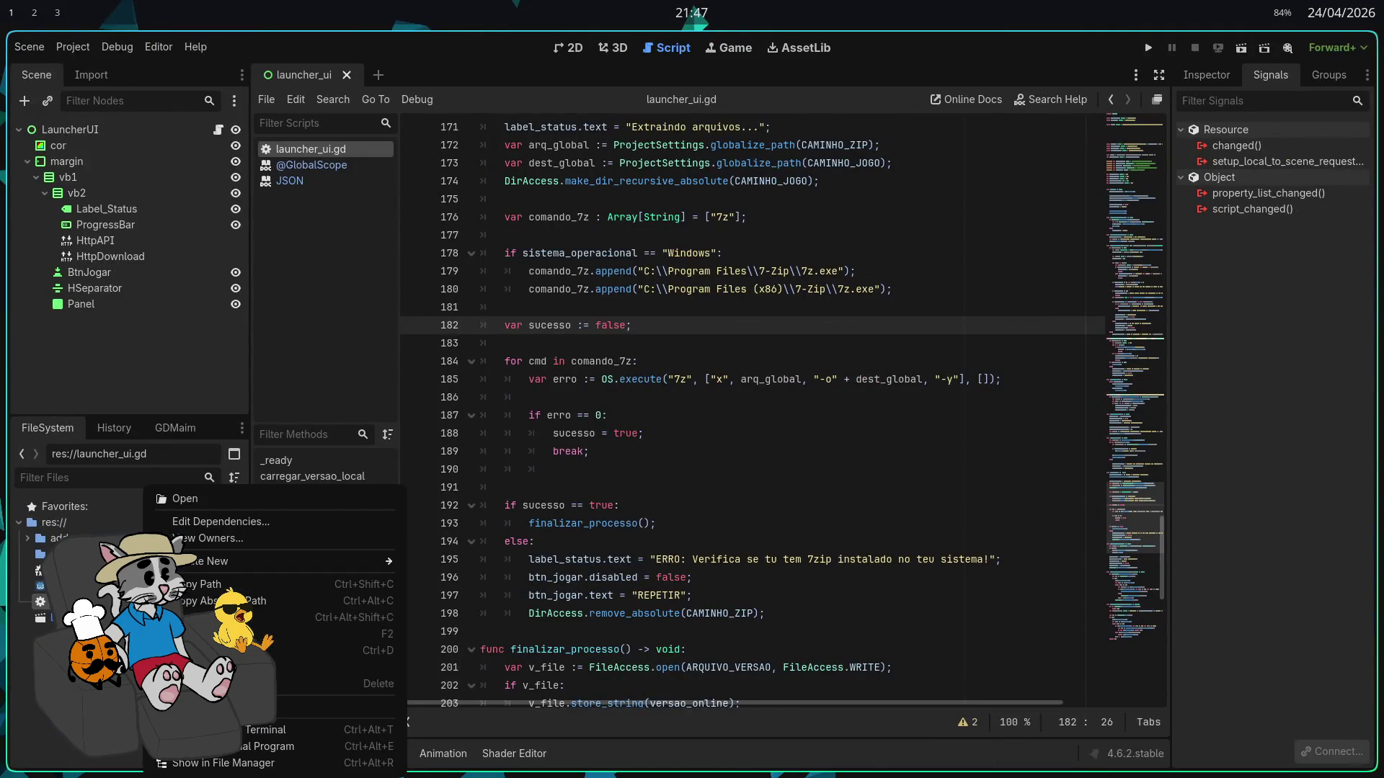
left_click(216, 730)
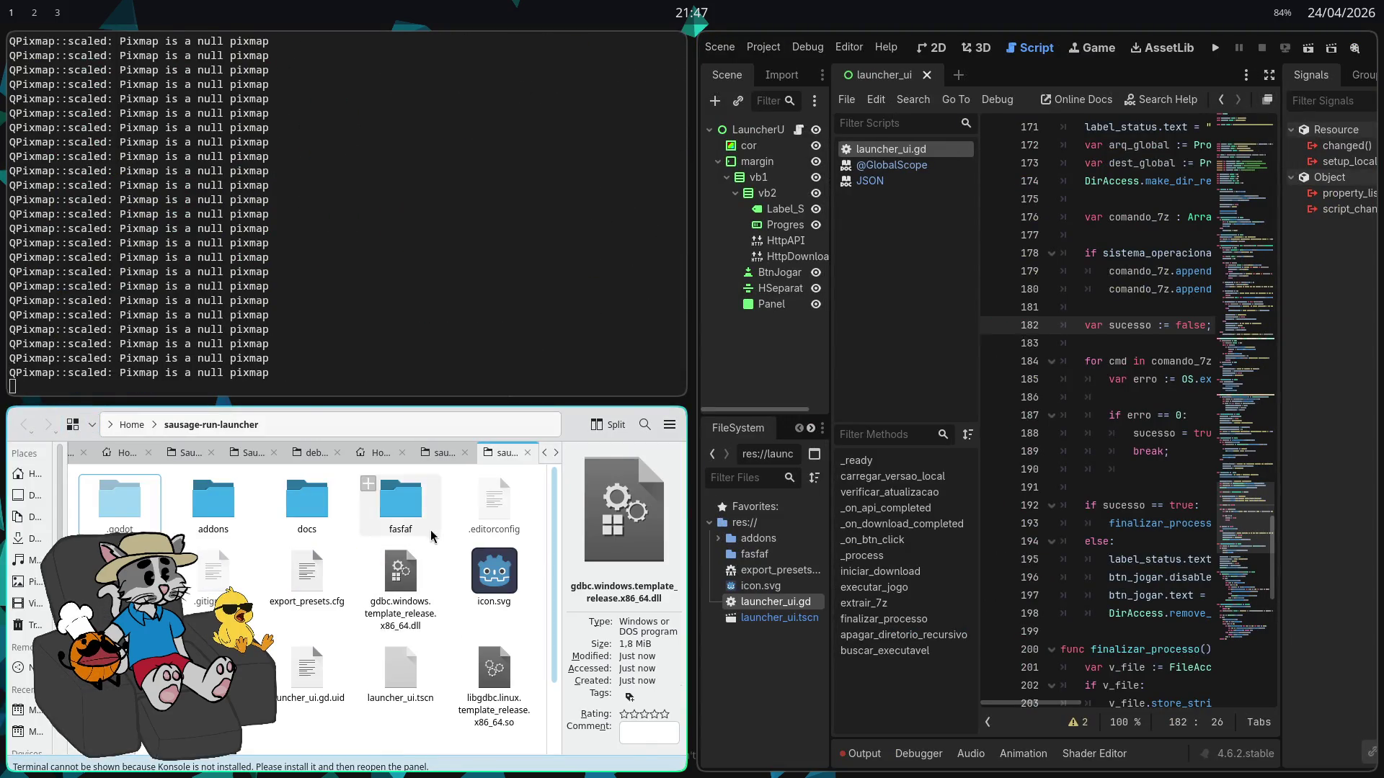
scroll(431, 535, "down", 2)
scroll(375, 613, "up", 2)
scroll(338, 669, "down", 2)
scroll(339, 669, "up", 2)
scroll(338, 669, "down", 3)
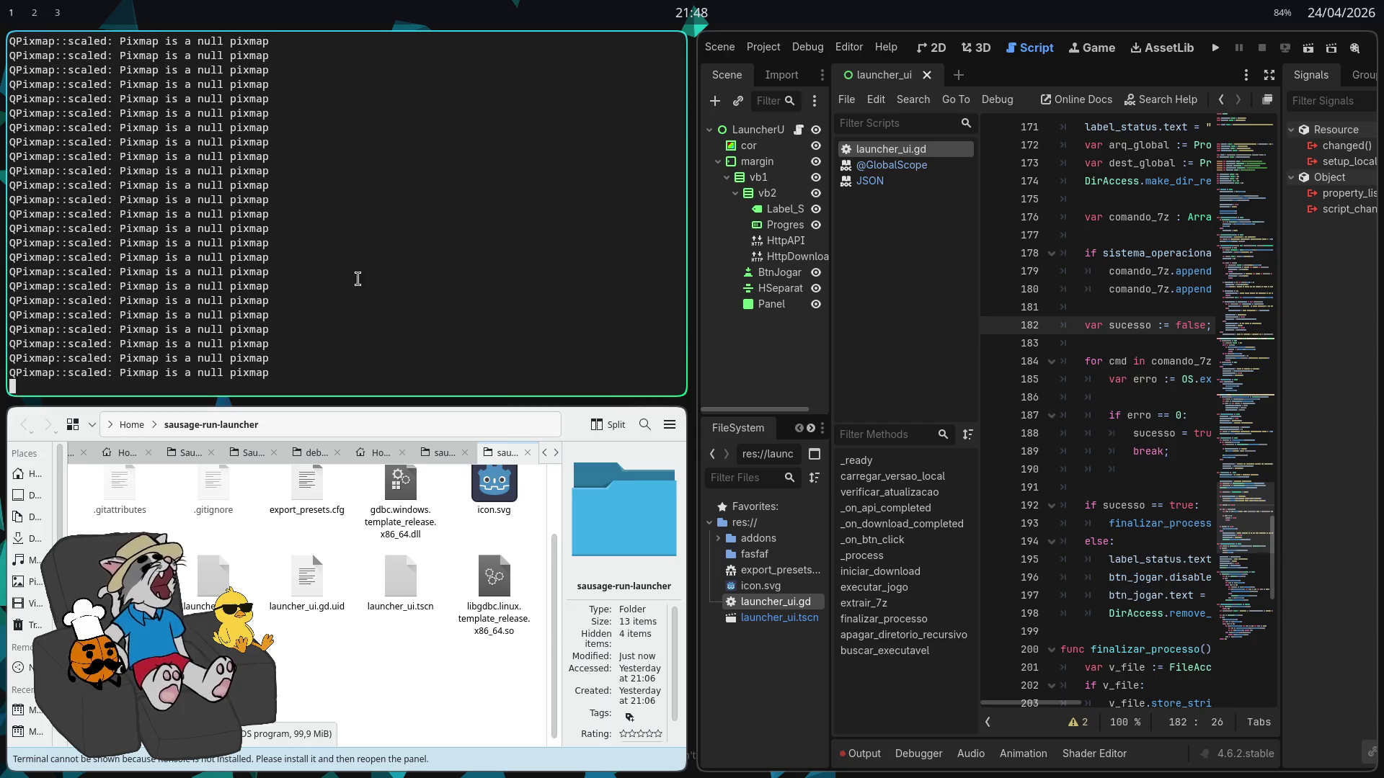
key("super+q")
left_click(317, 228)
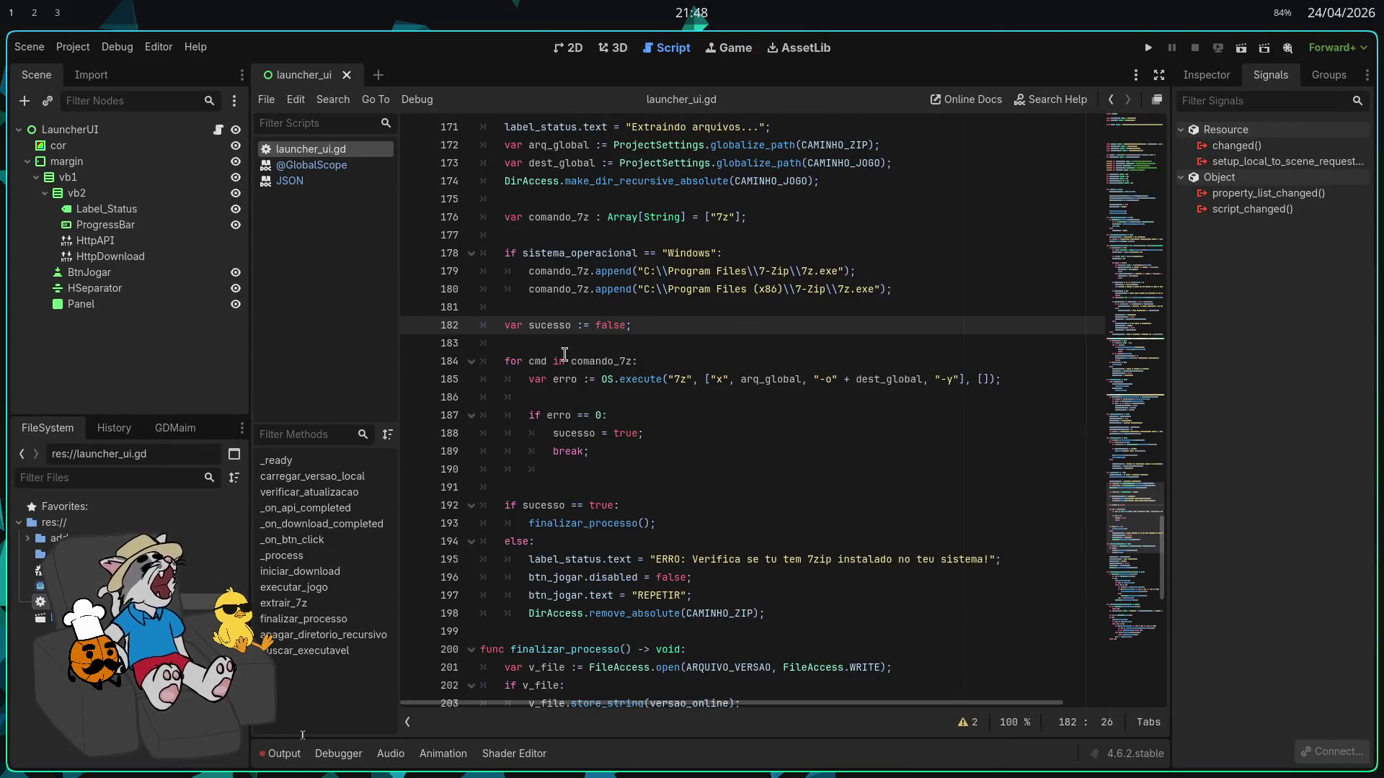
Bring up the Discord call, tile it and make the Live-On screen share fullscreen
key("super+s")
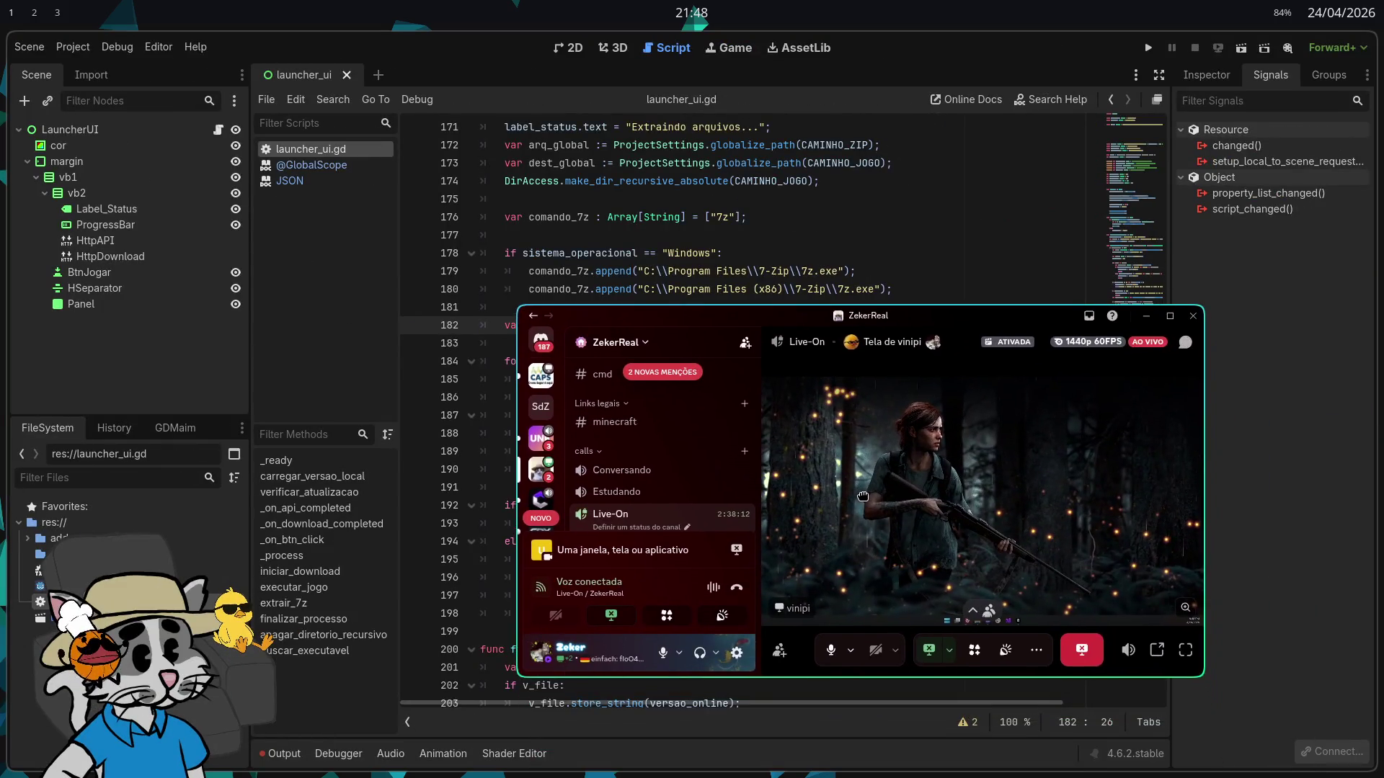
key("super+v")
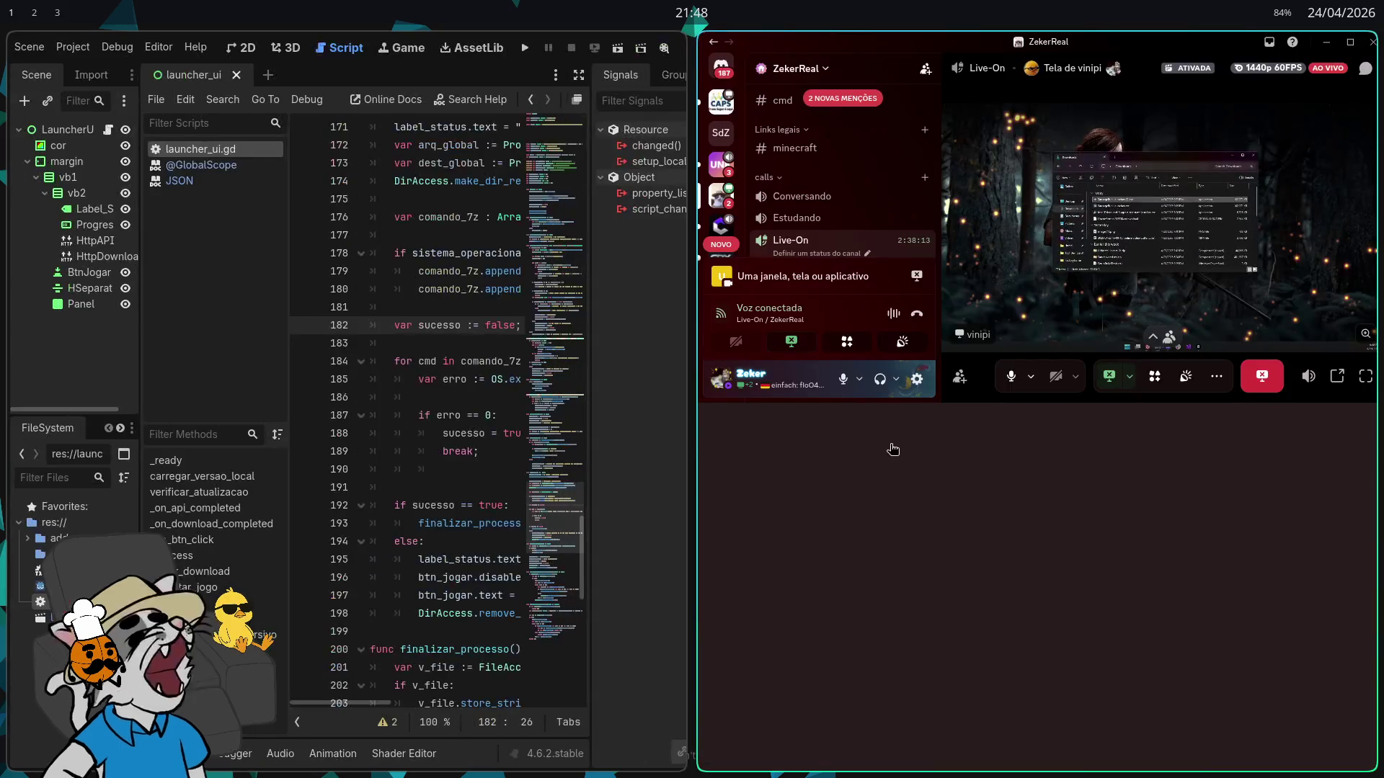
key("super+f")
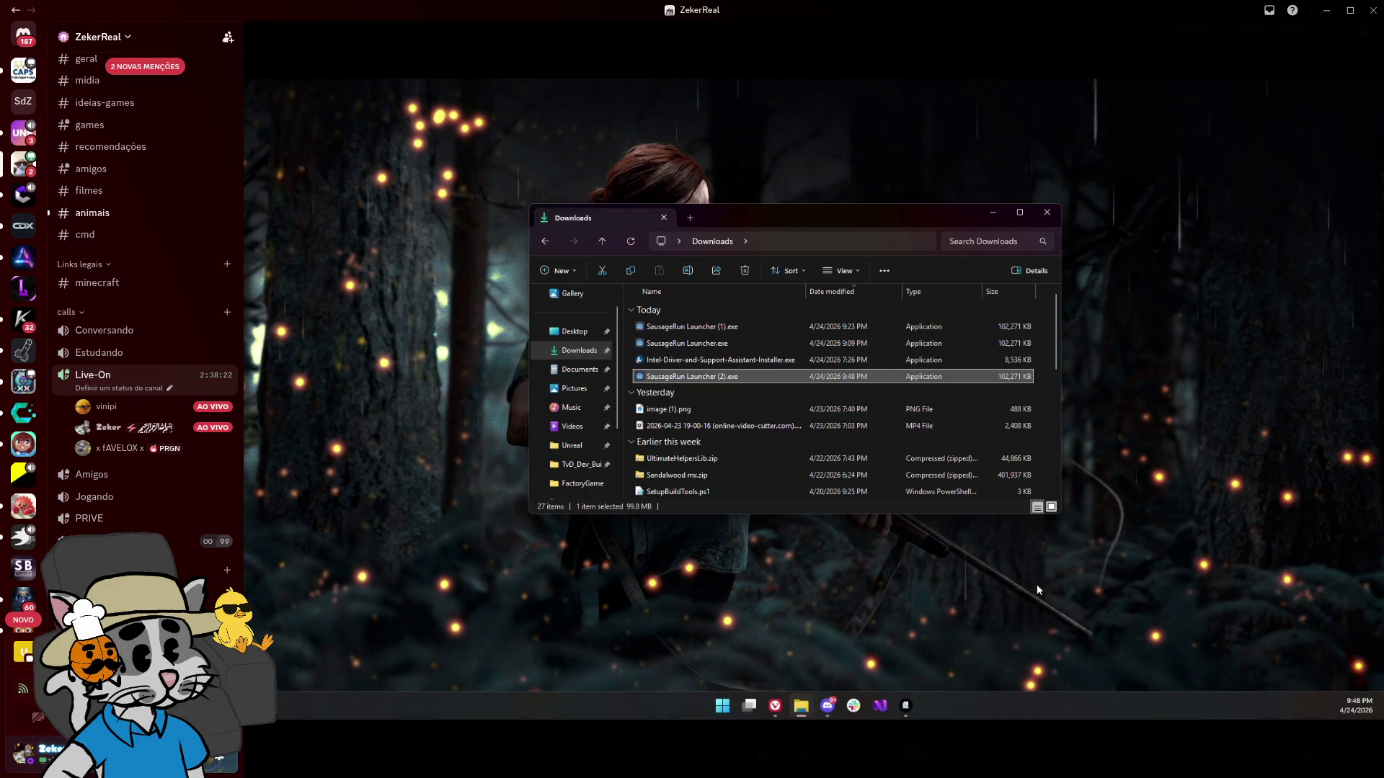
mouse_move(1220, 561)
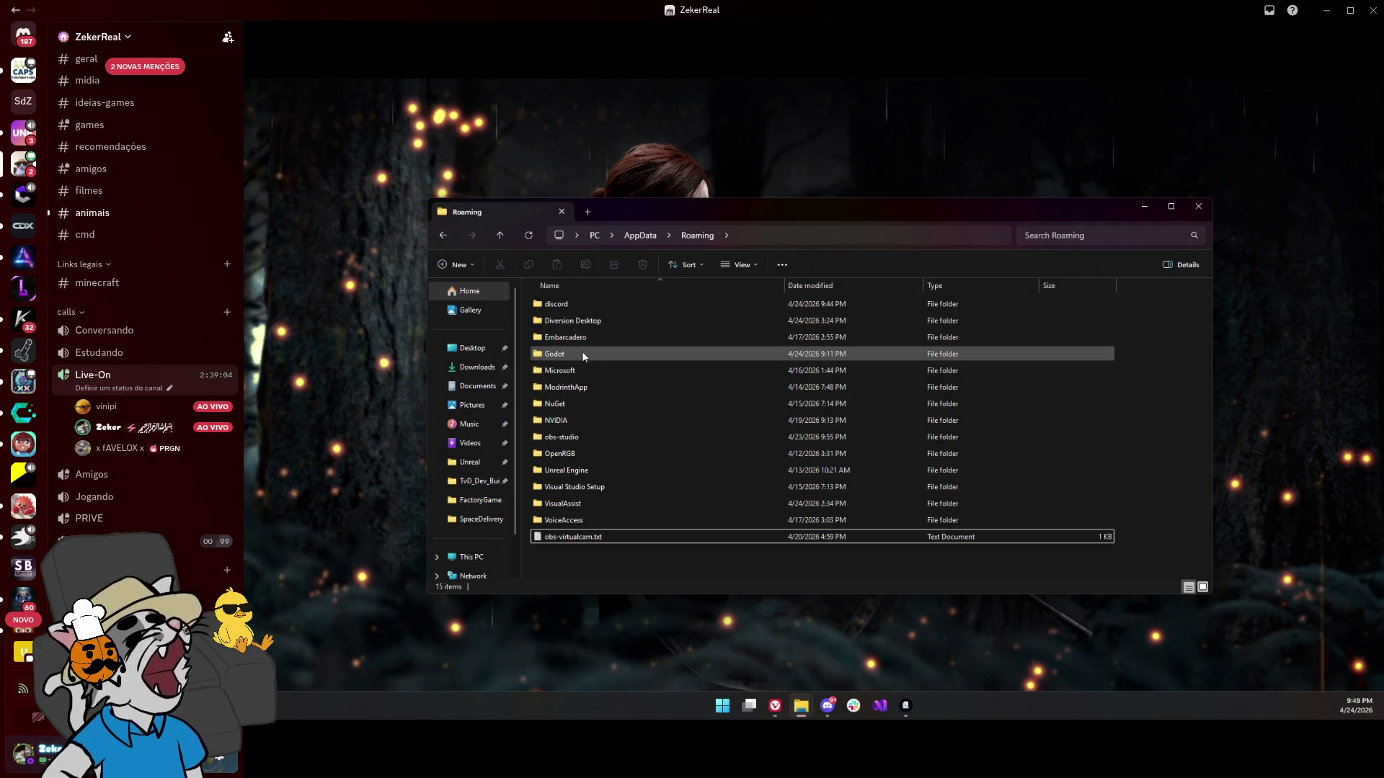
mouse_move(788, 537)
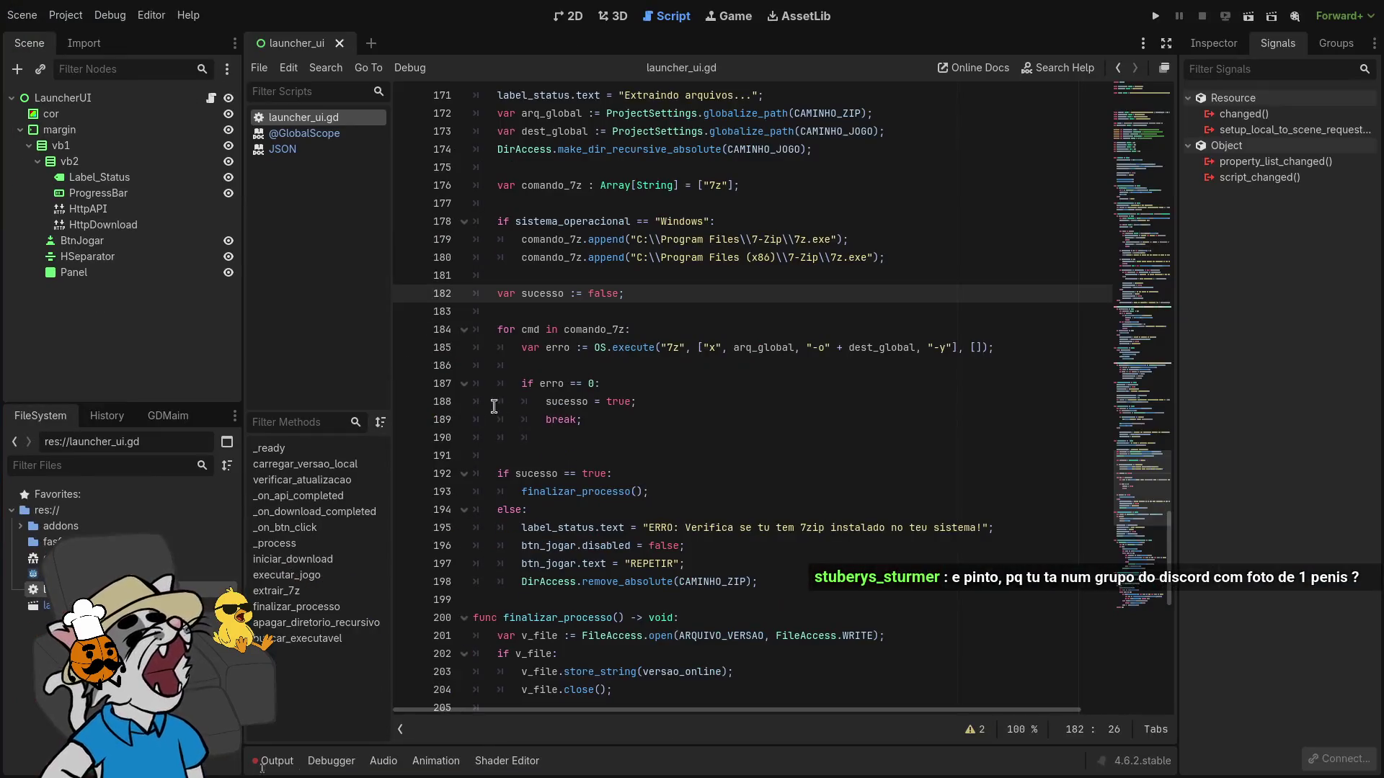
Search launcher_ui.gd for 'C:' from line 60 to reach the 7-Zip paths on lines 179–180
scroll(723, 388, "down", 5)
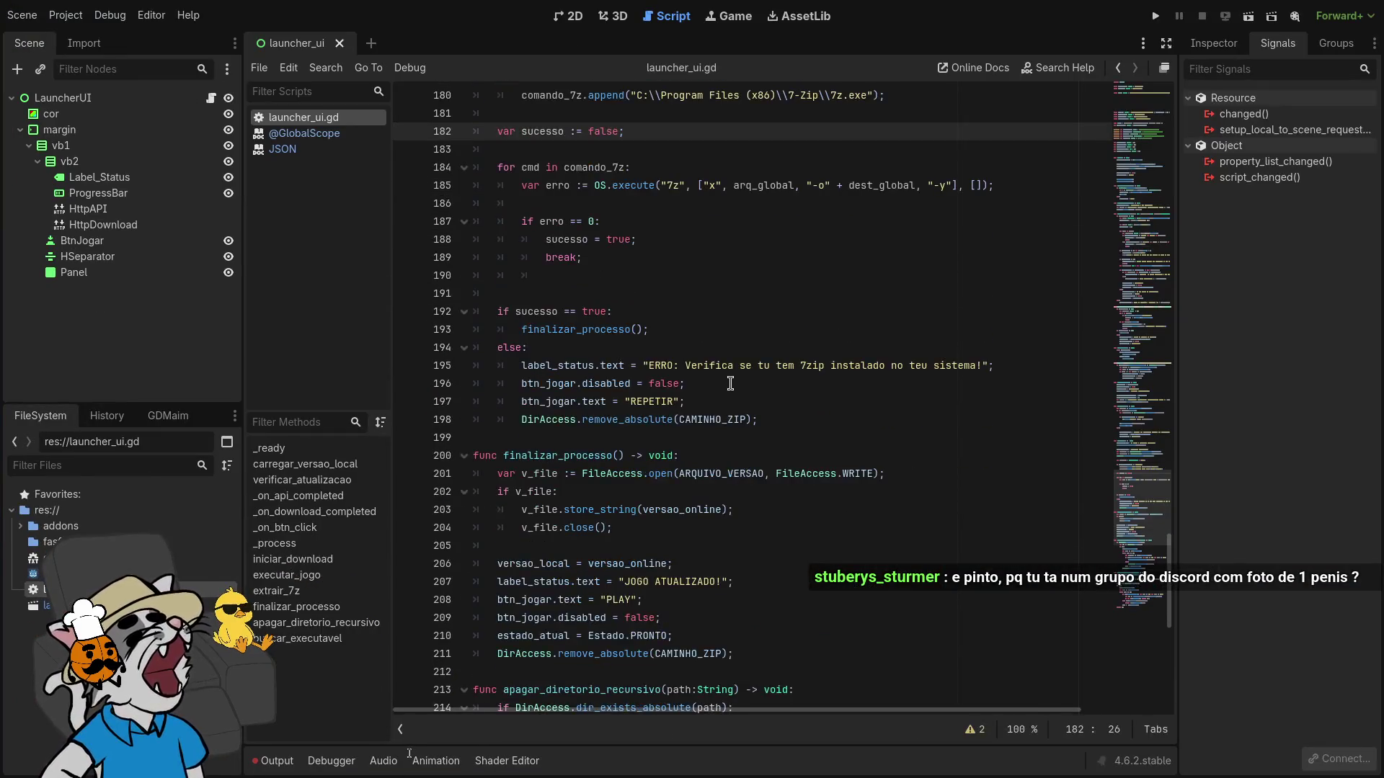
scroll(723, 388, "up", 15)
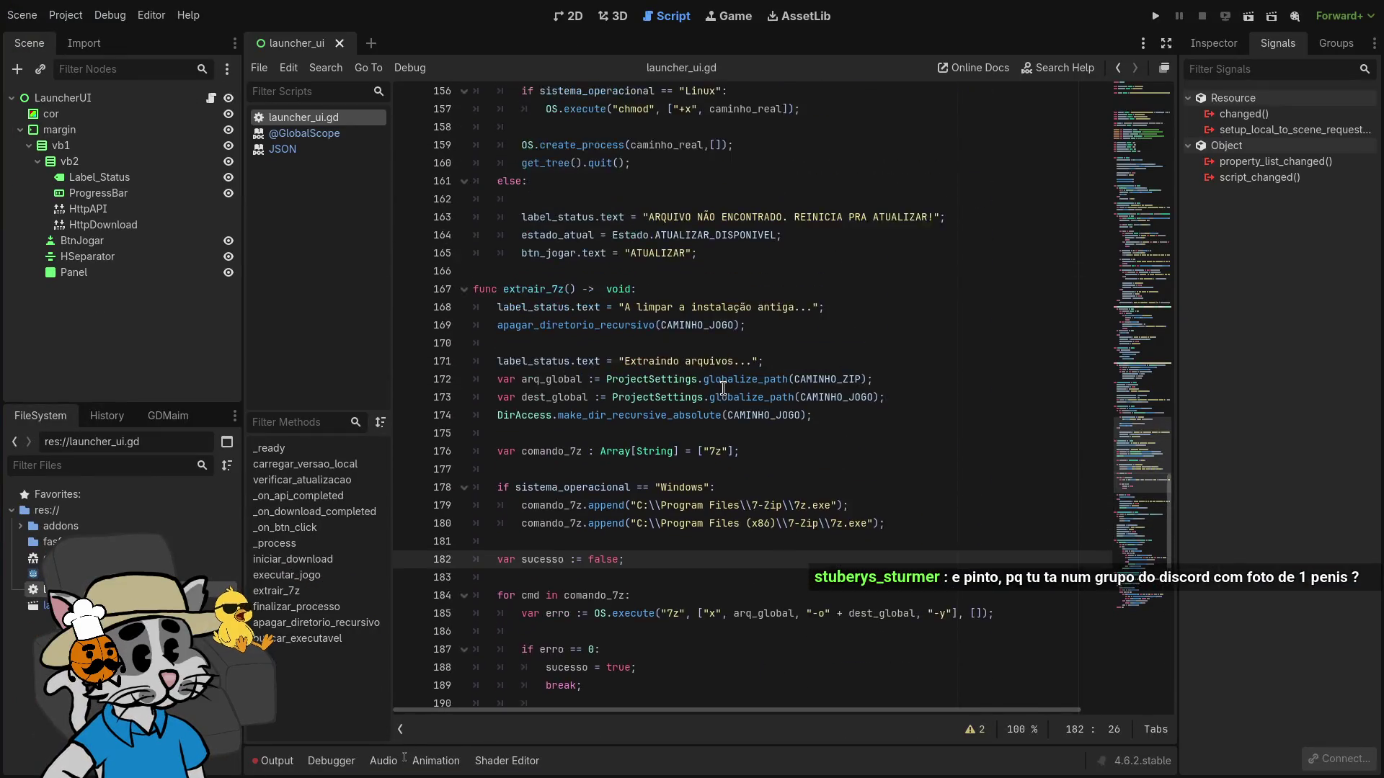
scroll(719, 398, "up", 12)
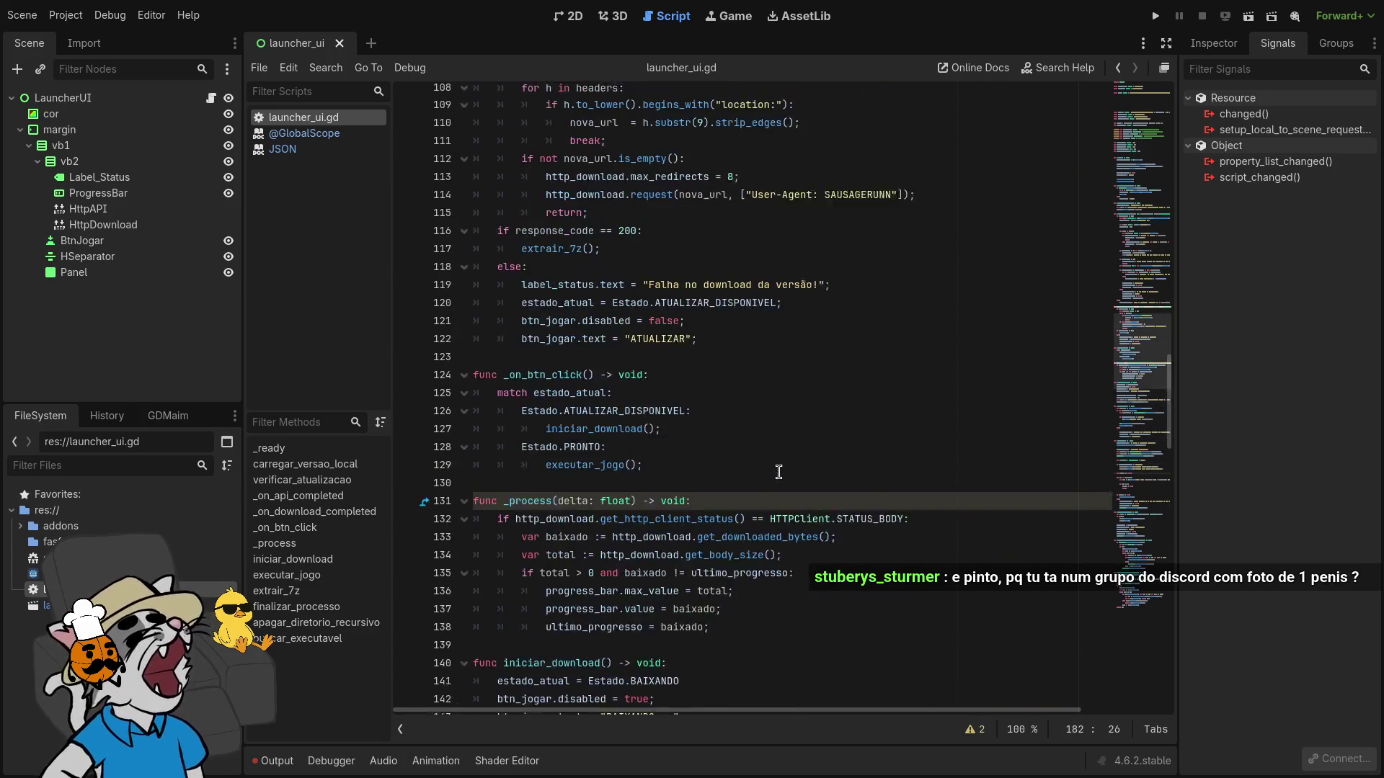
scroll(794, 491, "up", 10)
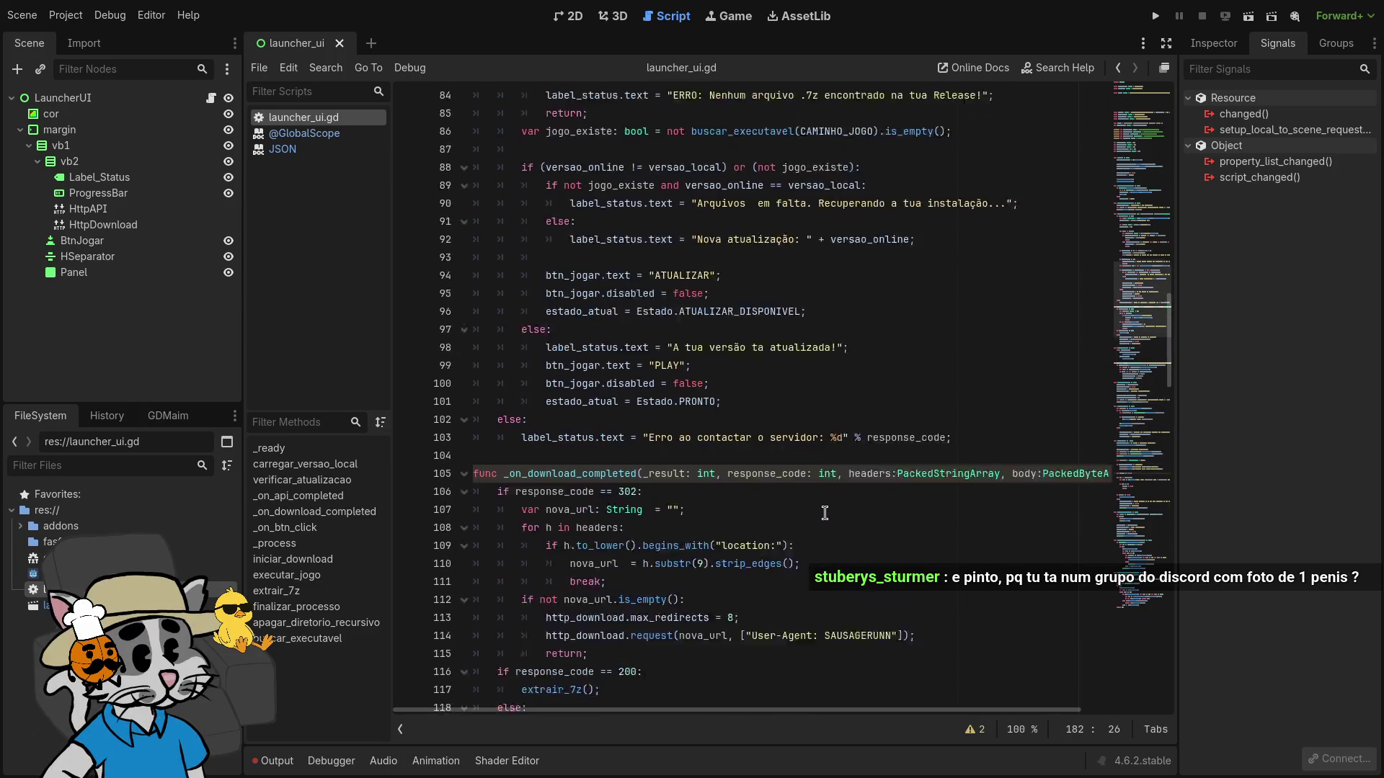
scroll(827, 517, "up", 1)
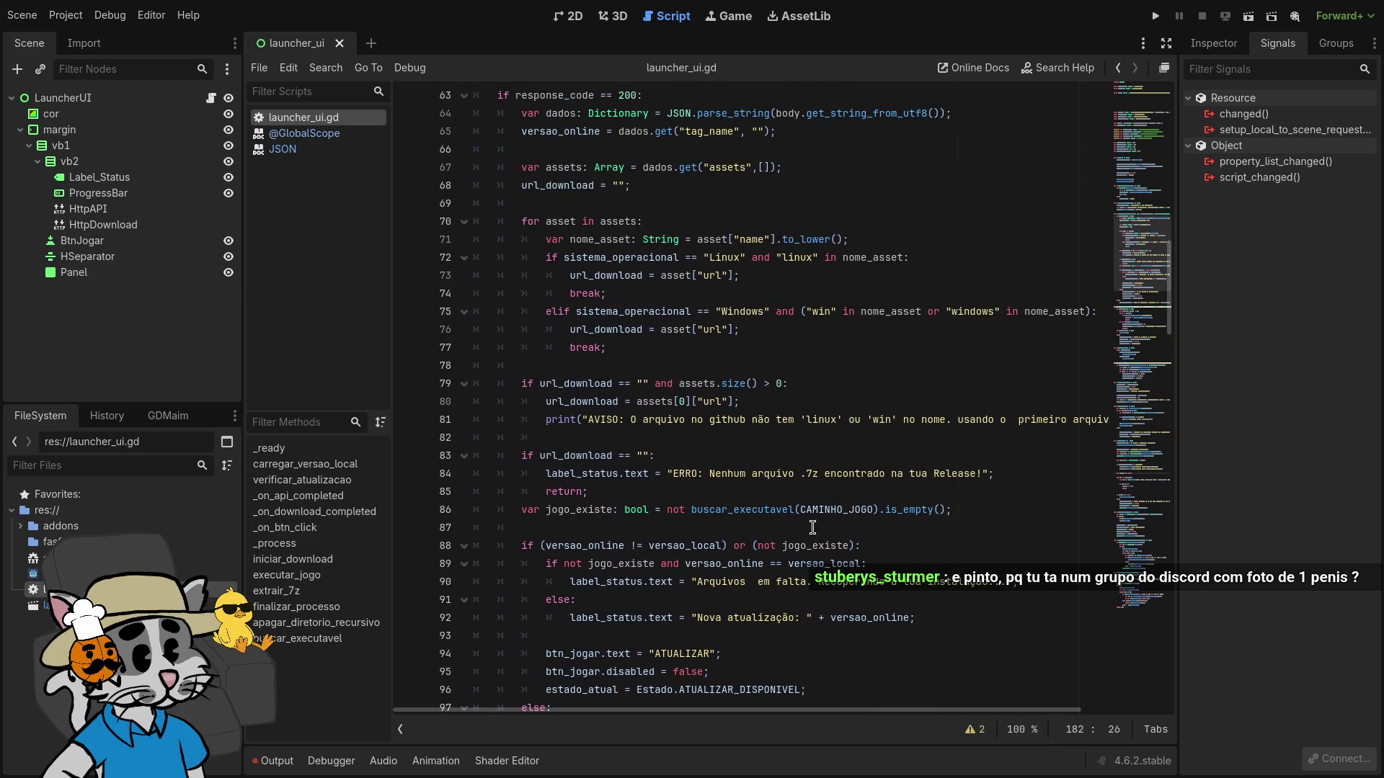
scroll(798, 519, "up", 7)
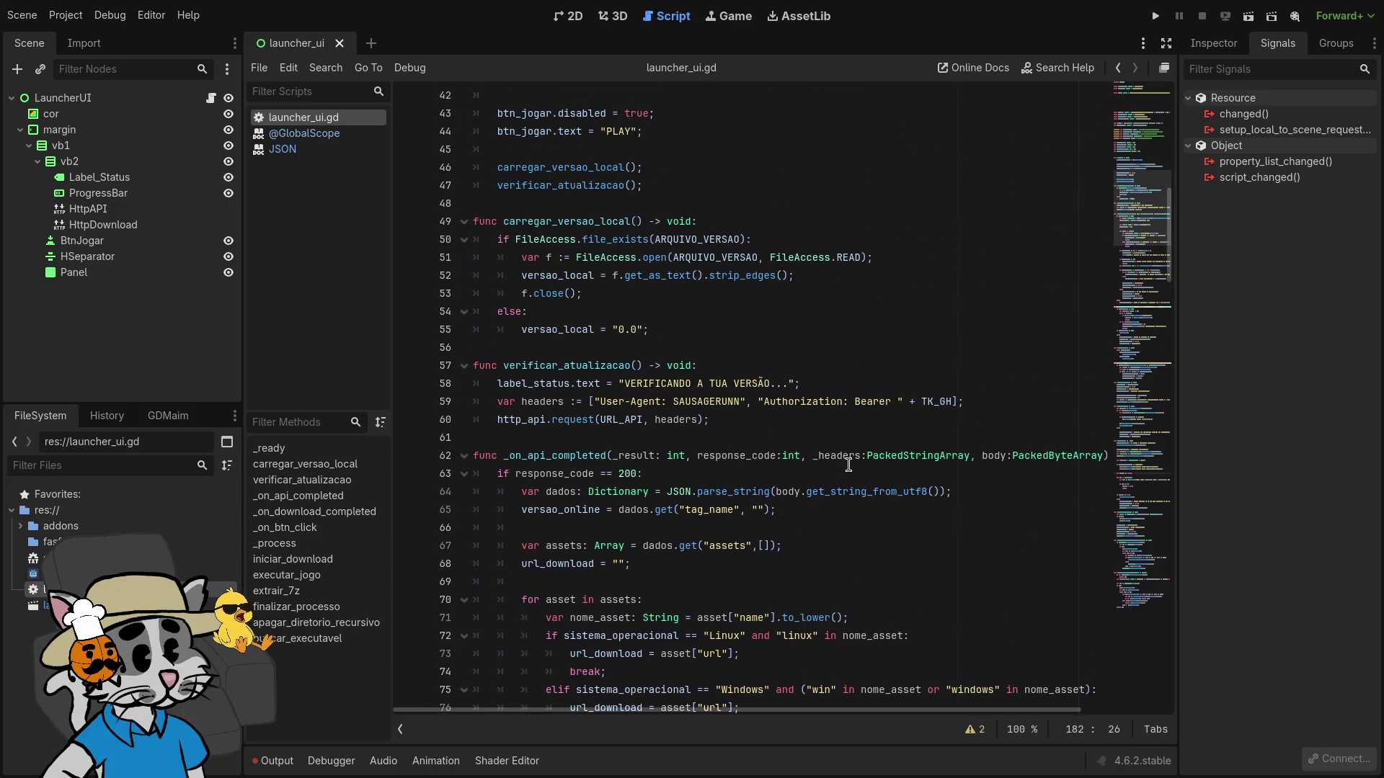
left_click(845, 421)
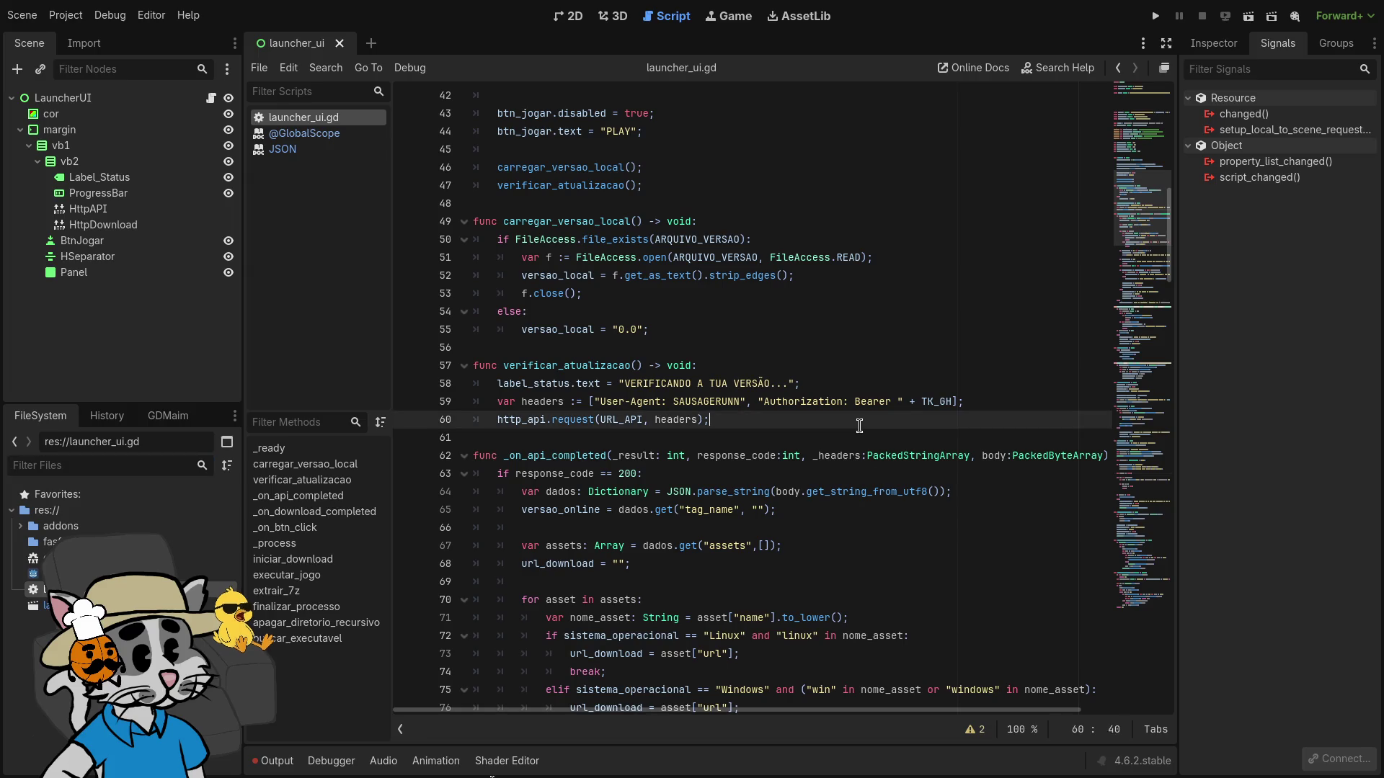
key("ctrl+f")
type("C")
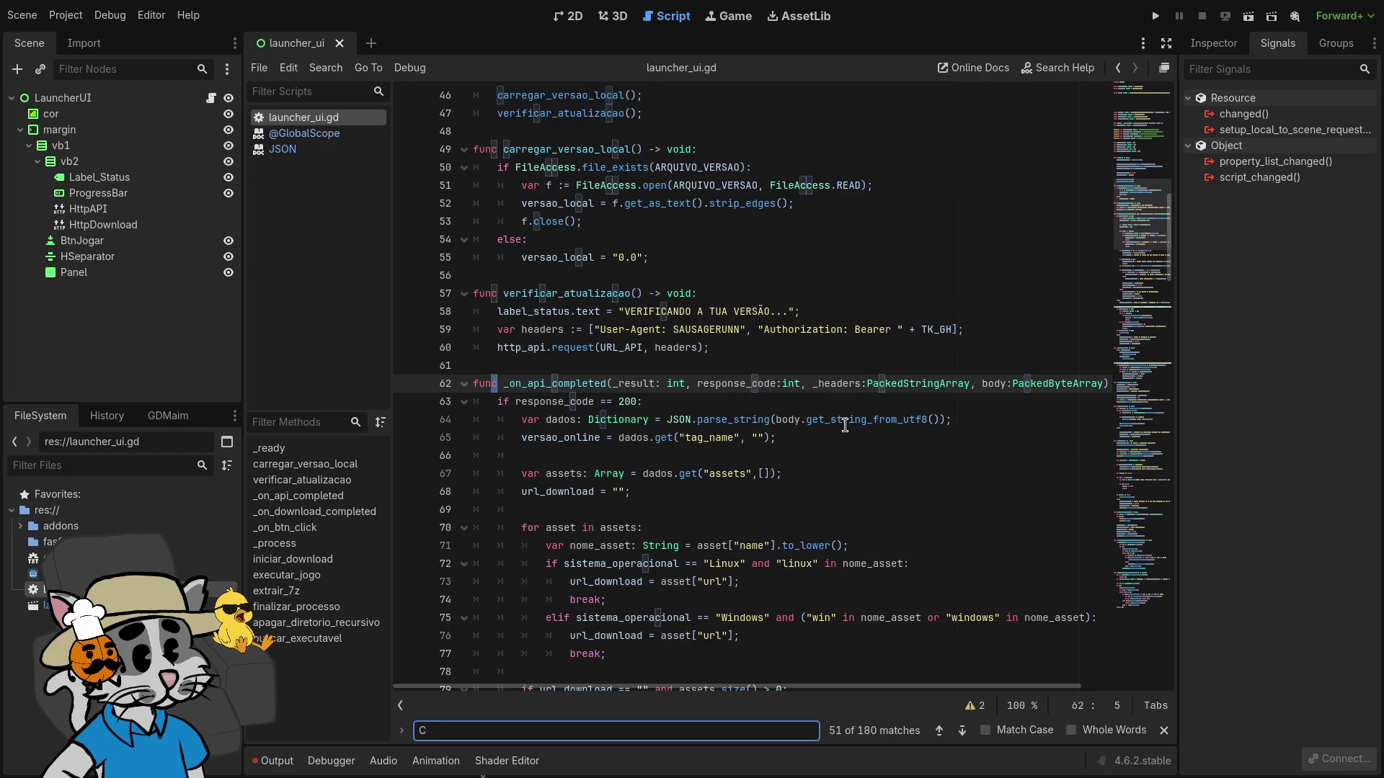
type(":")
key("Return")
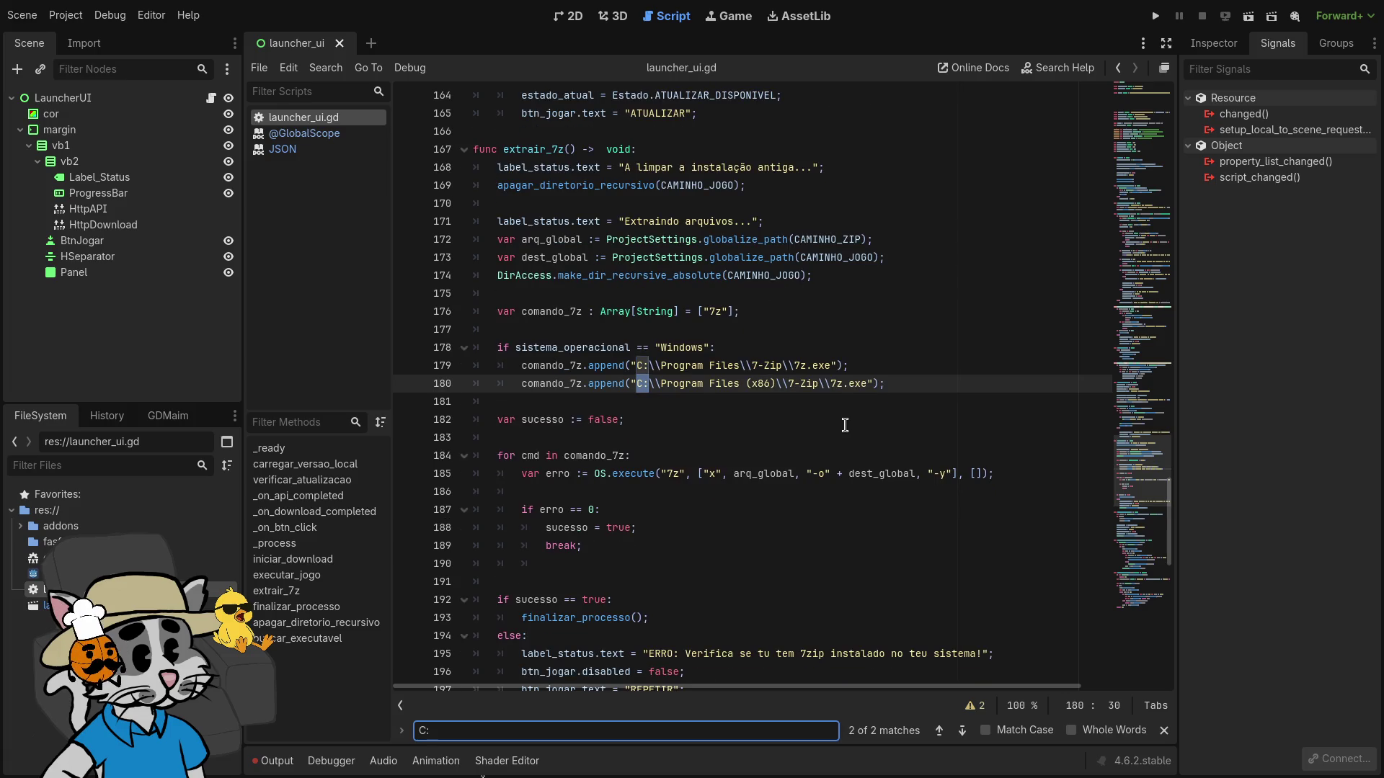
scroll(845, 425, "up", 15)
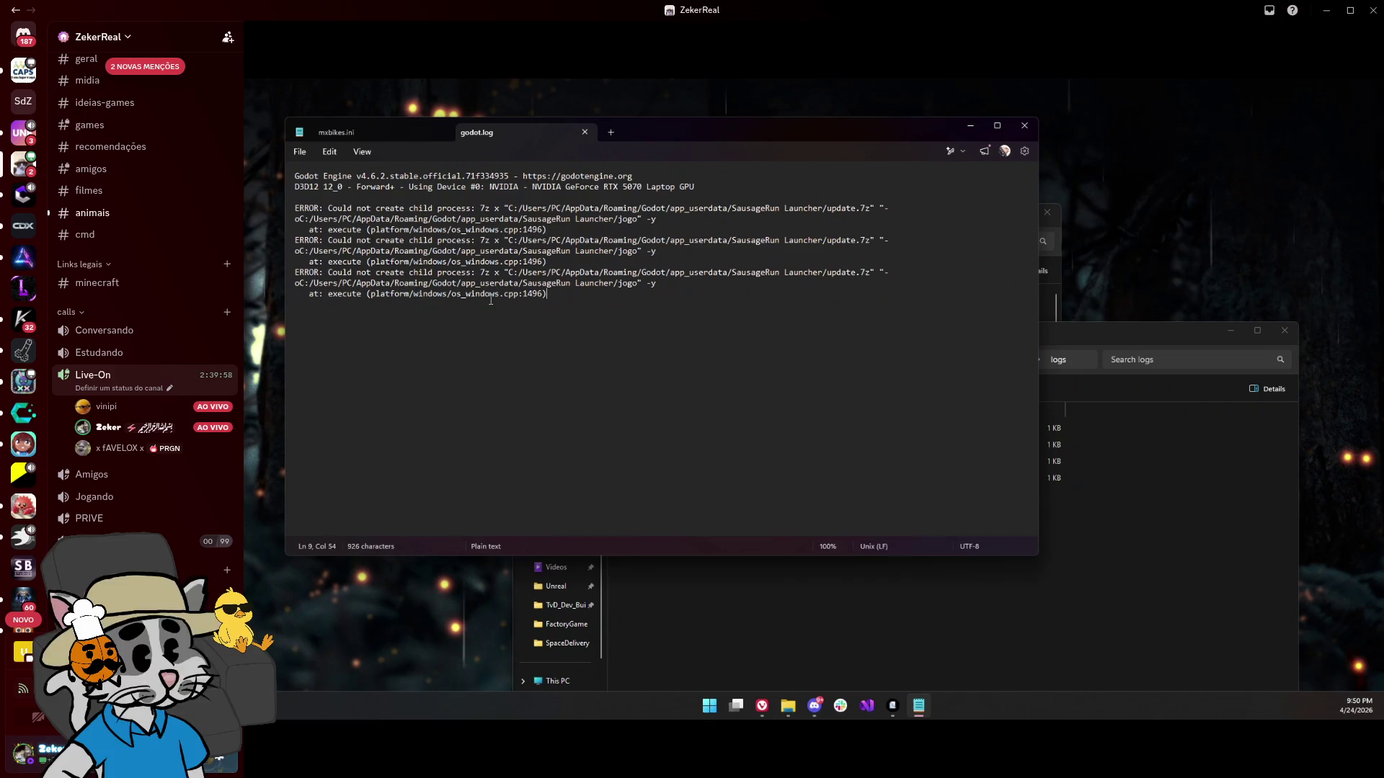
Close godot.log, confirm the jogo folder is empty, then run SausageRun Launcher (2).exe from Downloads
left_click(1023, 126)
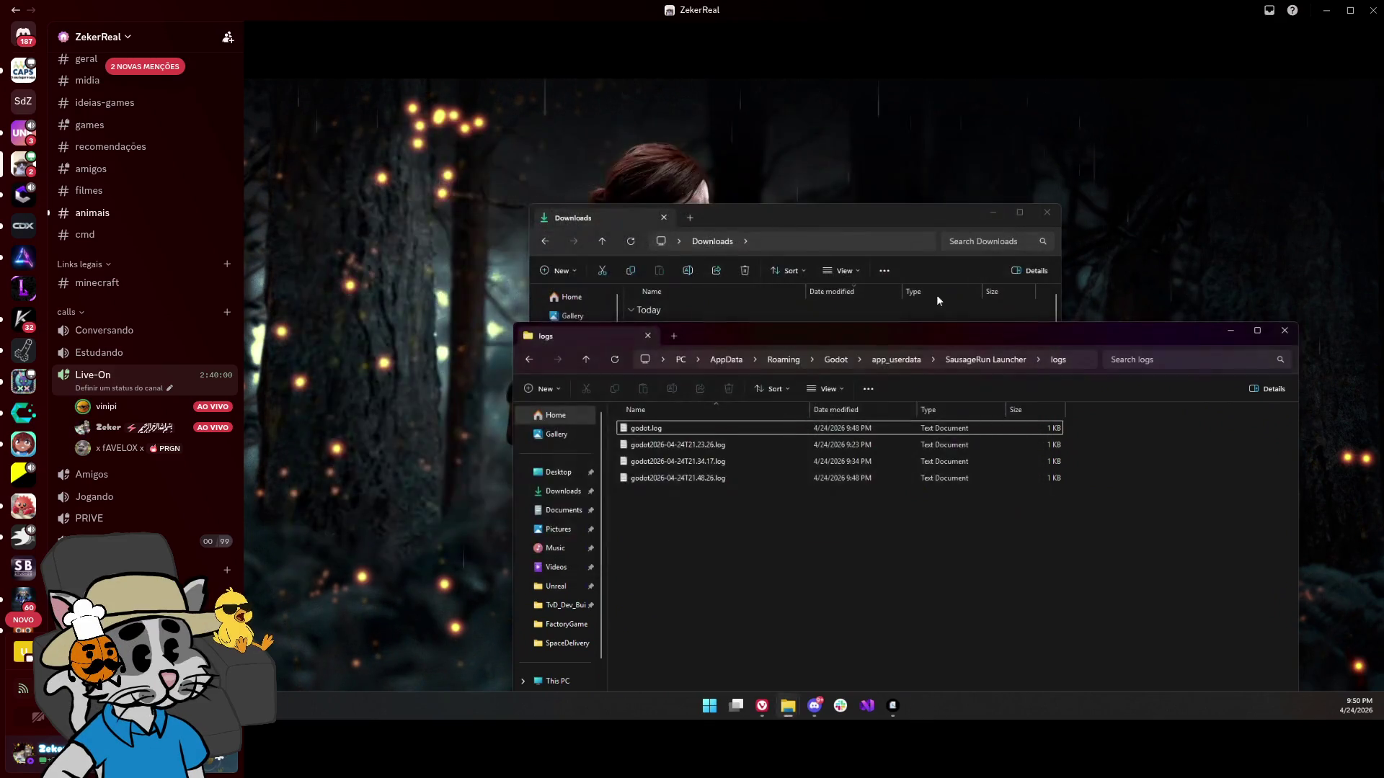
left_click(974, 359)
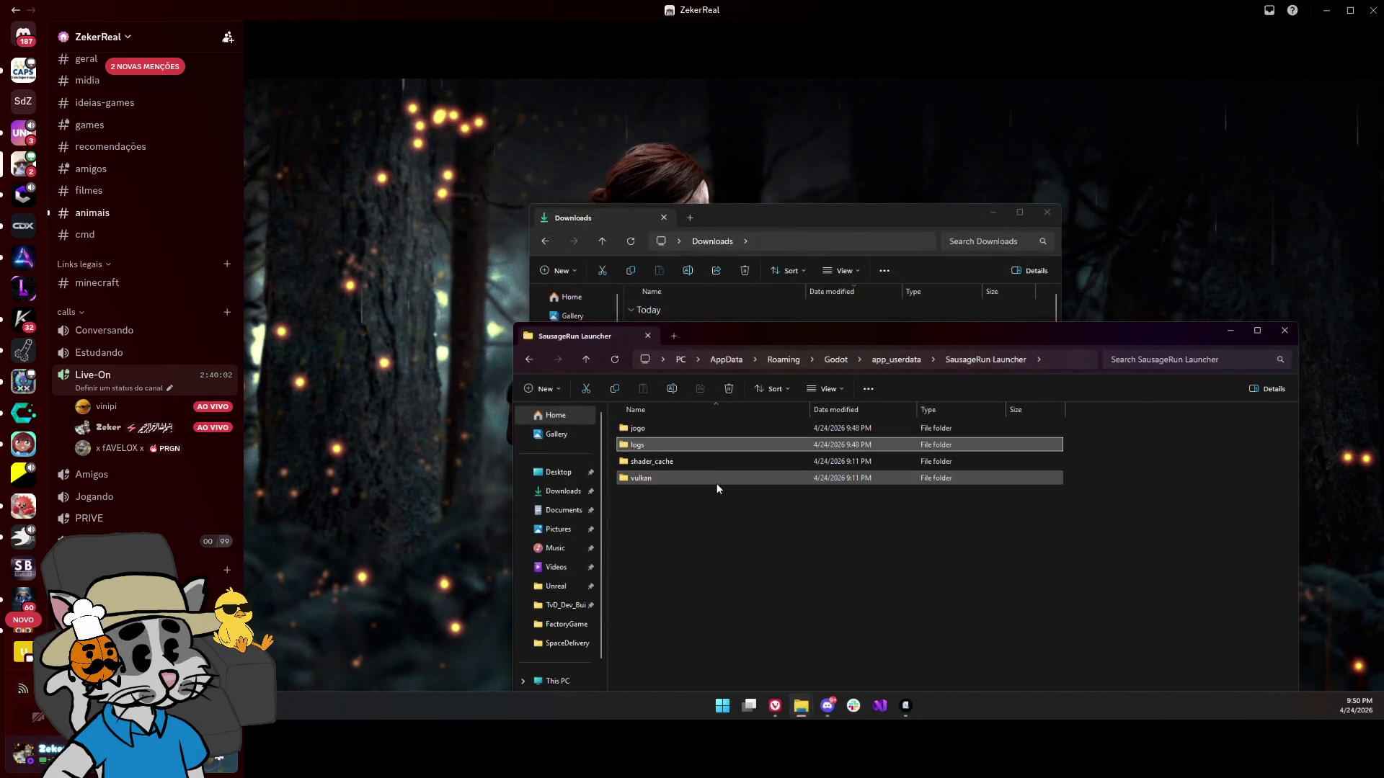
left_click(907, 705)
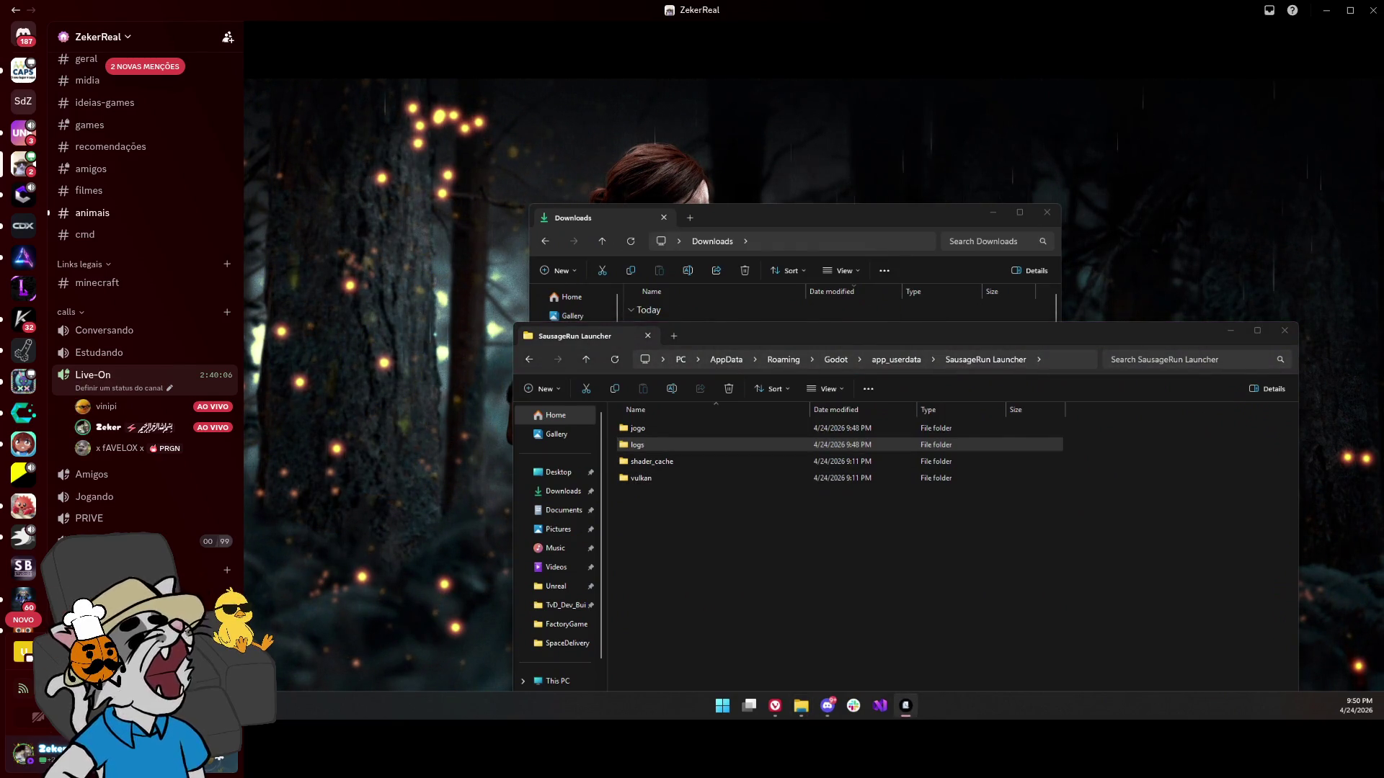
double_click(668, 427)
mouse_move(850, 336)
left_mouse_down()
mouse_move(828, 327)
mouse_move(748, 198)
left_mouse_up()
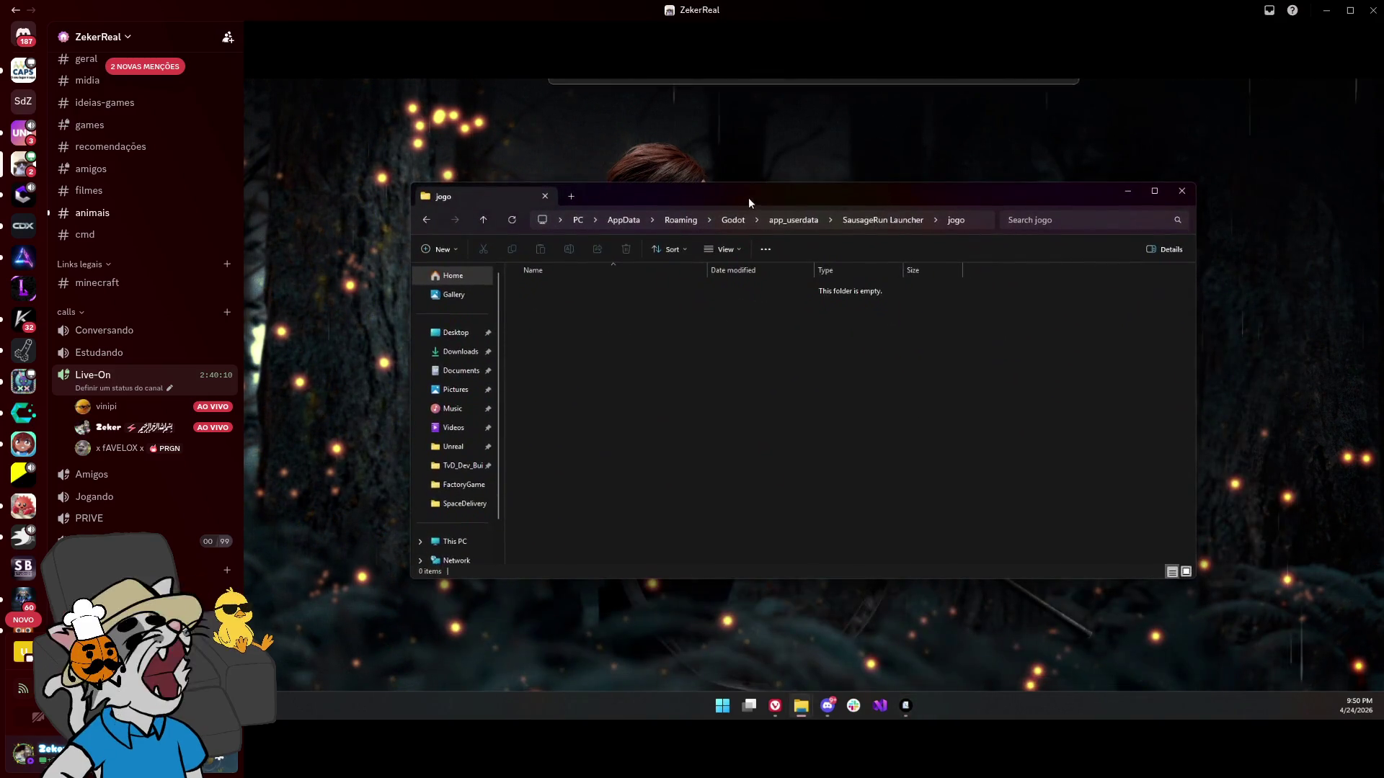
left_click(897, 222)
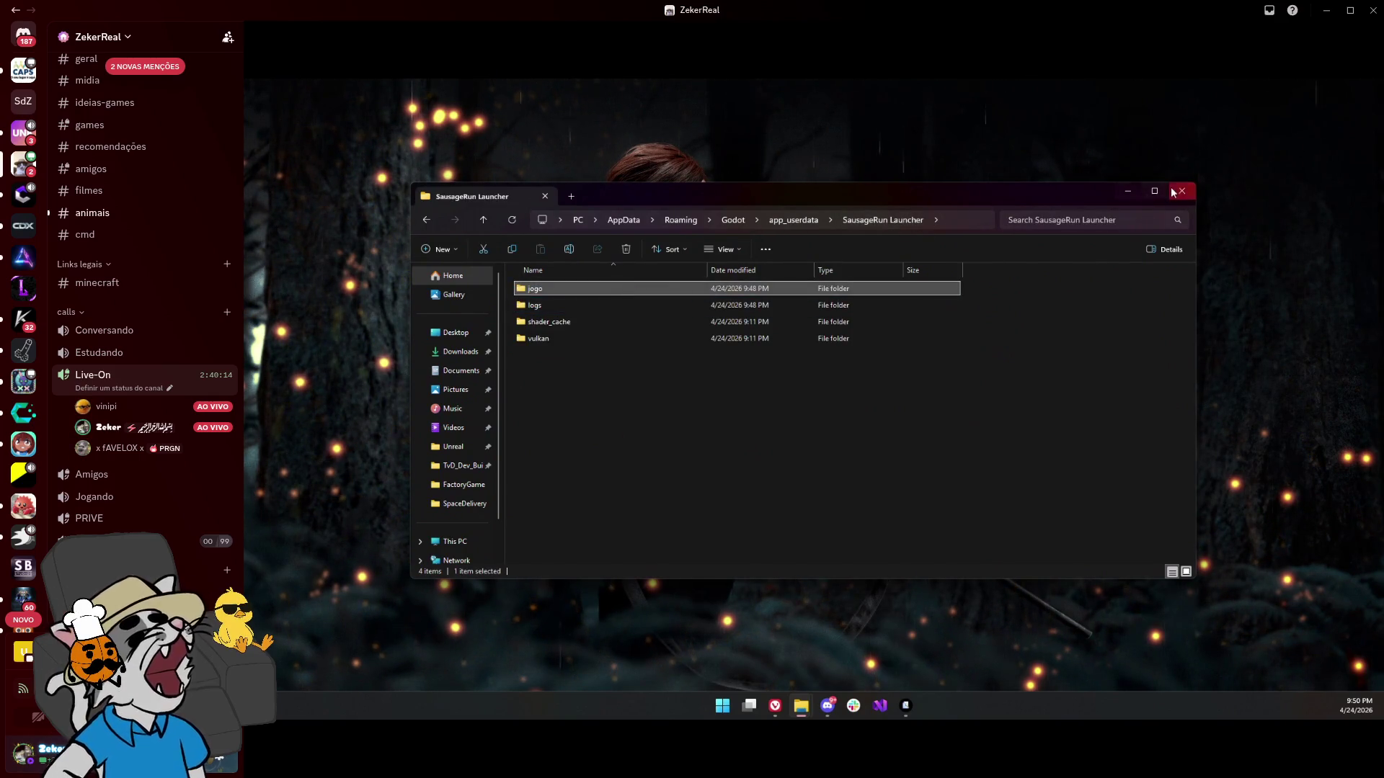
left_click(1124, 192)
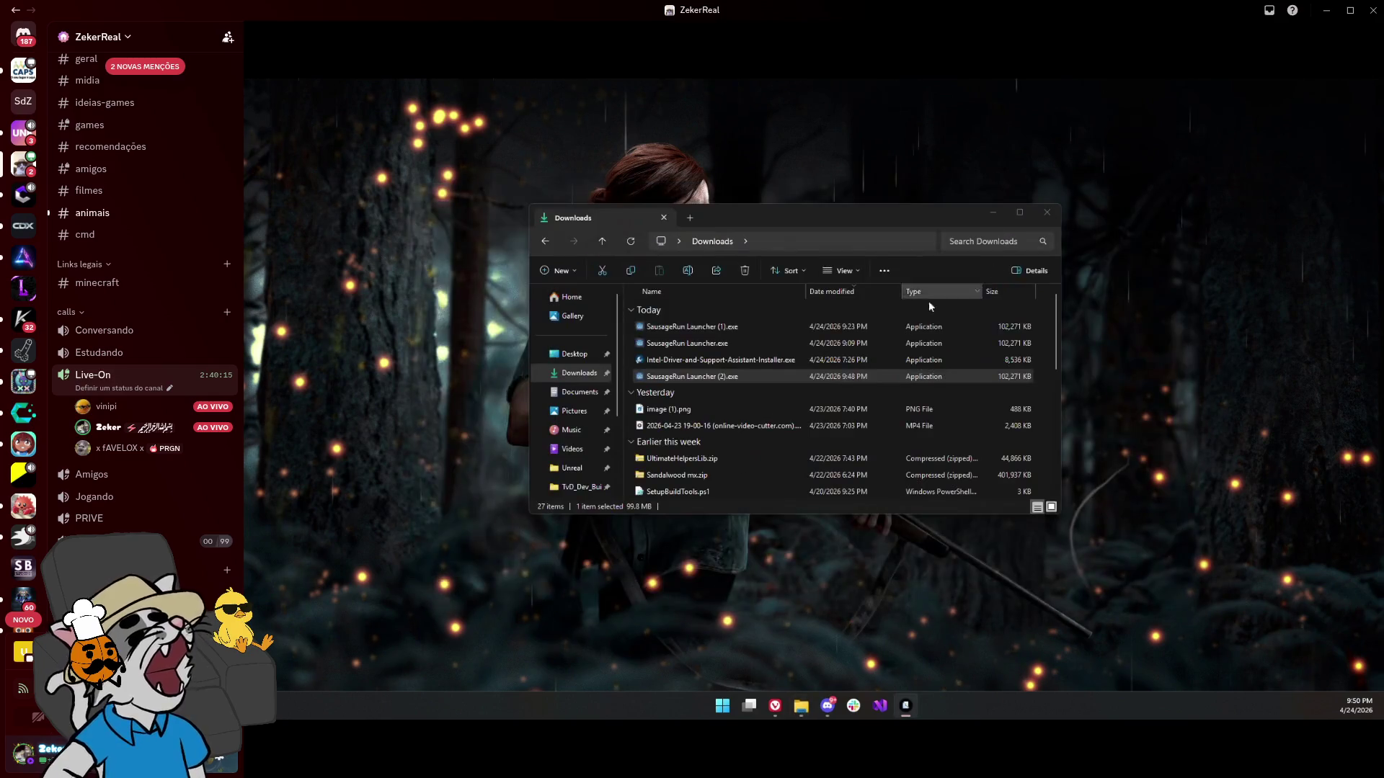
double_click(730, 376)
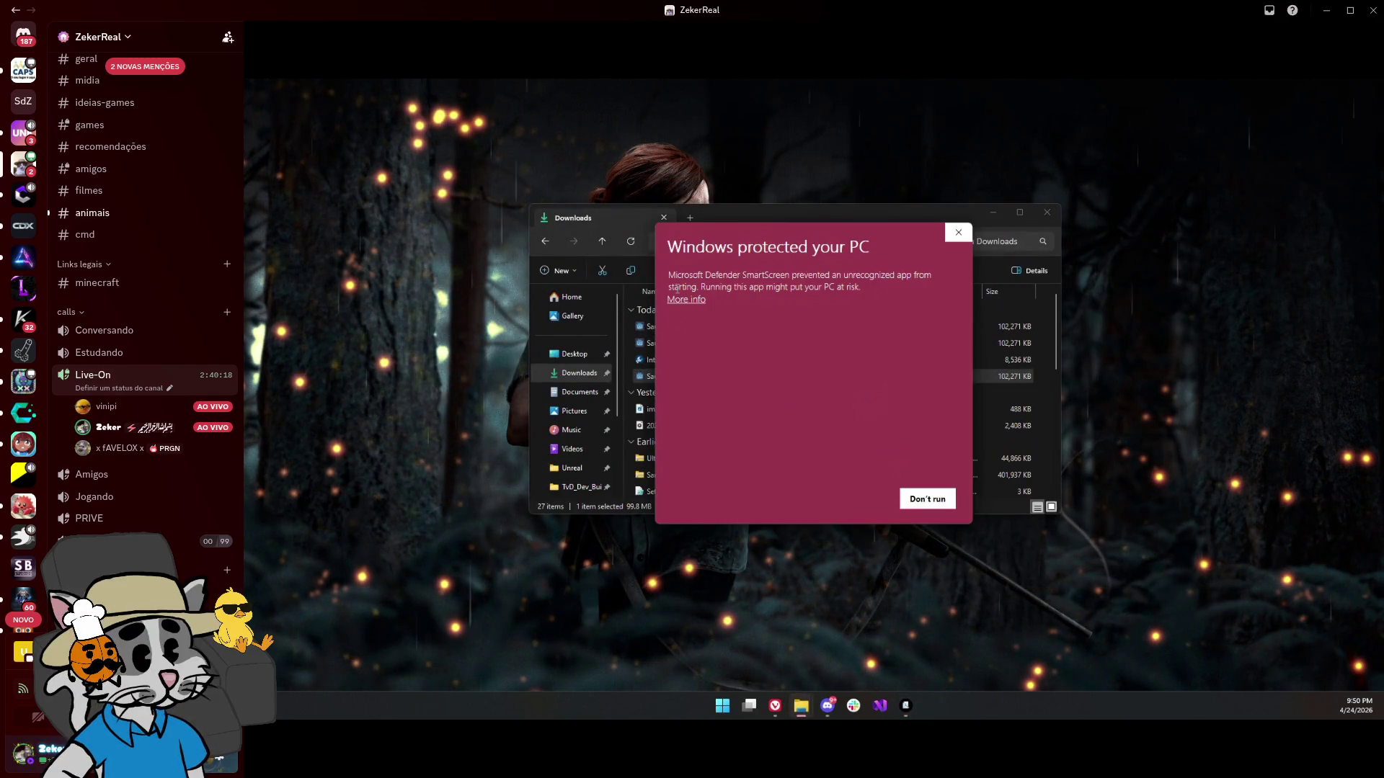
Run the blocked launcher anyway, with the SausageRun Launcher folder snapped left and the launcher right
left_click(685, 299)
left_click(857, 500)
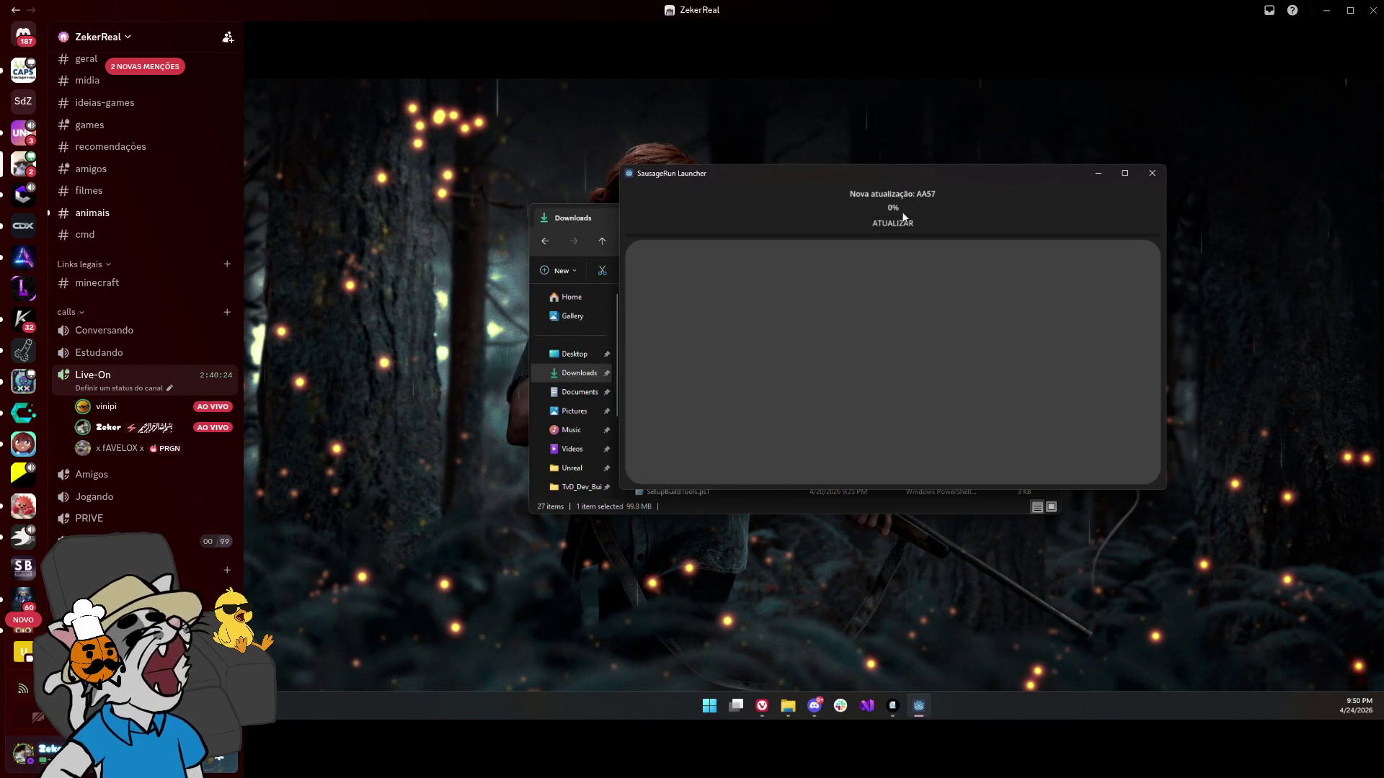
left_click_drag(849, 184, 961, 208)
mouse_move(787, 705)
left_click(861, 642)
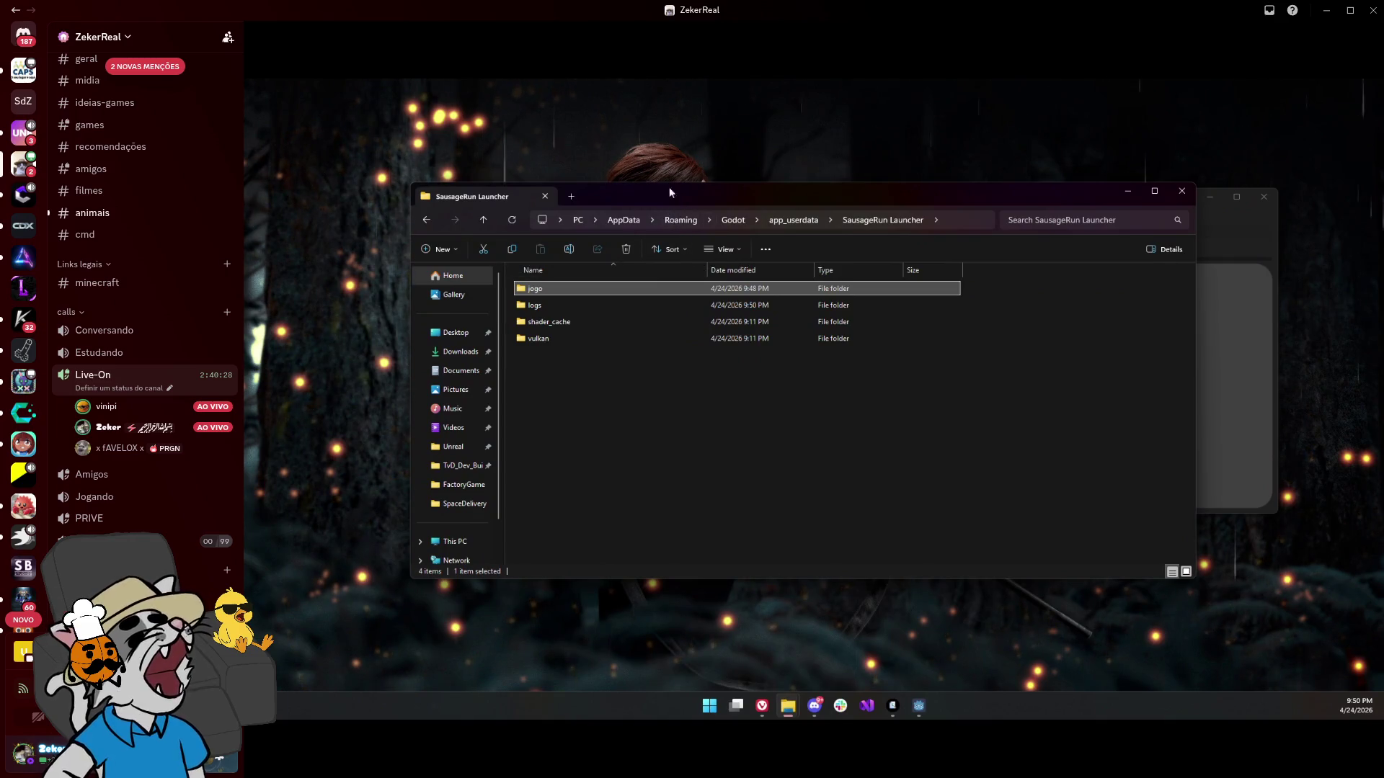
key("super+Left")
left_click(929, 186)
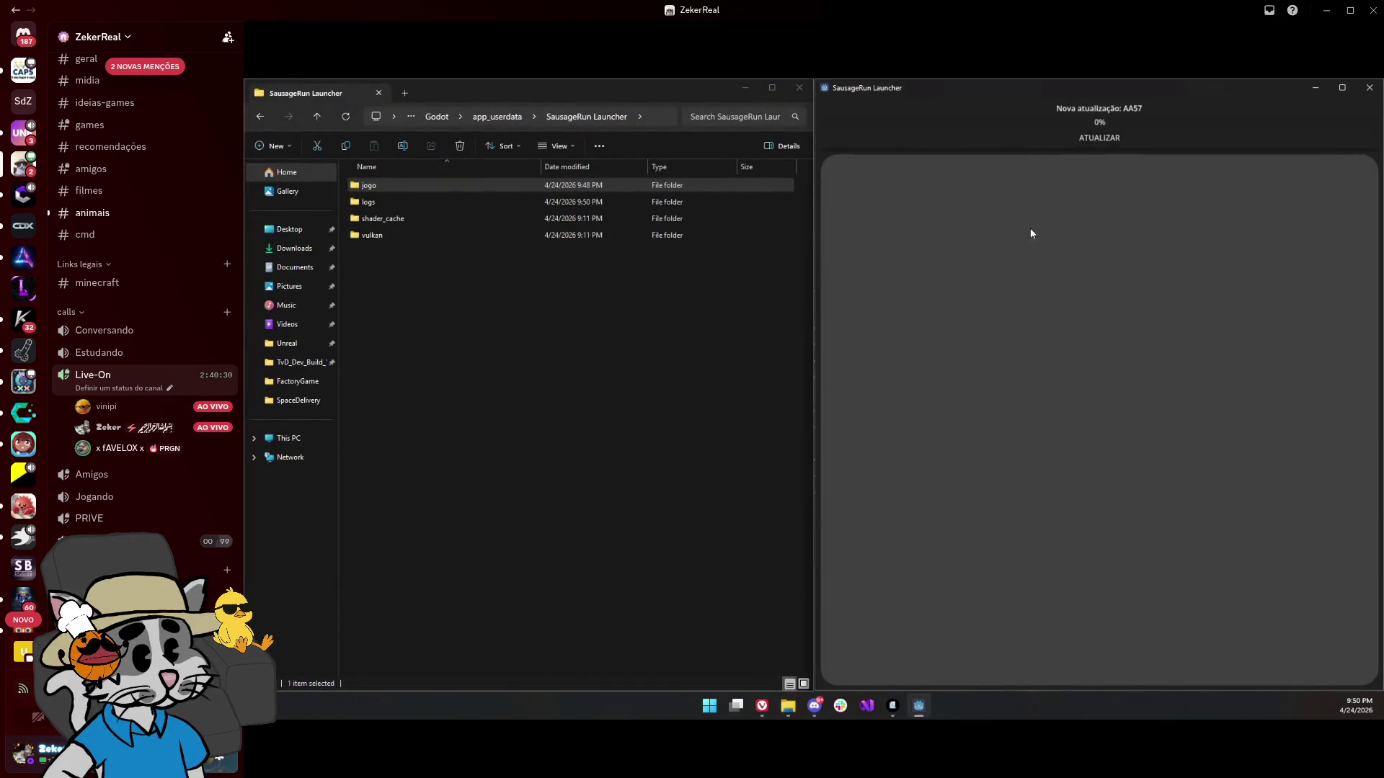
Look inside the jogo folder, return, and check the update.7z archive's options
double_click(369, 186)
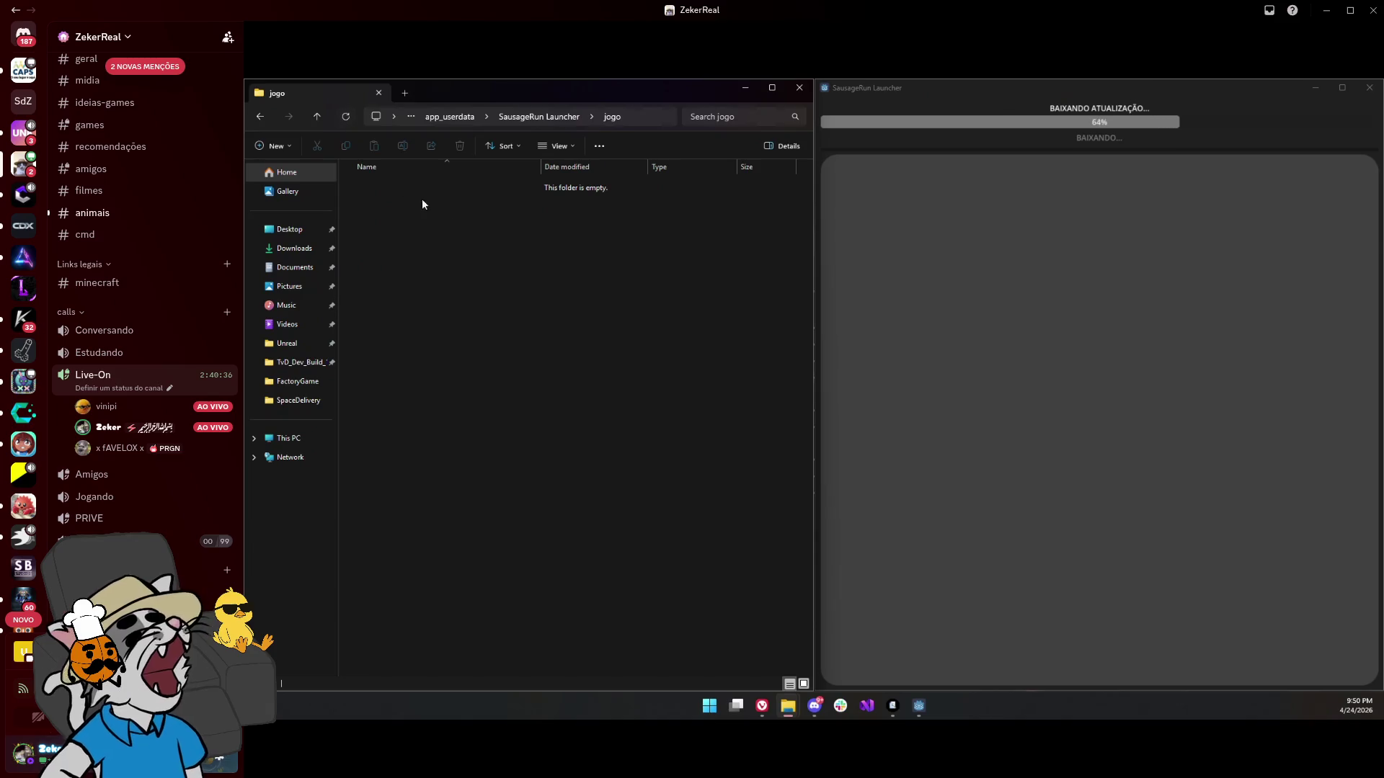
left_click(548, 117)
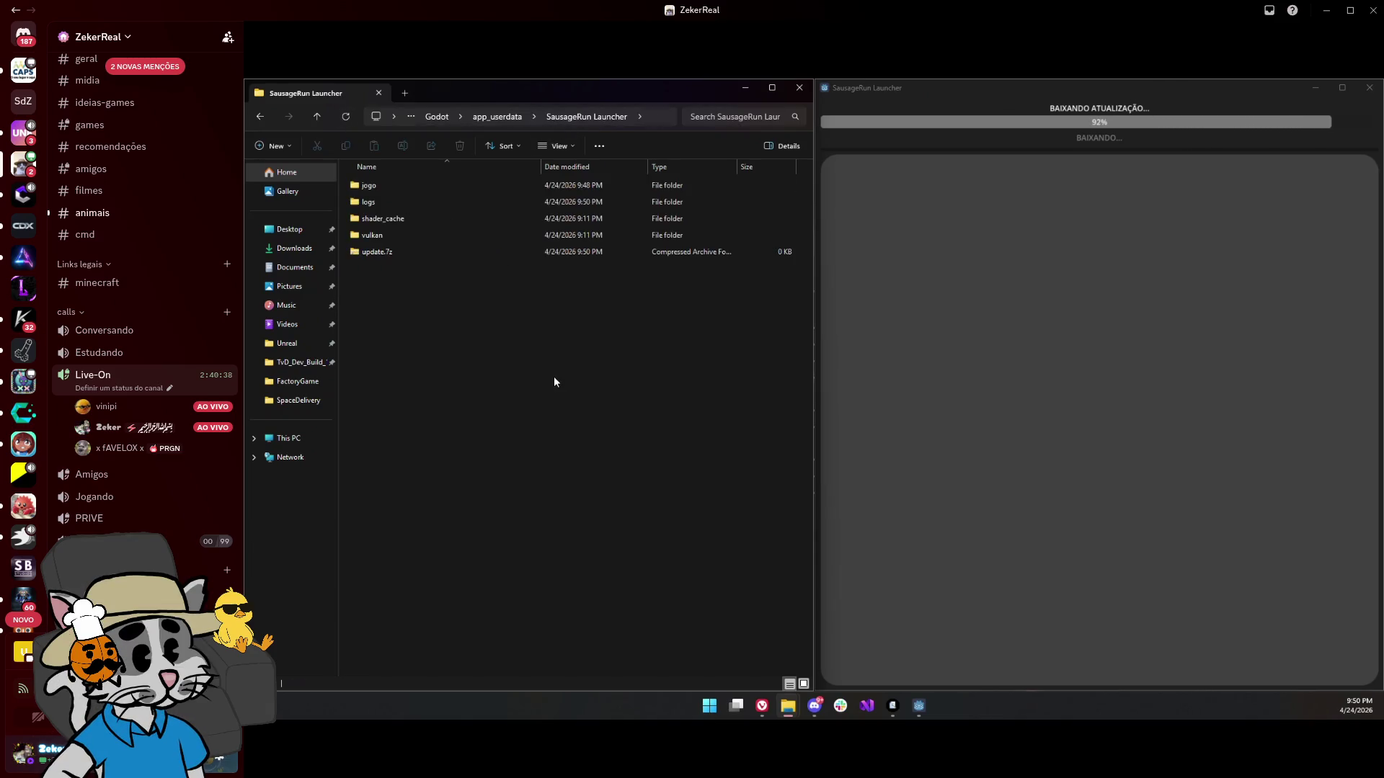
right_click(434, 254)
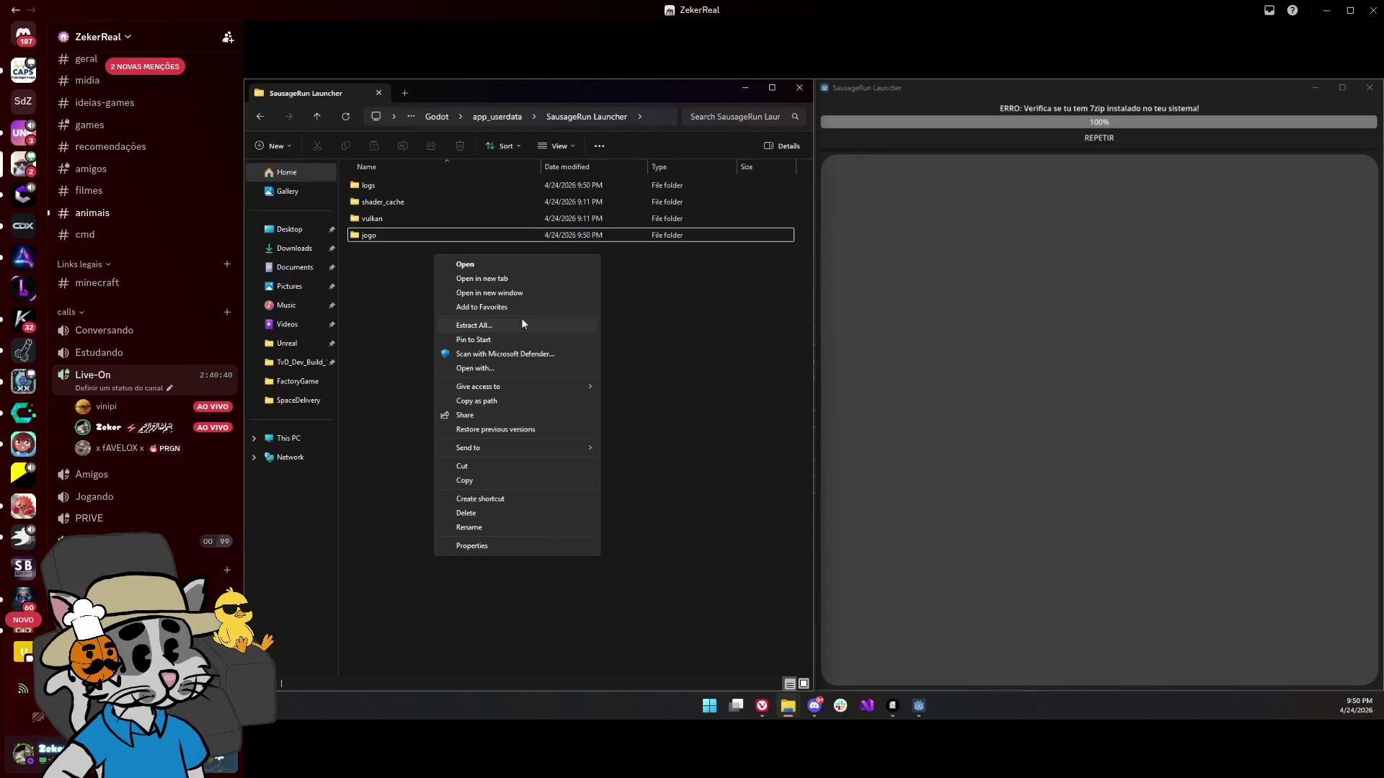
left_click(373, 283)
Retry the launcher's update until the 7zip error appears, then close the launcher
left_click(1104, 139)
left_click(1097, 138)
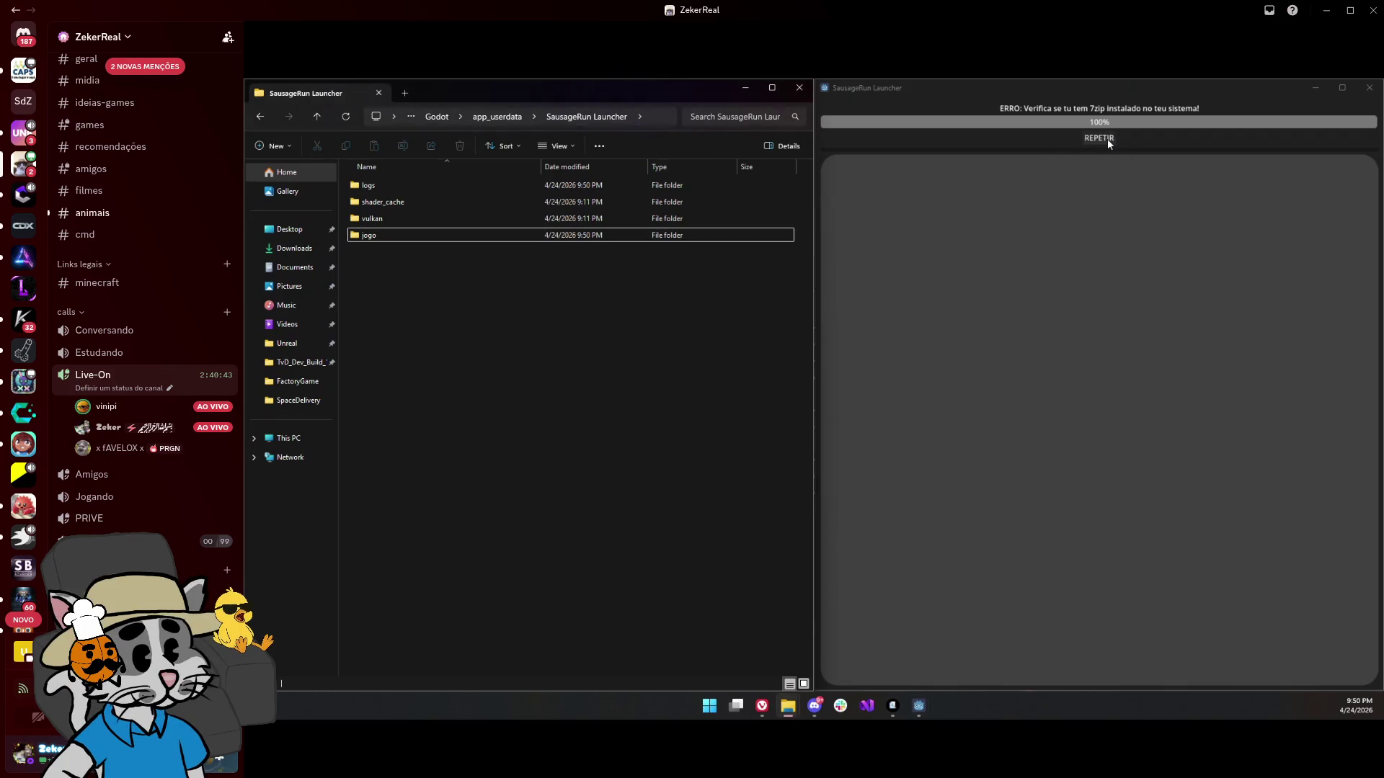
left_click(1109, 143)
left_click(1370, 87)
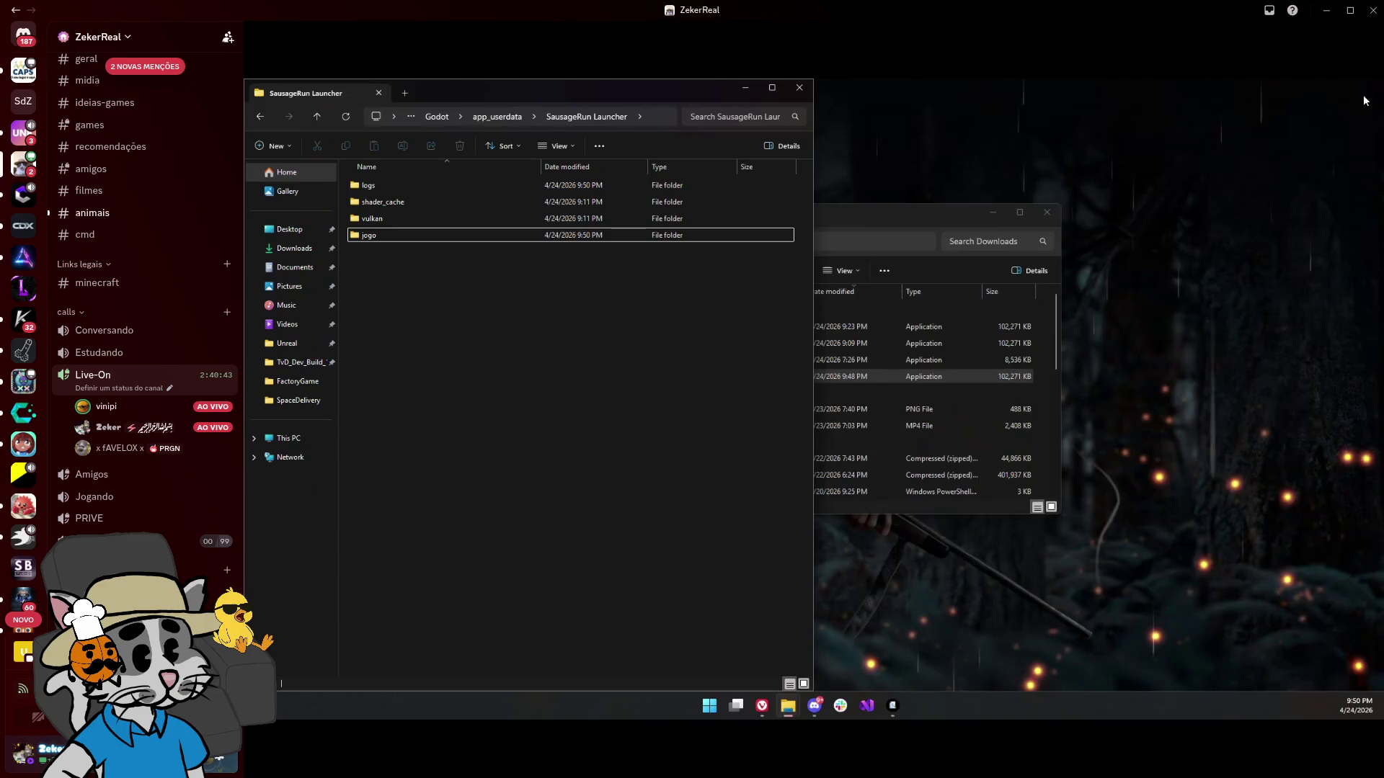
left_click(898, 220)
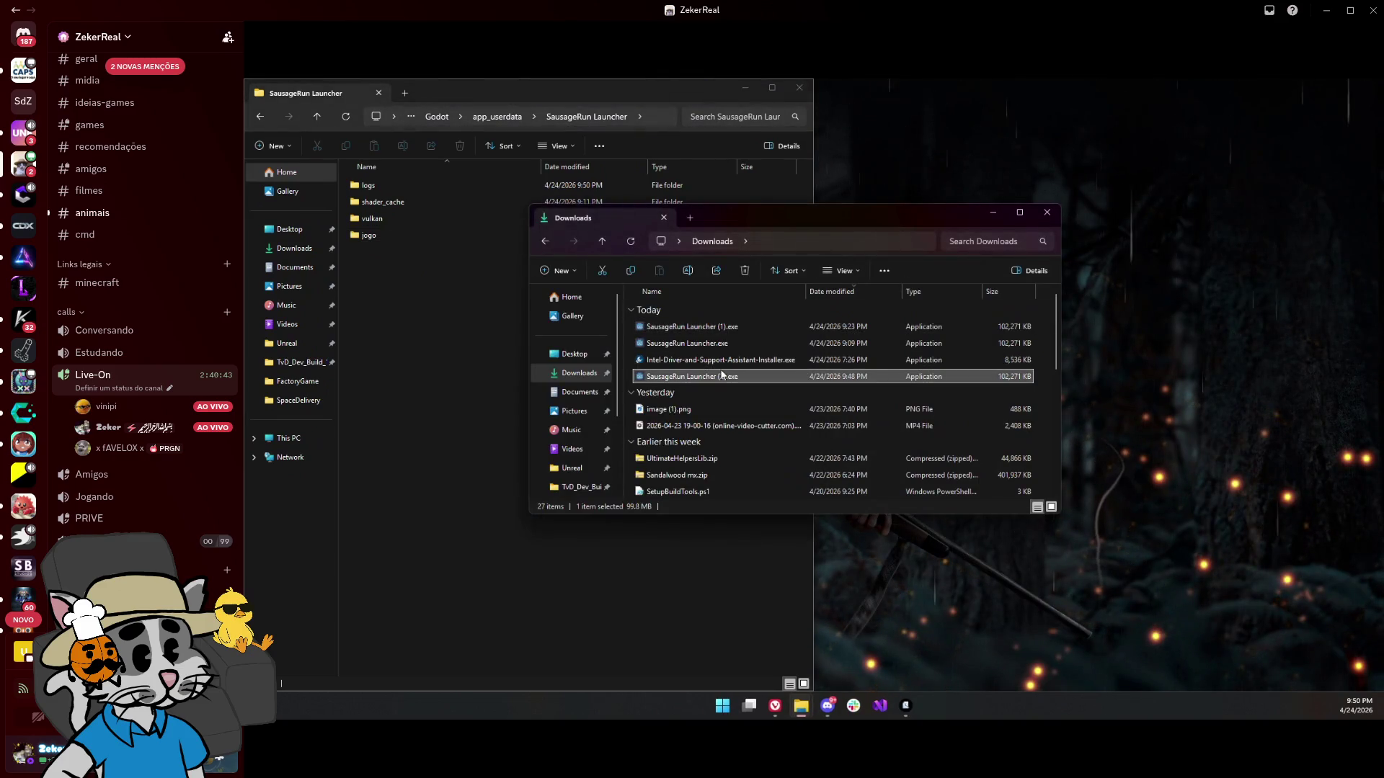
Extract update.7z with 7-Zip Extract and dismiss the file-in-use error dialog
left_click(448, 369)
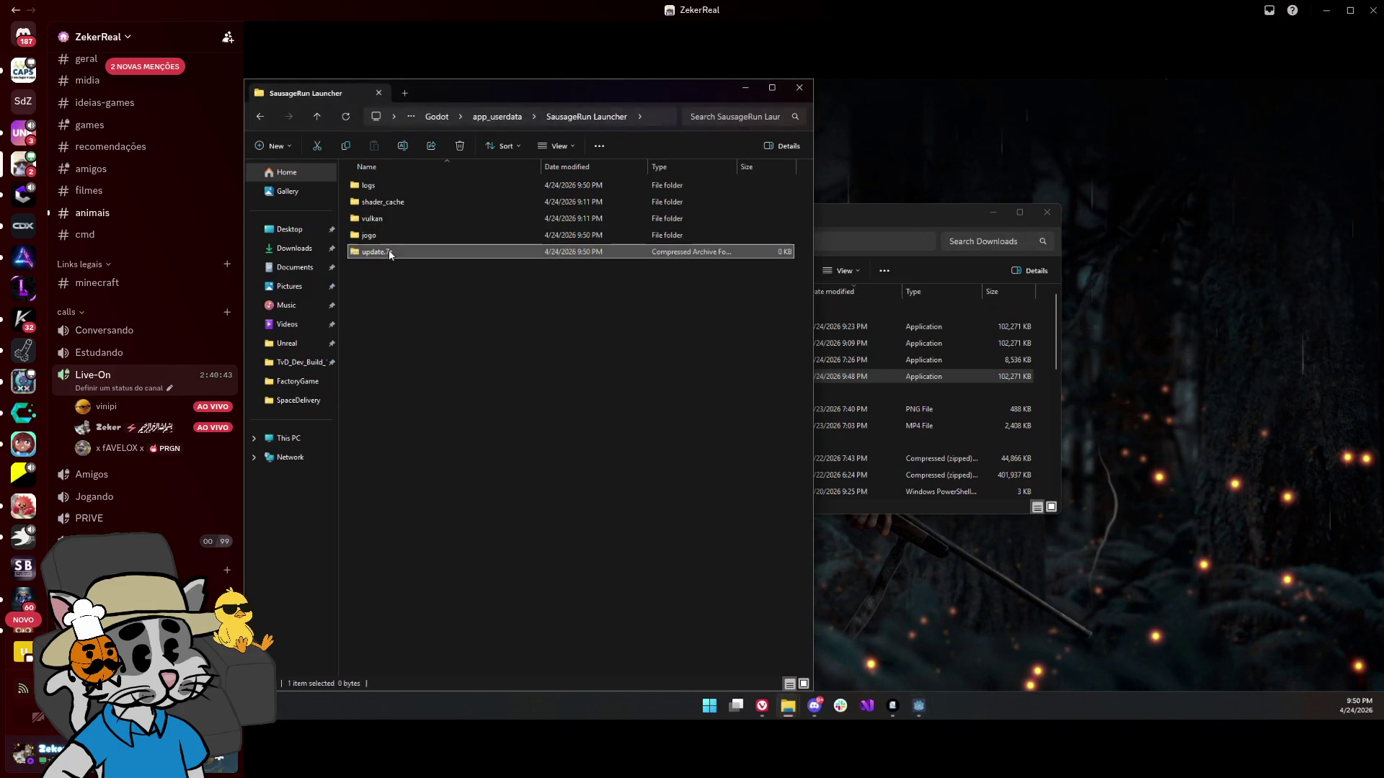
right_click(388, 251)
mouse_move(505, 335)
left_click(616, 363)
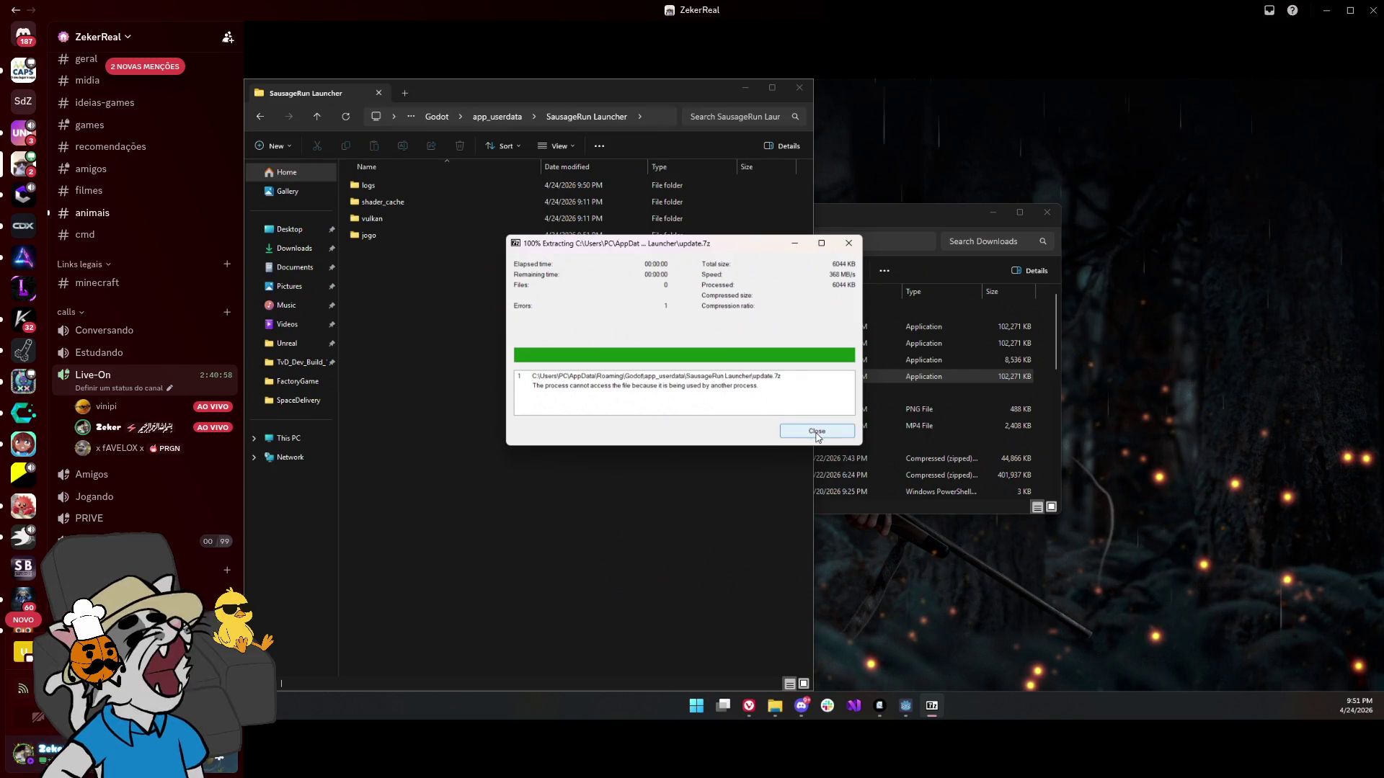
left_click(816, 433)
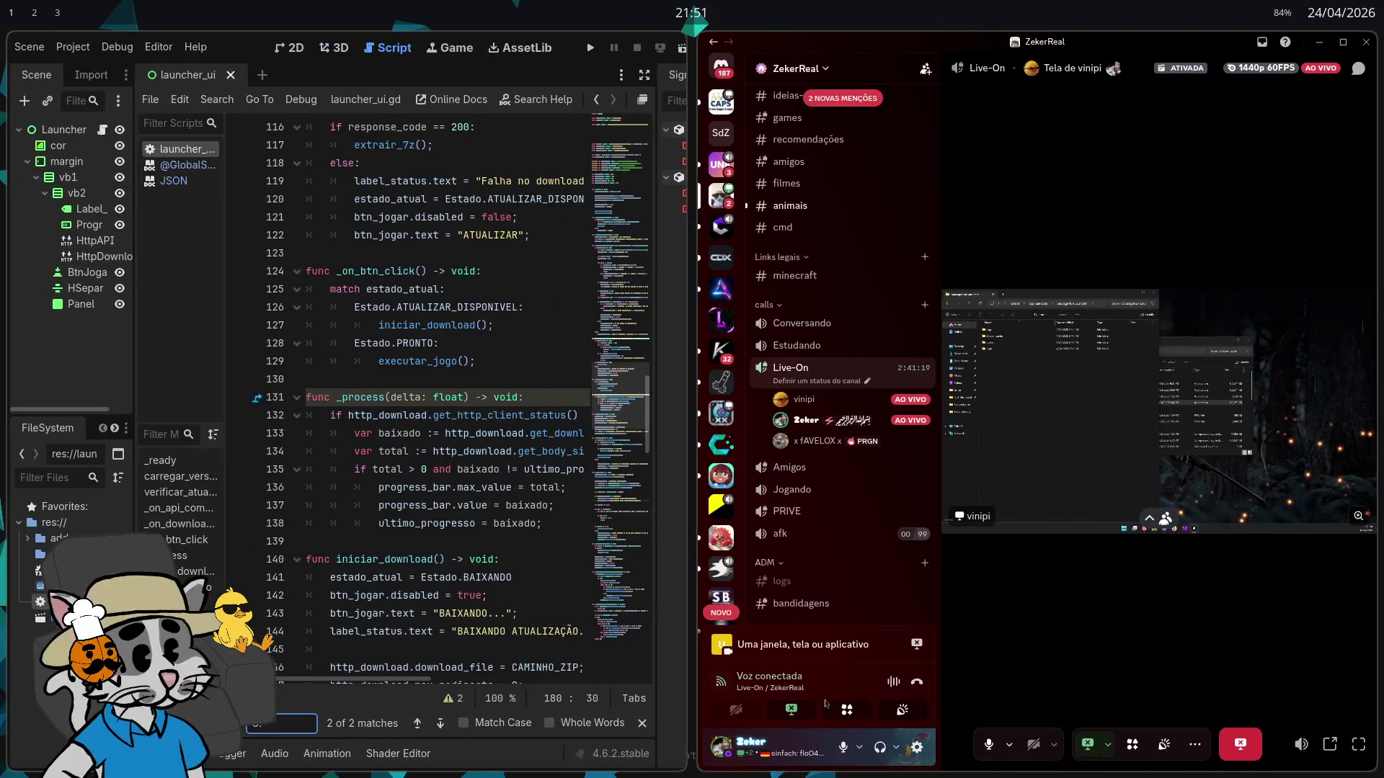
Hide the floating Discord window and close the script search bar in launcher_ui.gd
key("super+s")
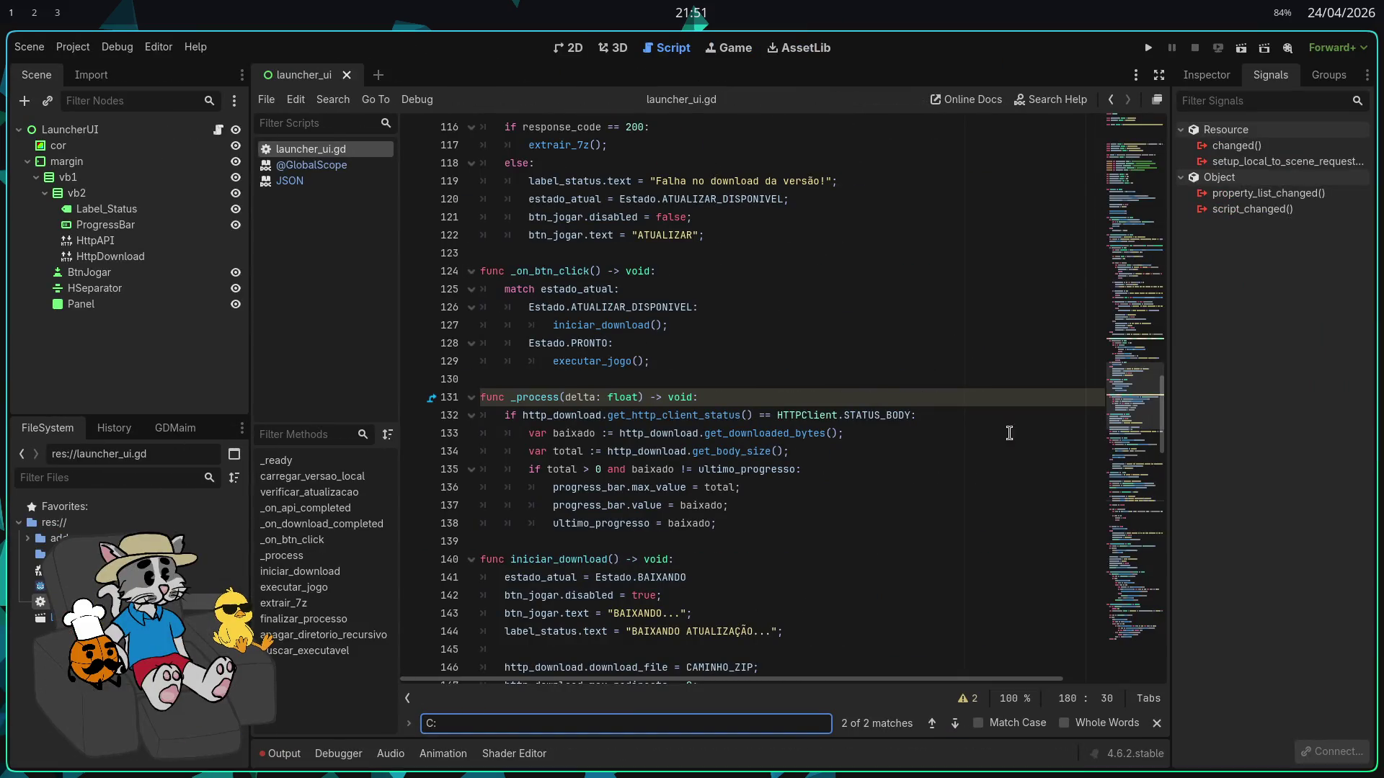
left_click(1006, 433)
key("ctrl+a")
scroll(1007, 433, "down", 1)
left_click(971, 586)
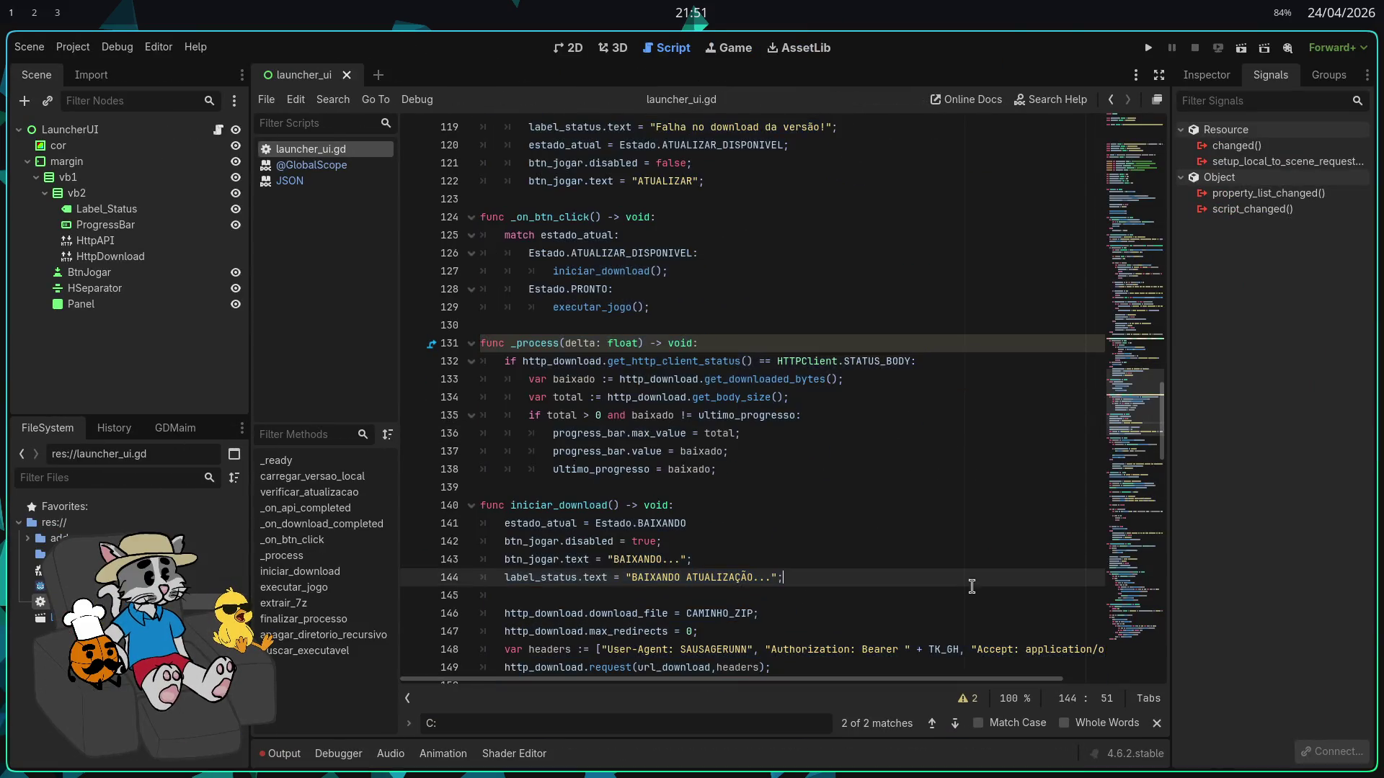
left_click(1154, 725)
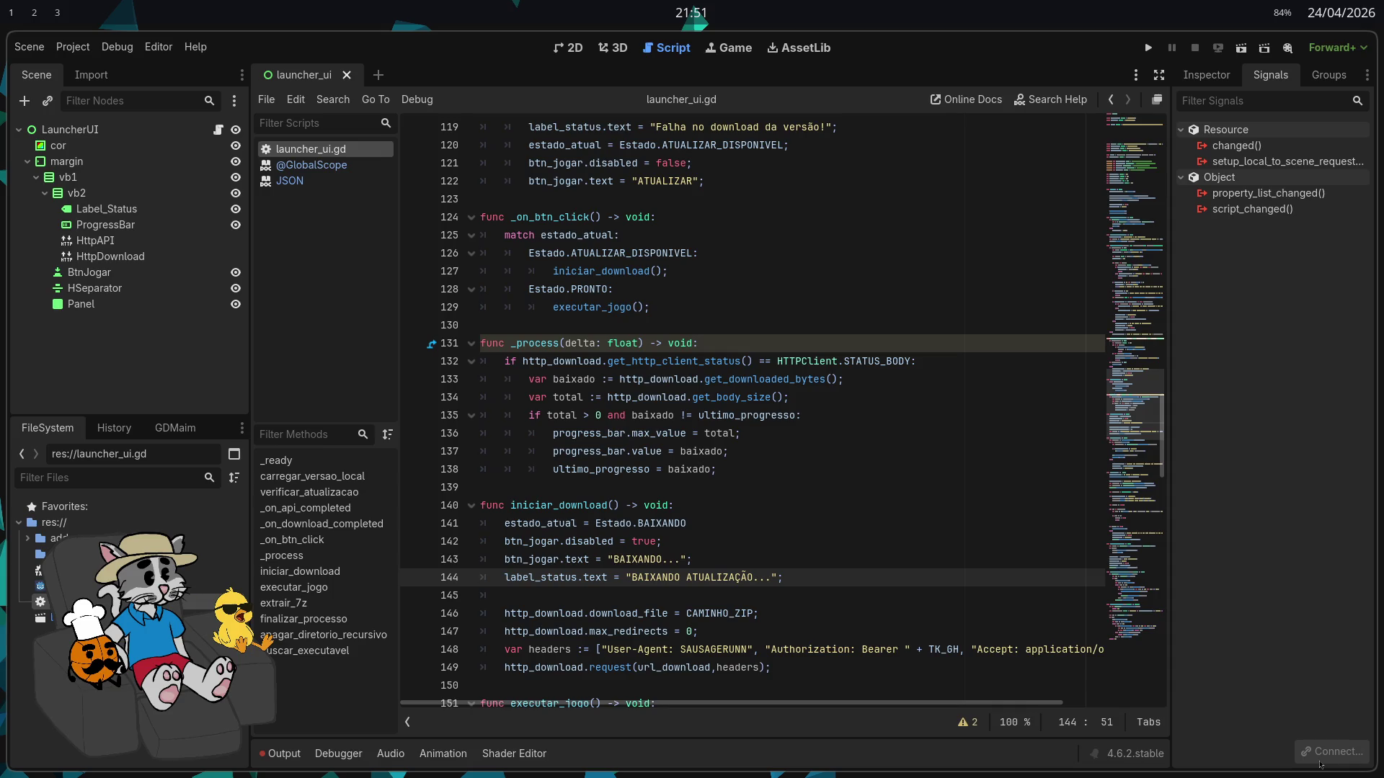
Step through the _process download-progress code on lines 132–138
scroll(796, 398, "down", 1)
left_click(797, 398)
left_click(836, 343)
left_click(894, 325)
left_click(948, 307)
left_click(935, 325)
left_click(933, 361)
left_click(923, 379)
left_click(933, 415)
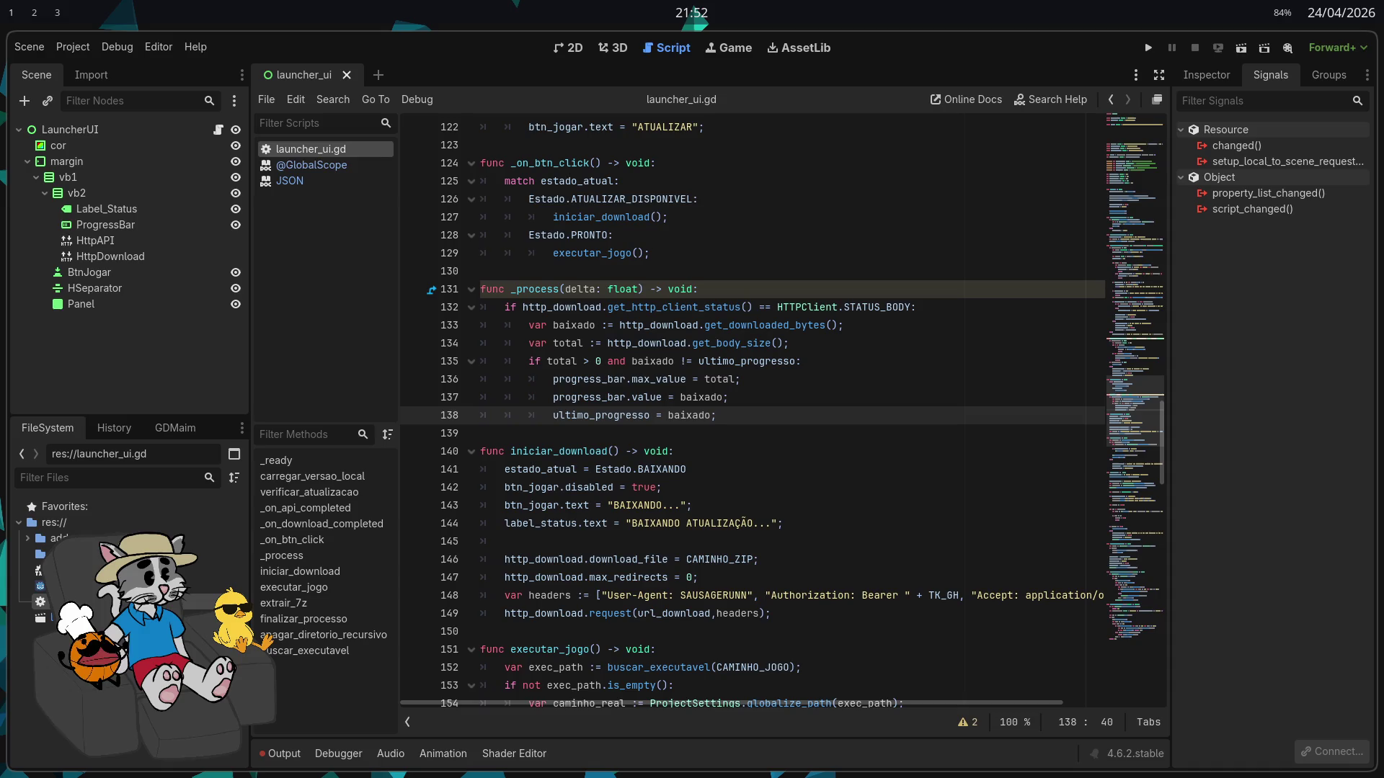
scroll(883, 465, "down", 2)
scroll(883, 465, "up", 1)
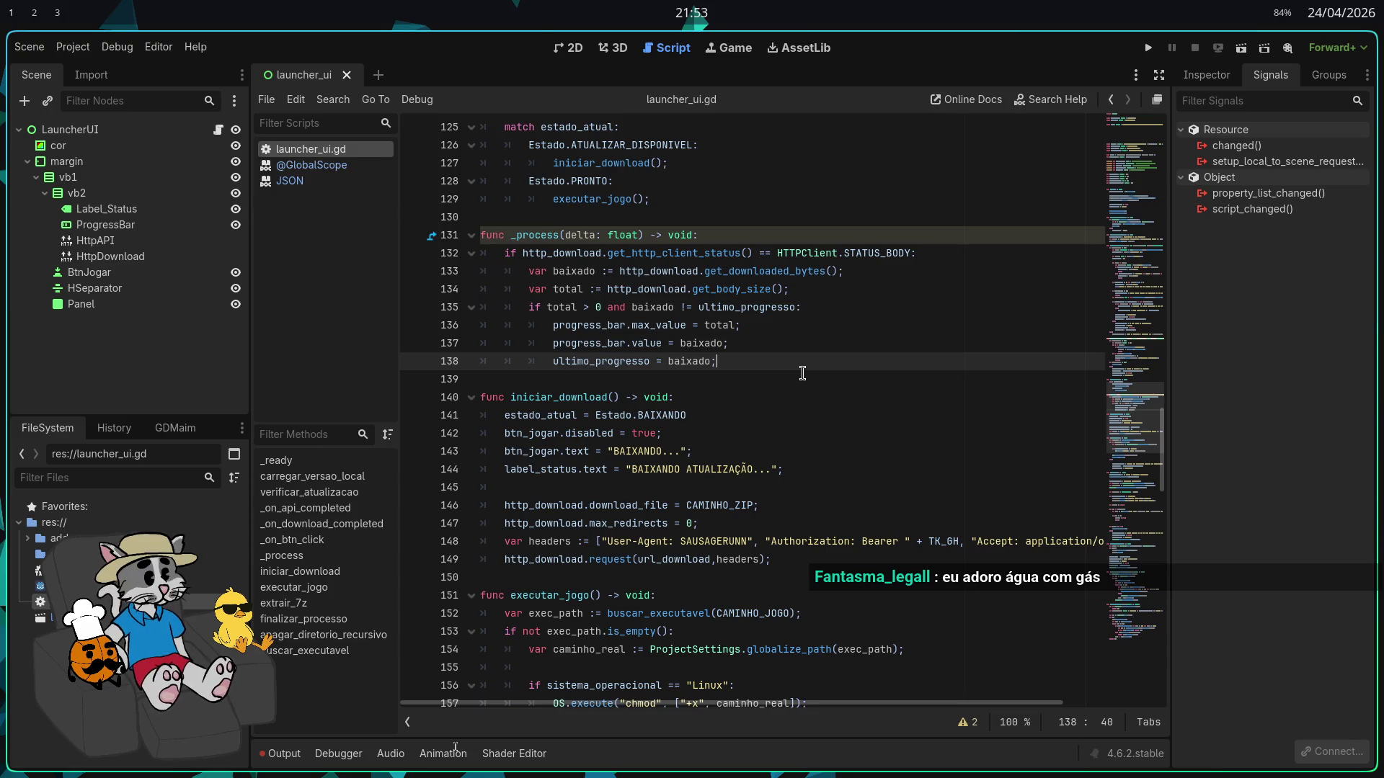
Review the progress_bar lines 136–139 of the download code
left_click(773, 350)
left_click(782, 363)
left_click(790, 377)
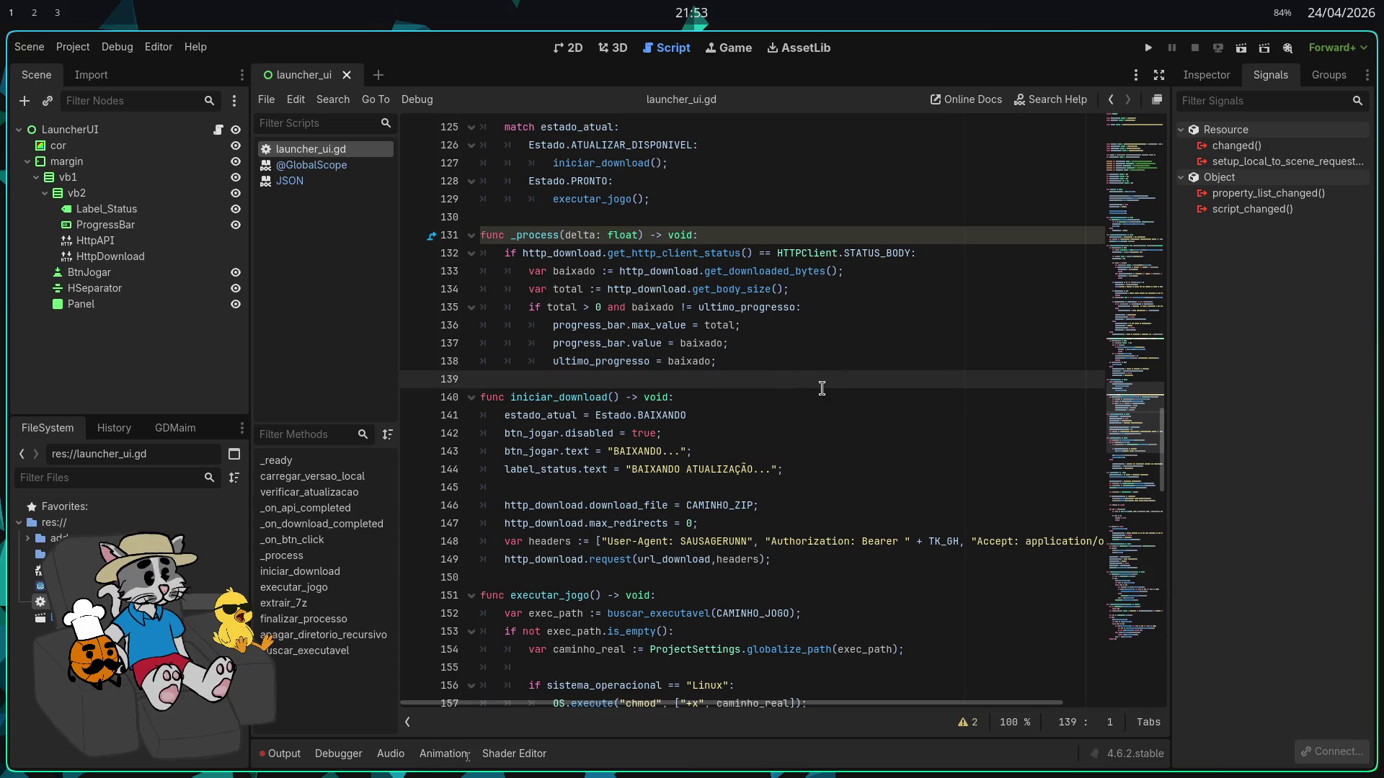
left_click(912, 361)
left_click(847, 343)
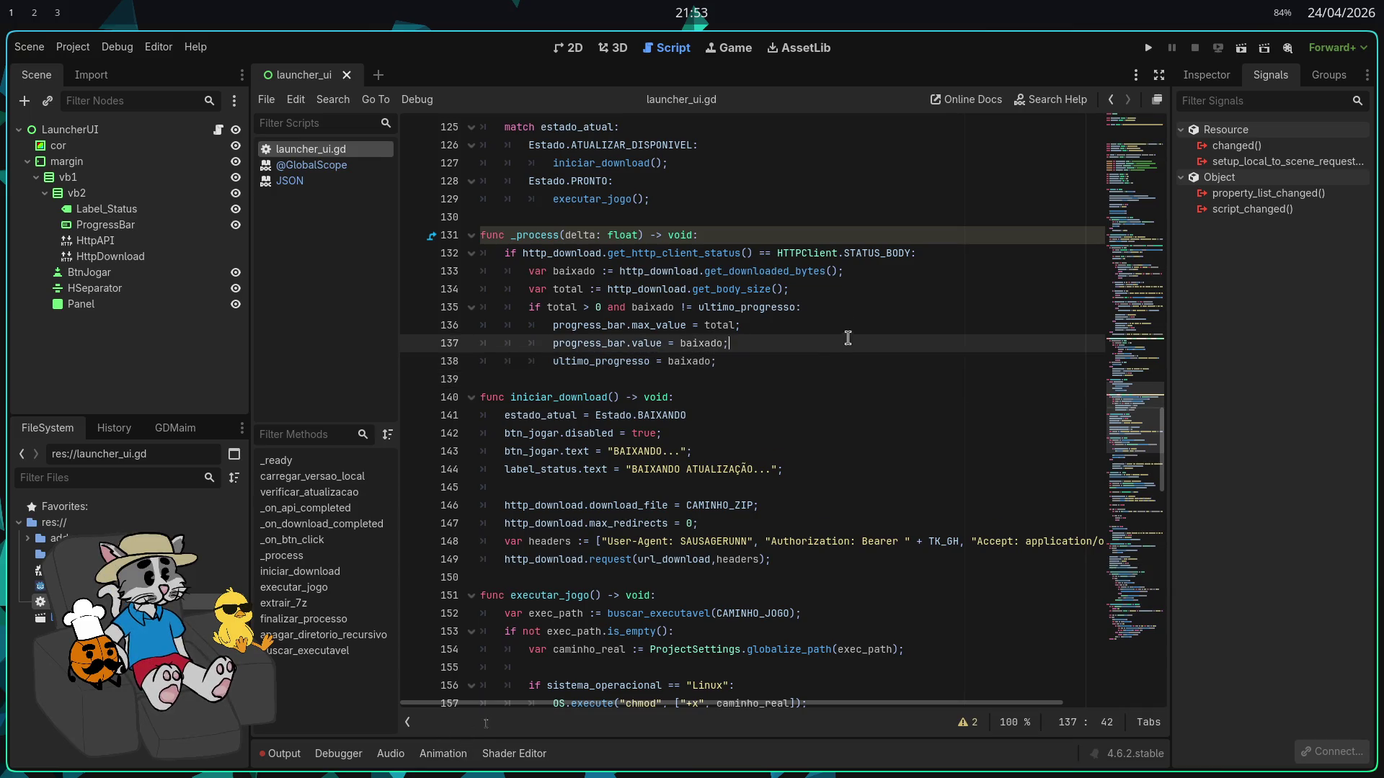
left_click(888, 325)
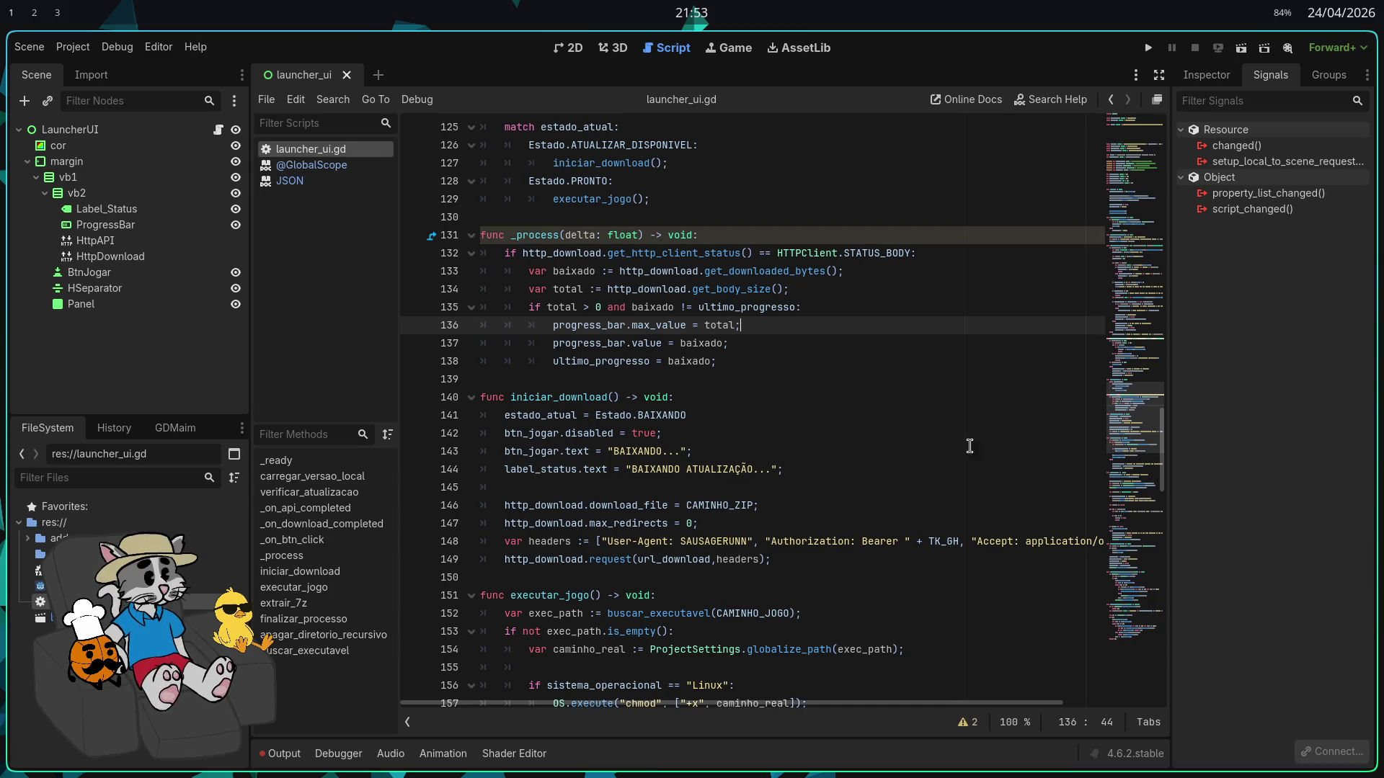
left_click(799, 364)
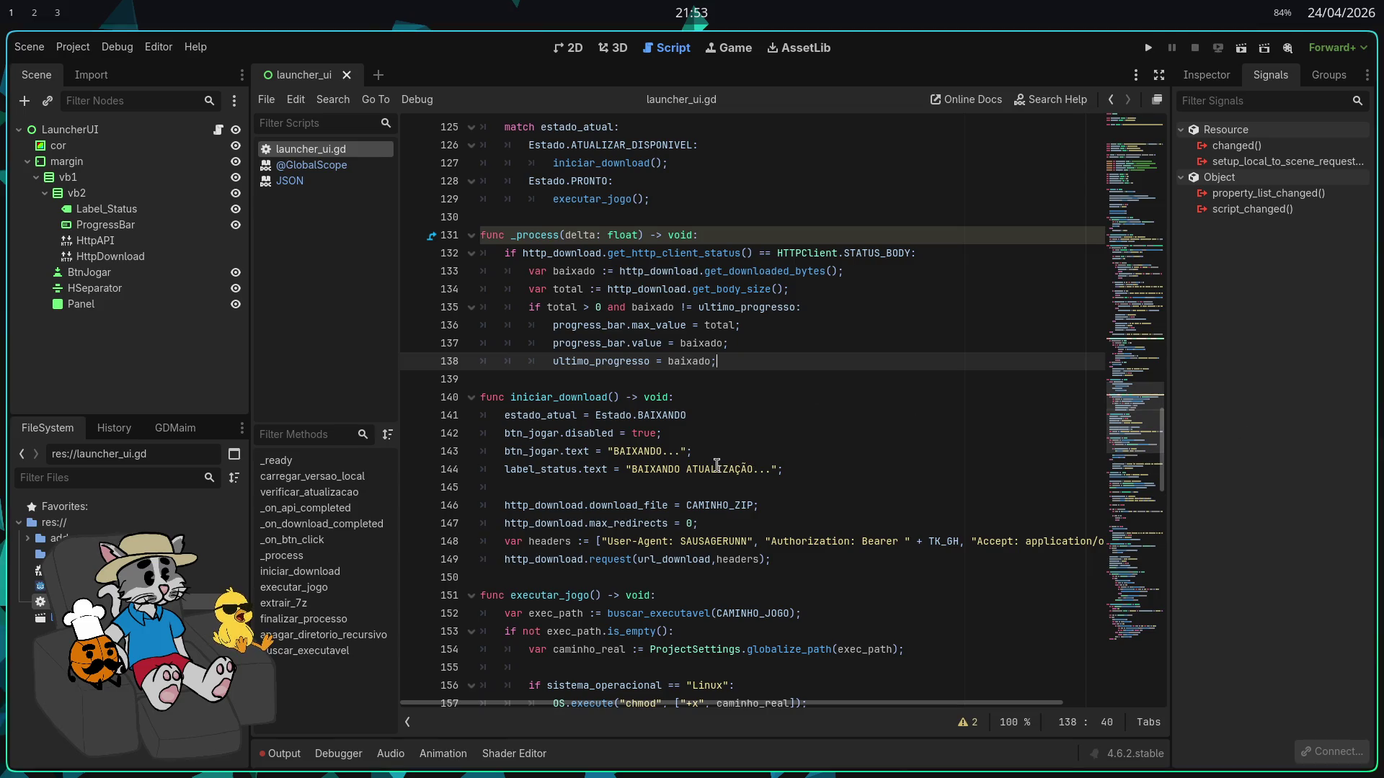
Scroll through verificar_atualizacao and _on_api_completed, then search the script for 'comand'
scroll(741, 459, "up", 1)
scroll(754, 453, "up", 5)
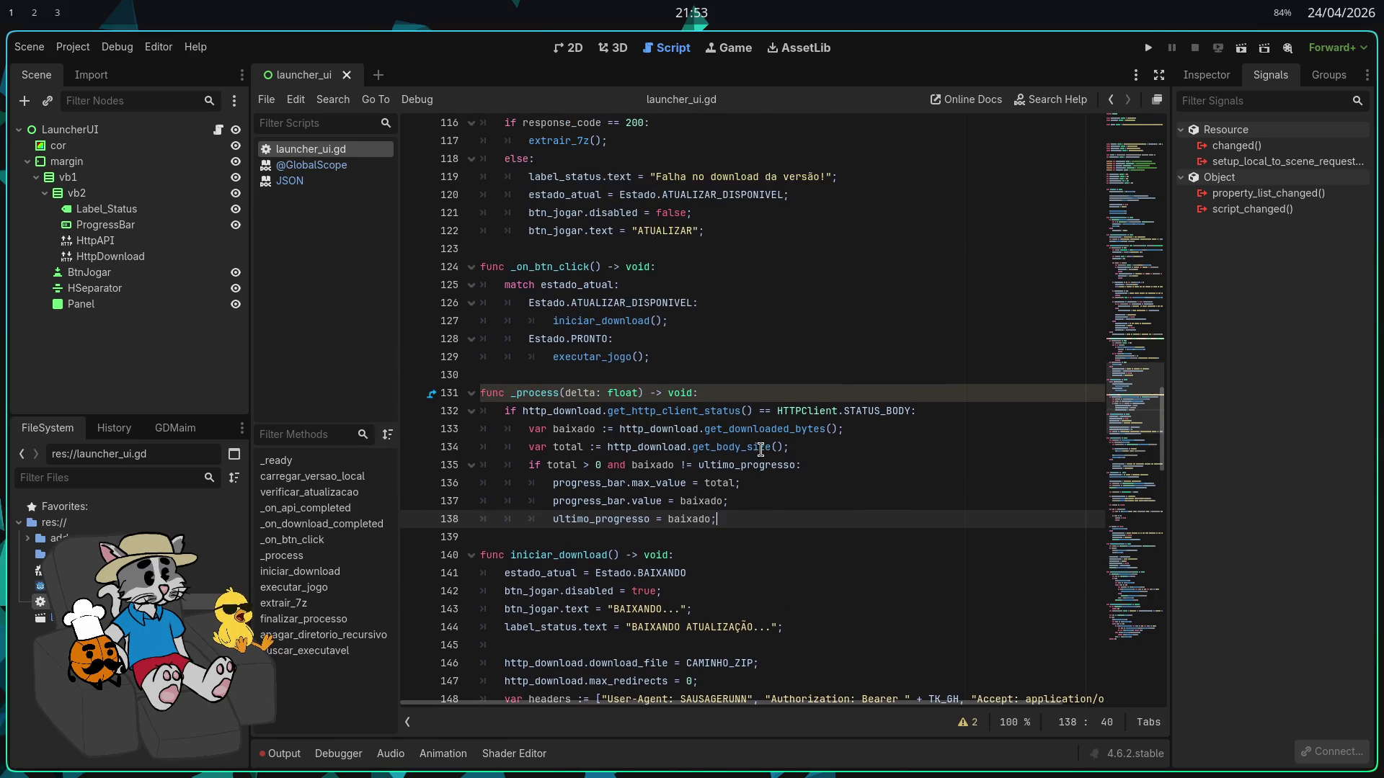
scroll(760, 446, "up", 4)
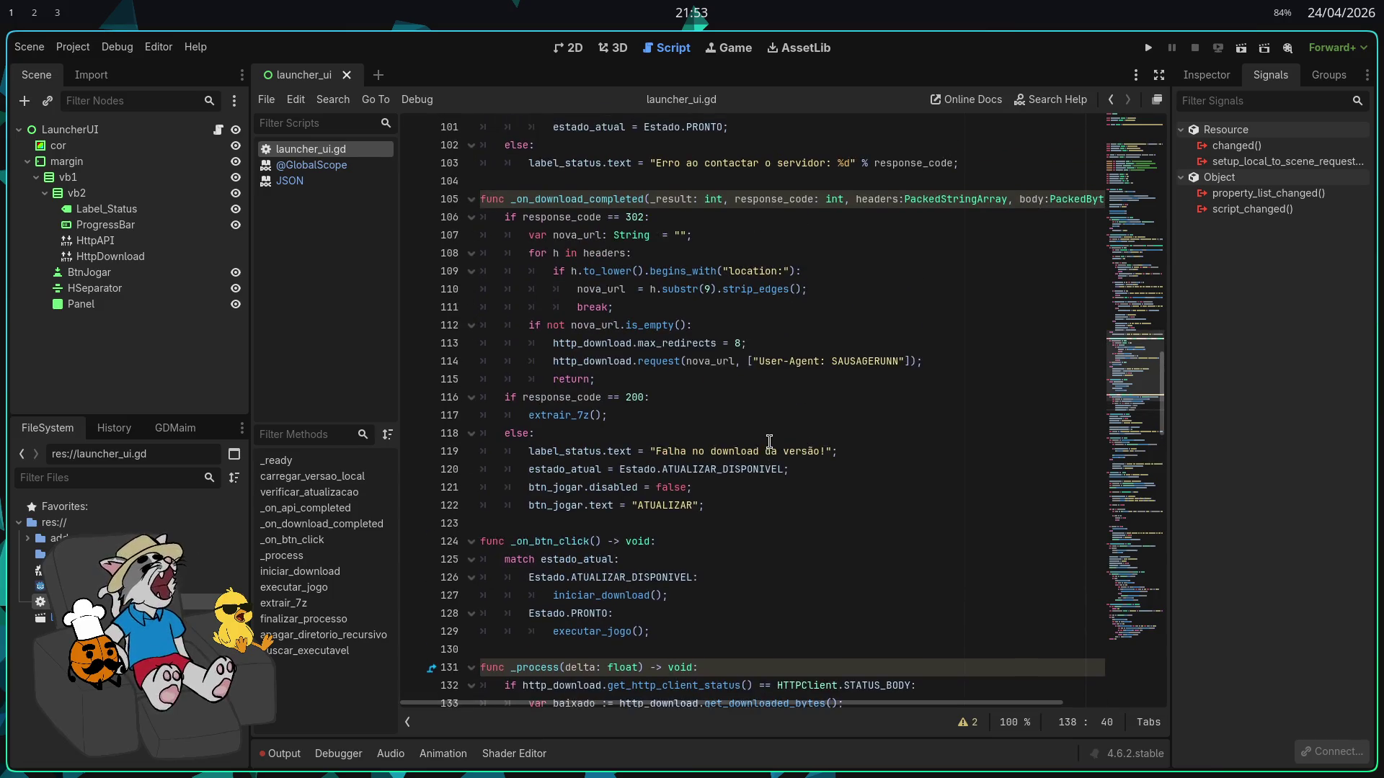
scroll(807, 433, "up", 13)
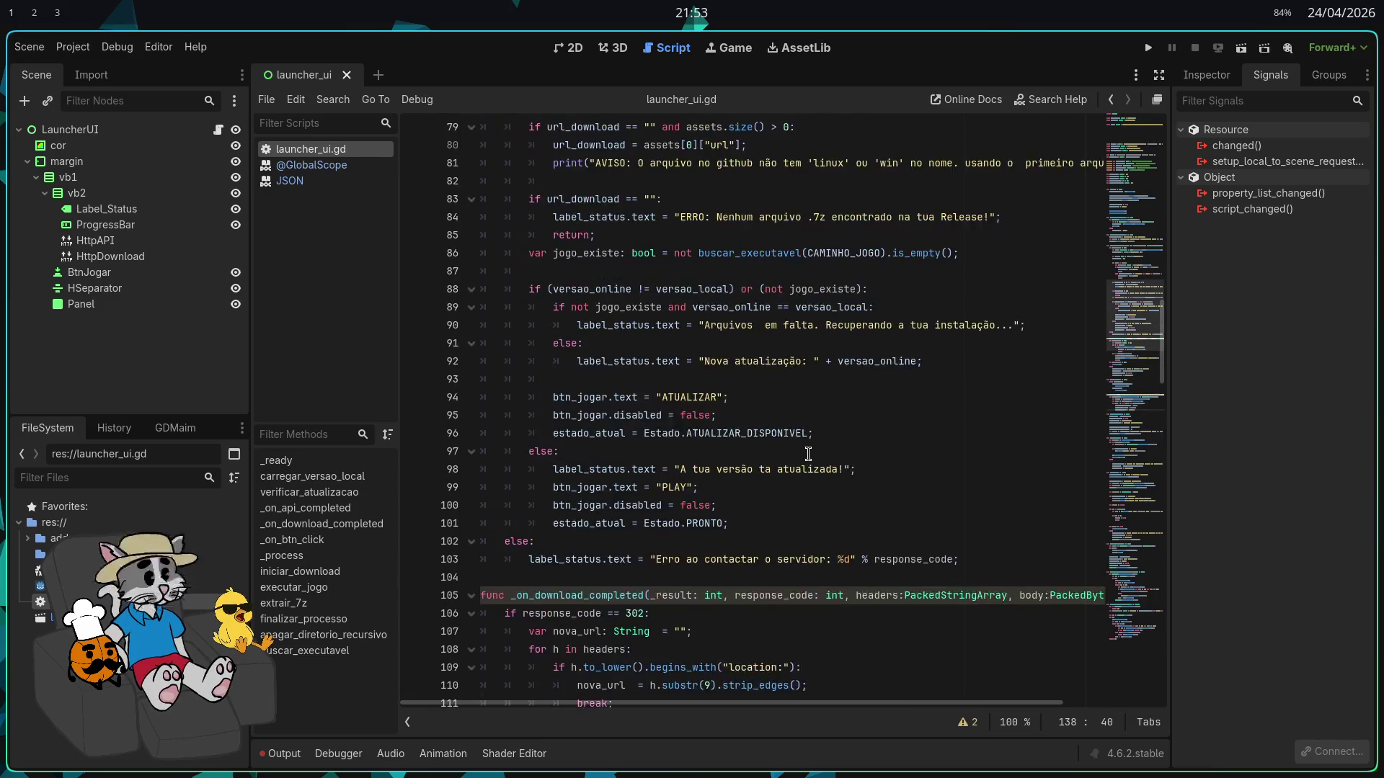
scroll(800, 458, "up", 1)
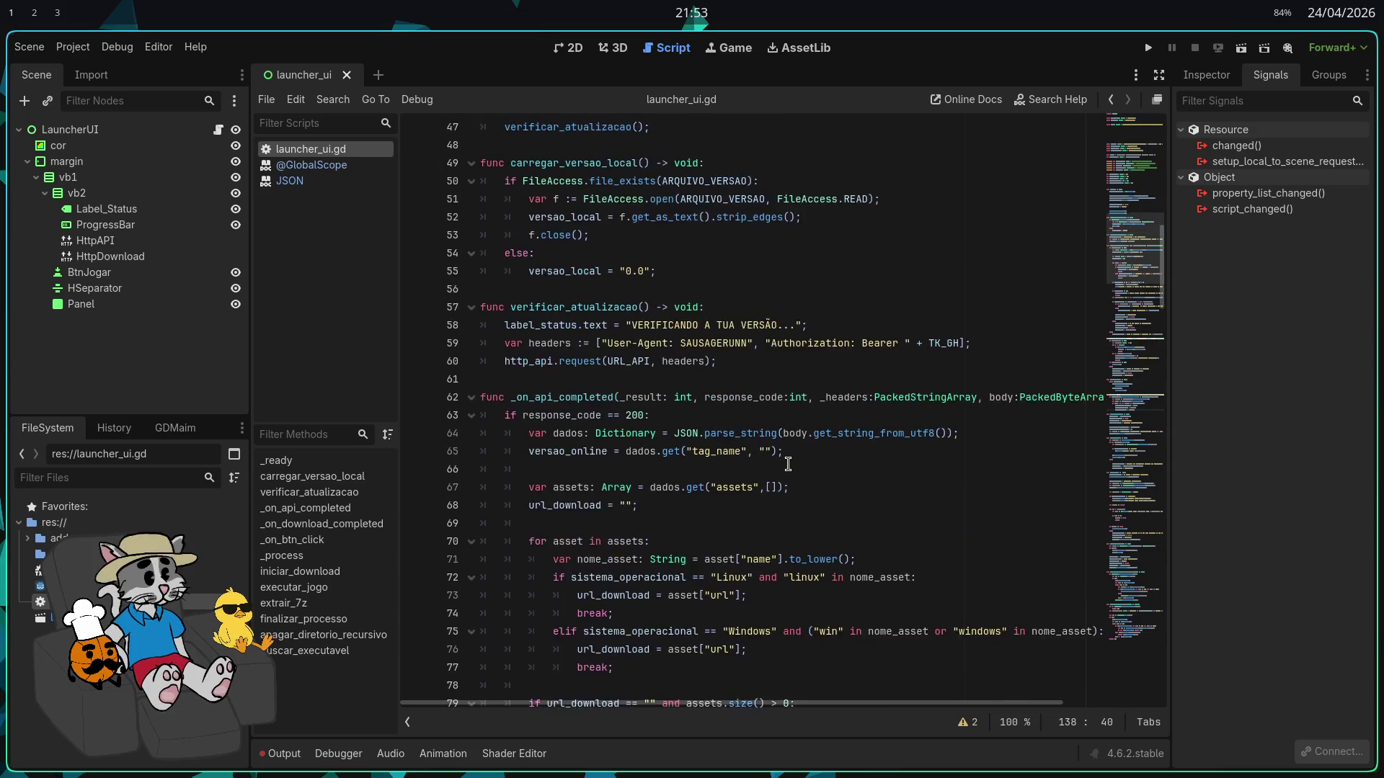
scroll(807, 449, "down", 5)
scroll(807, 448, "down", 5)
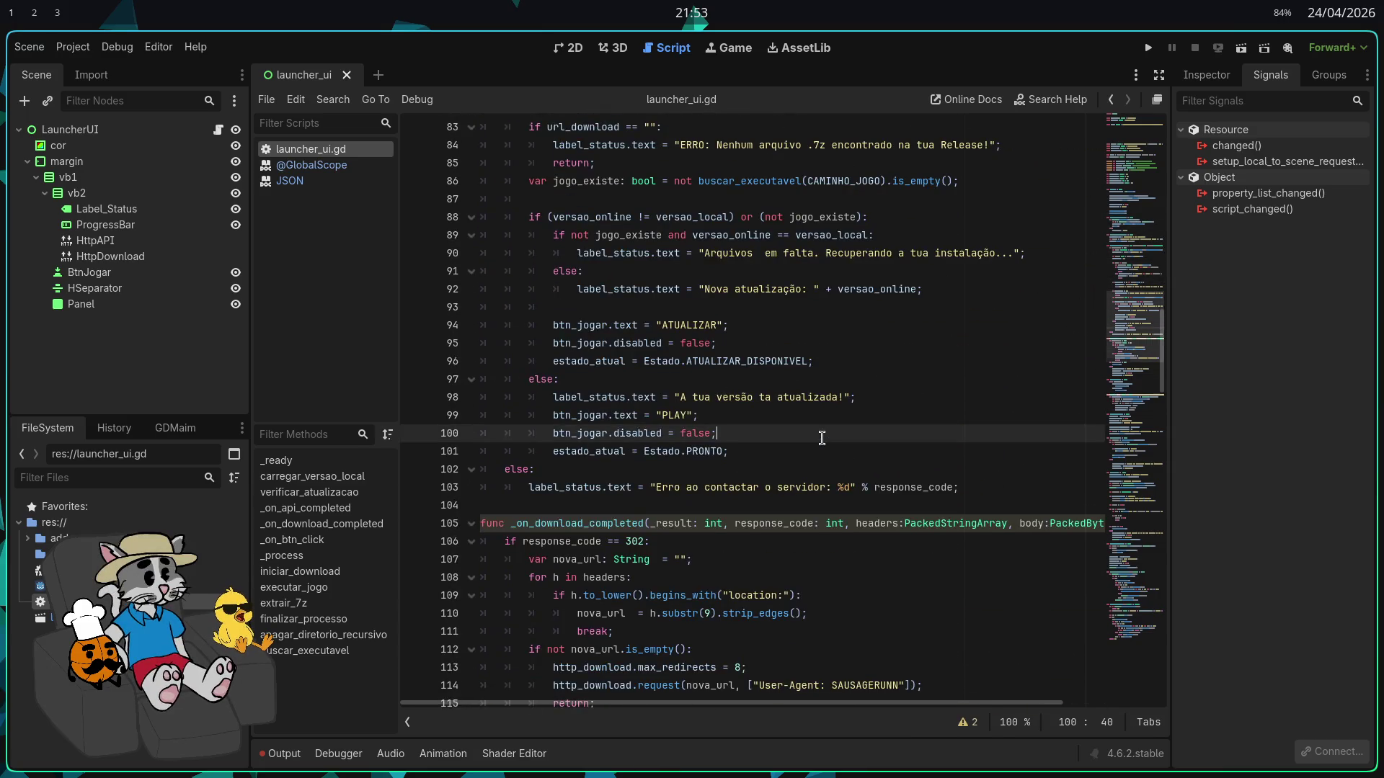
key("ctrl+f")
type("comand")
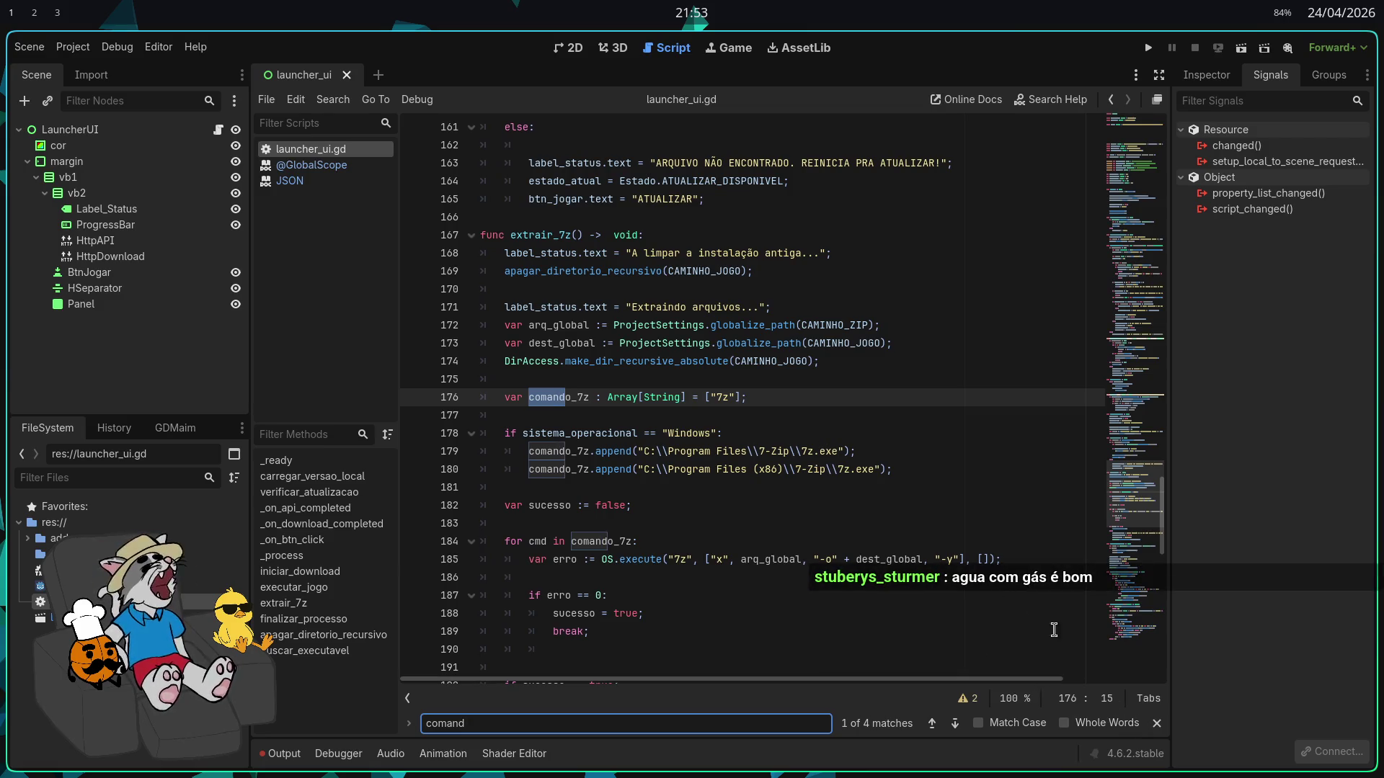
Replace the hard-coded 7z argument in line 185's OS.execute call with cmd
left_click(1156, 723)
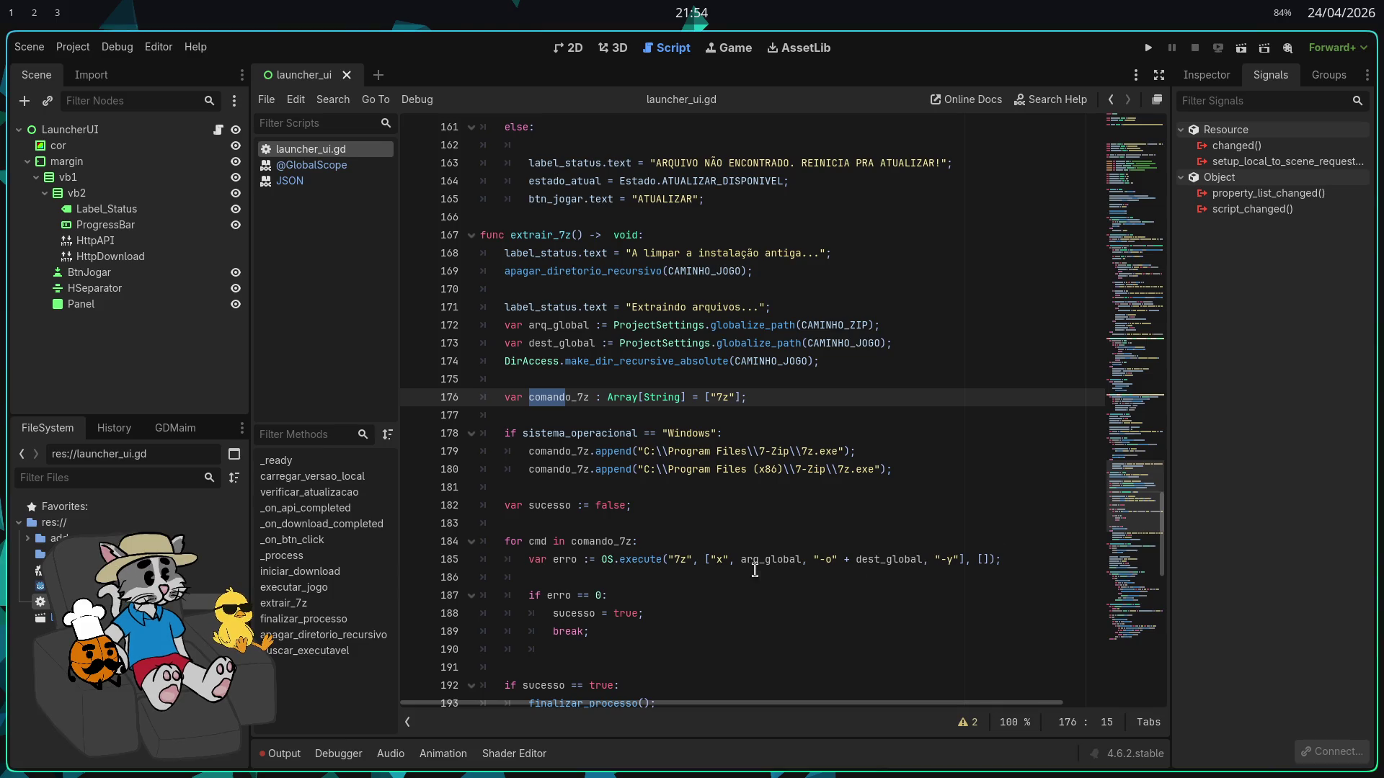
left_click(692, 560)
key("BackSpace")
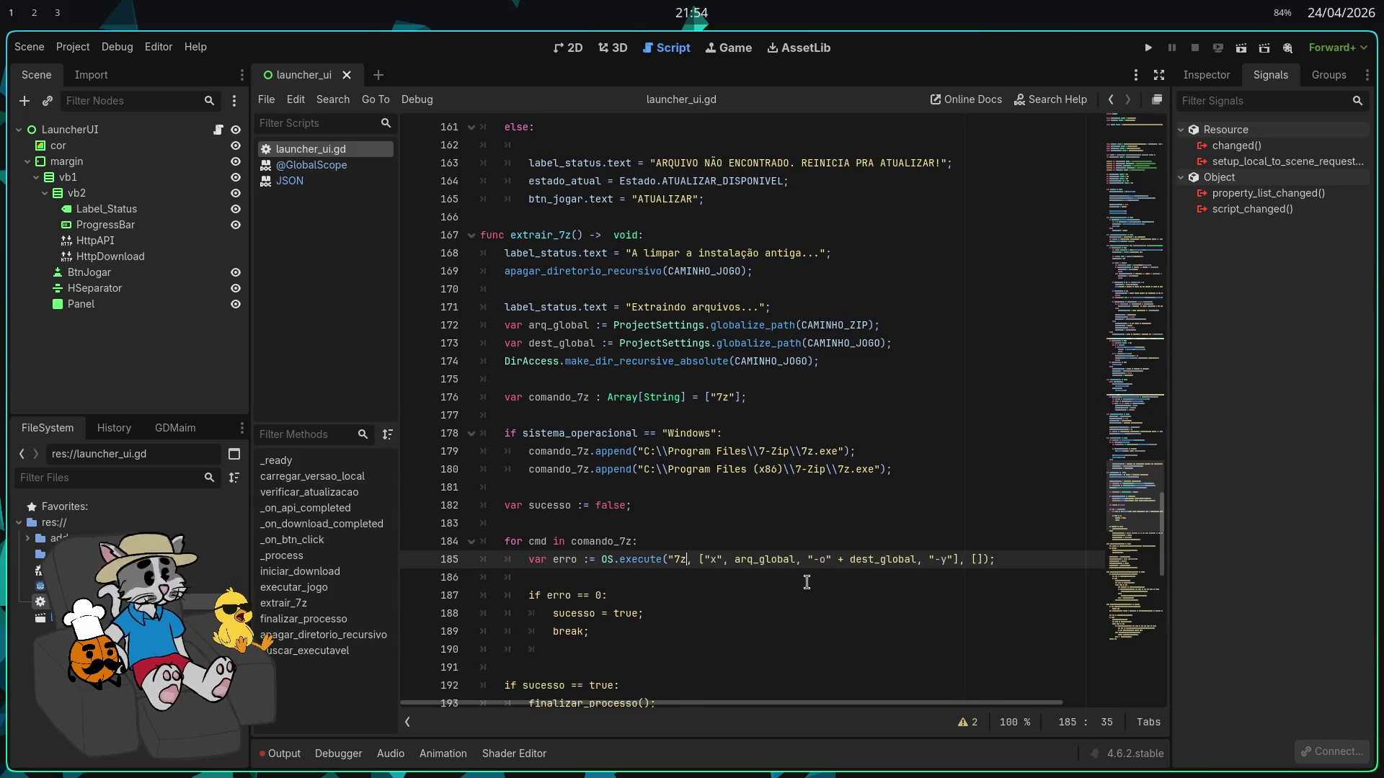
key("BackSpace")
key("BackSpace")
key("BackSpace")
type("cmd")
left_click(806, 582)
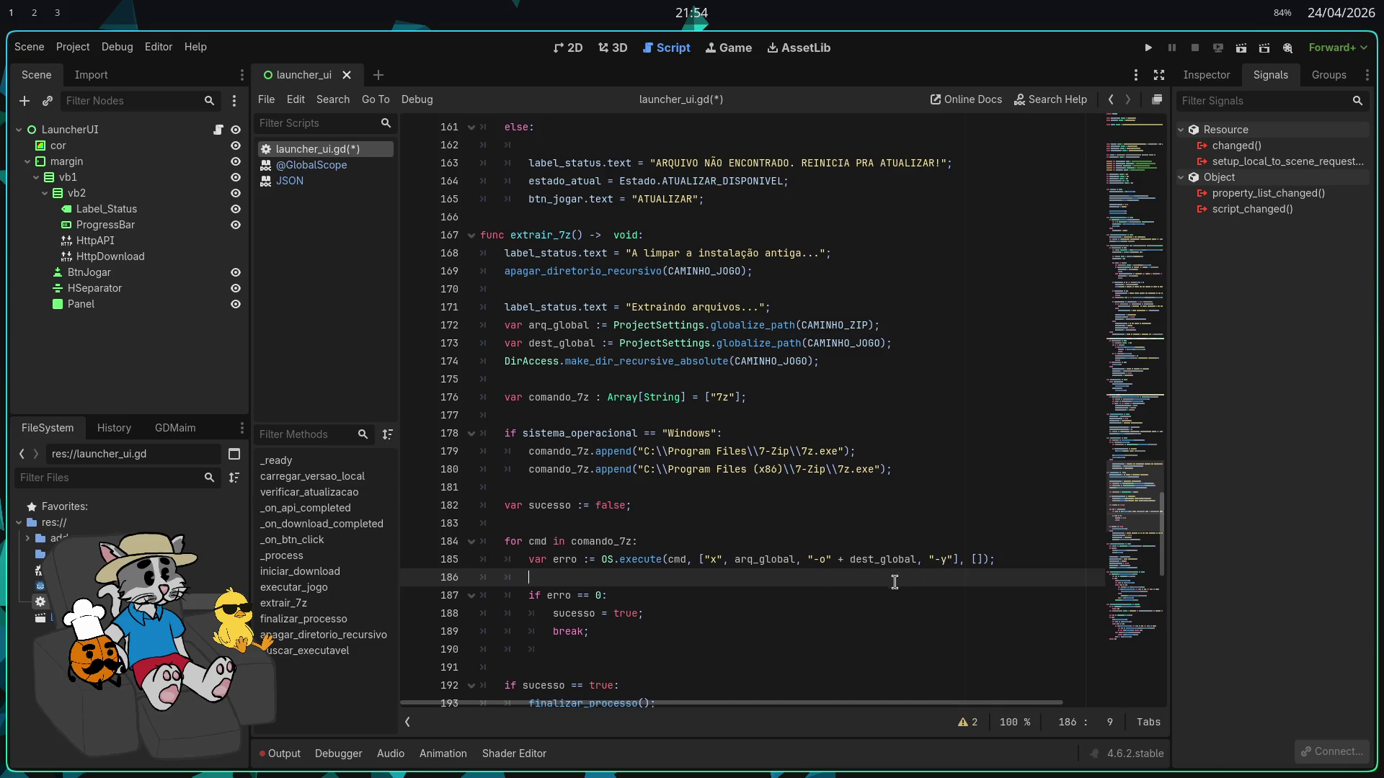
Place the caret after break; on line 189 and save launcher_ui.gd
scroll(894, 582, "down", 1)
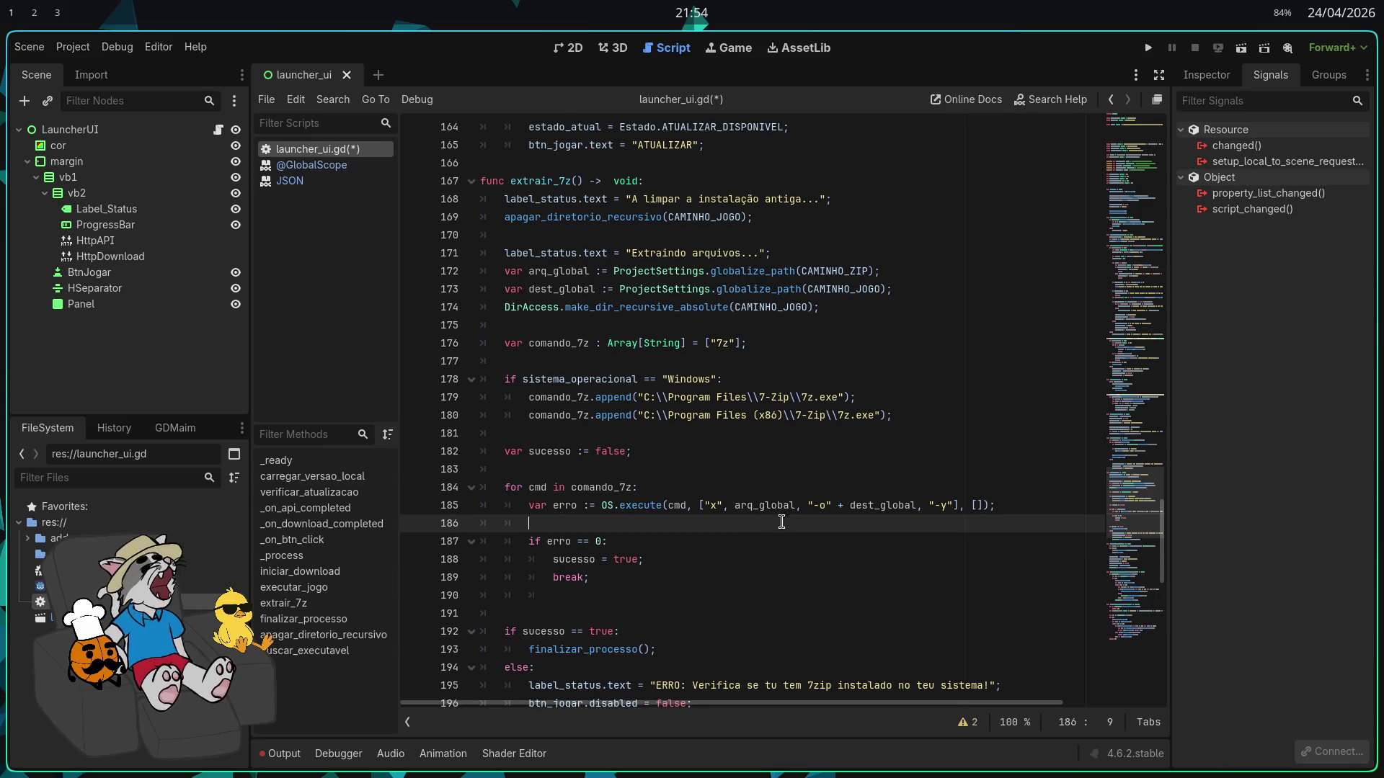
scroll(782, 521, "down", 1)
left_click(781, 522)
key("ctrl+s")
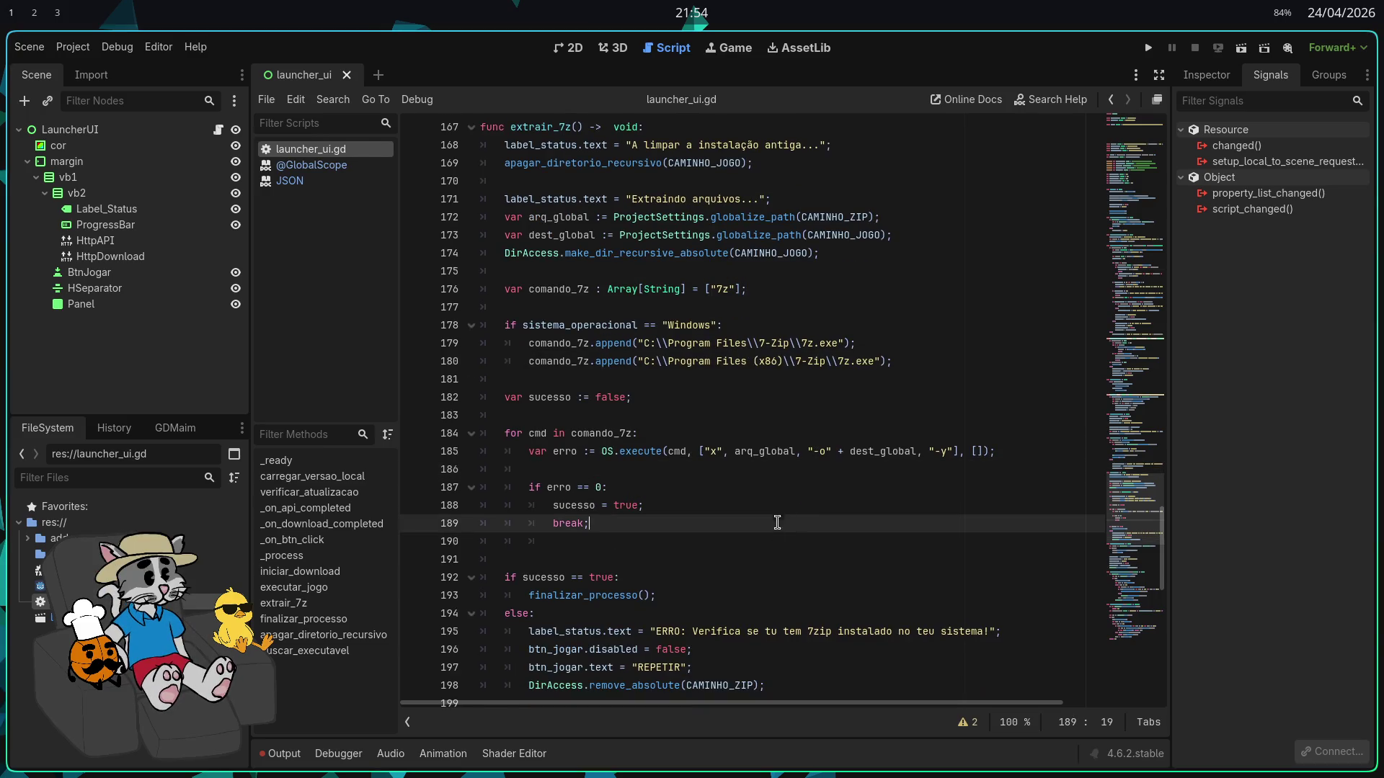
left_click(73, 46)
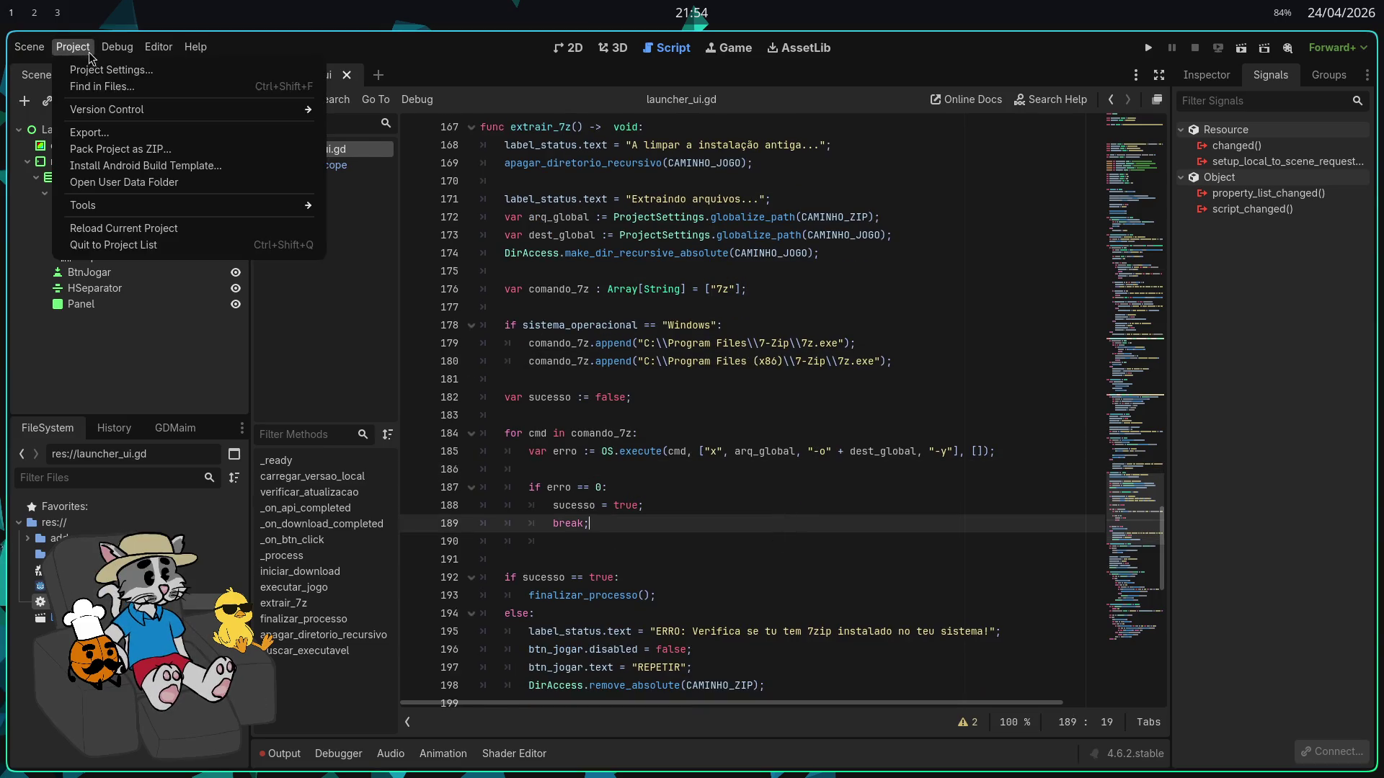
Export the Windows Desktop preset, overwriting SausageRun Launcher.exe, and close the export dialog
left_click(139, 135)
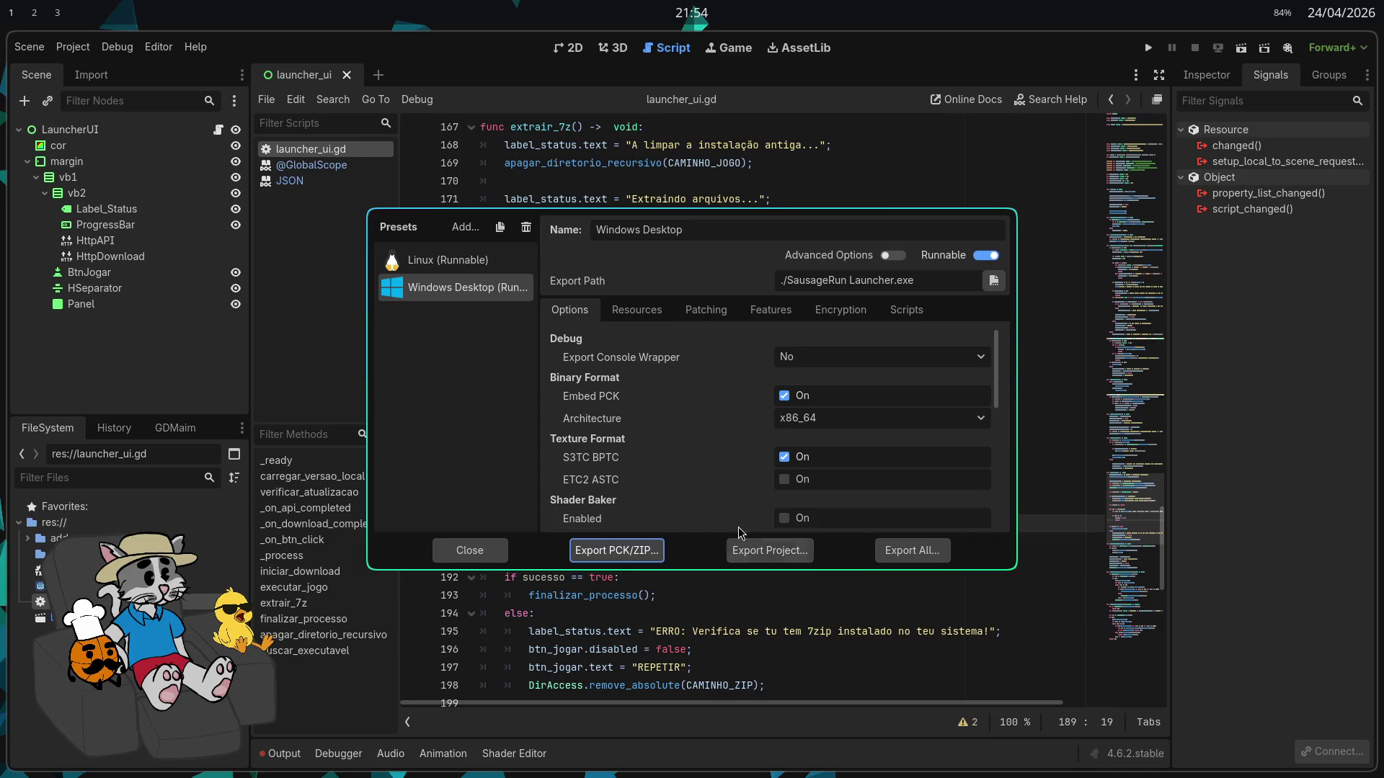
left_click(769, 555)
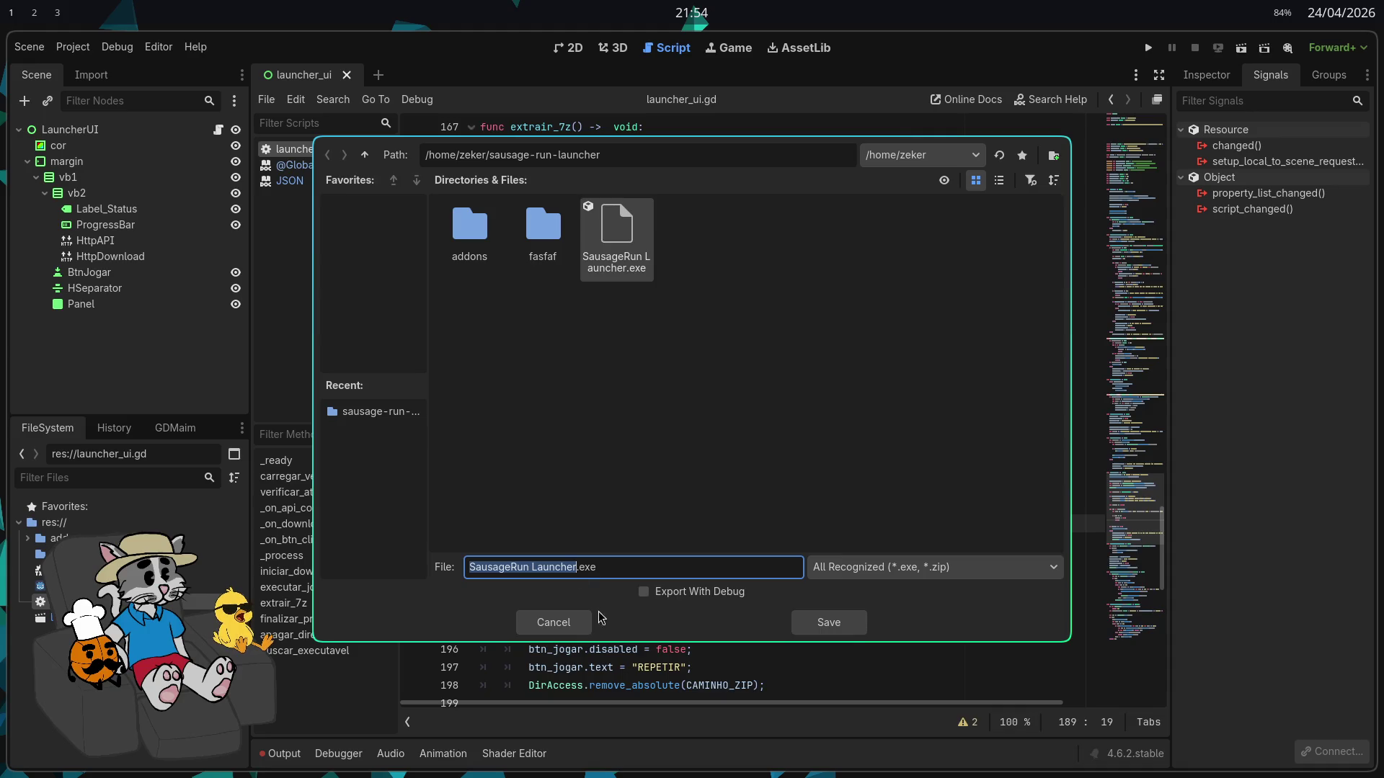
left_click(820, 624)
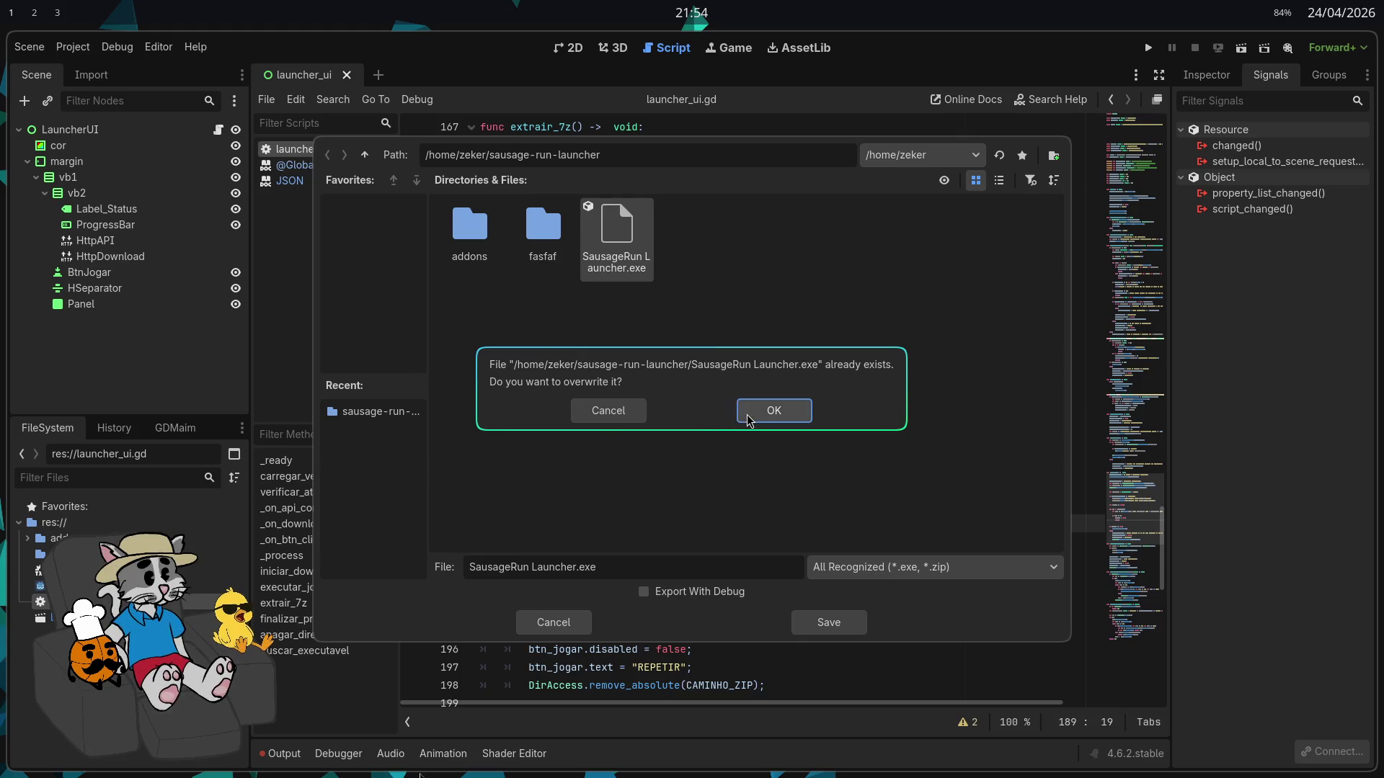
left_click(766, 417)
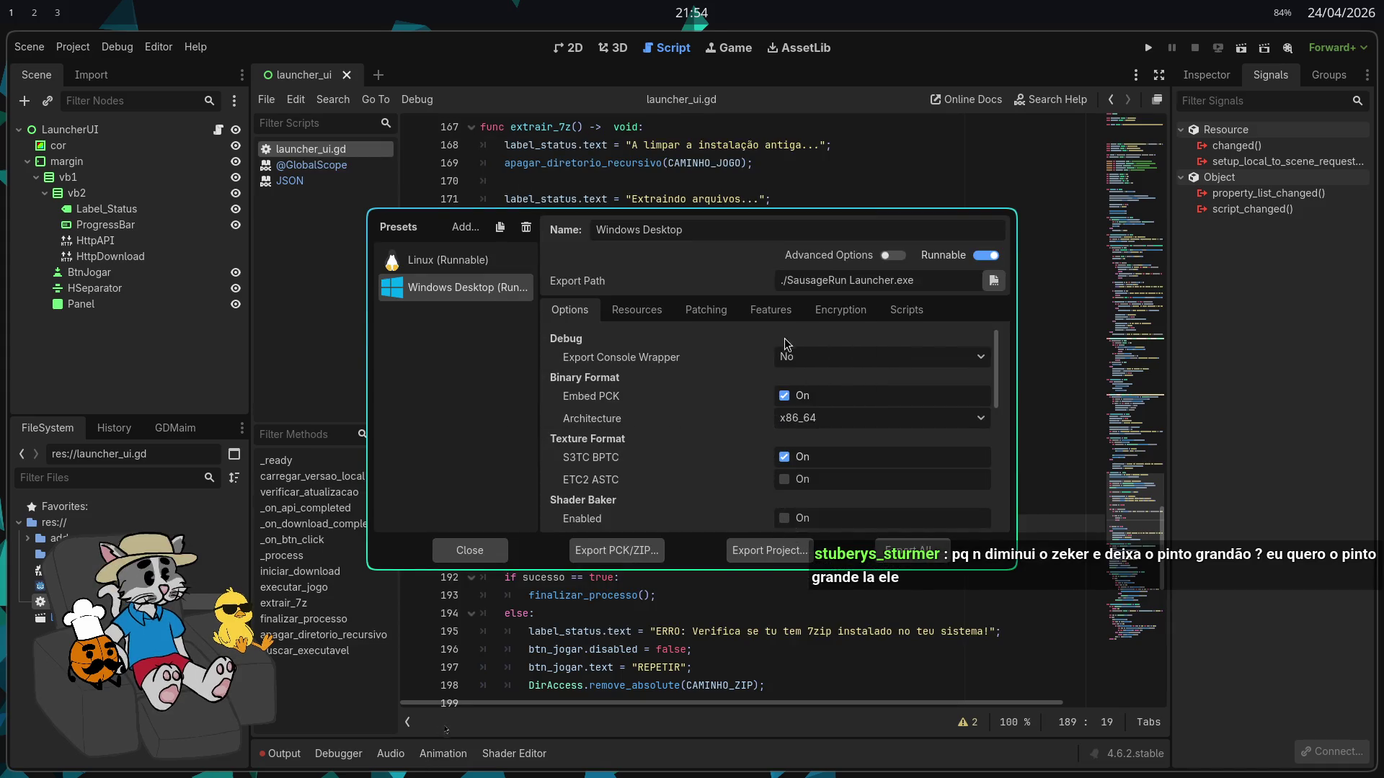
key("Escape")
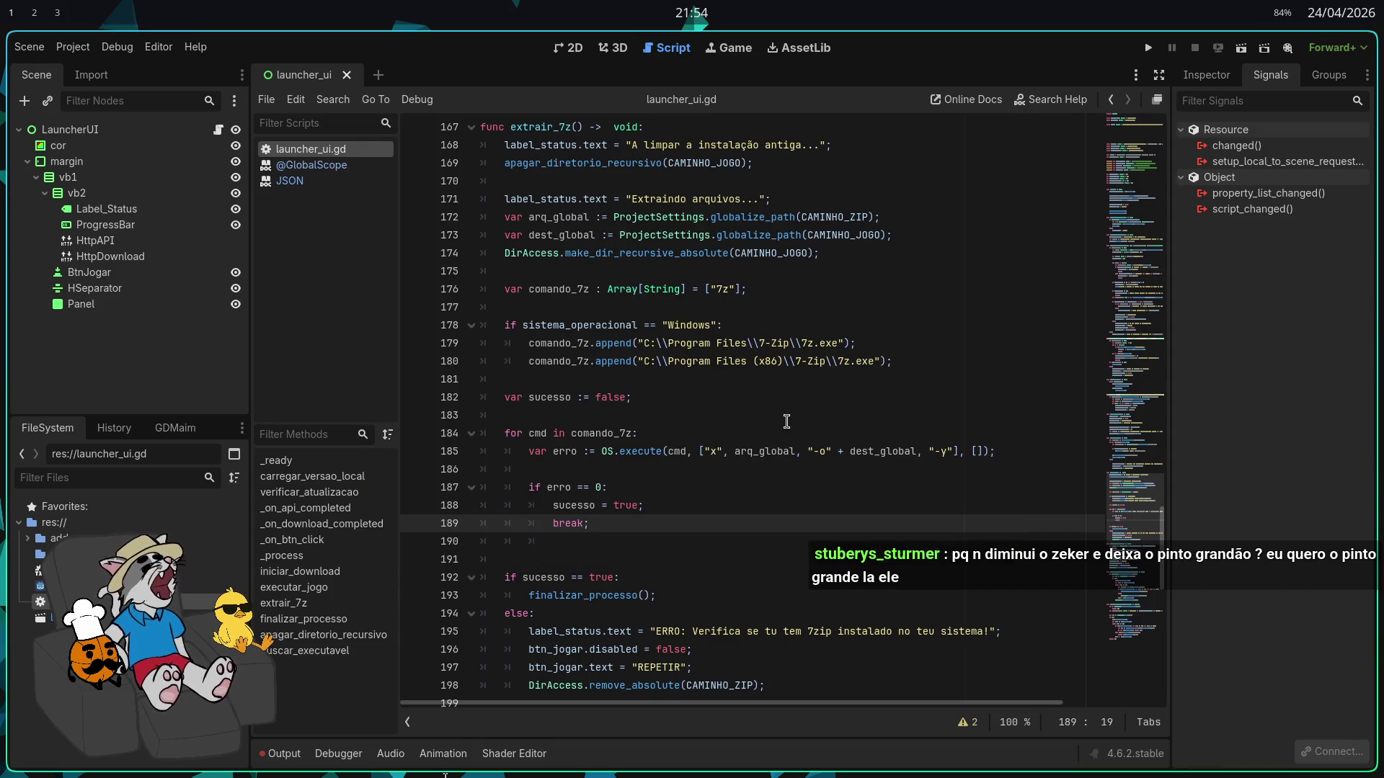
key("alt+Tab")
key("alt+Tab")
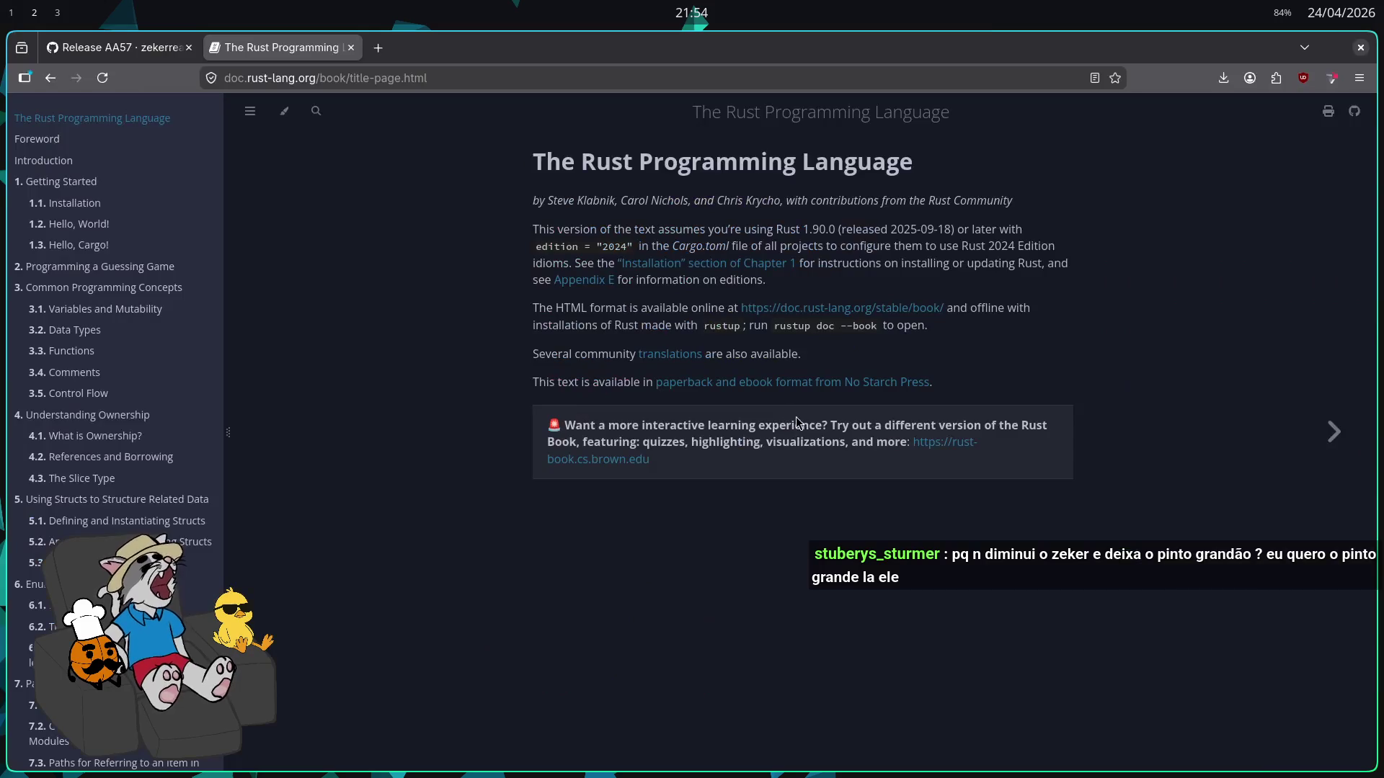
Find and open the exported SausageRun Launcher.exe in sausage-run-launcher, then view the stream full screen
left_click(195, 51)
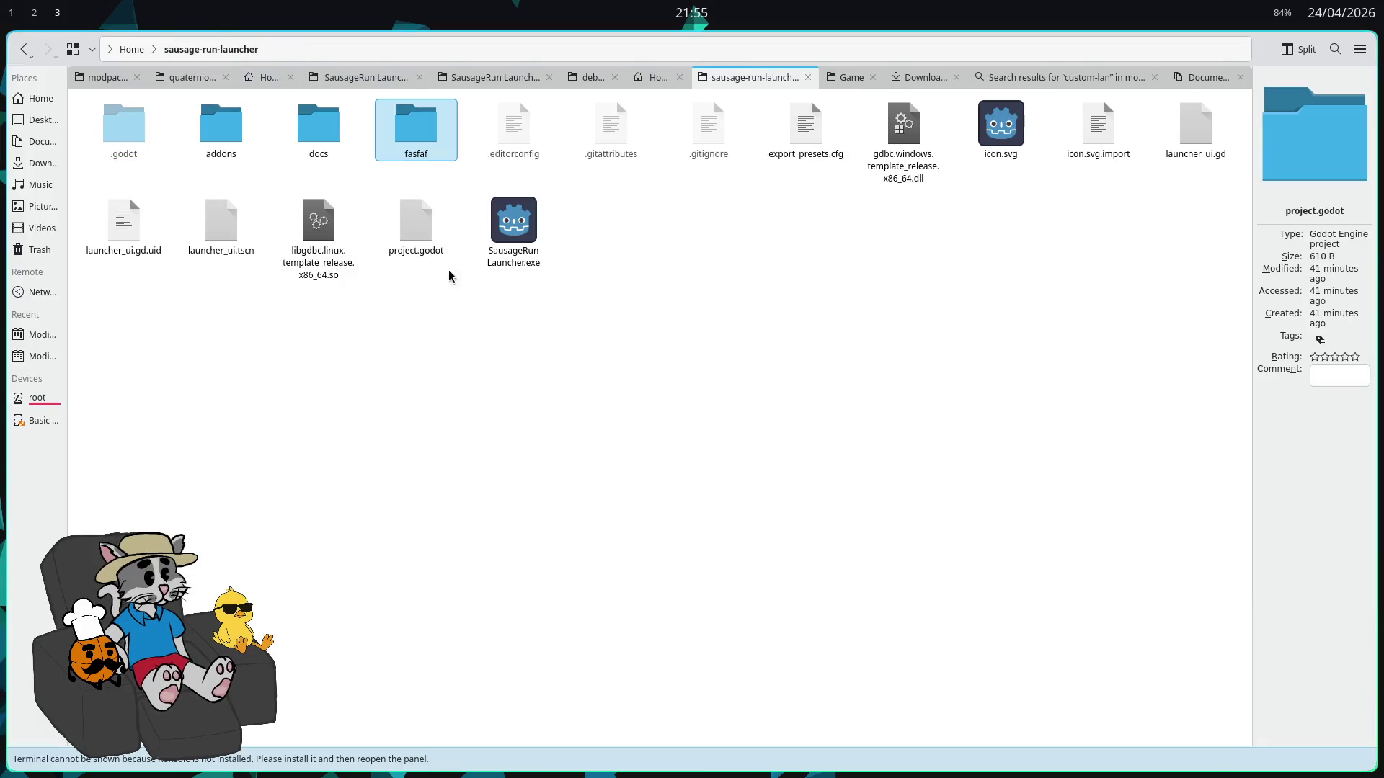
left_click(522, 261)
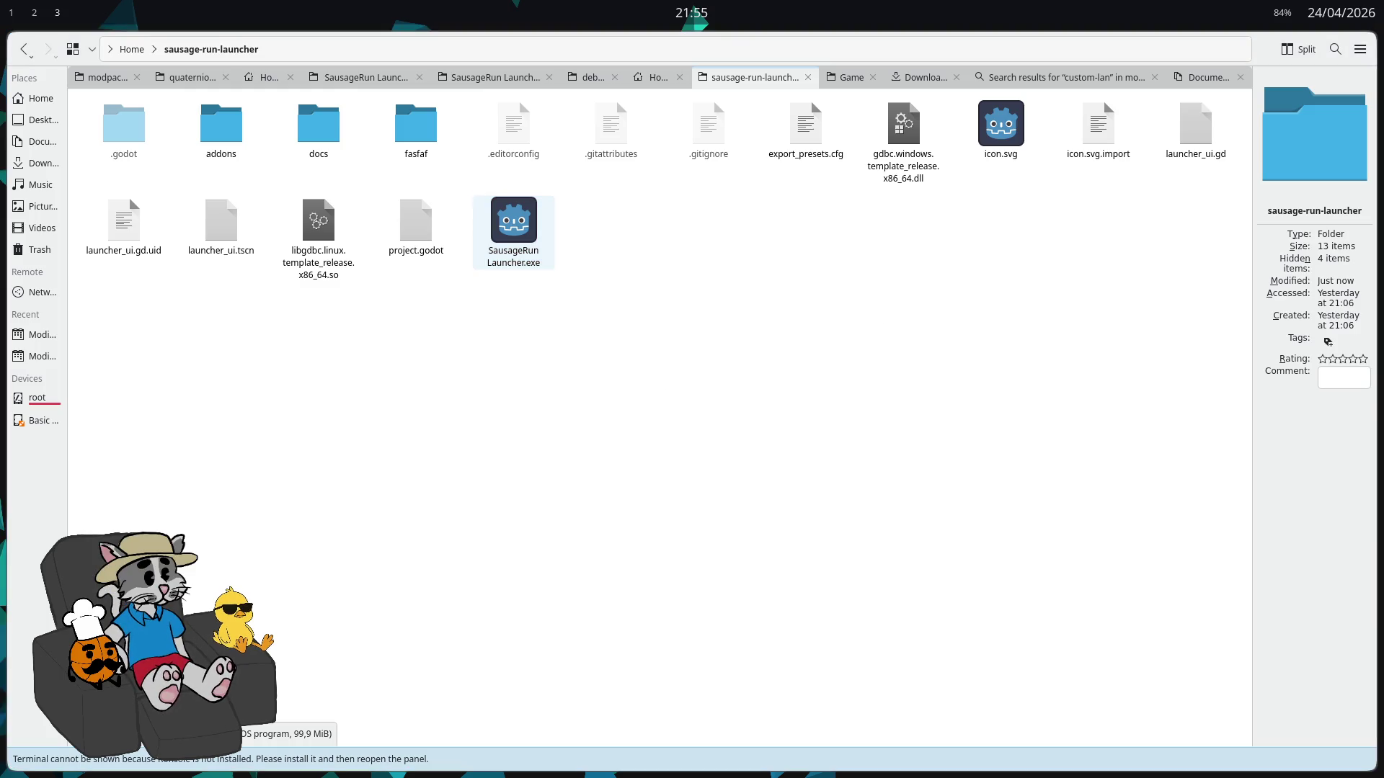
mouse_move(634, 305)
left_mouse_down()
mouse_move(519, 230)
mouse_move(532, 252)
left_mouse_up()
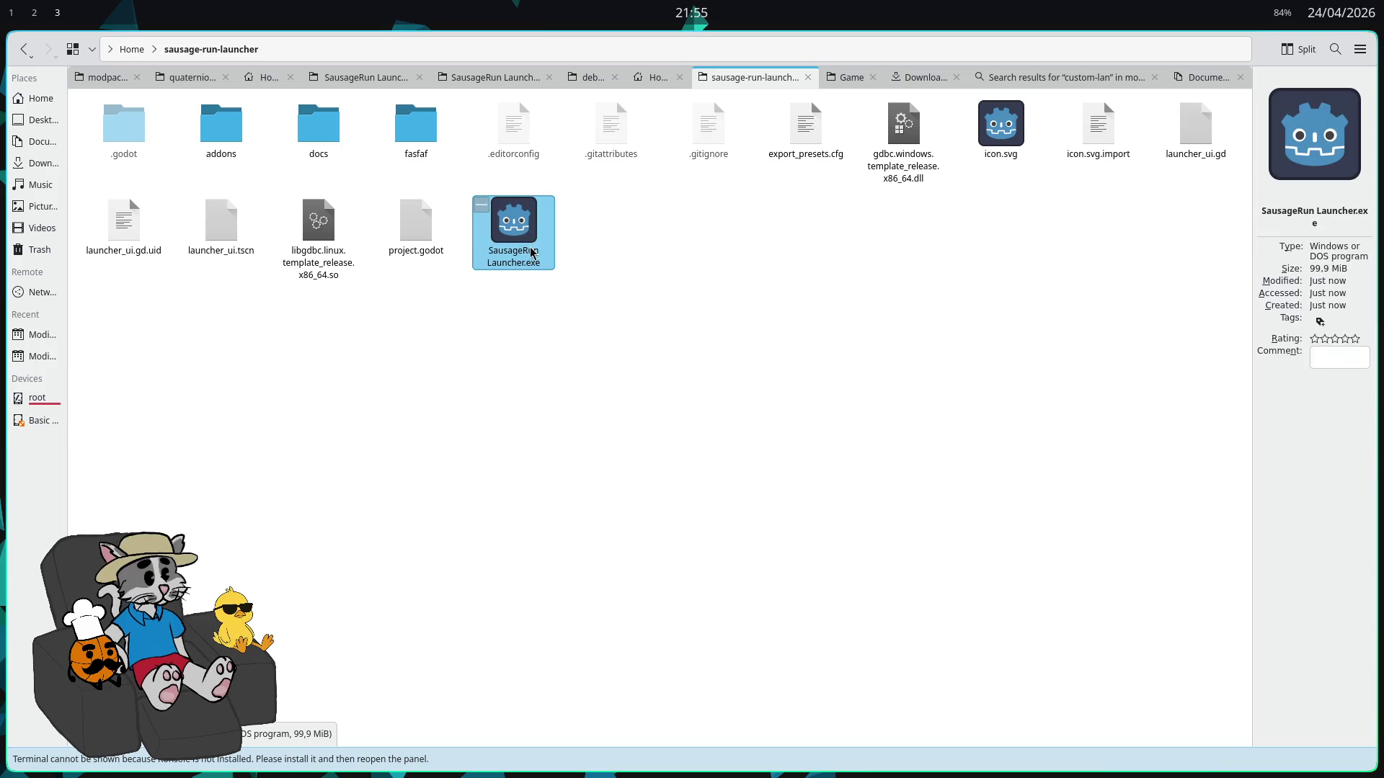
double_click(532, 253)
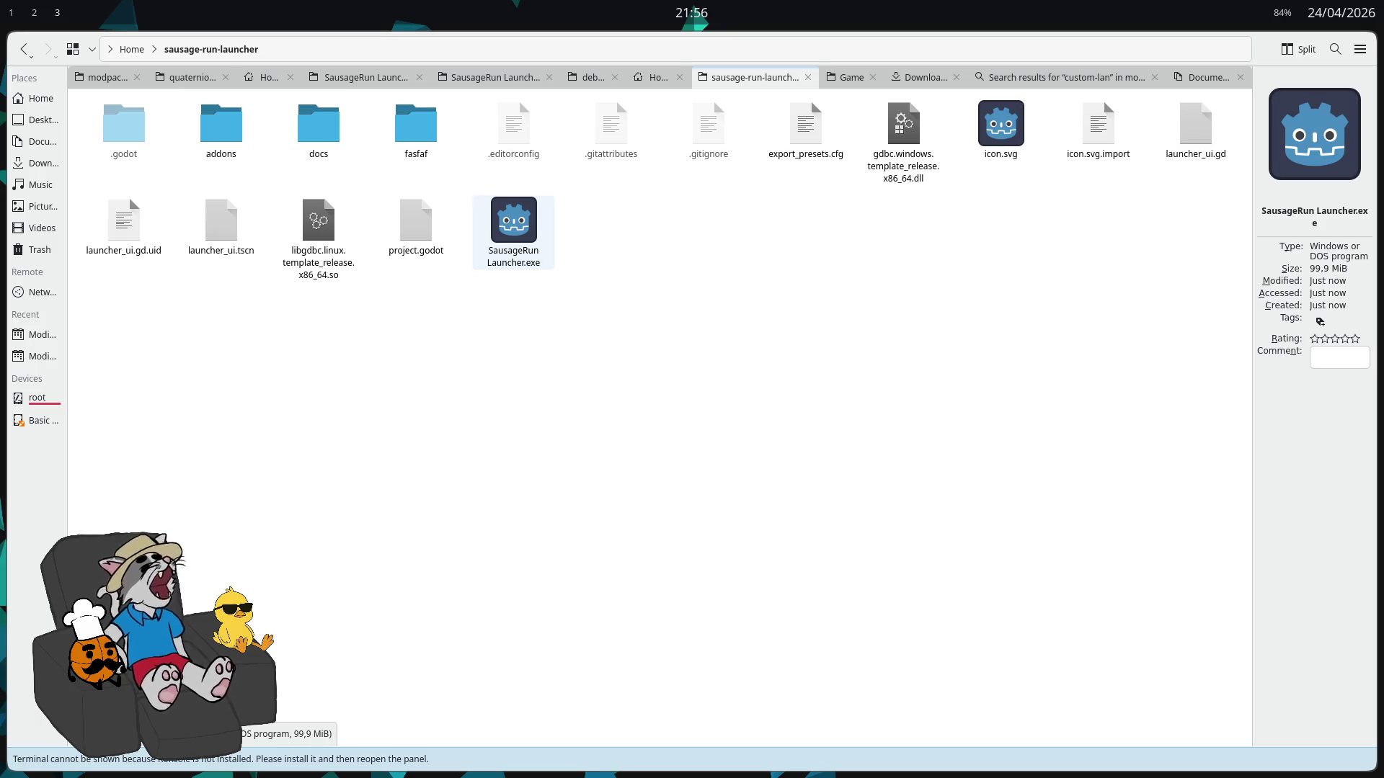
key("super+f")
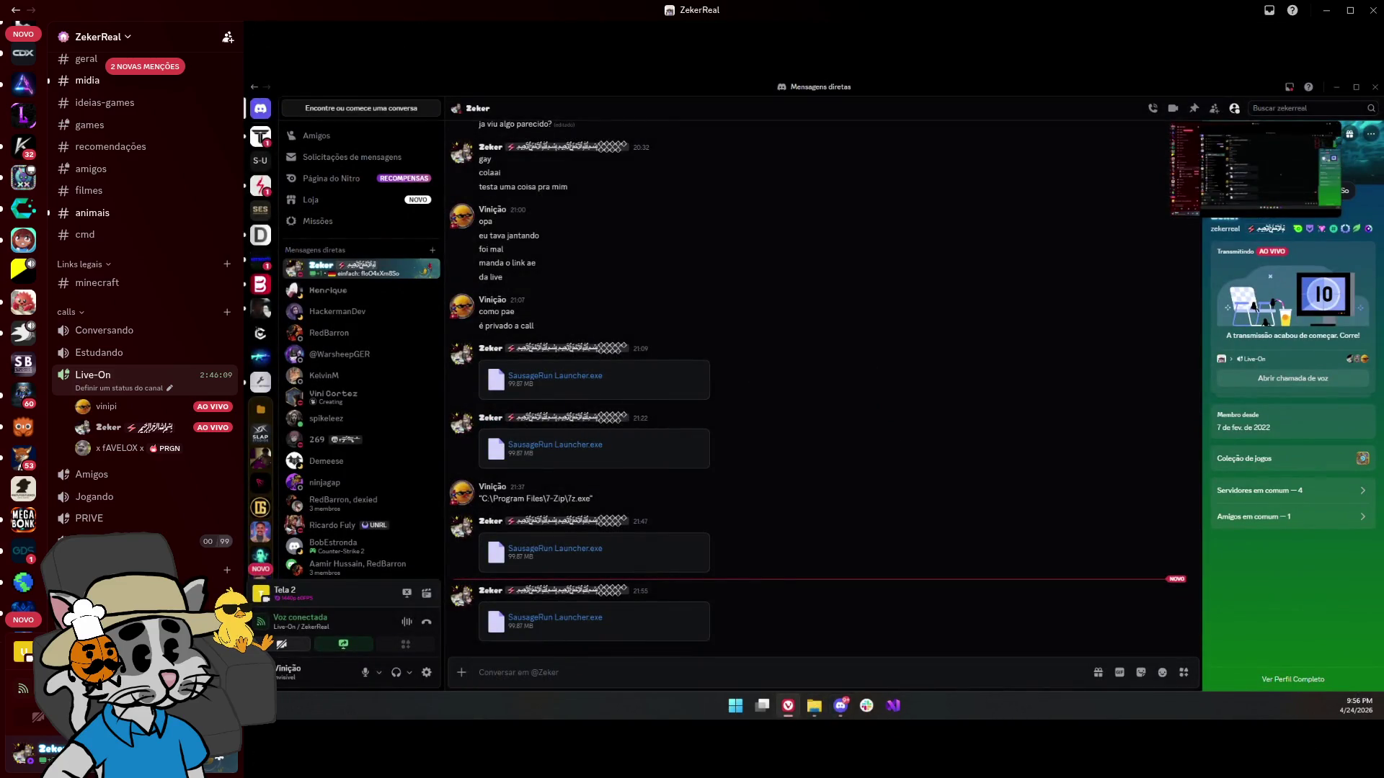
Exit the full-screen stream, move the call window aside, and snap the Discord call right
key("Escape")
mouse_move(986, 5)
left_mouse_down()
mouse_move(784, 6)
mouse_move(1118, 6)
mouse_move(1058, 69)
left_mouse_up()
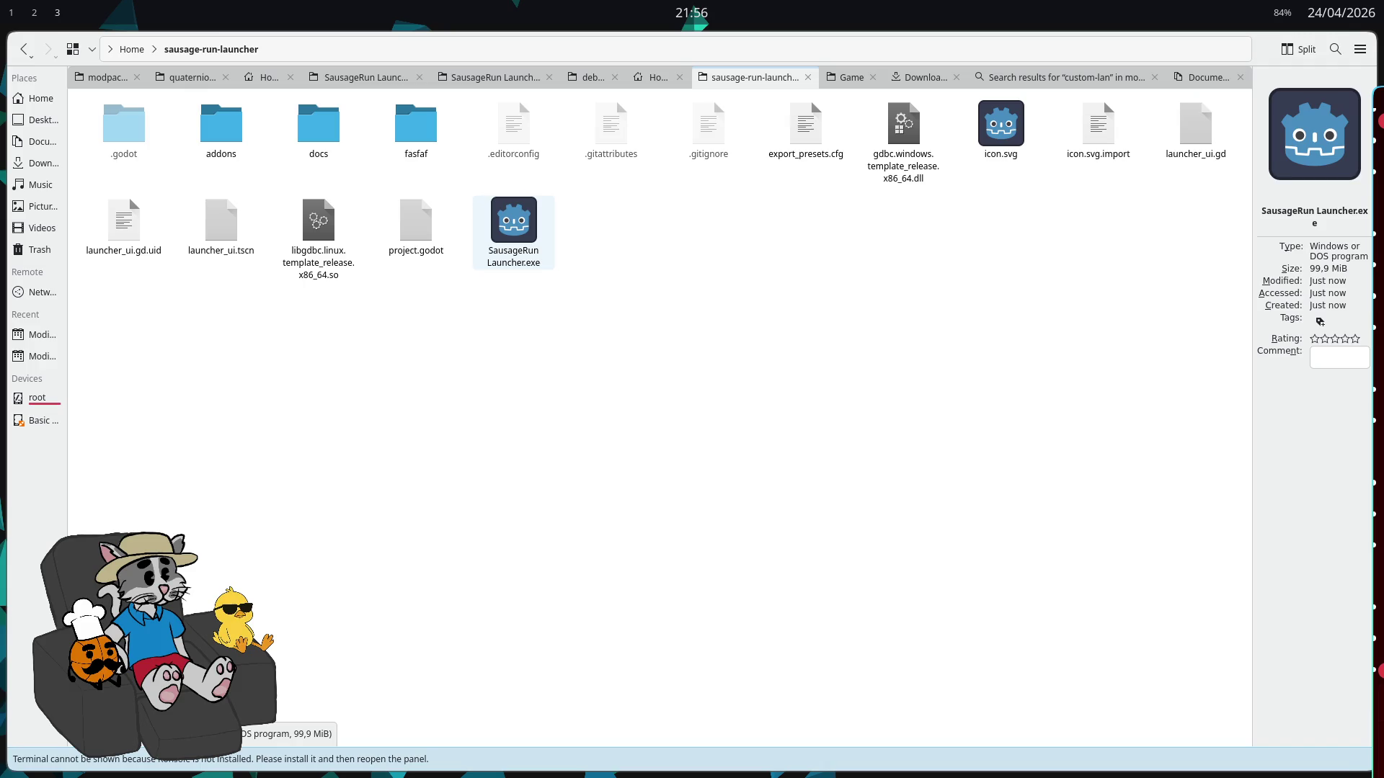
key("super+Right")
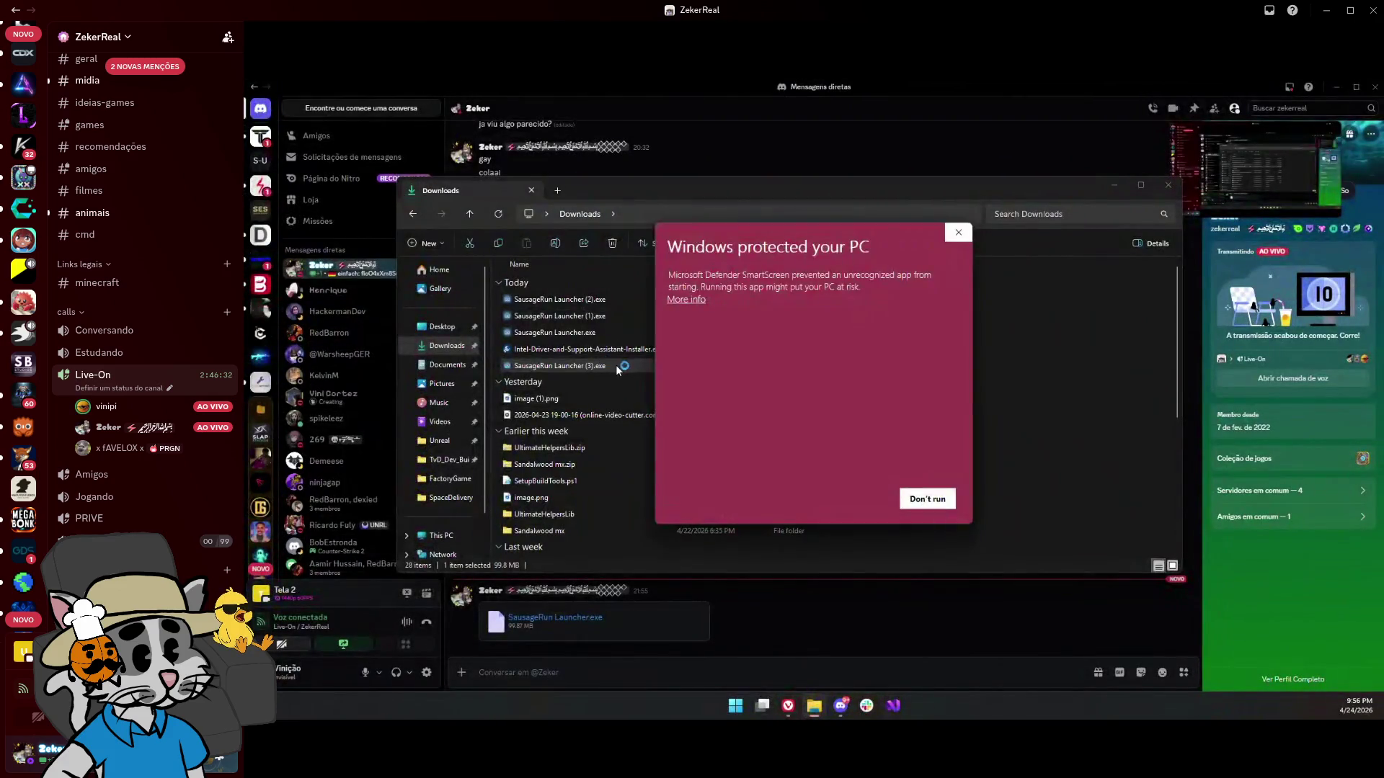
Run SausageRun Launcher (3).exe past SmartScreen, nudge its window left, and minimize the DM window
left_click(686, 299)
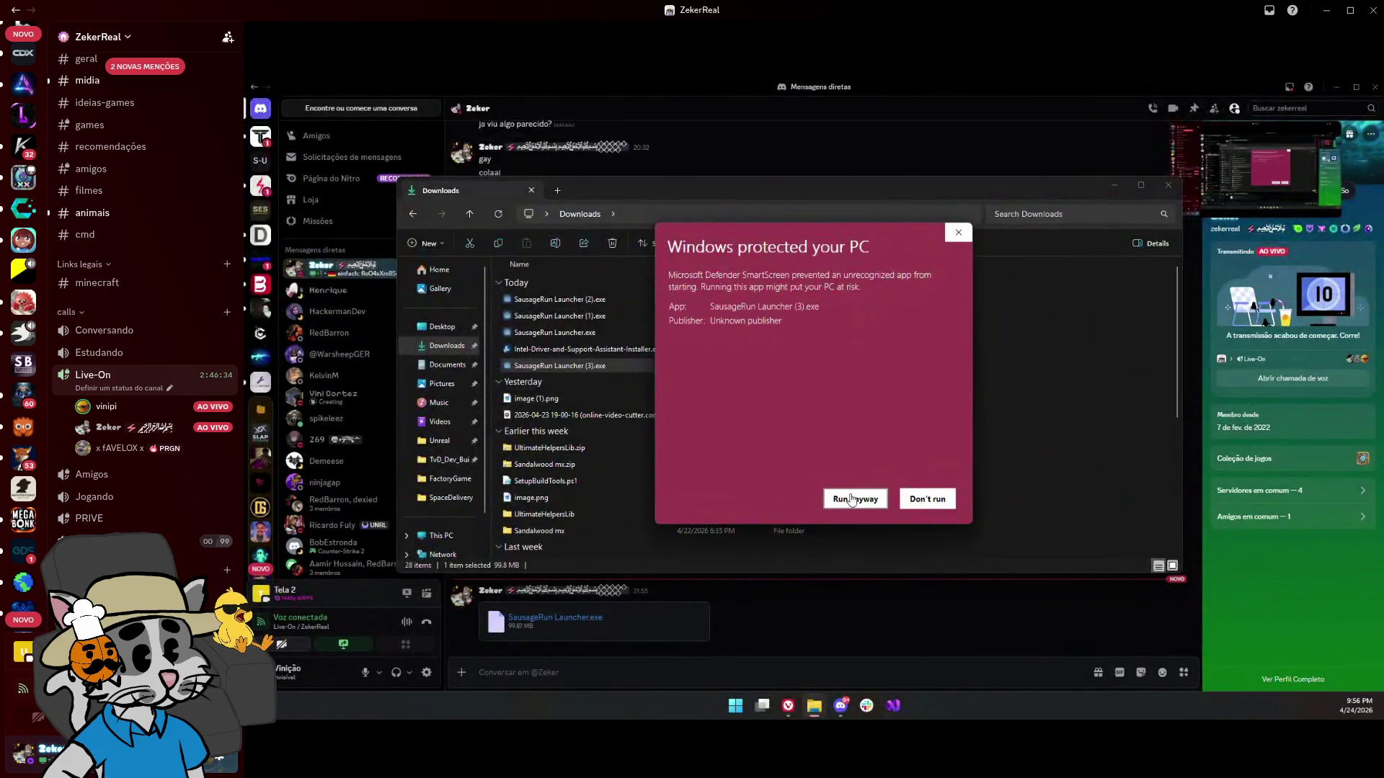
left_click(853, 500)
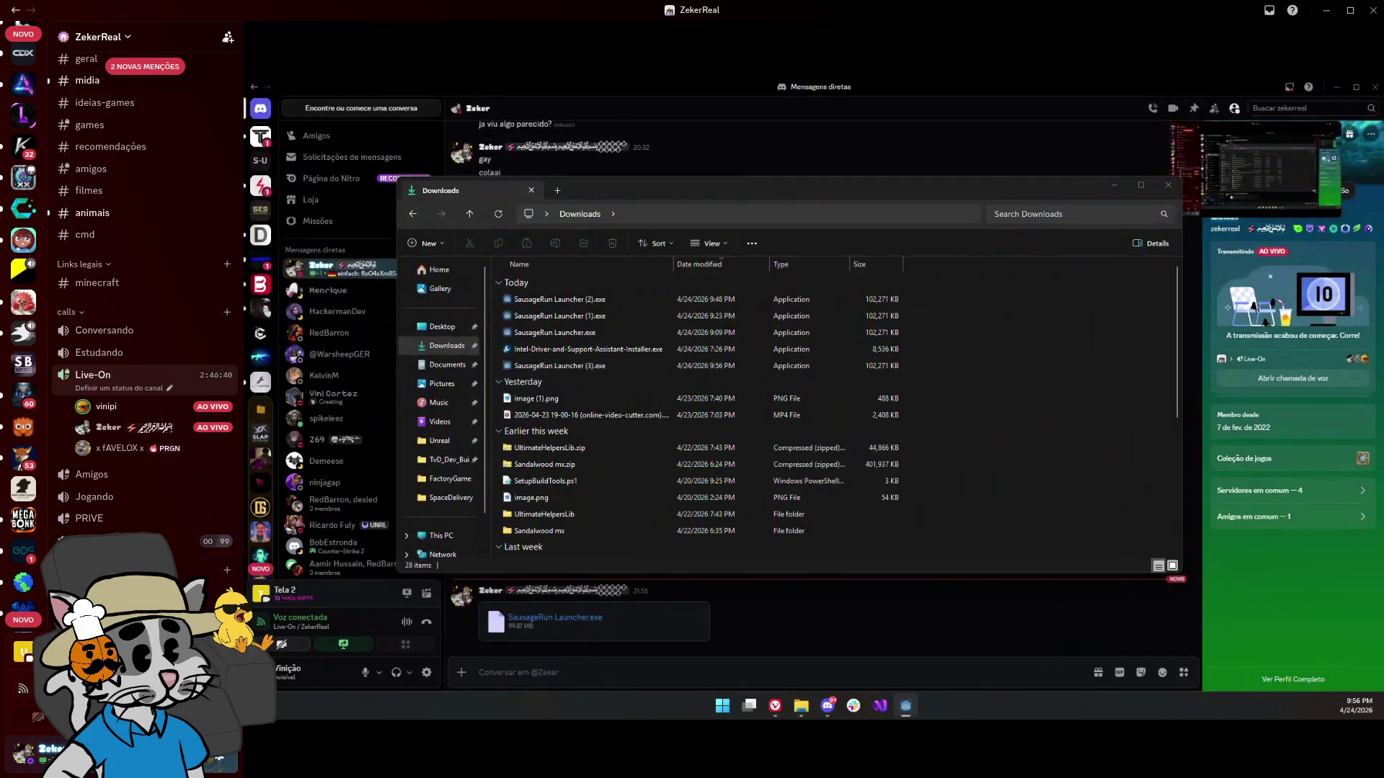
left_click_drag(689, 205, 629, 202)
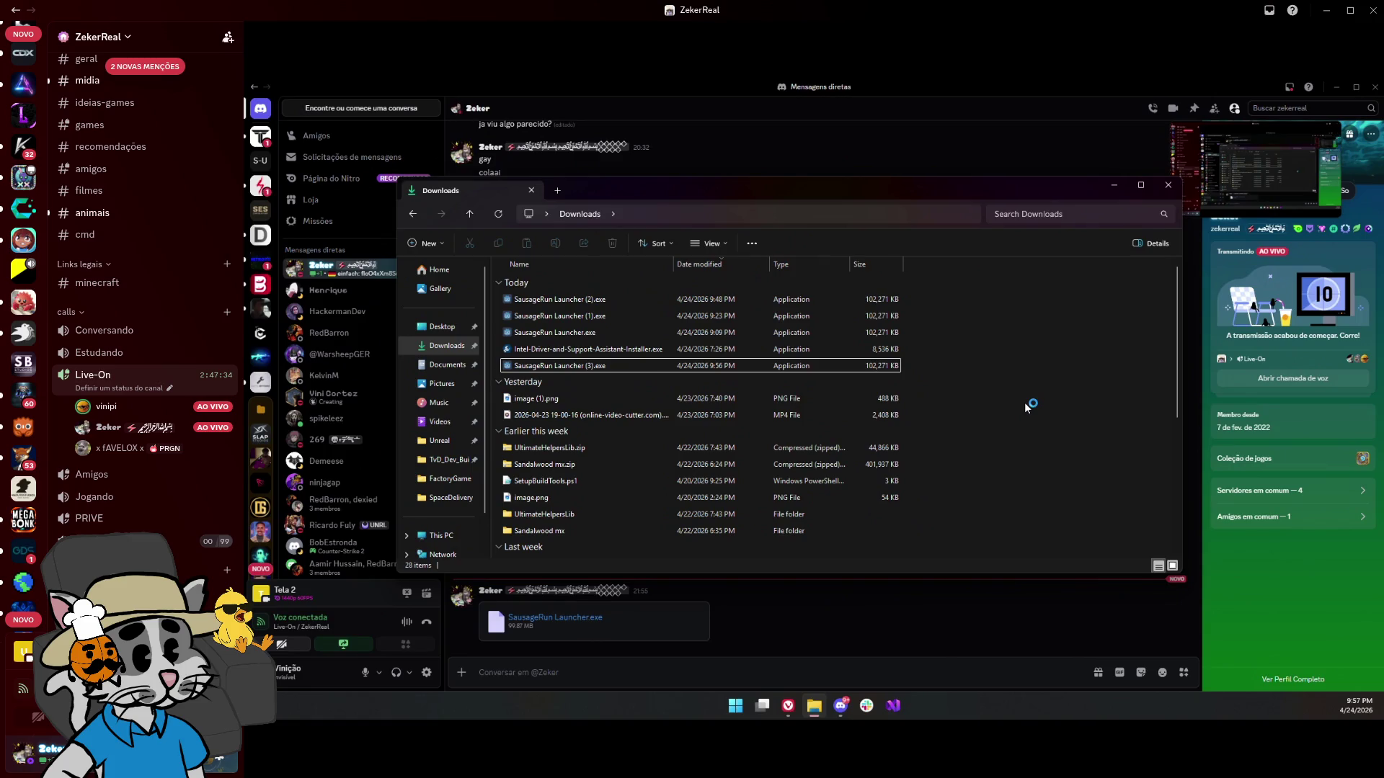
left_click(1336, 87)
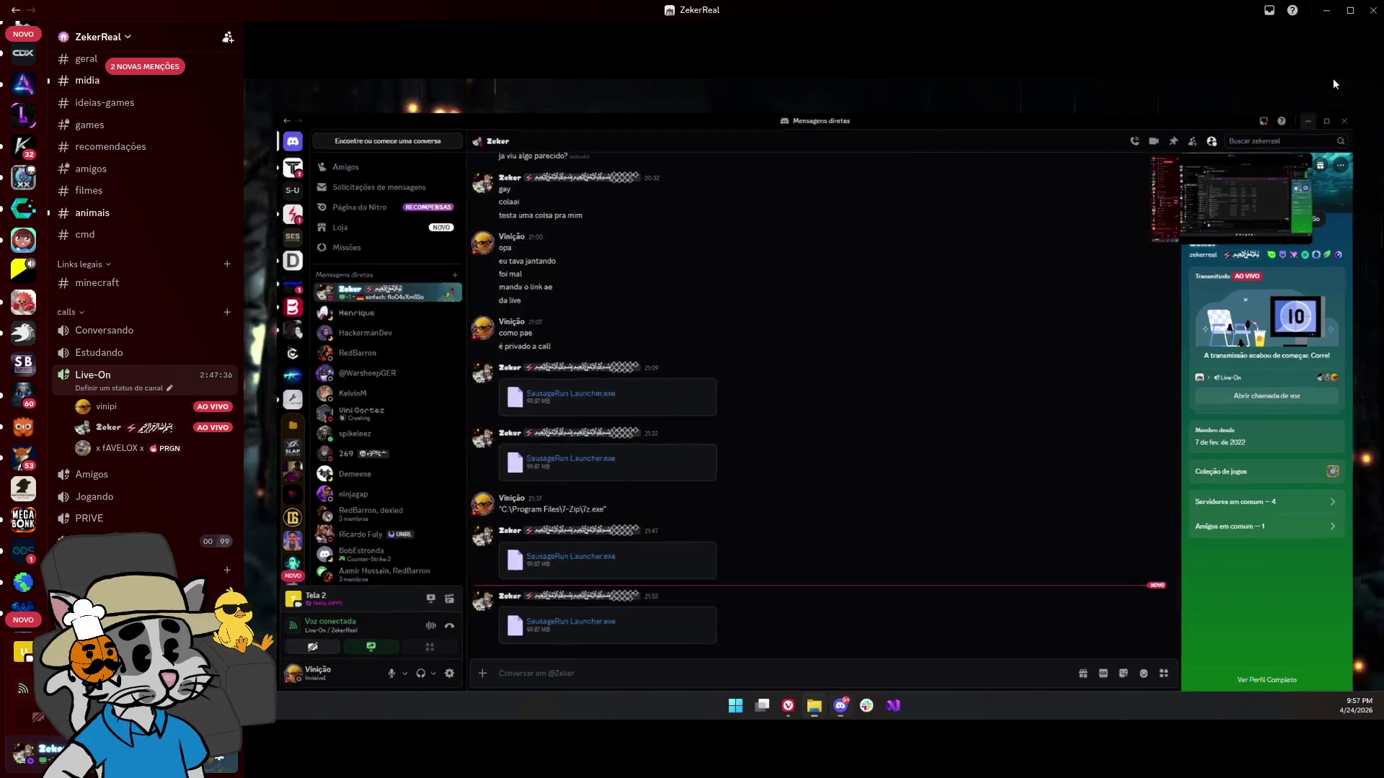
Minimize the Downloads window and switch workspaces back to the Godot script editor
left_click(1113, 186)
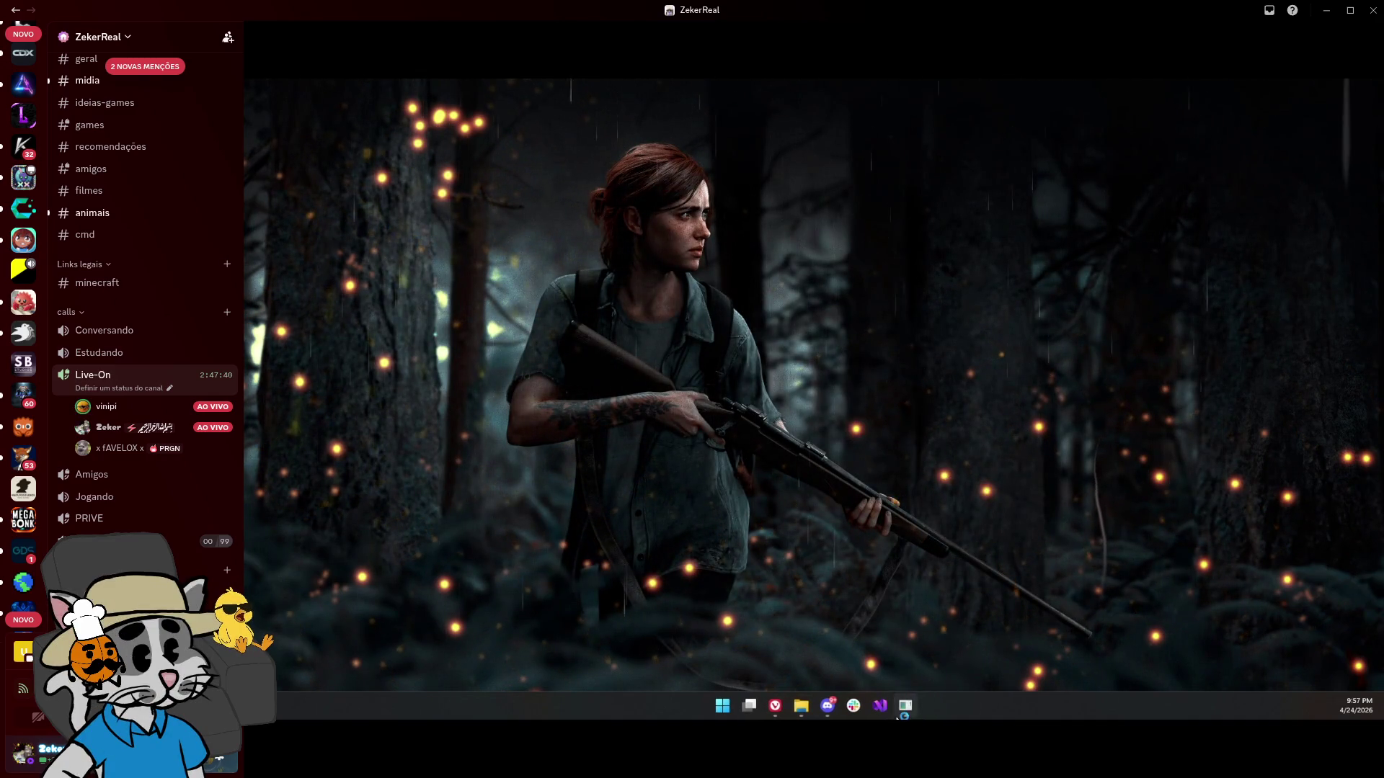
mouse_move(1184, 338)
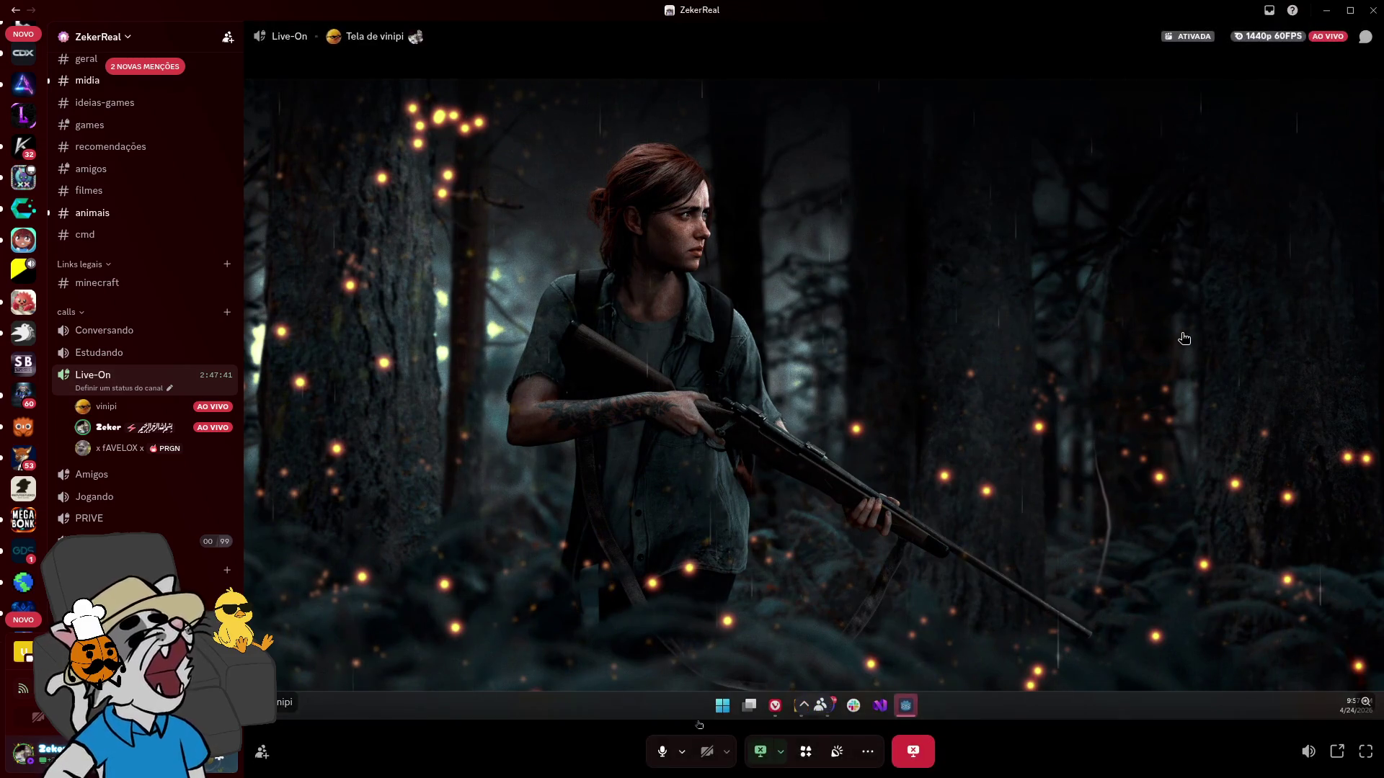
key("alt+Tab")
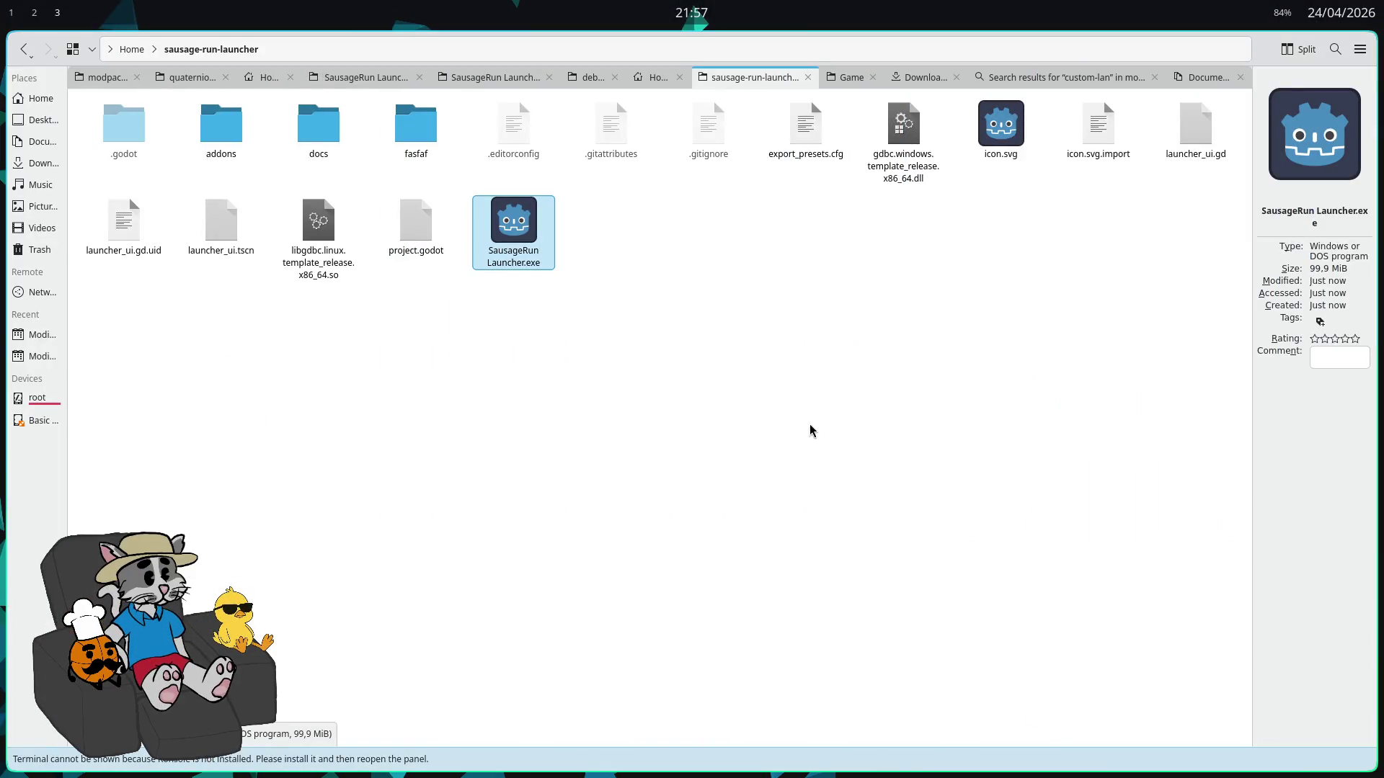
key("super+2")
key("super+3")
key("super+2")
key("super+2")
left_click(811, 295)
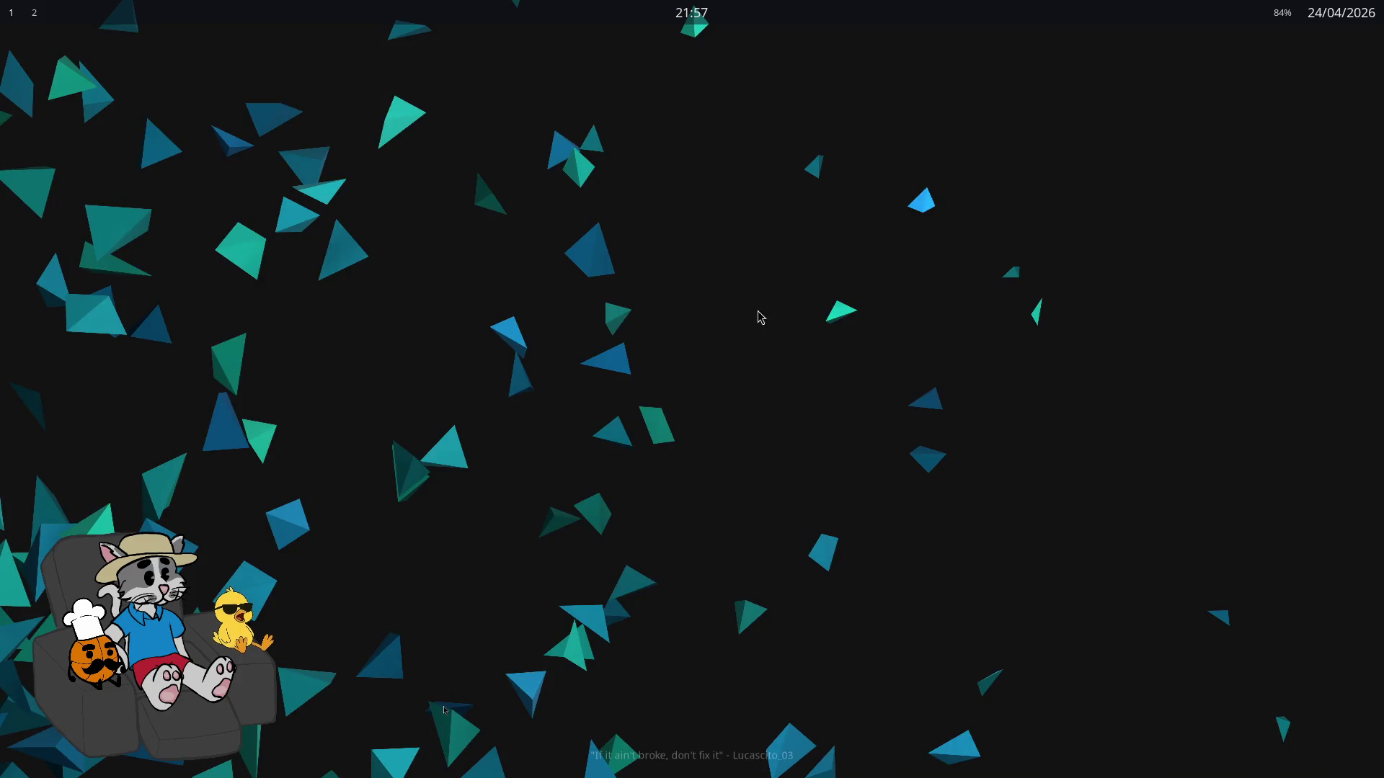
Start Godot Engine from the application launcher by searching 'go'
key("super")
type("go")
key("Return")
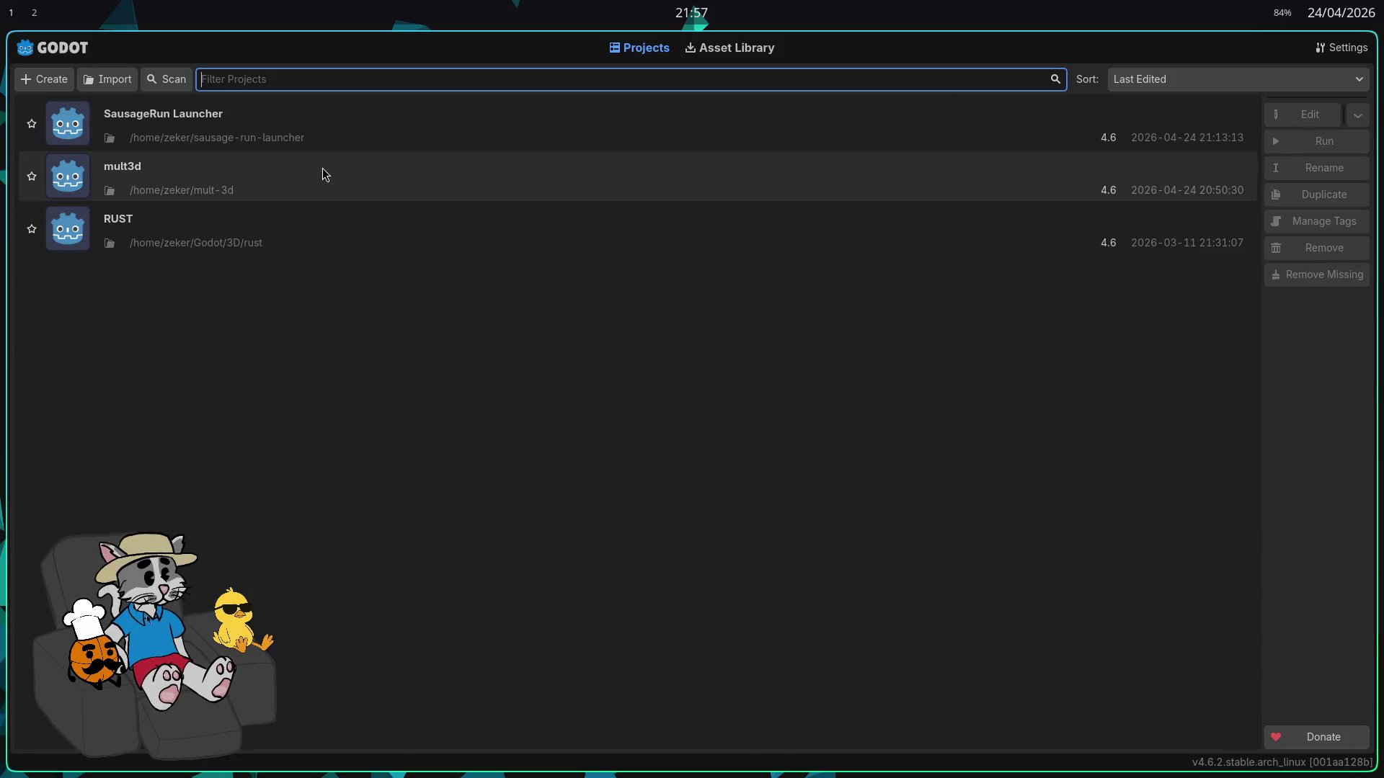
Launch the mult3d project, host the 'outra salinha blitz' lobby and start the match
double_click(326, 169)
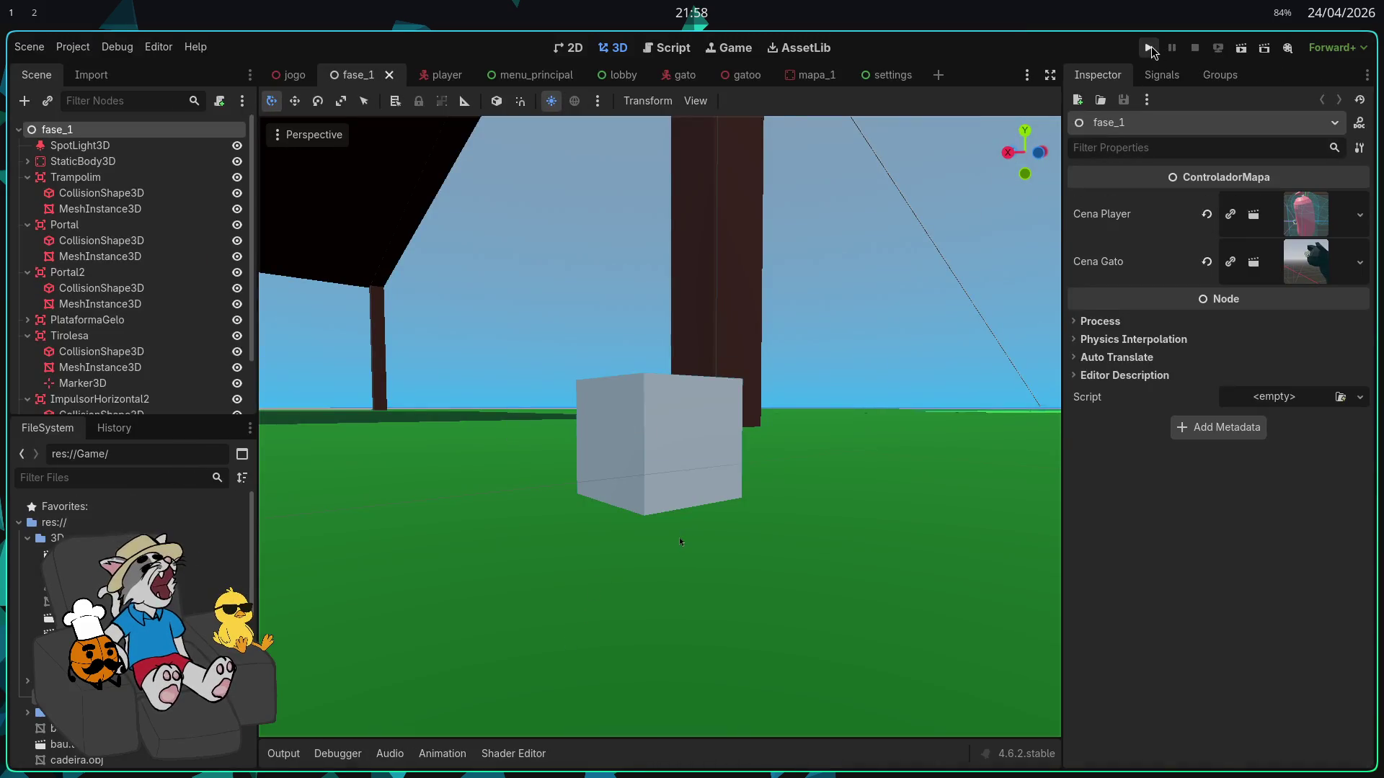
left_click(1150, 48)
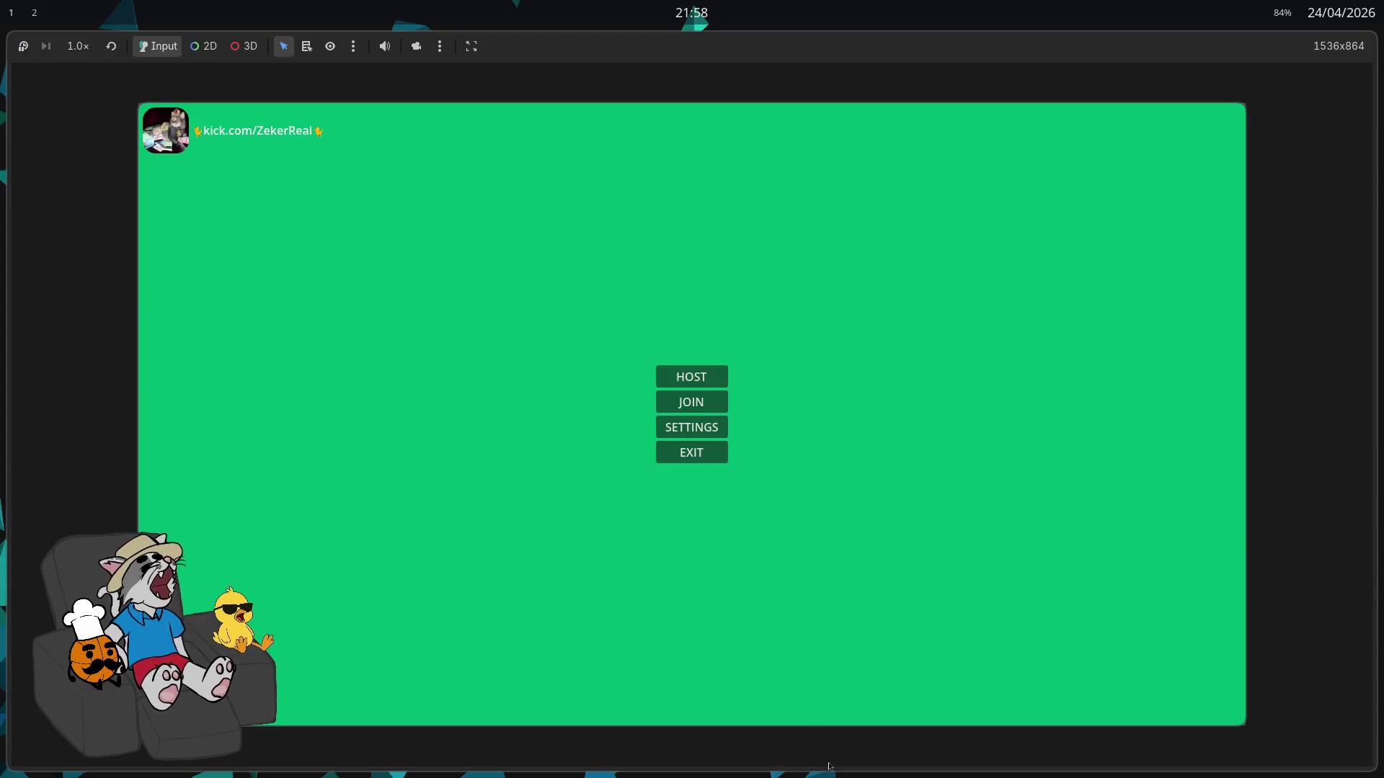
left_click(688, 376)
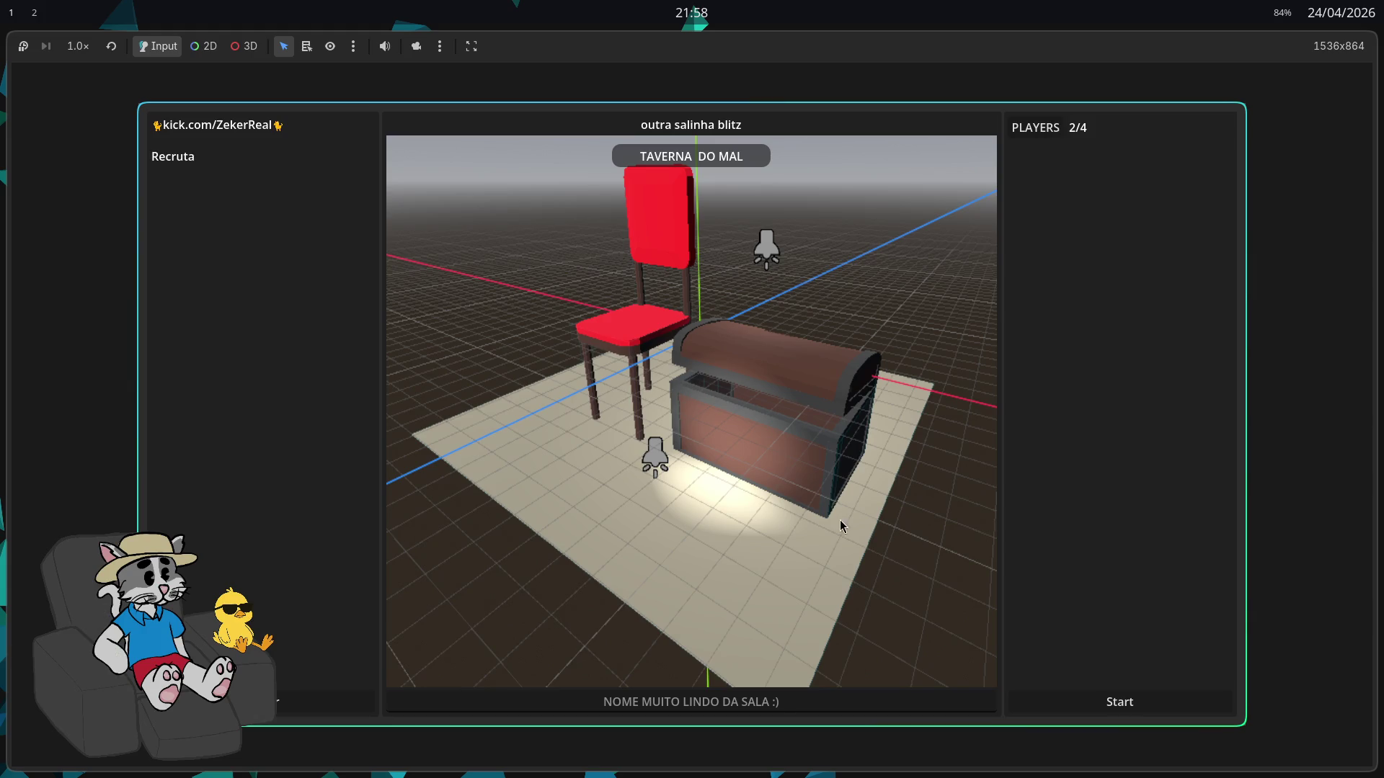
left_click(1109, 710)
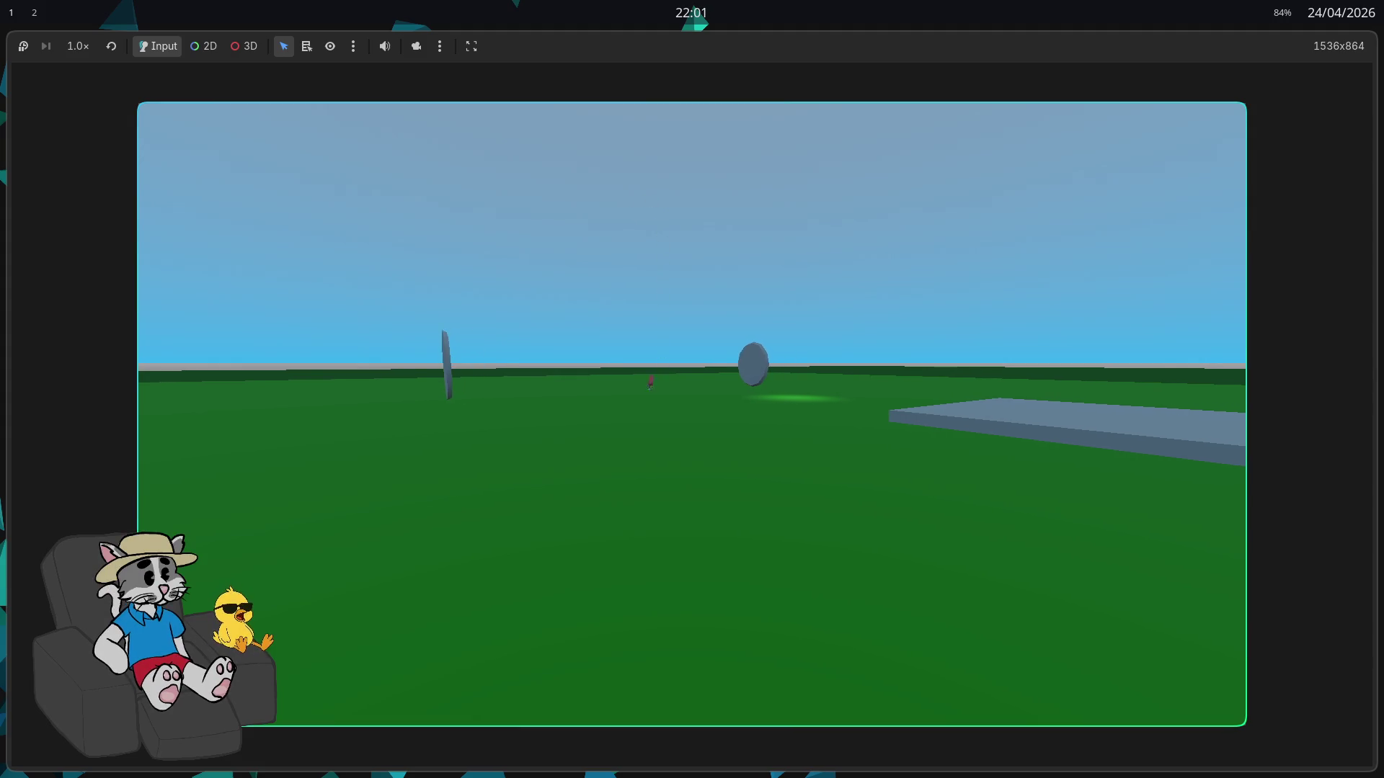
End the green-field playtest and return to the fase_1 scene in the editor
key("Escape")
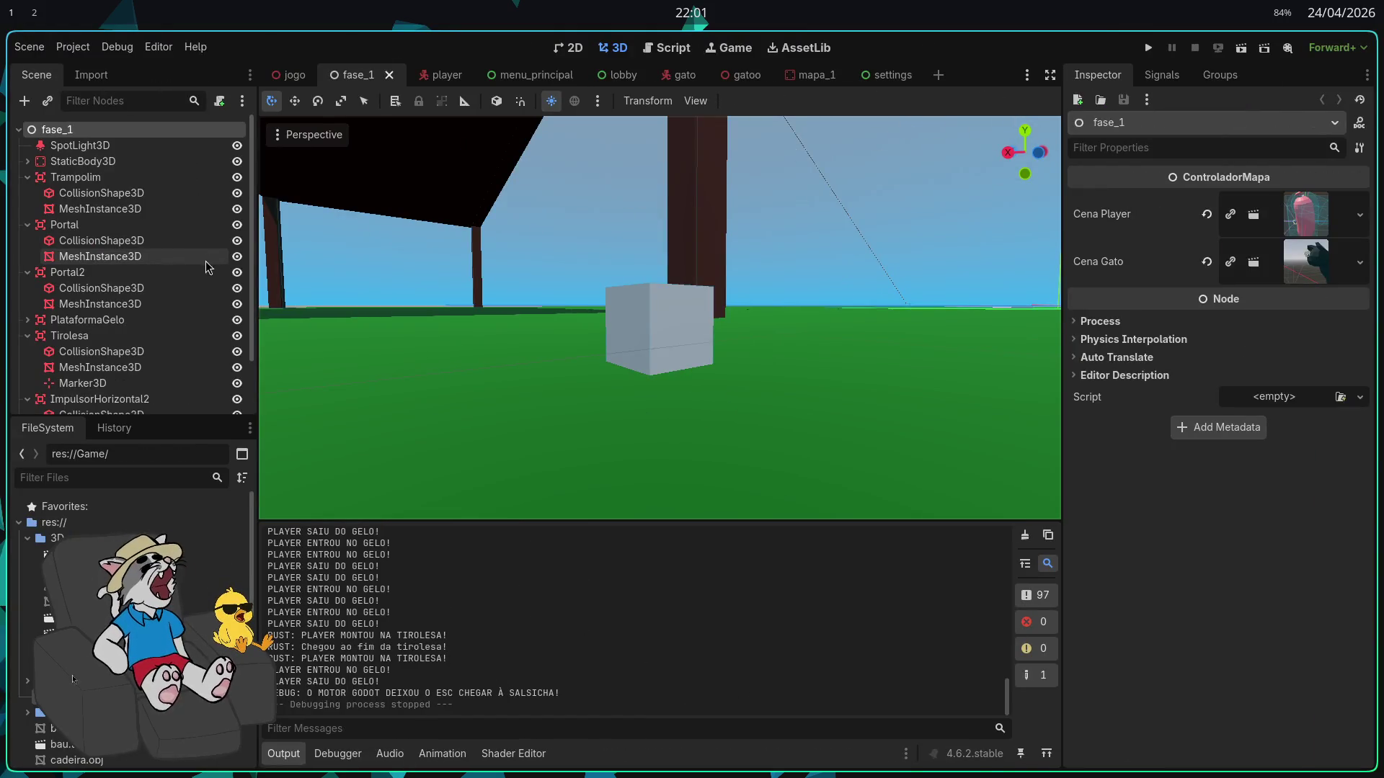
Switch to Firefox and show the SAUSAGERUNN release AA57 page
key("alt+Tab")
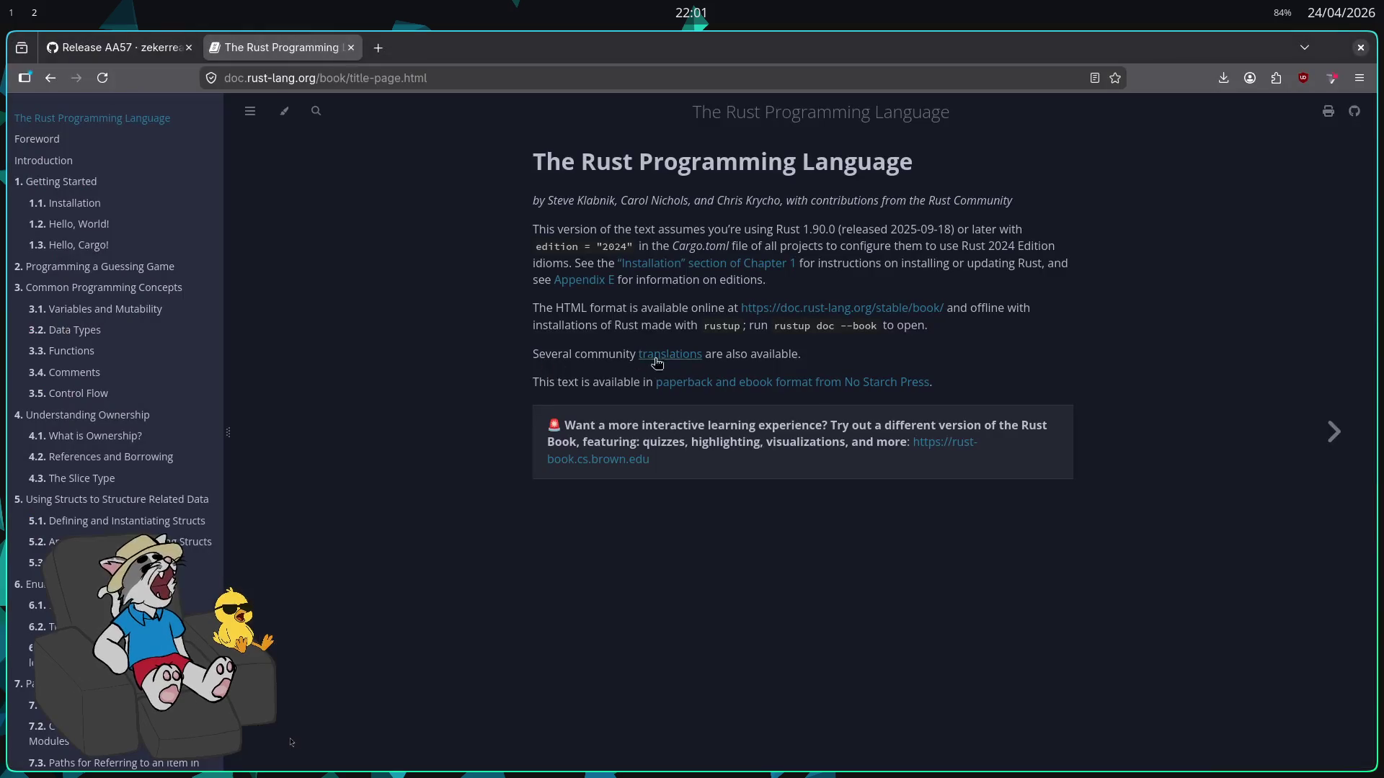
left_click(119, 48)
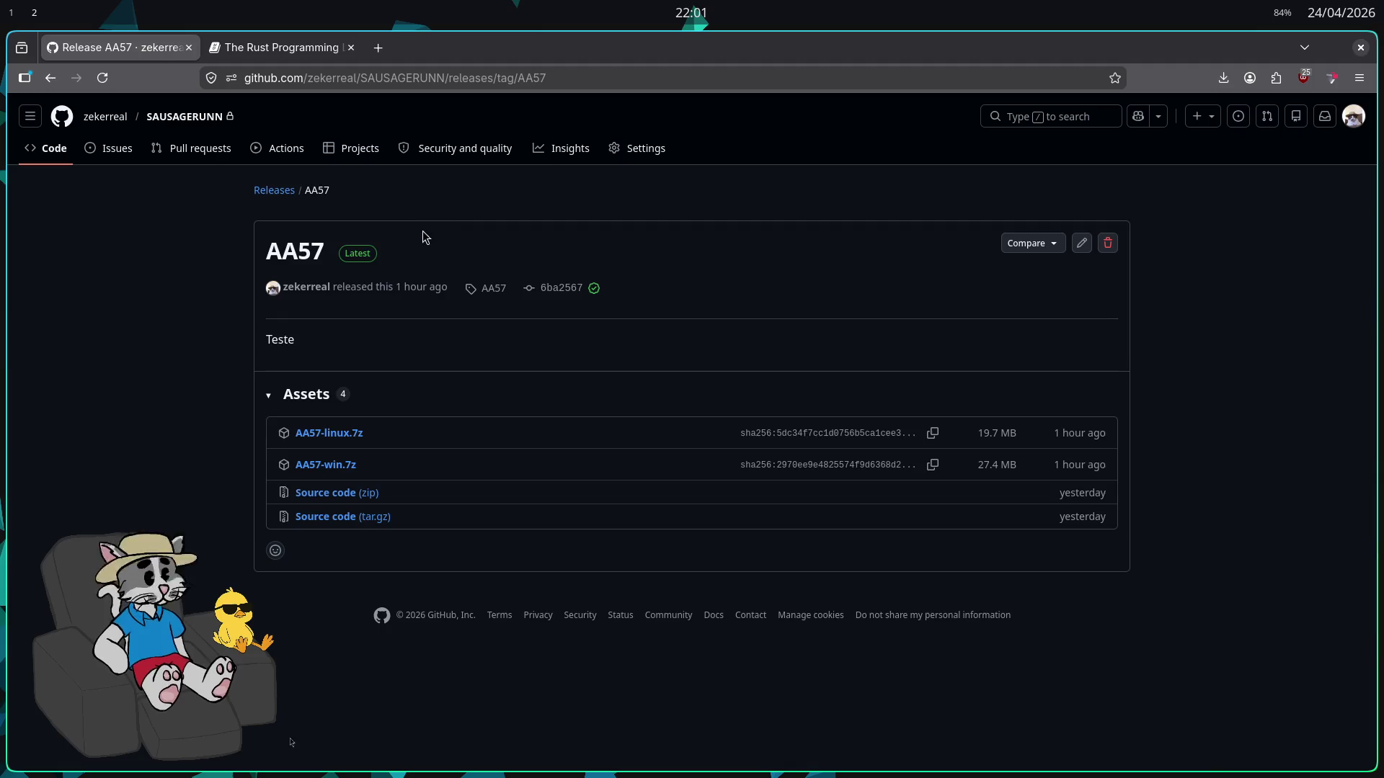
Draft a new SAUSAGERUNN release and create the new tag AA58 for it
left_click(150, 118)
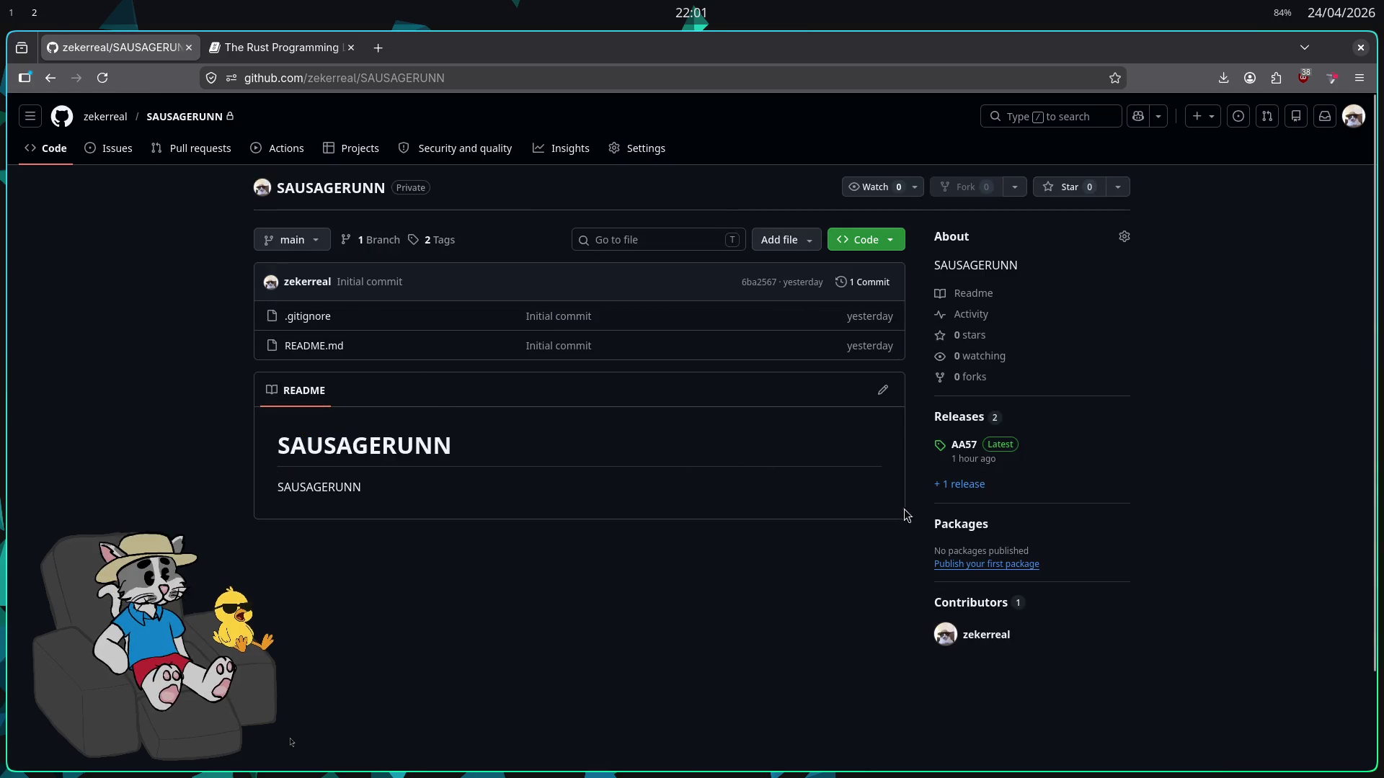
left_click(965, 419)
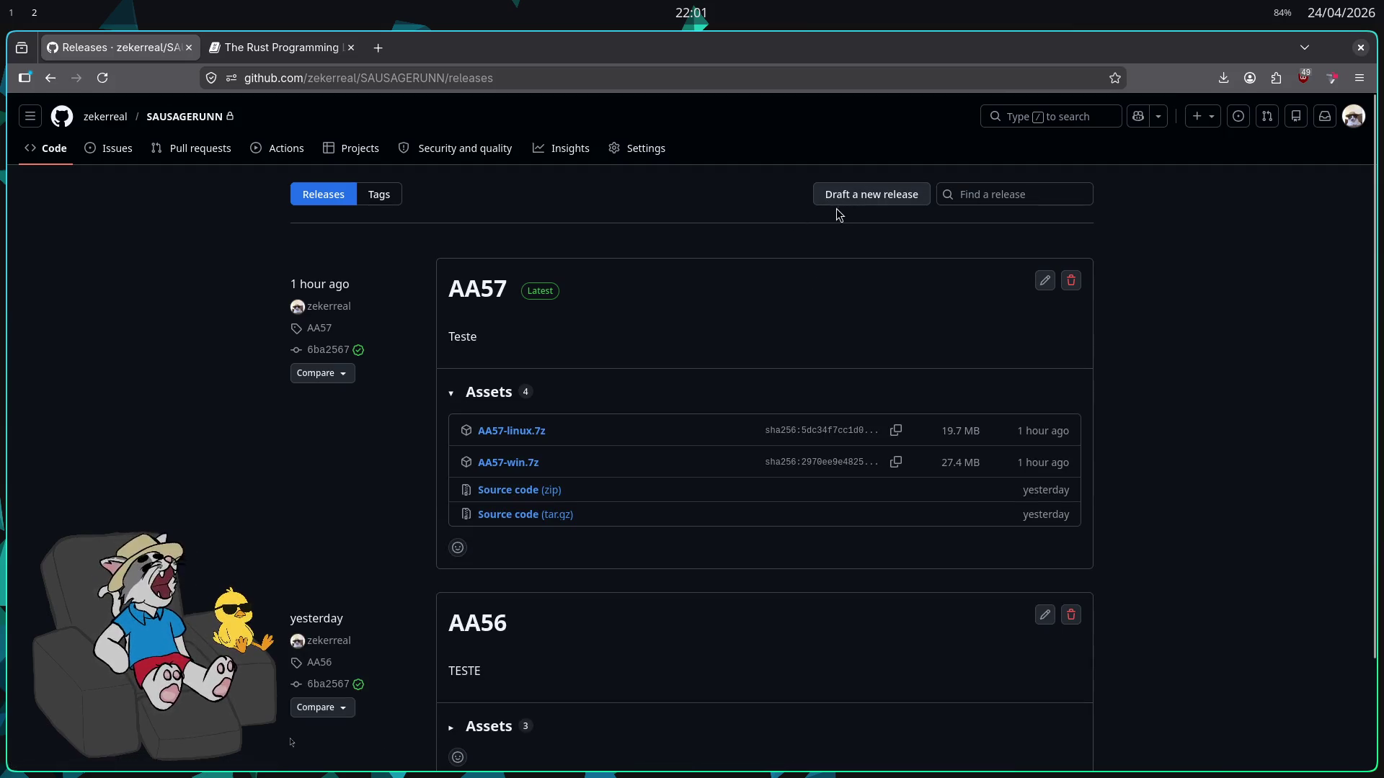
left_click(846, 205)
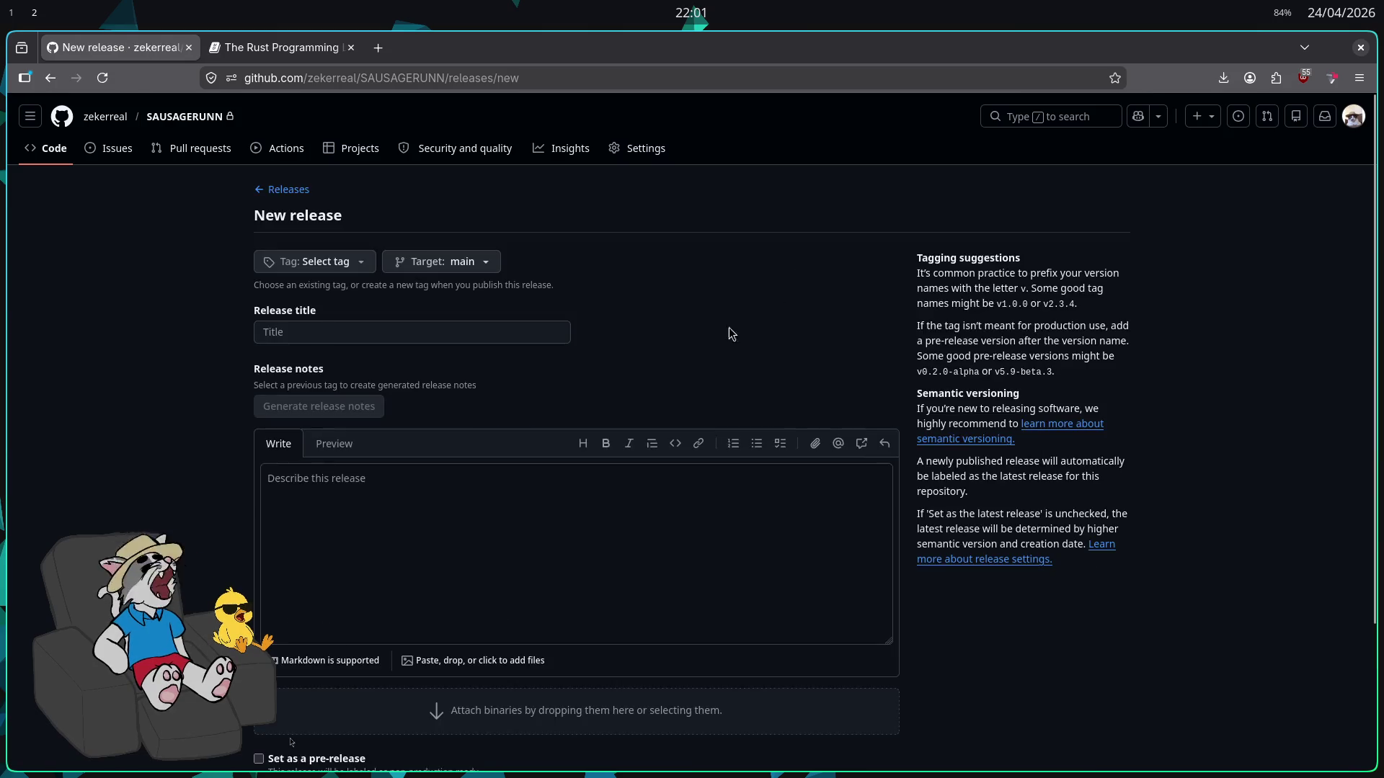
left_click(337, 265)
type("AA58")
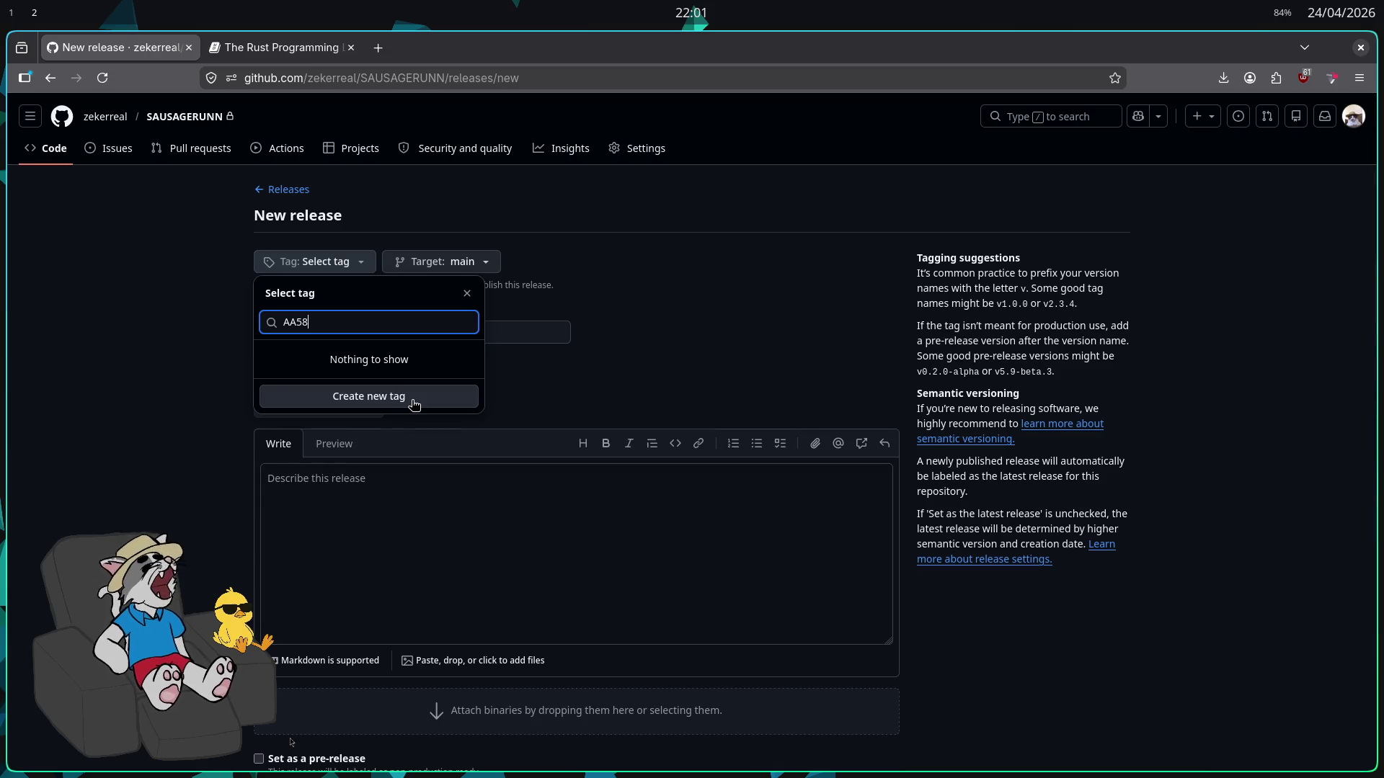
left_click(412, 406)
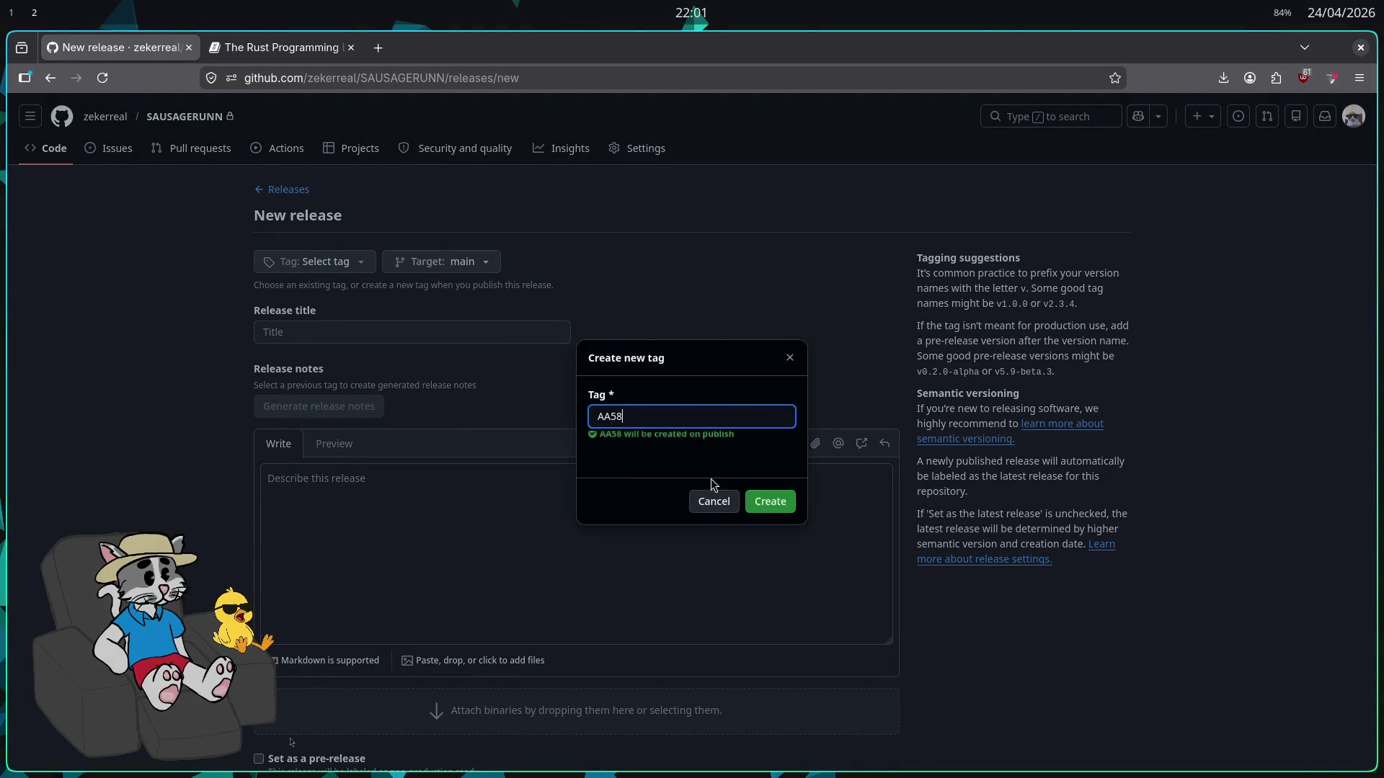
left_click(766, 503)
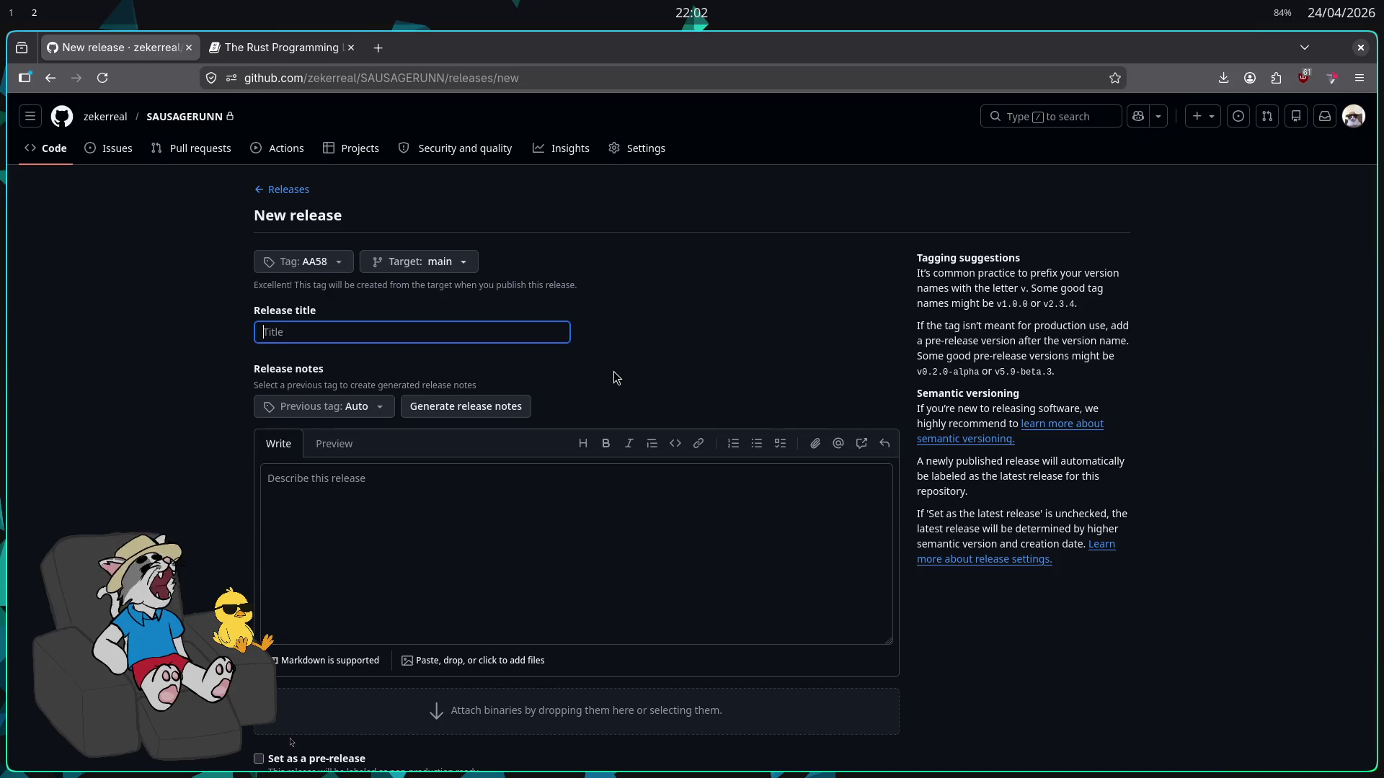
Set the release title to AA58, then return to Godot
left_click(503, 331)
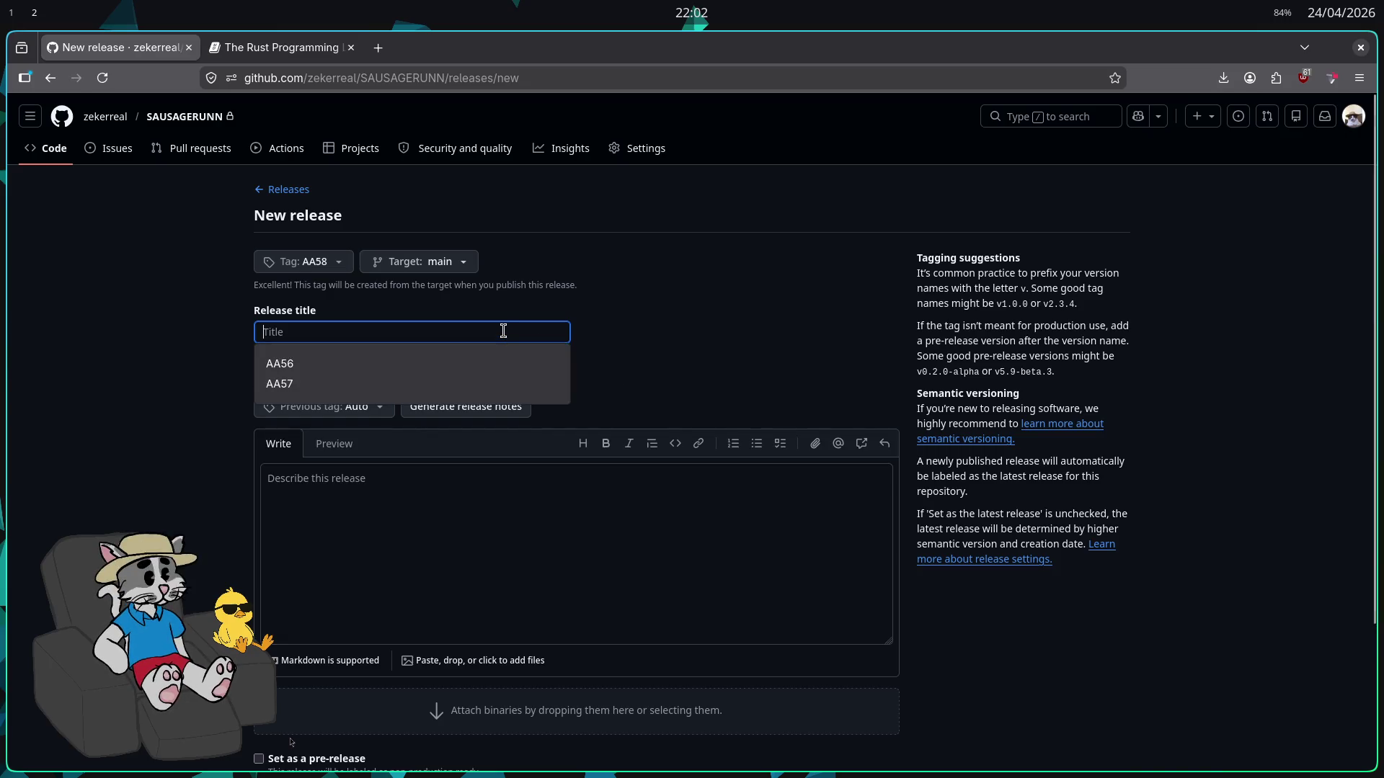
type("aa58")
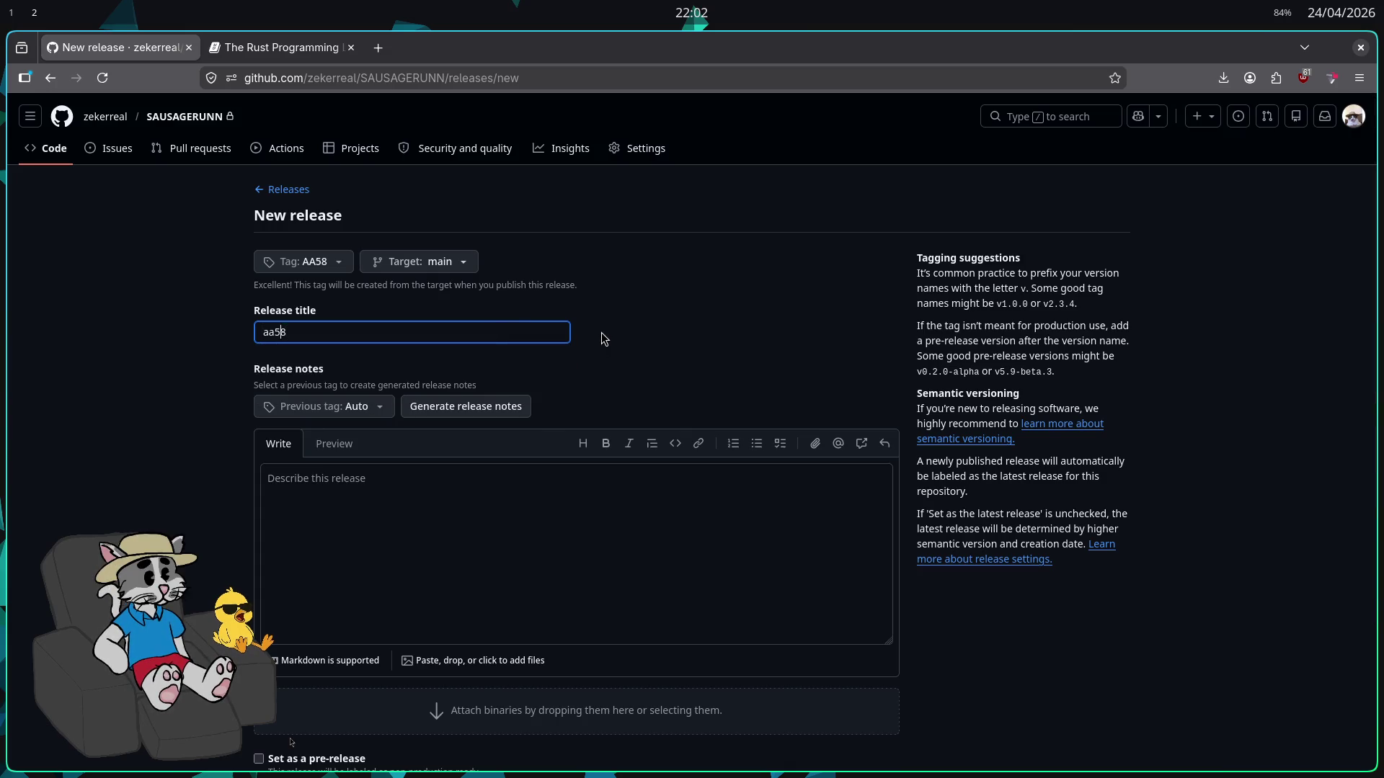
left_click(758, 335)
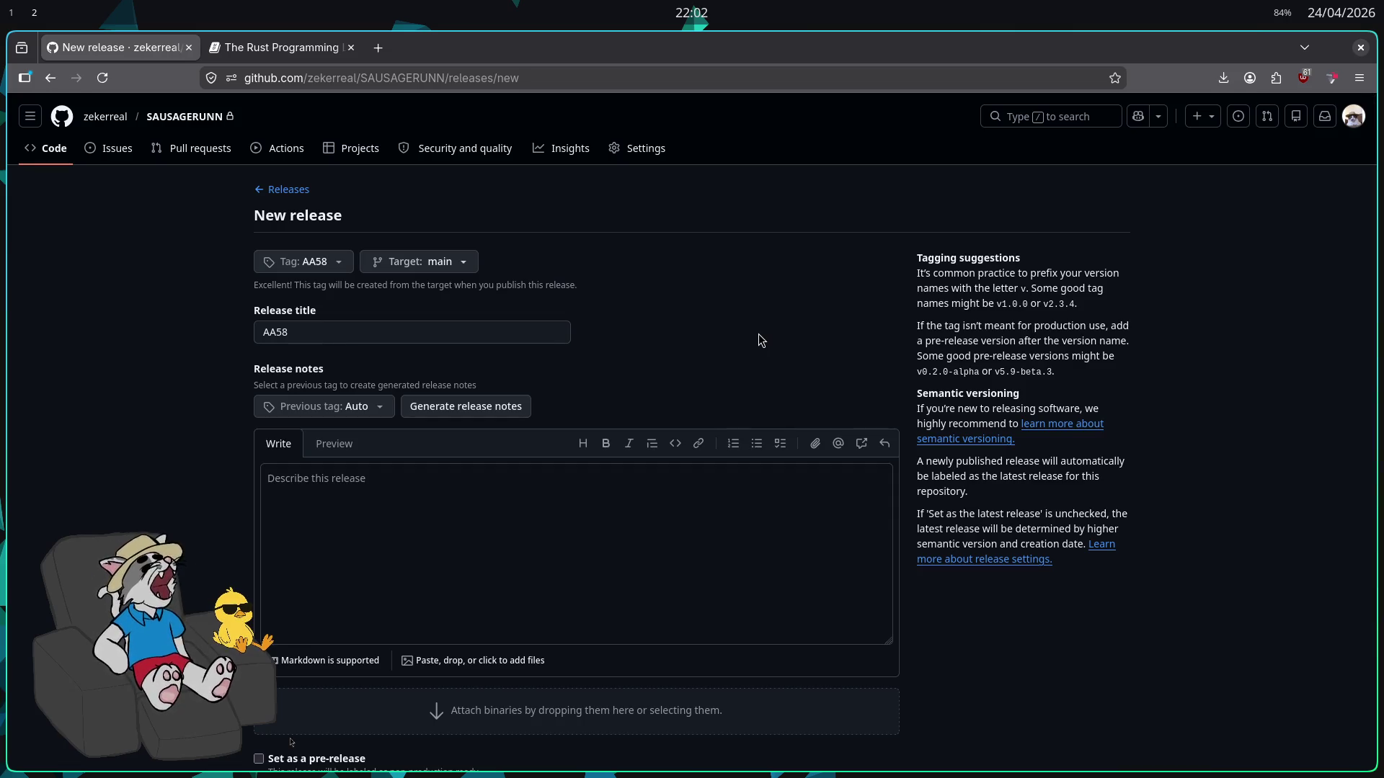
scroll(780, 340, "down", 2)
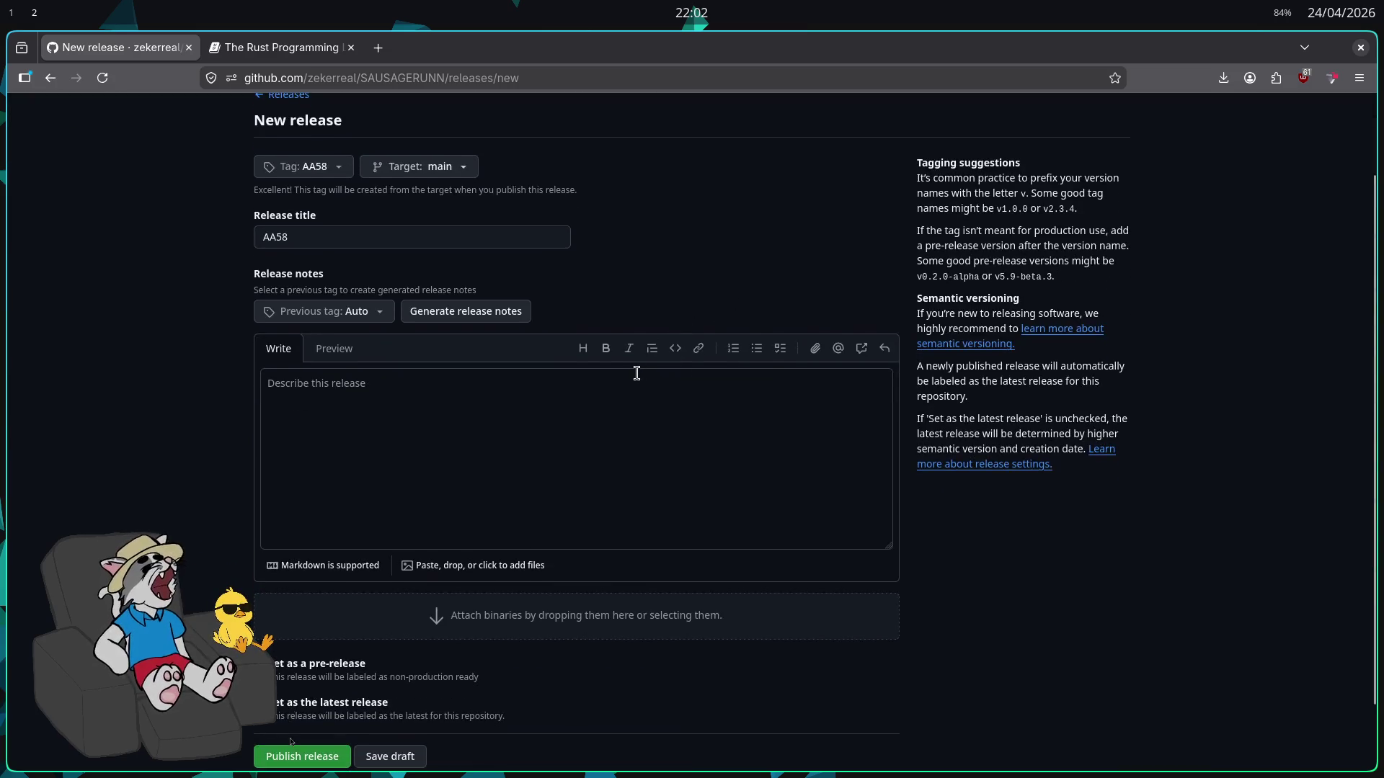
key("alt+Tab")
Export the Windows Desktop preset as mult3d - AA58.exe in the Game folder
left_click(116, 46)
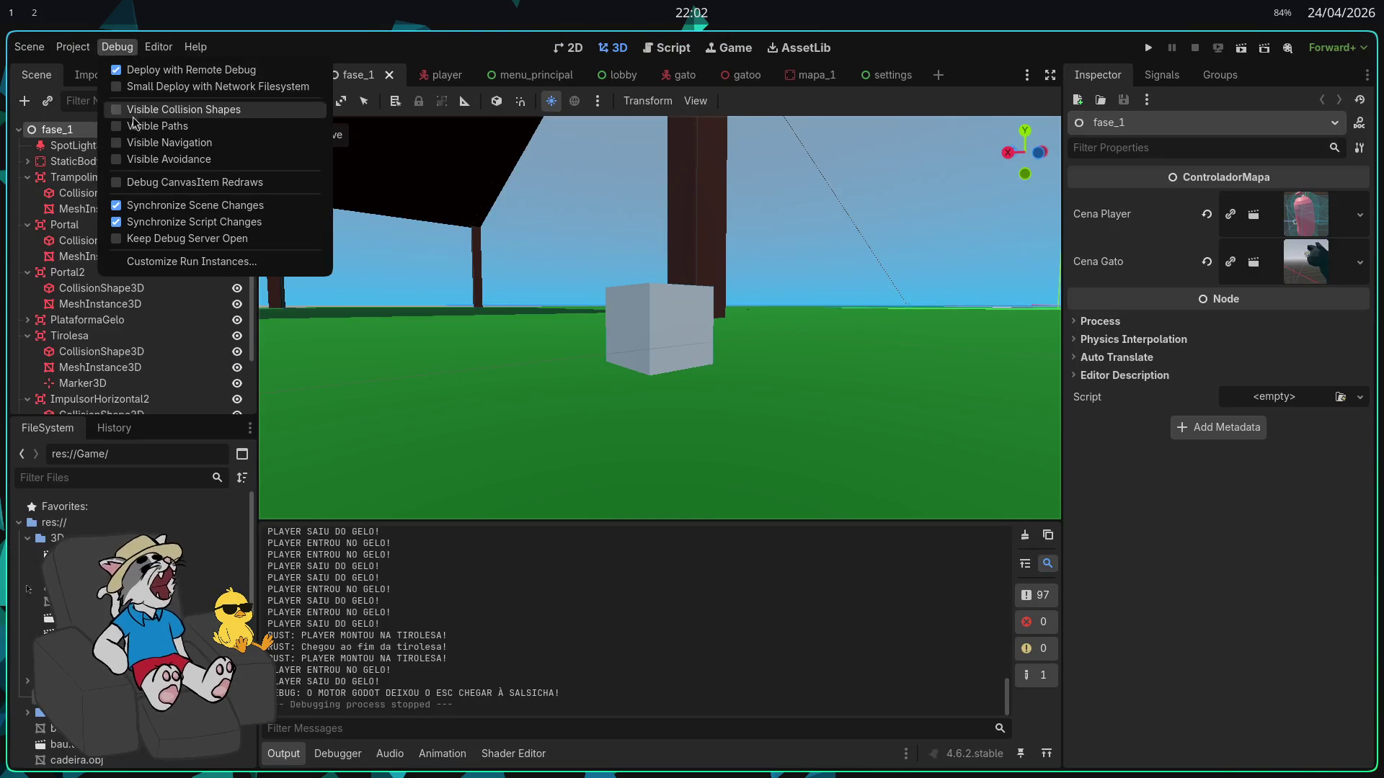
mouse_move(72, 46)
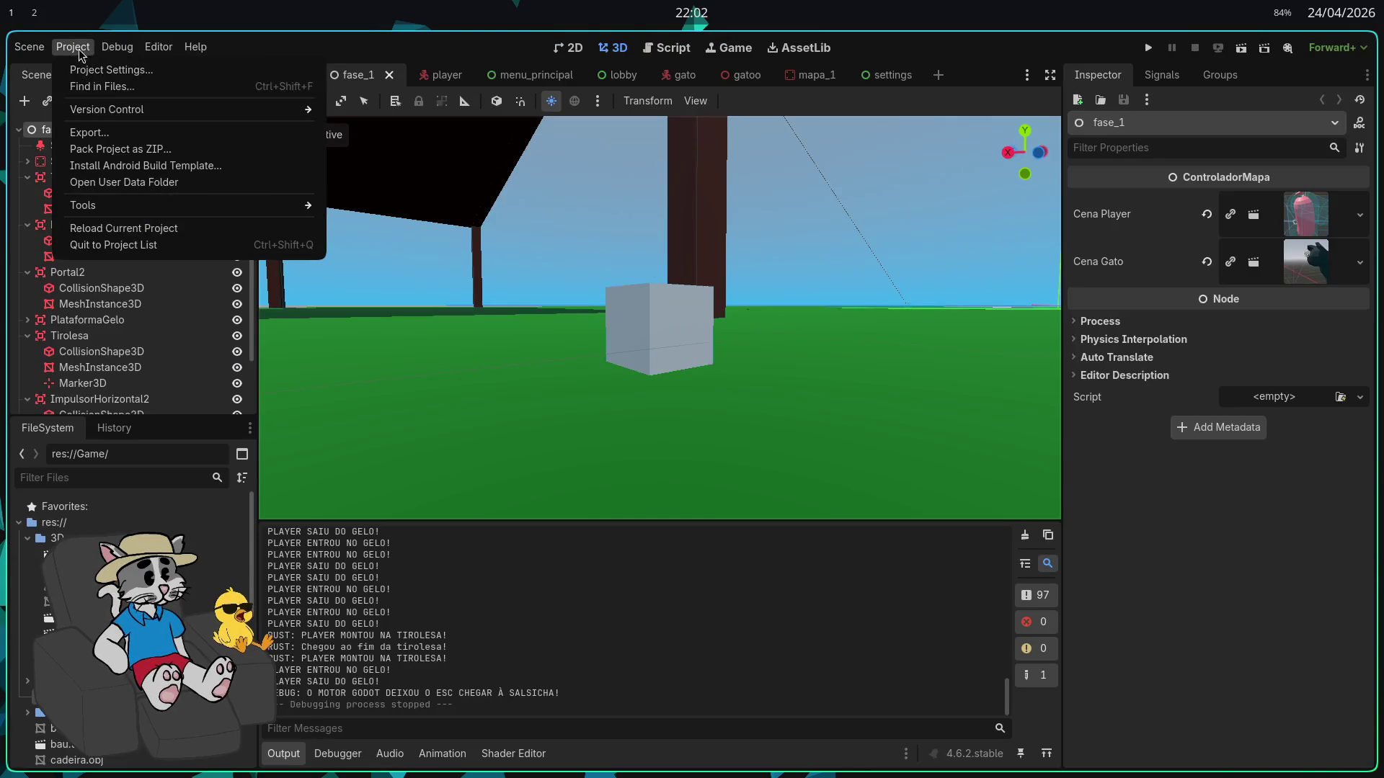
left_click(90, 132)
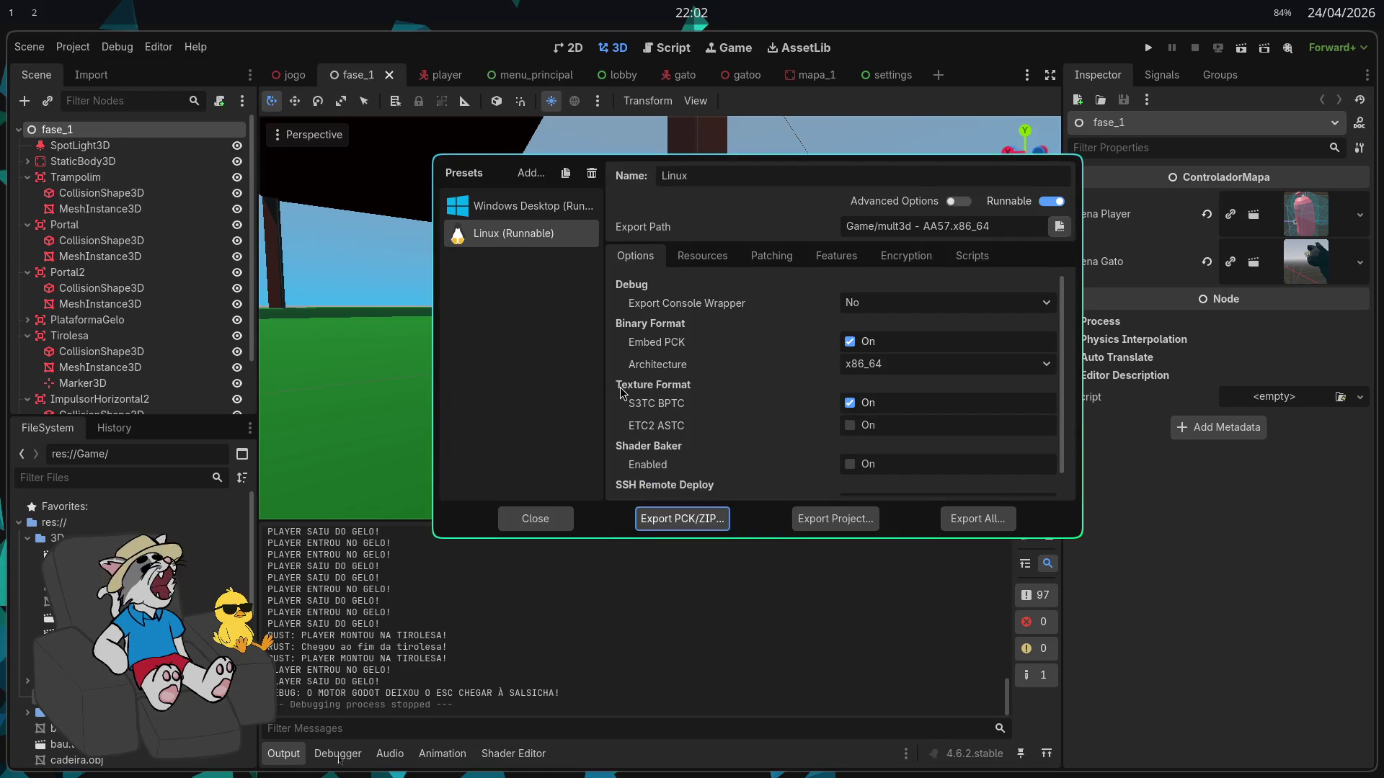
left_click(526, 208)
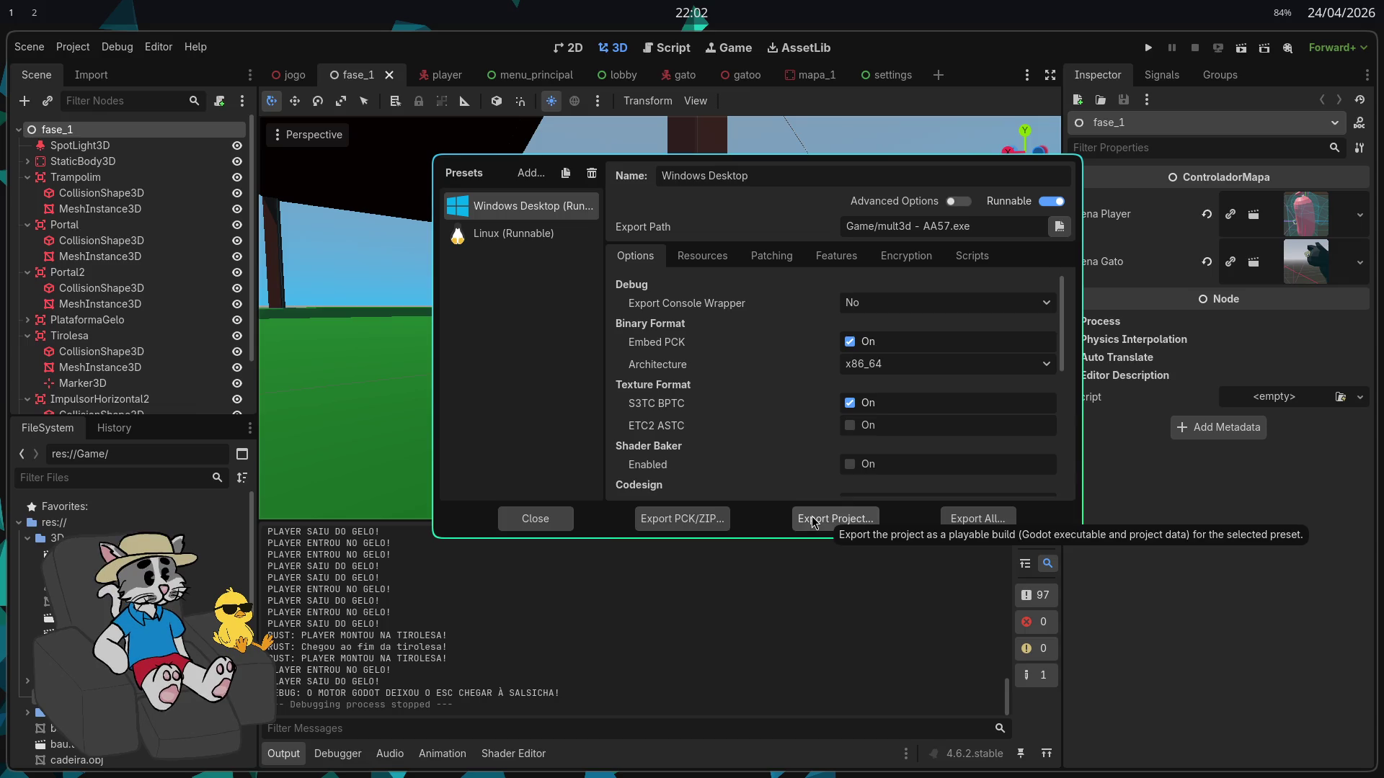
left_click(813, 519)
left_click(547, 567)
key("BackSpace")
type("8")
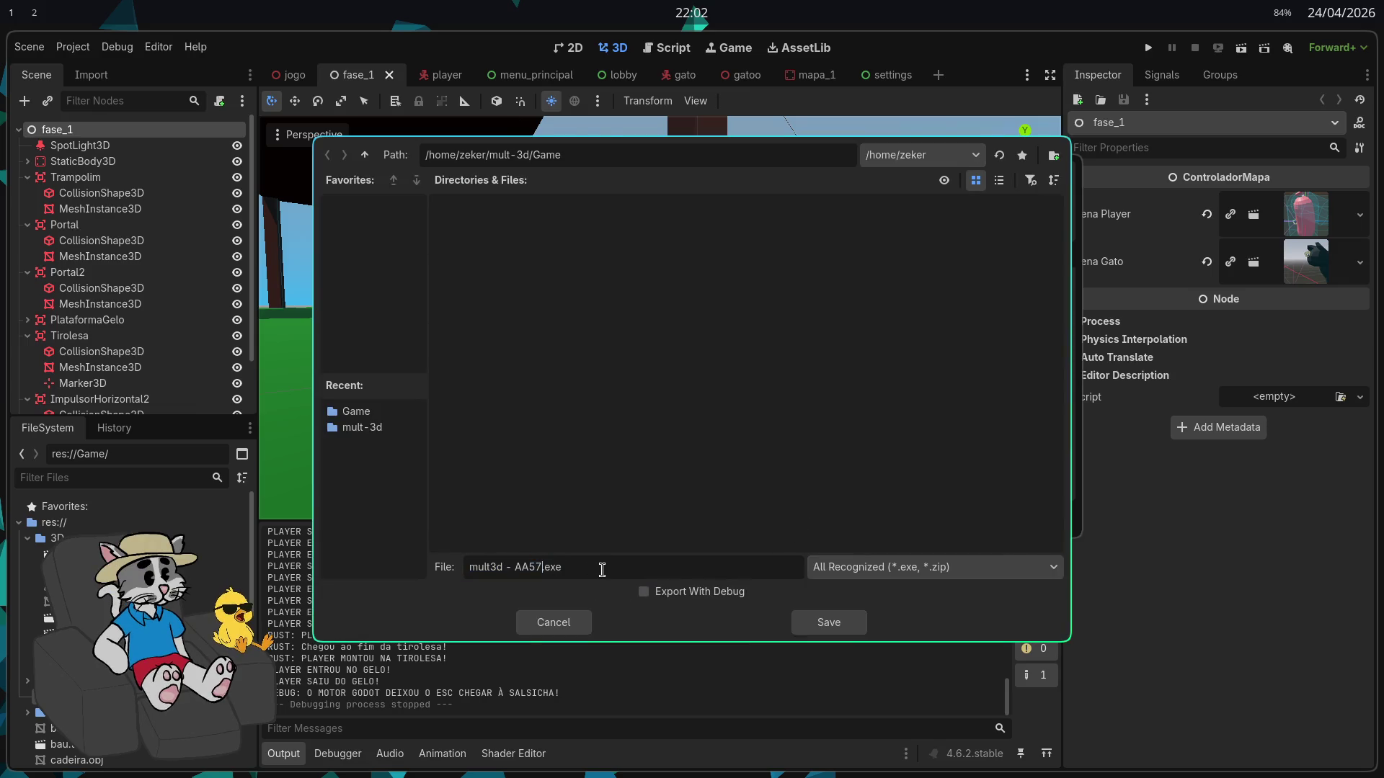
left_click(820, 620)
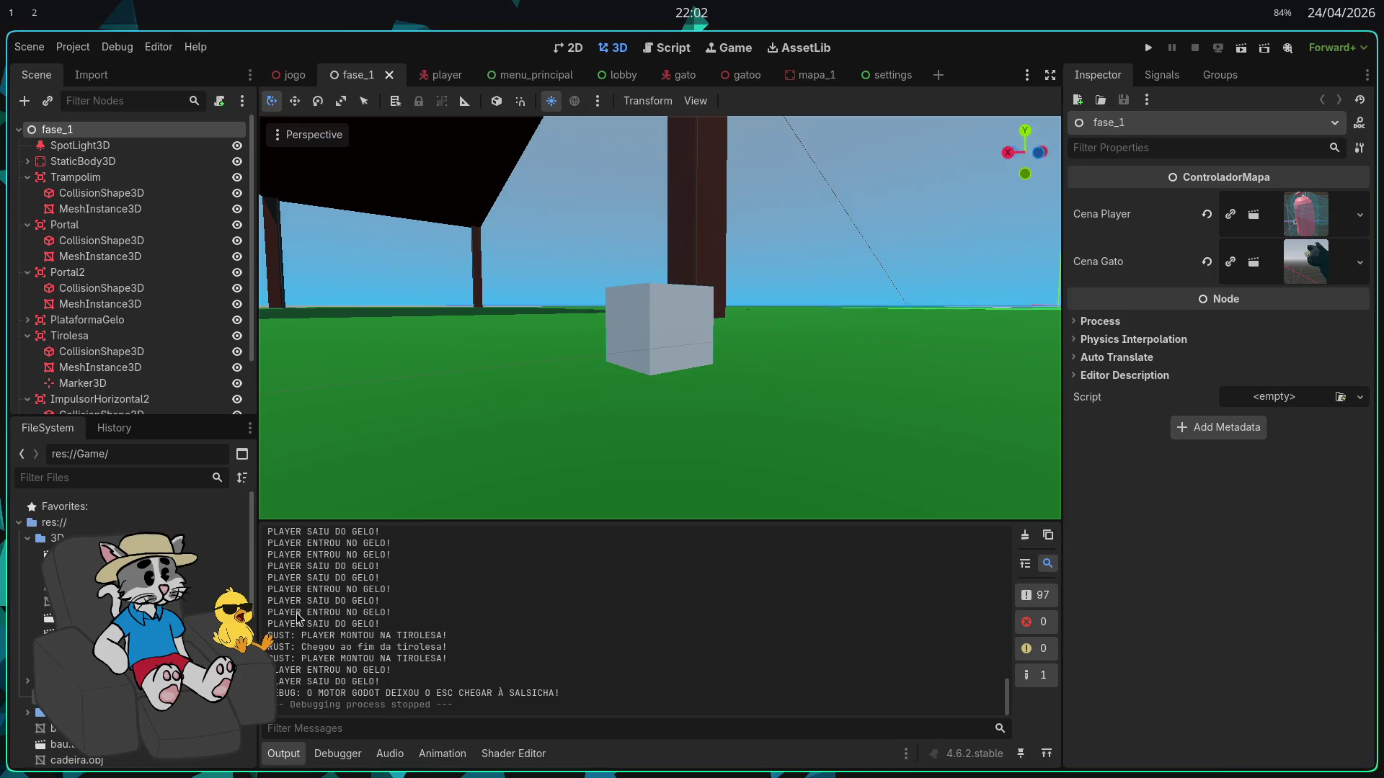
Open a terminal in the ~/mult-3d/Game folder from the FileSystem dock
right_click(84, 510)
key("Escape")
scroll(129, 612, "down", 5)
scroll(130, 577, "up", 5)
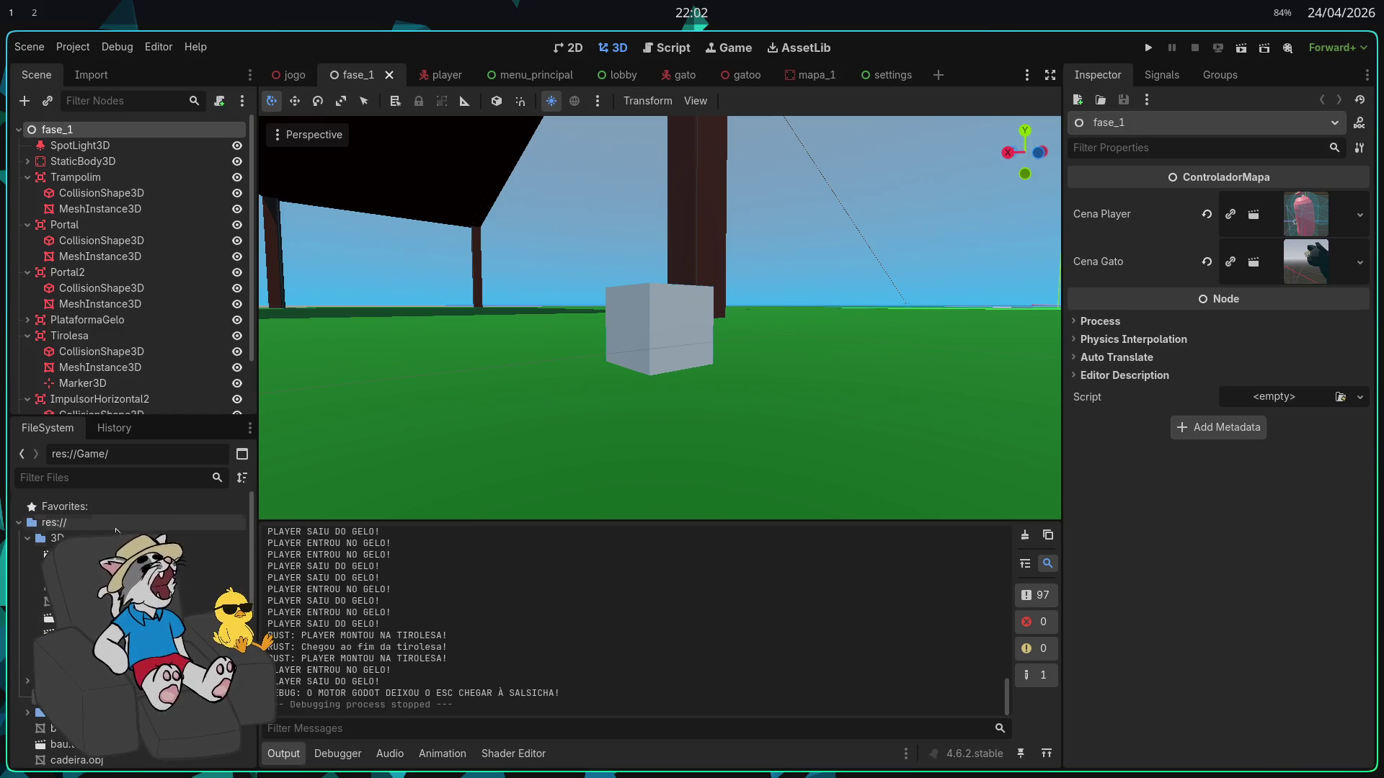
left_click(27, 538)
right_click(103, 508)
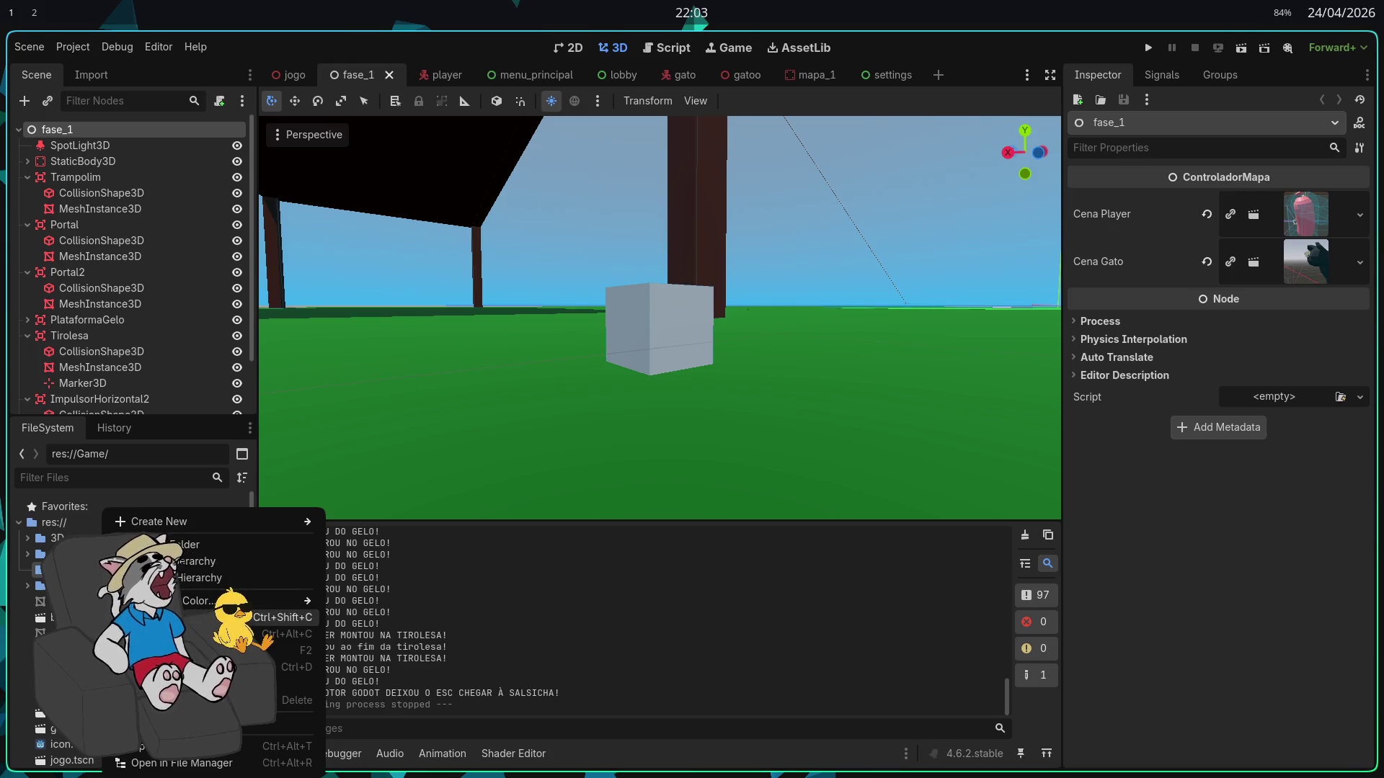
left_click(209, 749)
type("dol")
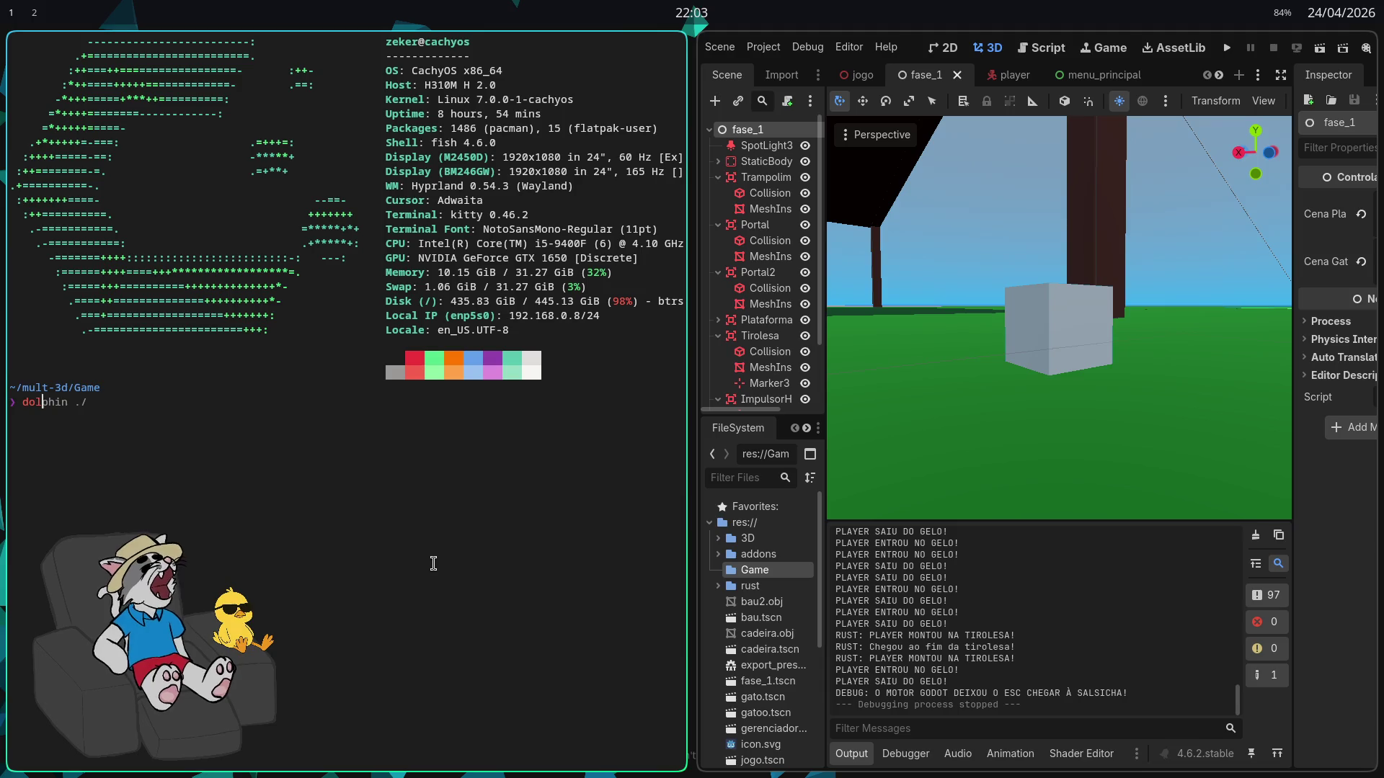
Open the Game folder in Dolphin and select the four Windows build files to compress
key("Right")
key("Return")
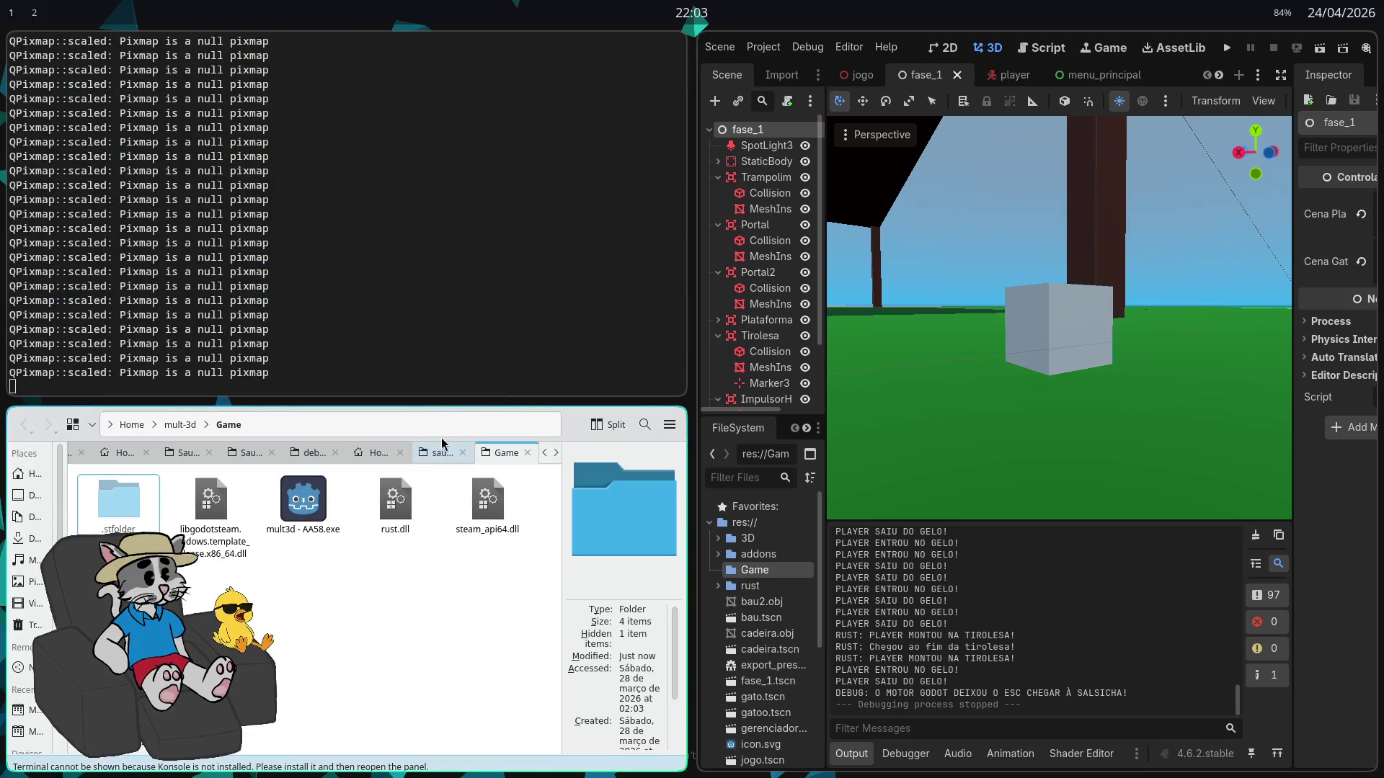
mouse_move(429, 415)
left_mouse_down()
mouse_move(467, 181)
mouse_move(455, 160)
left_mouse_up()
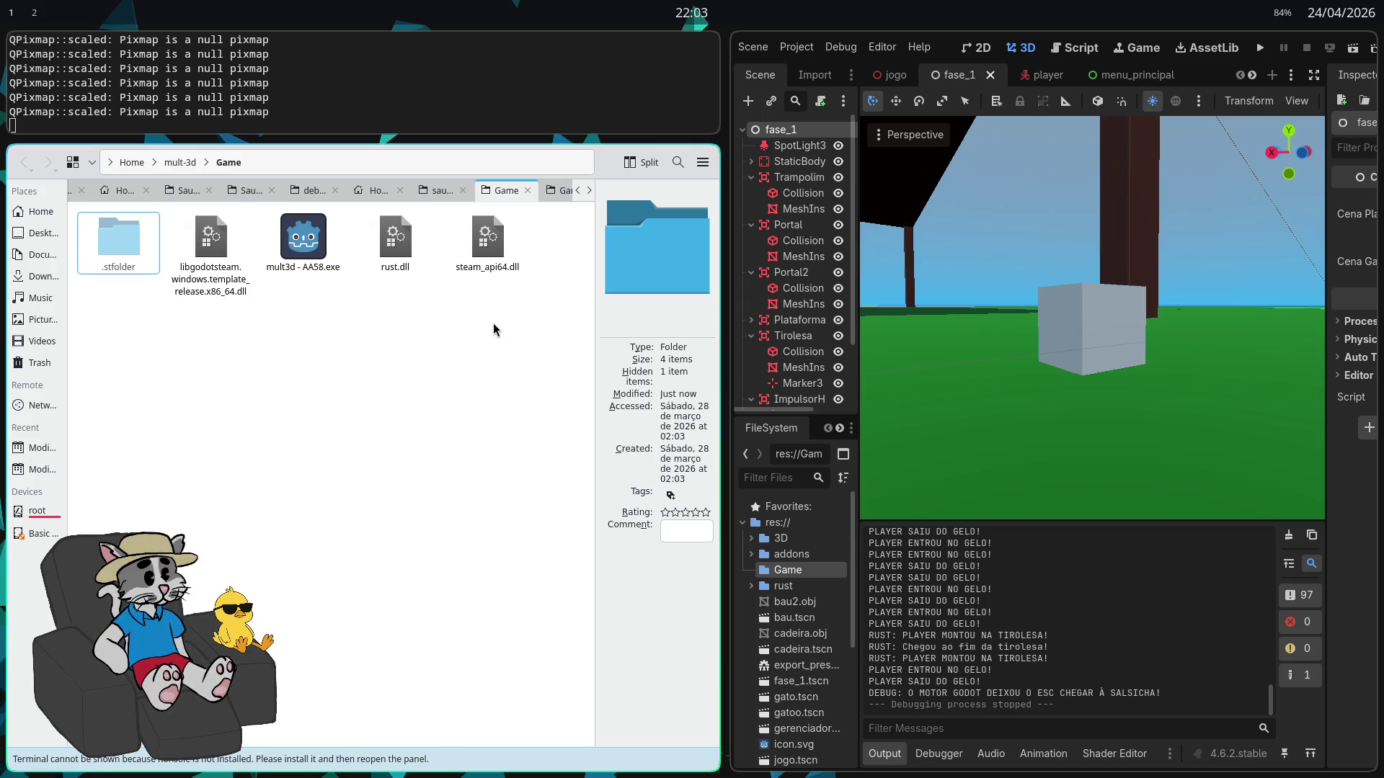
left_click_drag(500, 303, 214, 260)
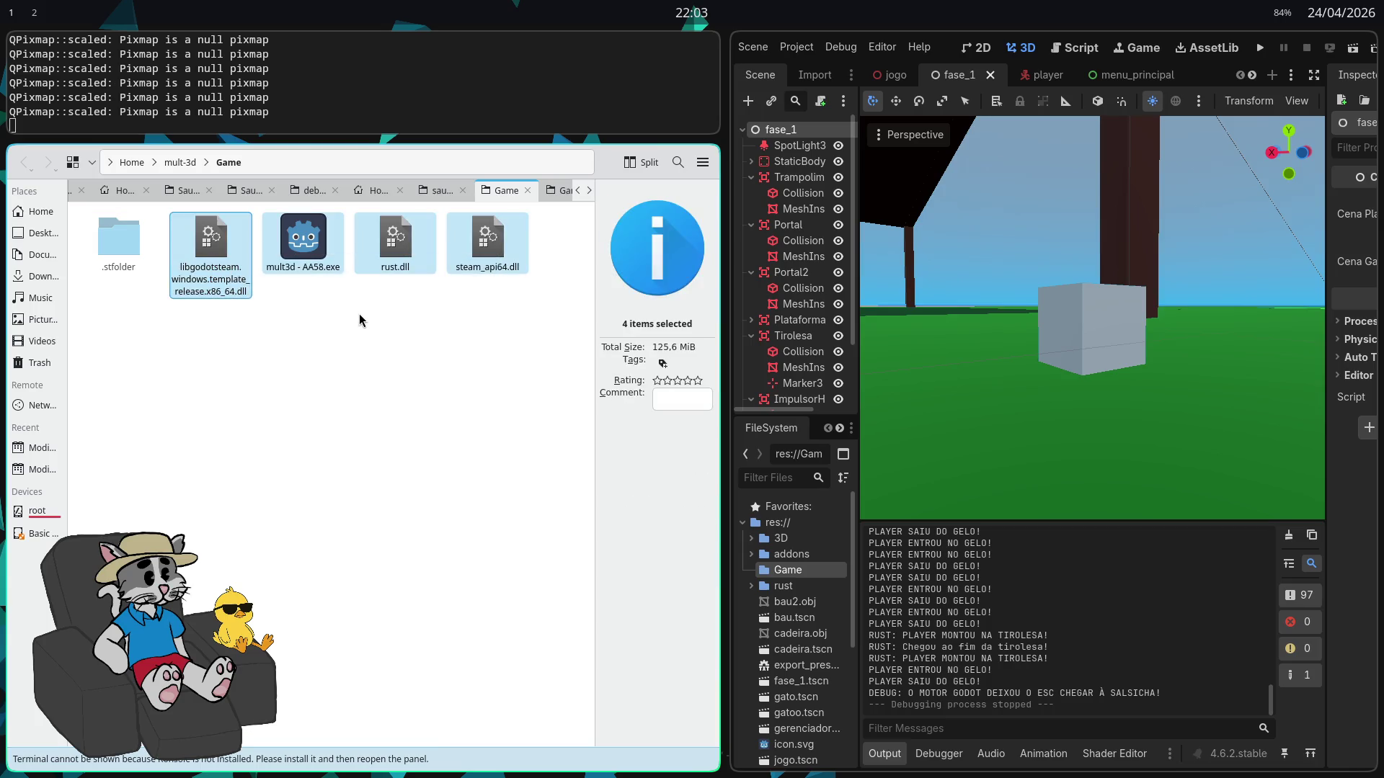
right_click(389, 256)
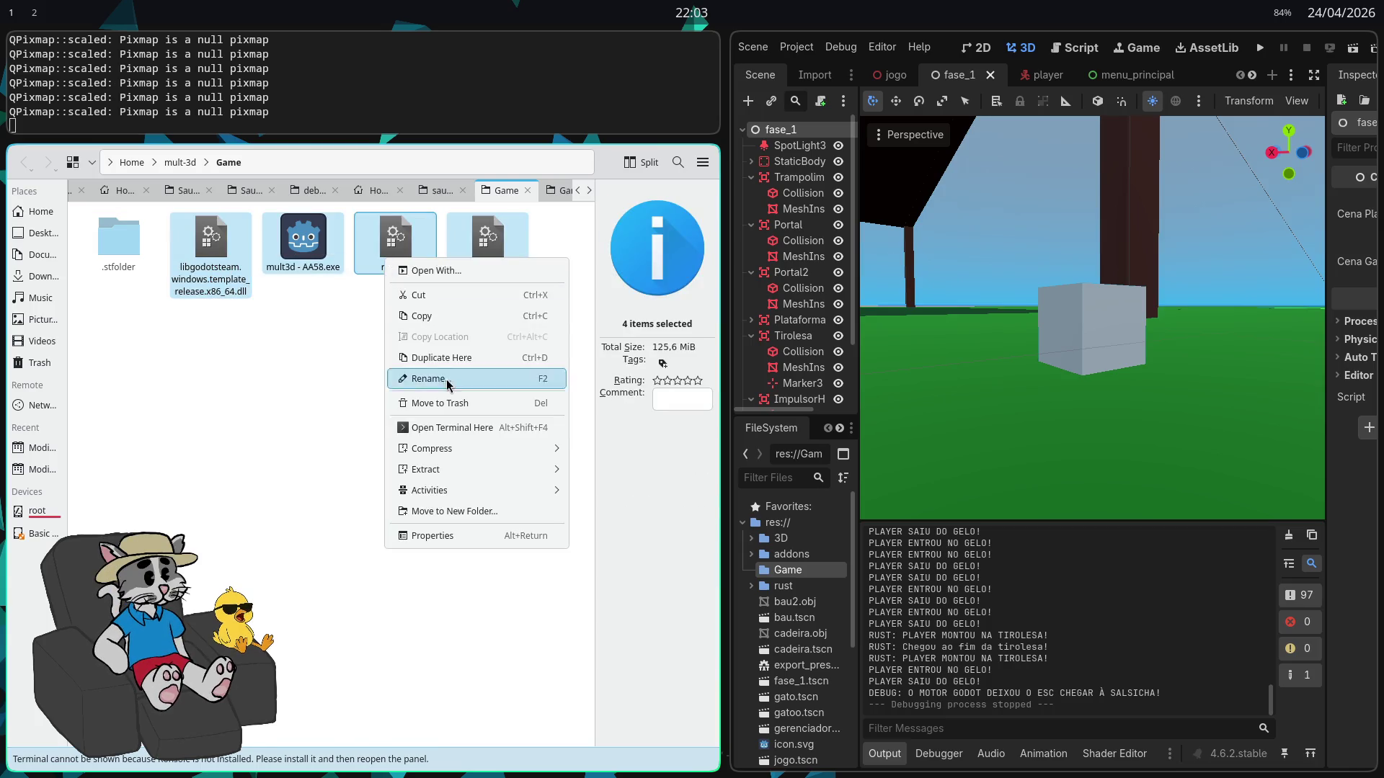
mouse_move(505, 469)
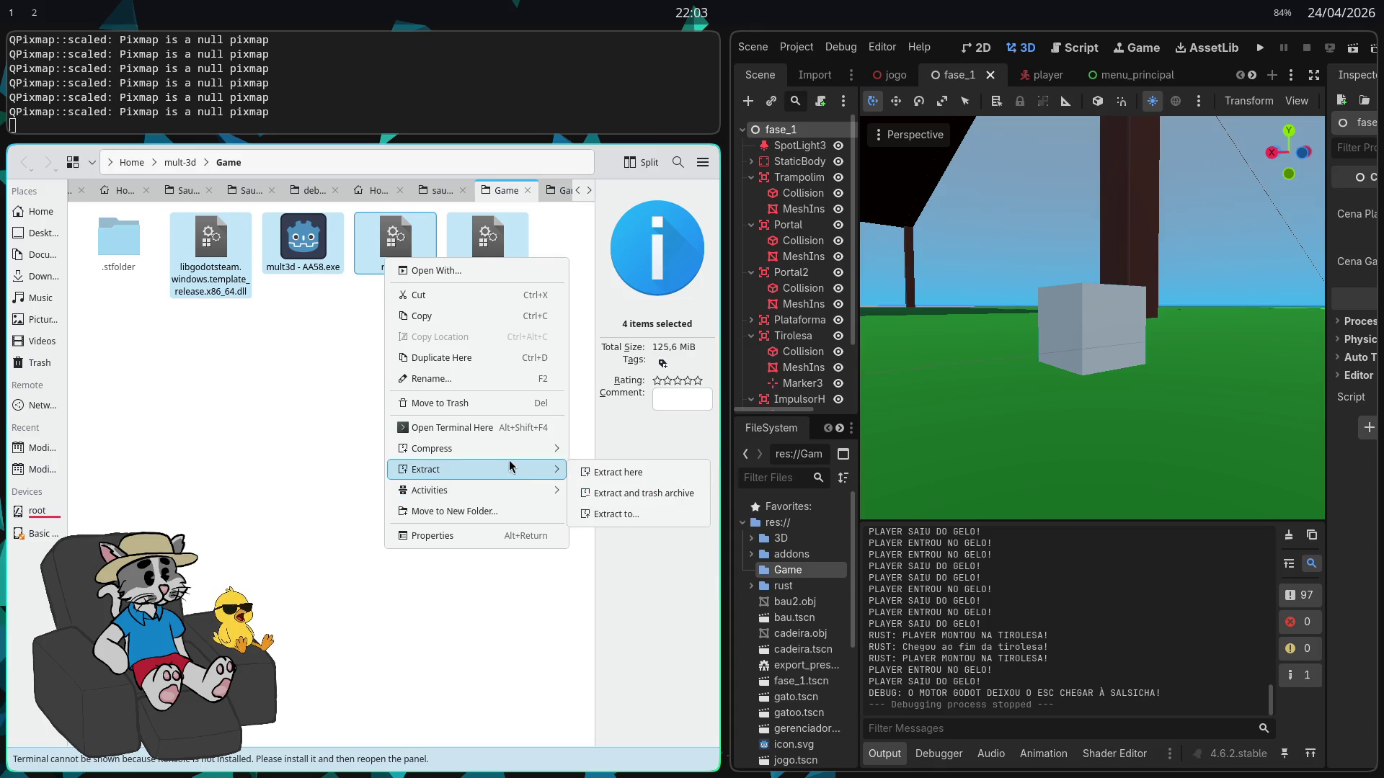
Compress the selected build files into a 7-zip archive named AA58
mouse_move(447, 448)
left_click(627, 493)
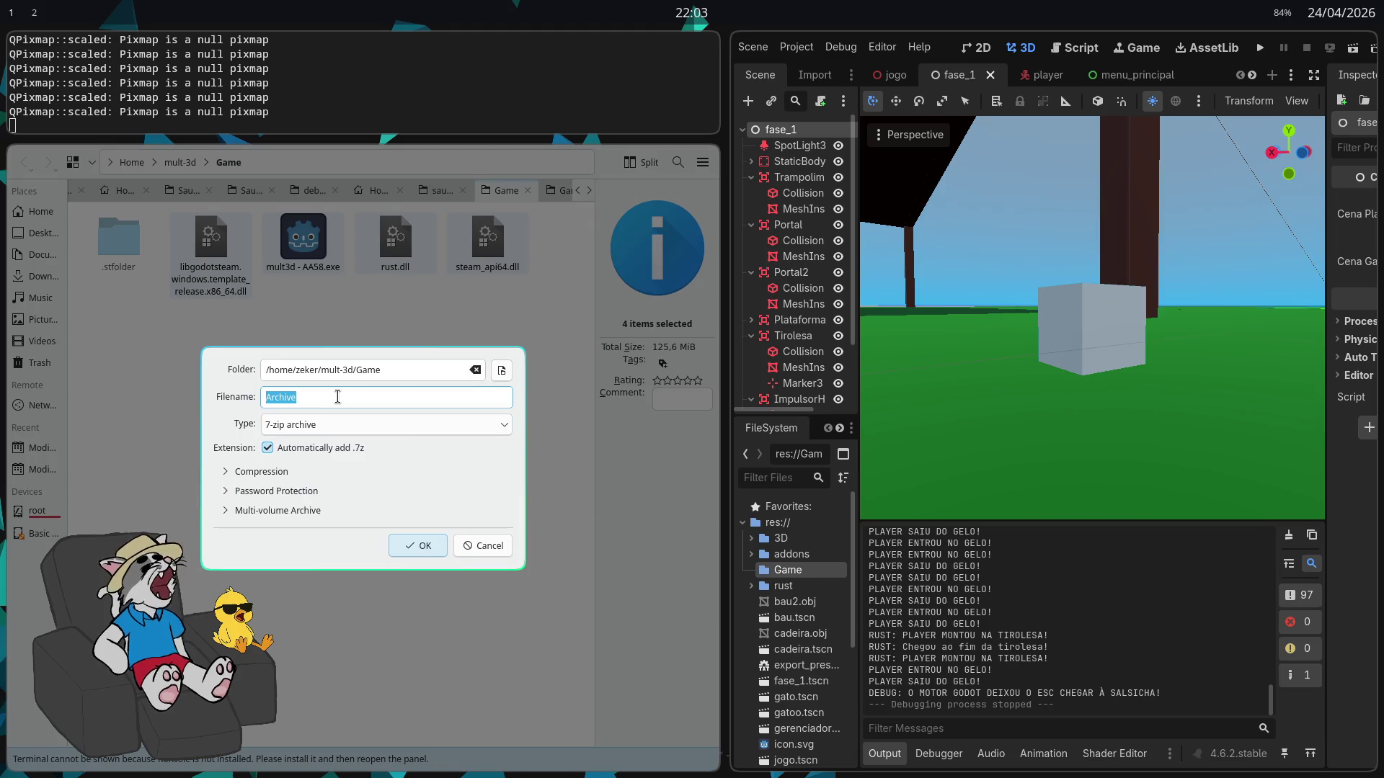
type("AA58")
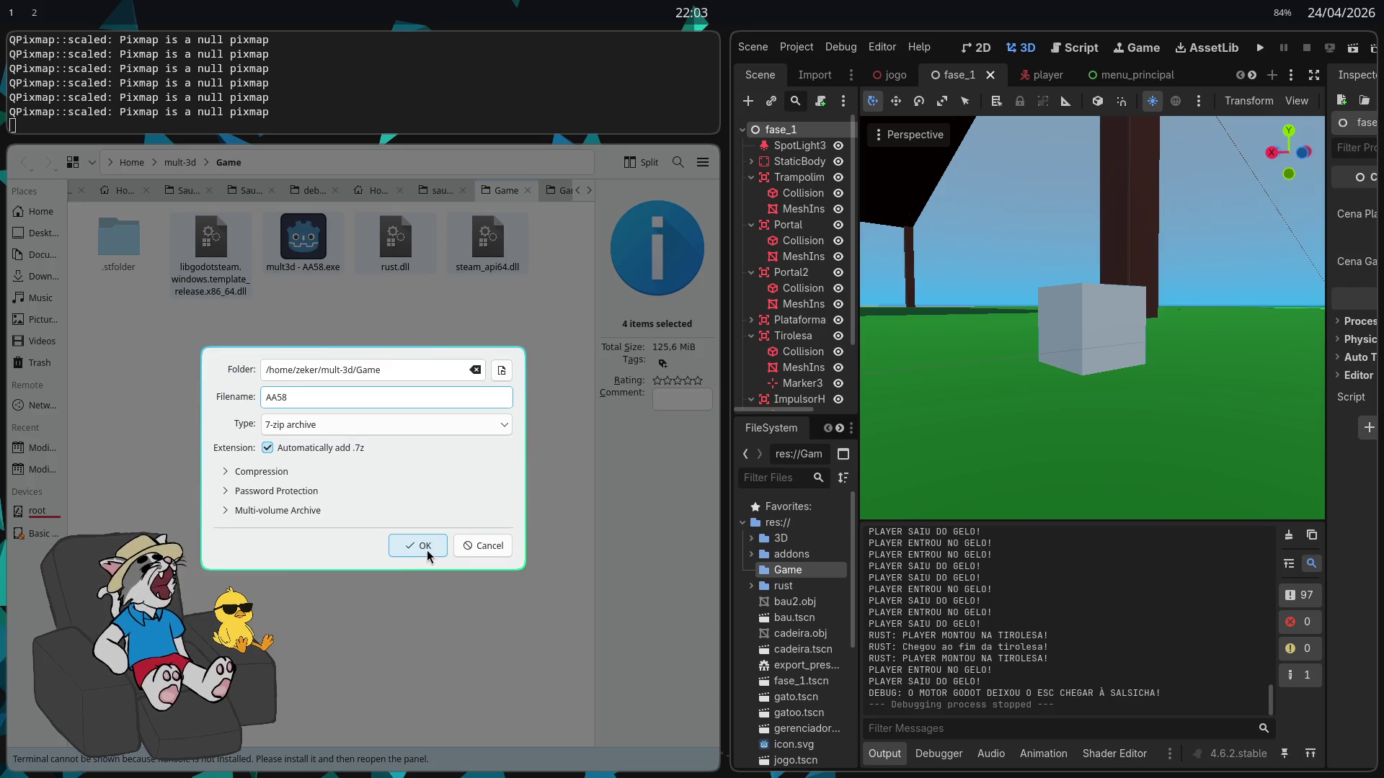
left_click(424, 545)
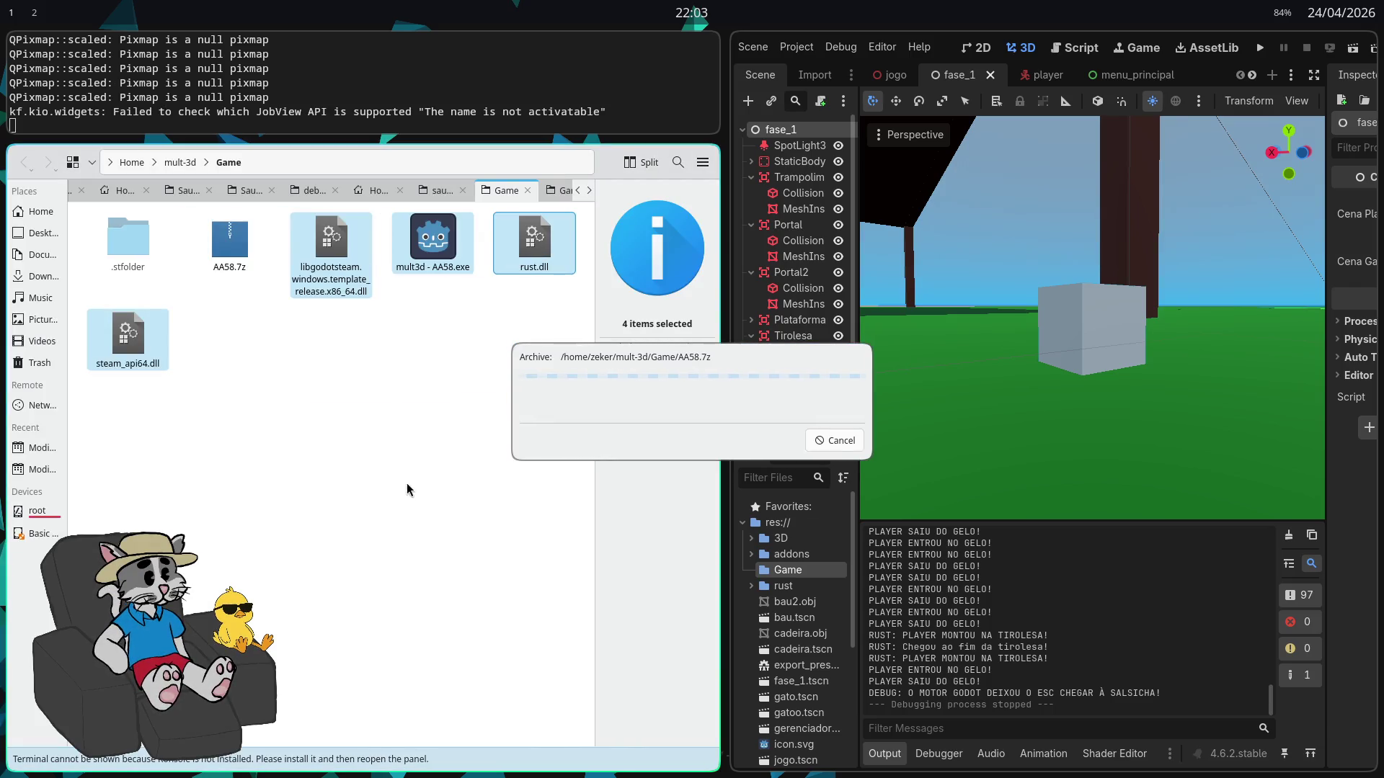
left_click(236, 261)
left_click(256, 301)
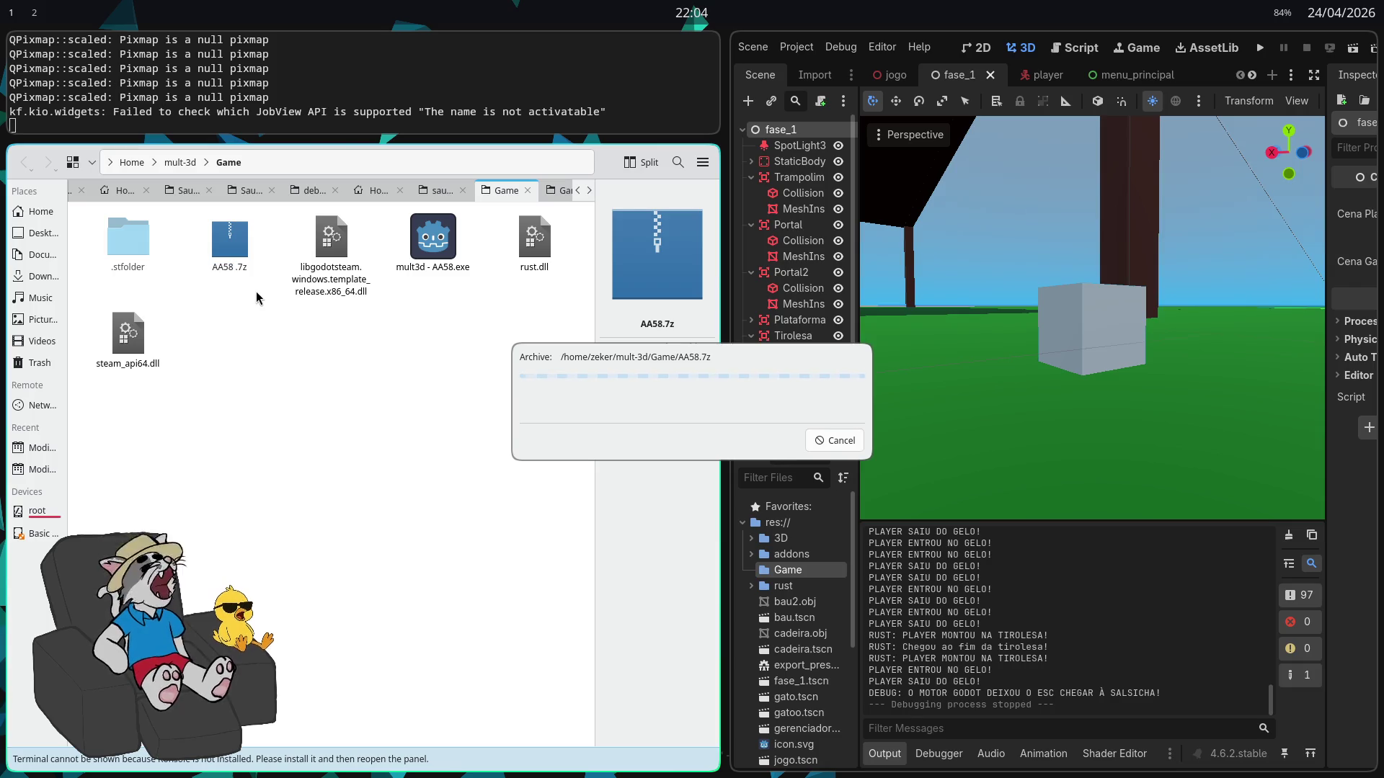
Rename the AA58.7z archive to AA58-win.7z
key("F2")
key("Right")
type("- WI")
key("BackSpace")
key("BackSpace")
type("w")
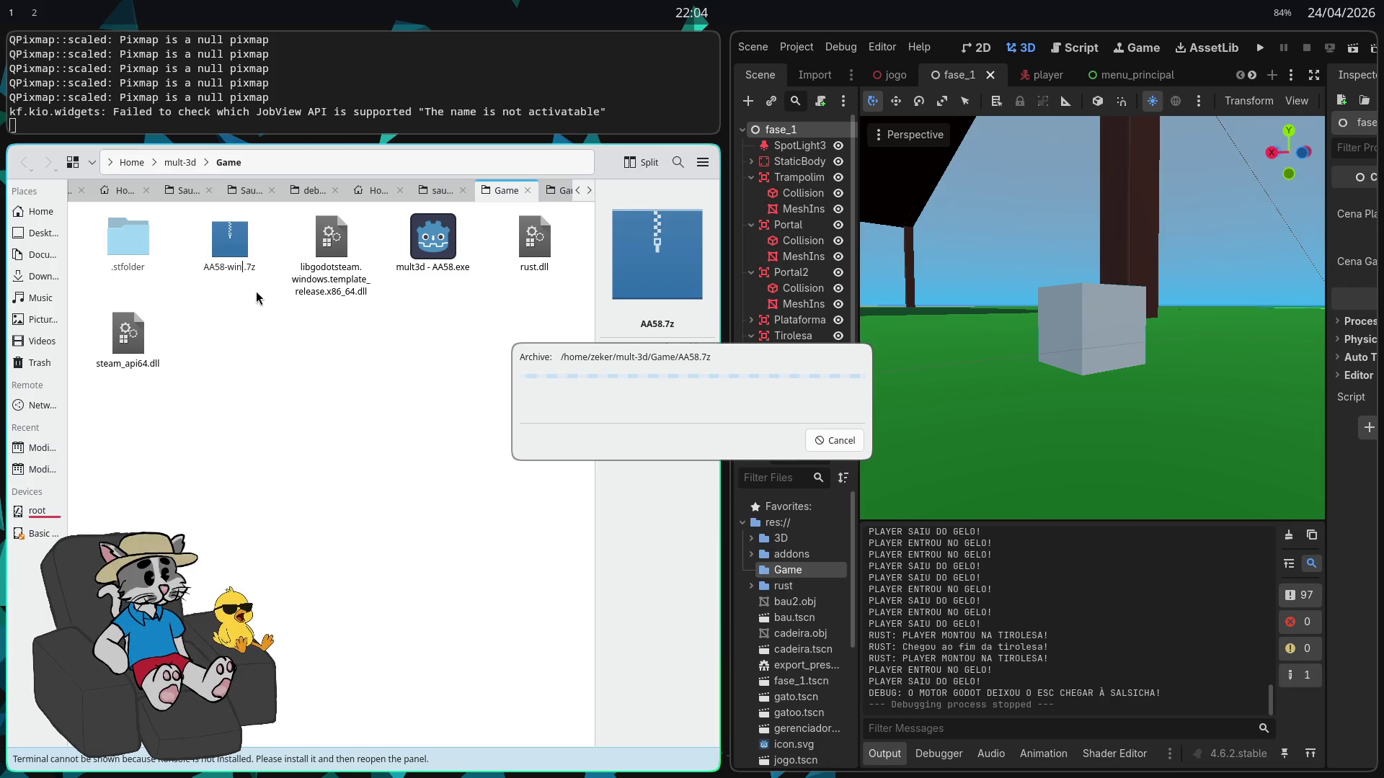
key("Return")
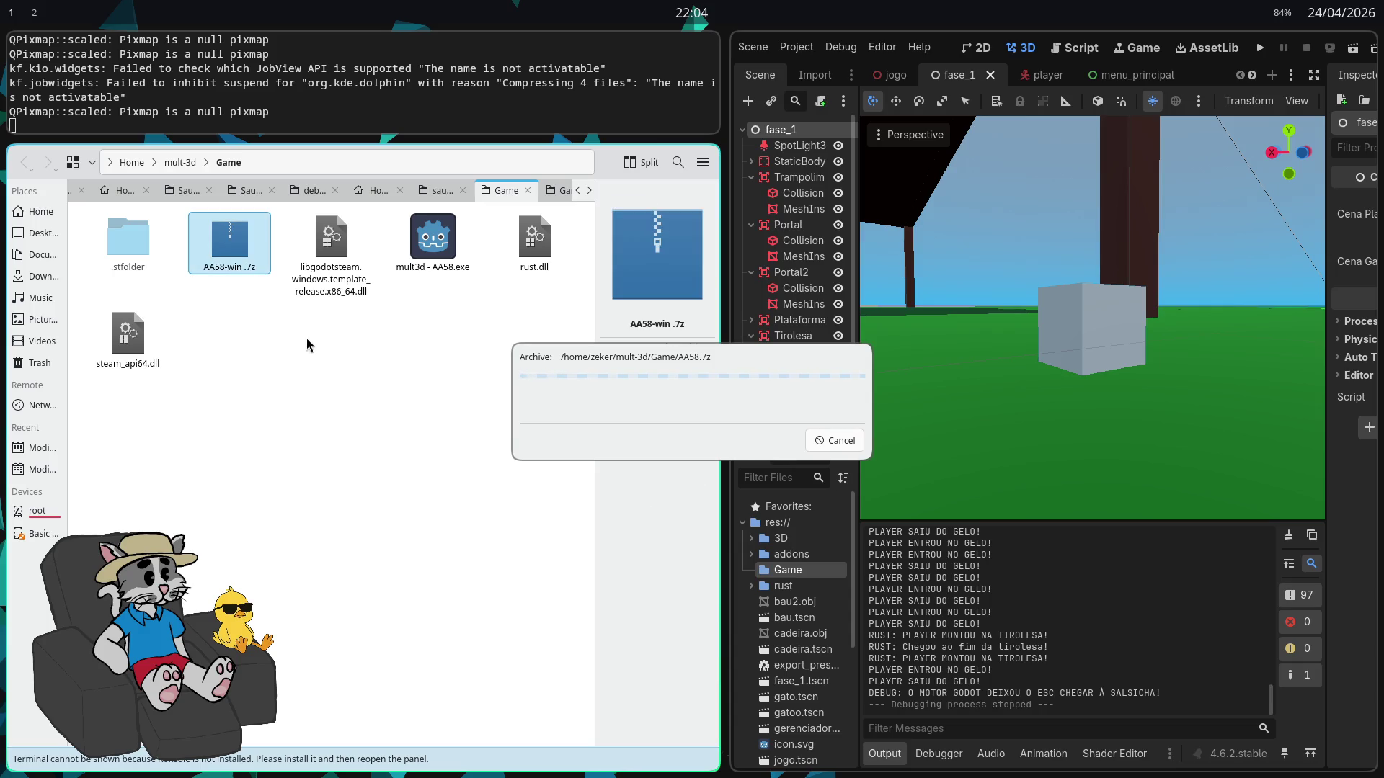
Cancel the compression, delete the AA58-win.7z archive, and reselect the four build files
left_click(833, 441)
left_click(229, 249)
key("Delete")
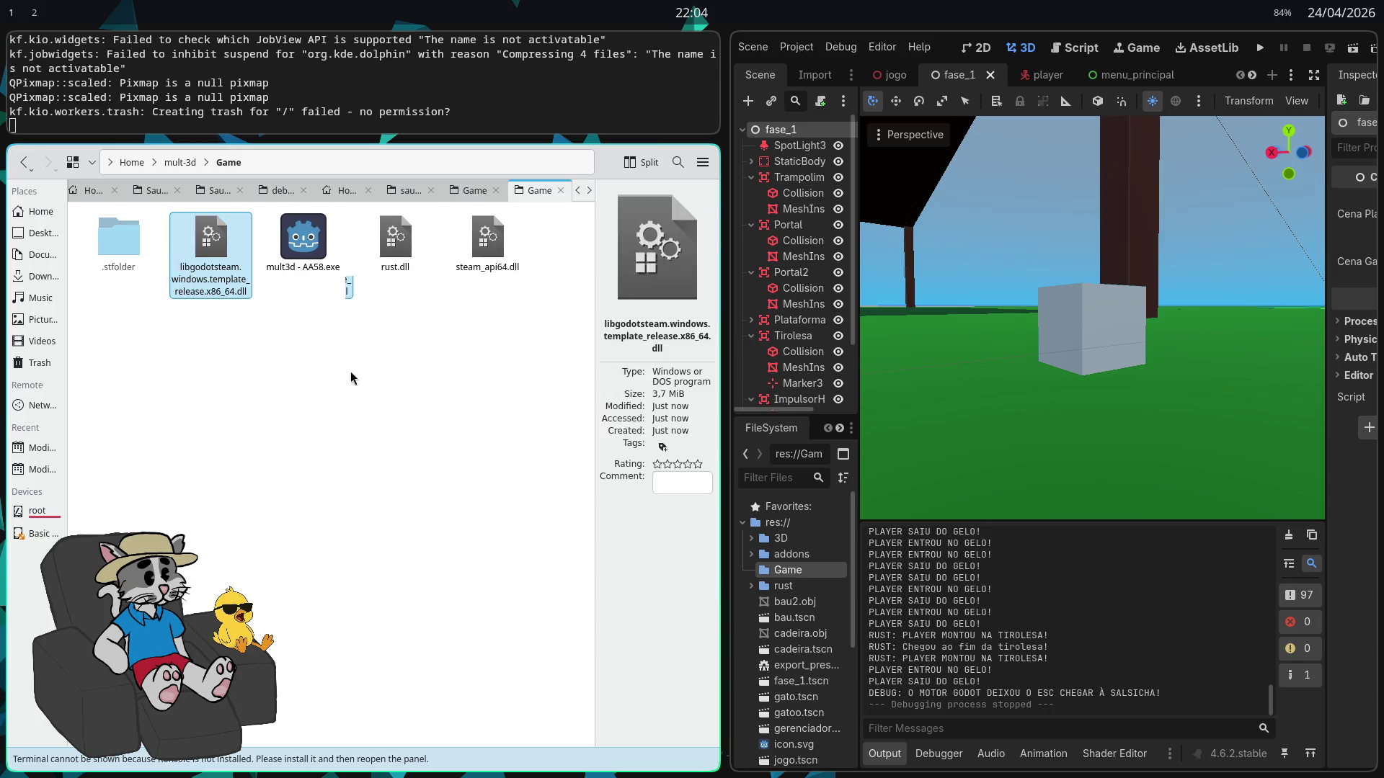
left_click_drag(452, 302, 232, 238)
Compress the four selected build files into a 7-zip archive named AA58-win
right_click(232, 238)
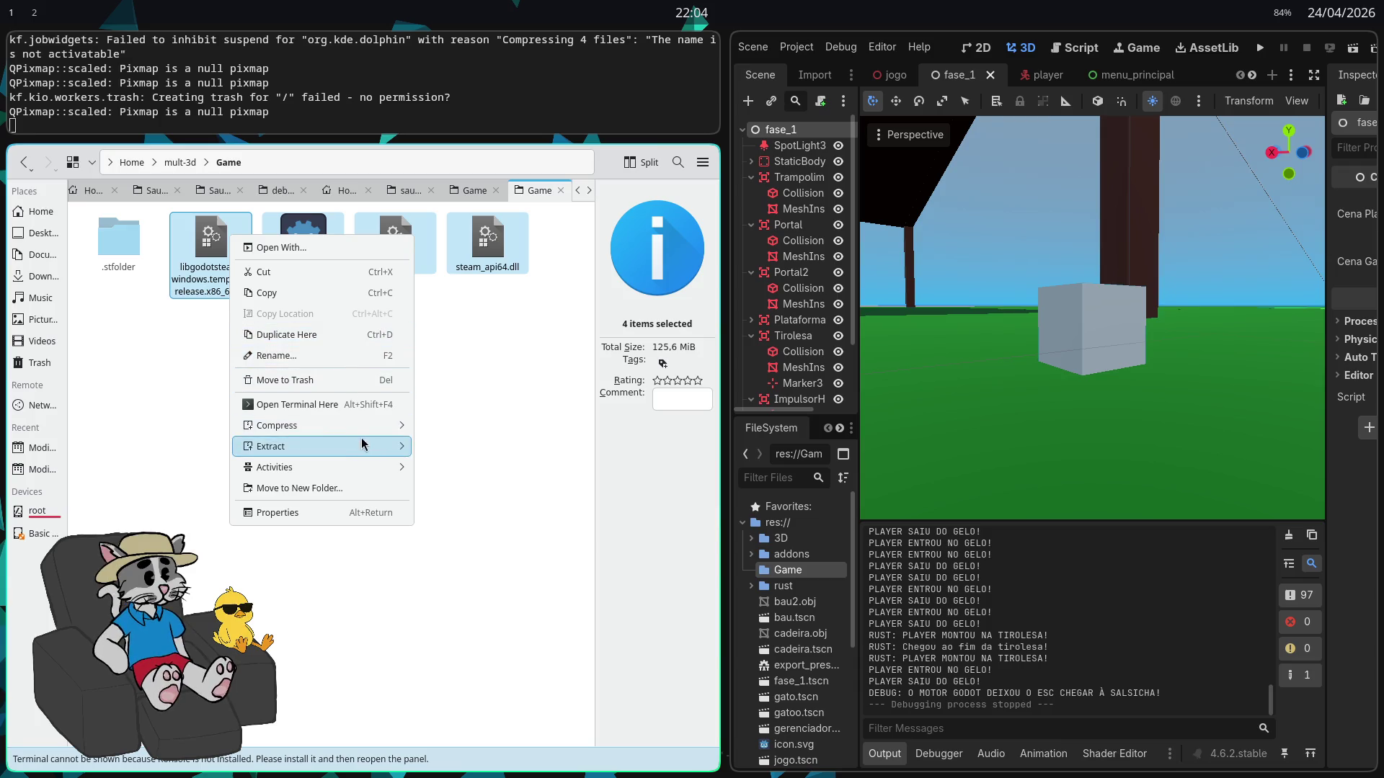
mouse_move(370, 426)
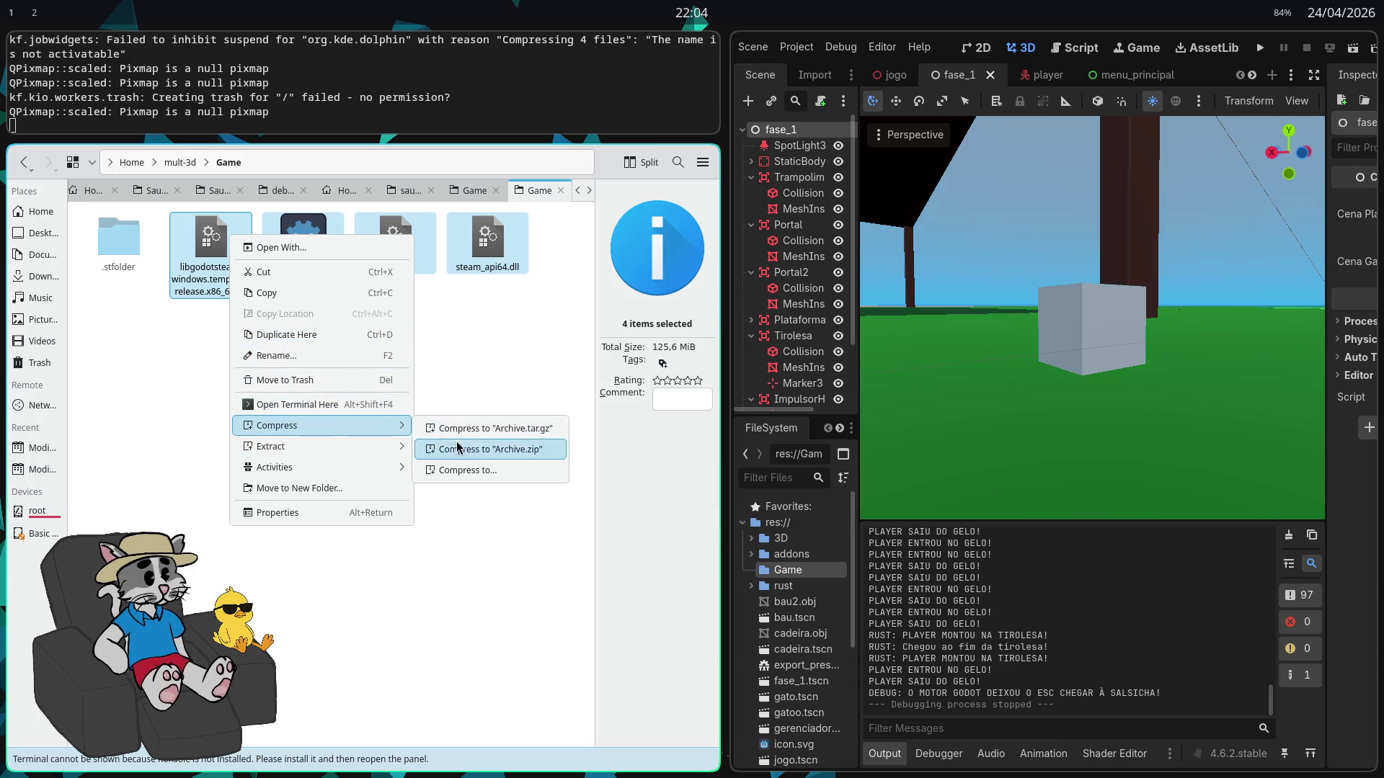
left_click(461, 469)
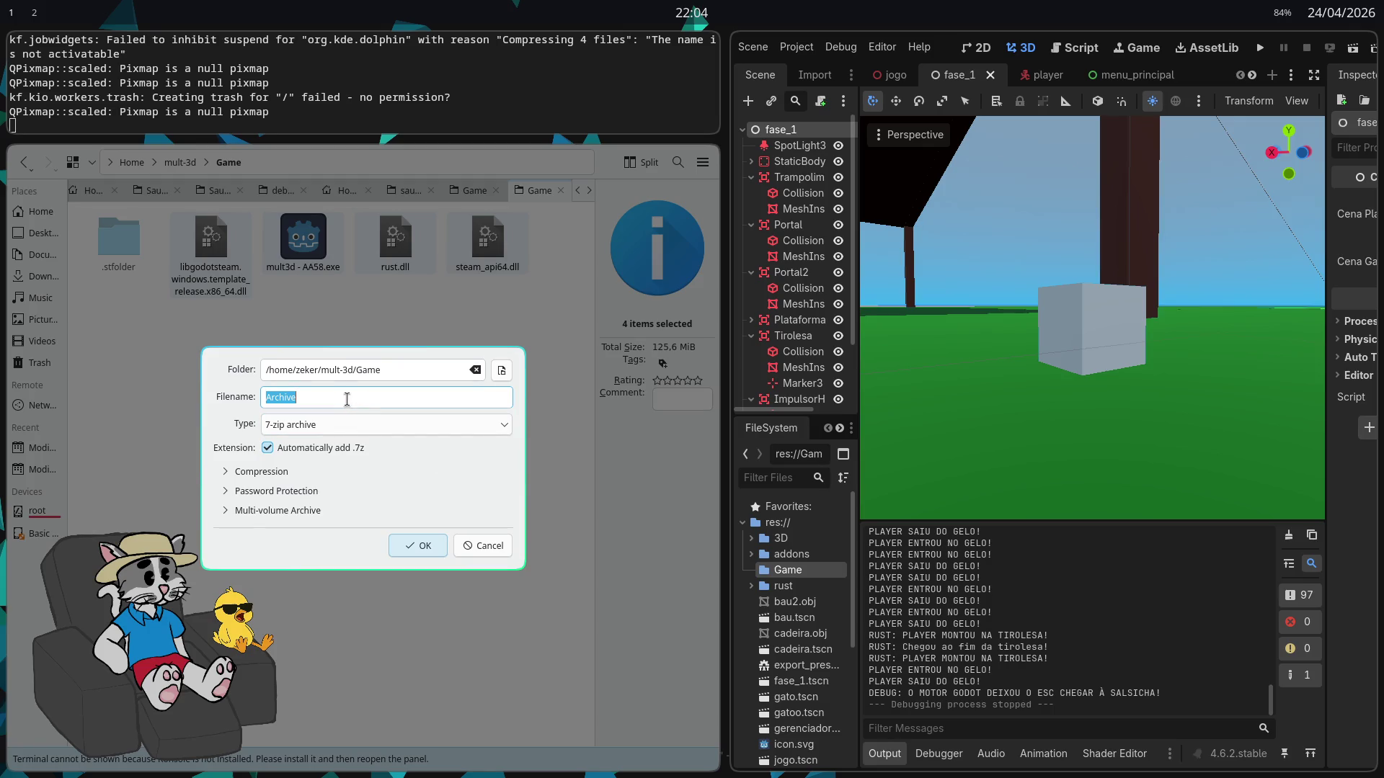
type("AA58-win")
left_click(426, 539)
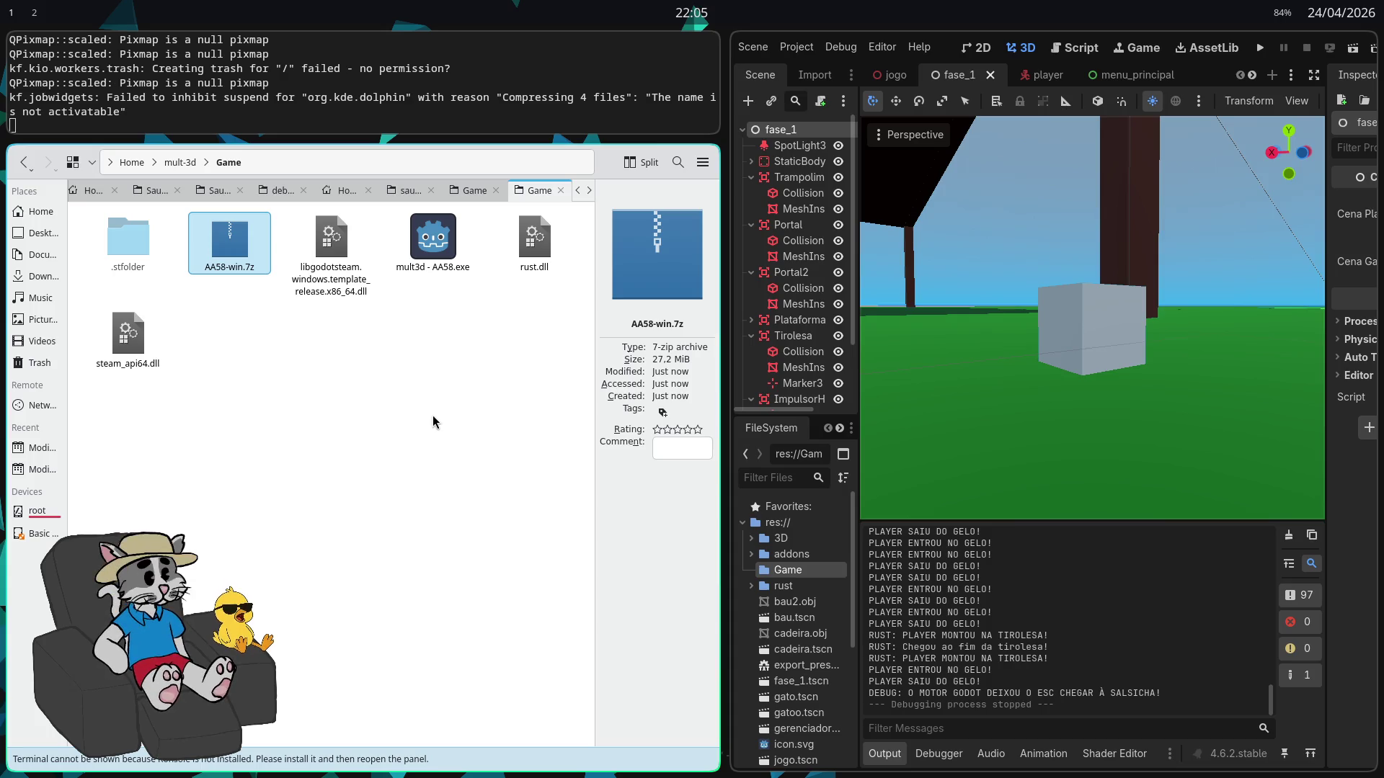
Delete the four loose build files including steam_api64.dll, then open Godot's Project menu
mouse_move(529, 371)
left_mouse_down()
mouse_move(479, 294)
mouse_move(295, 215)
left_mouse_up()
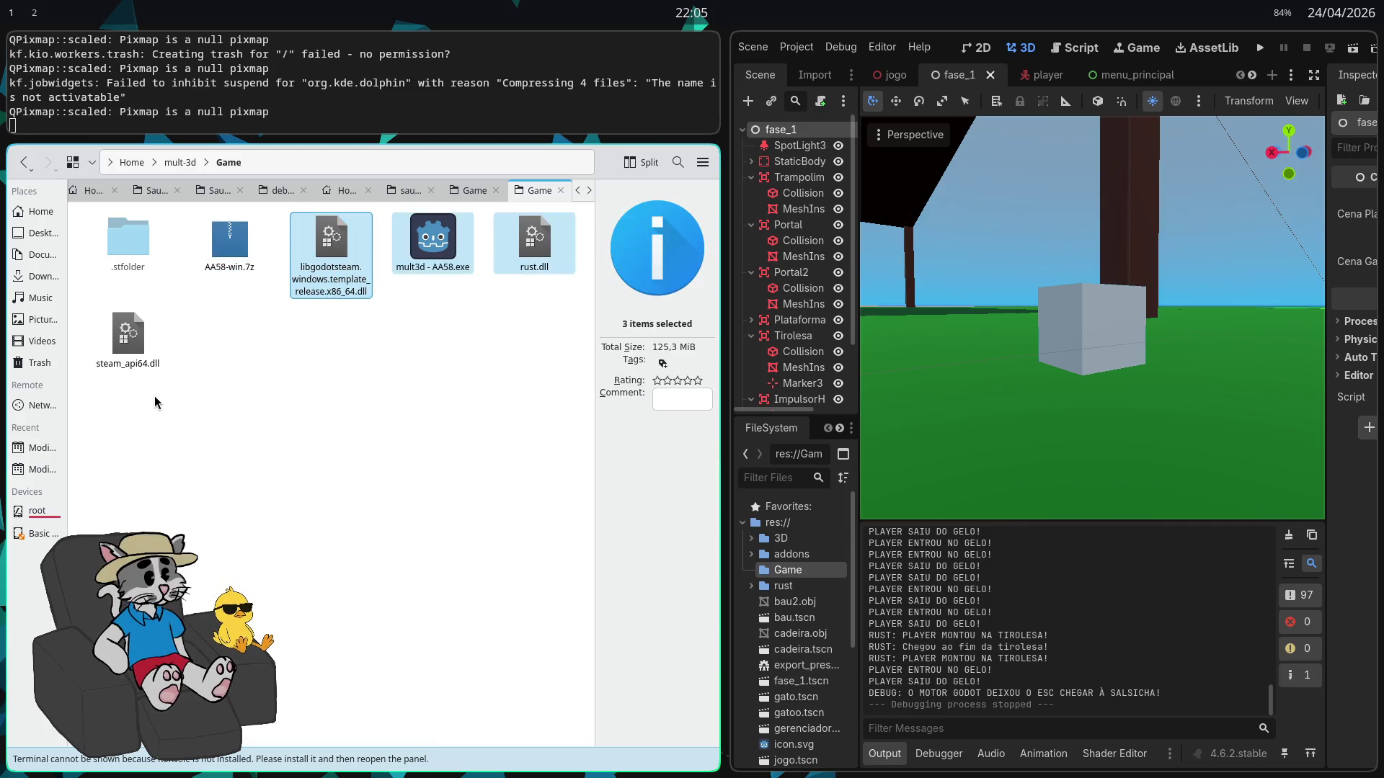
left_click(128, 335, "ctrl")
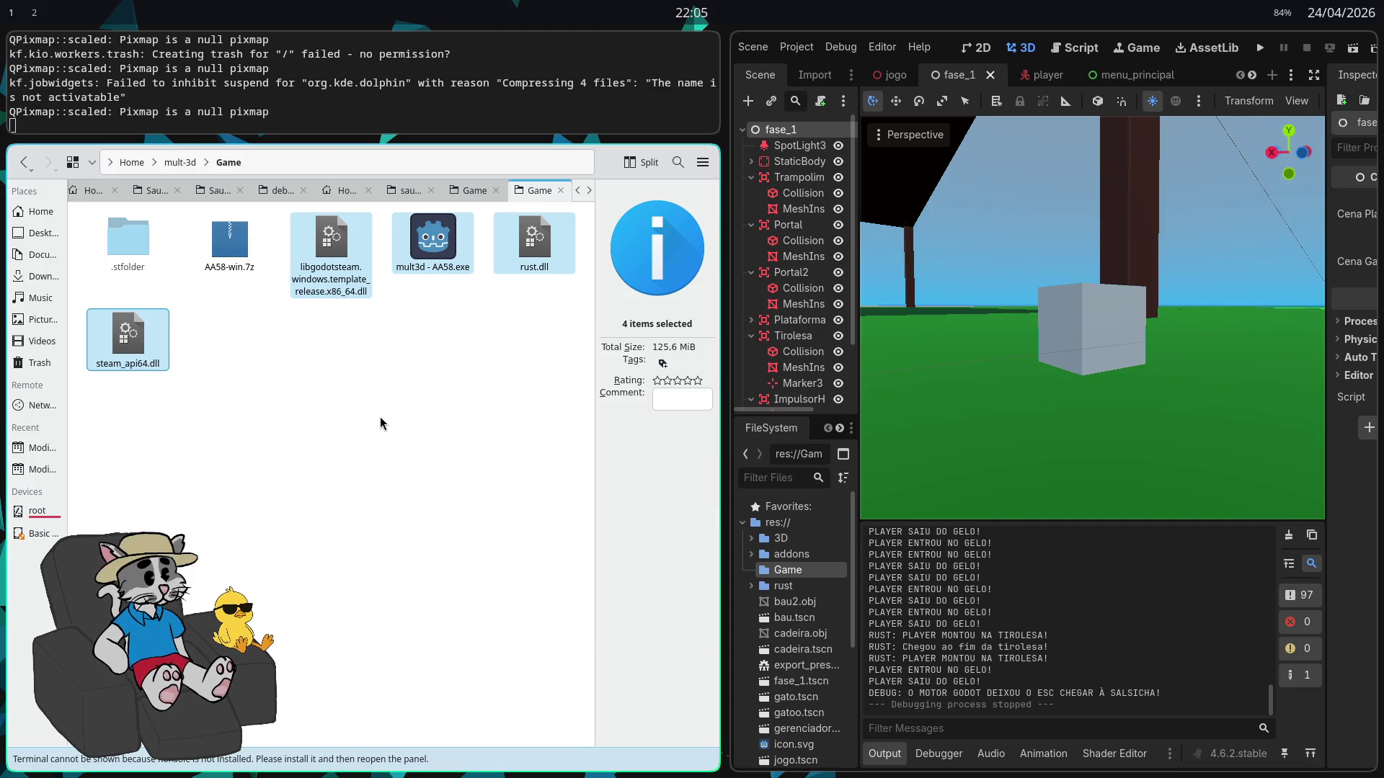
key("Delete")
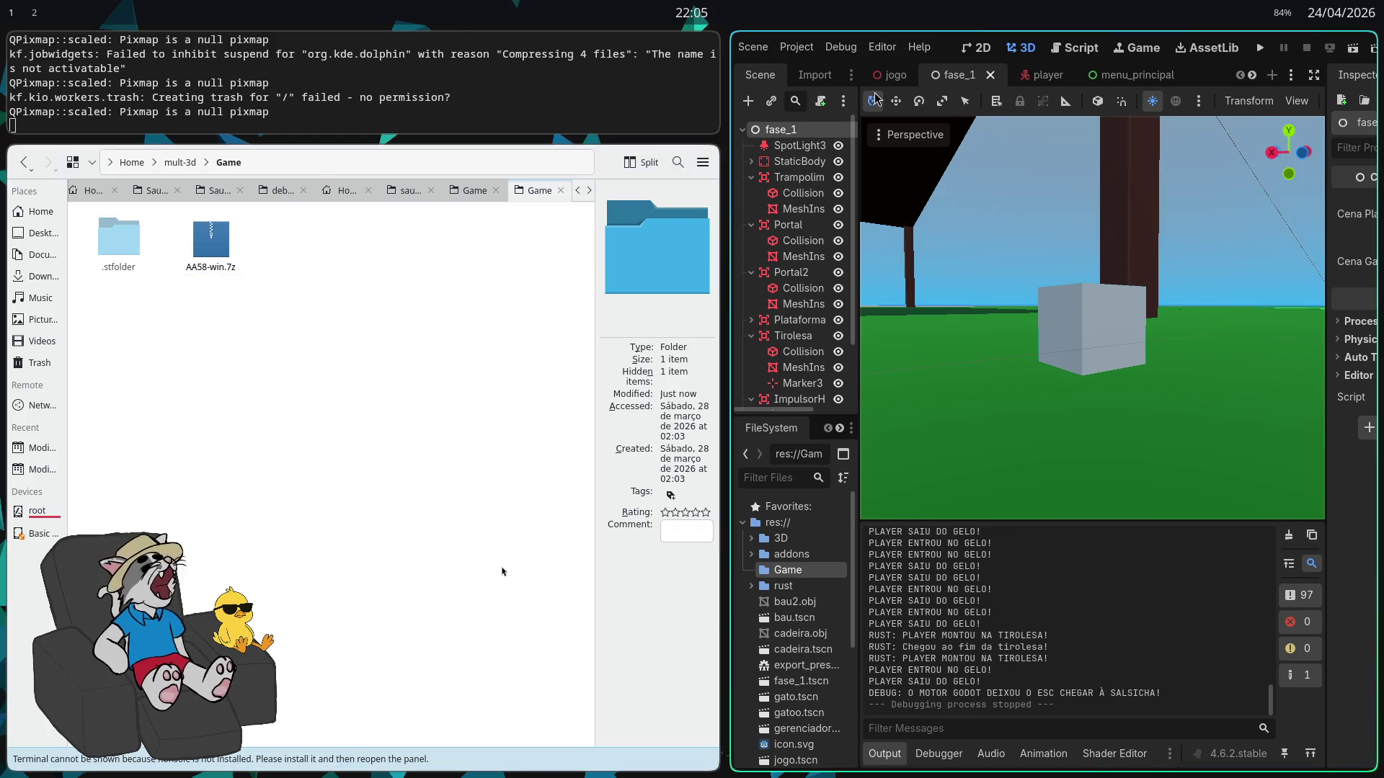
left_click(797, 47)
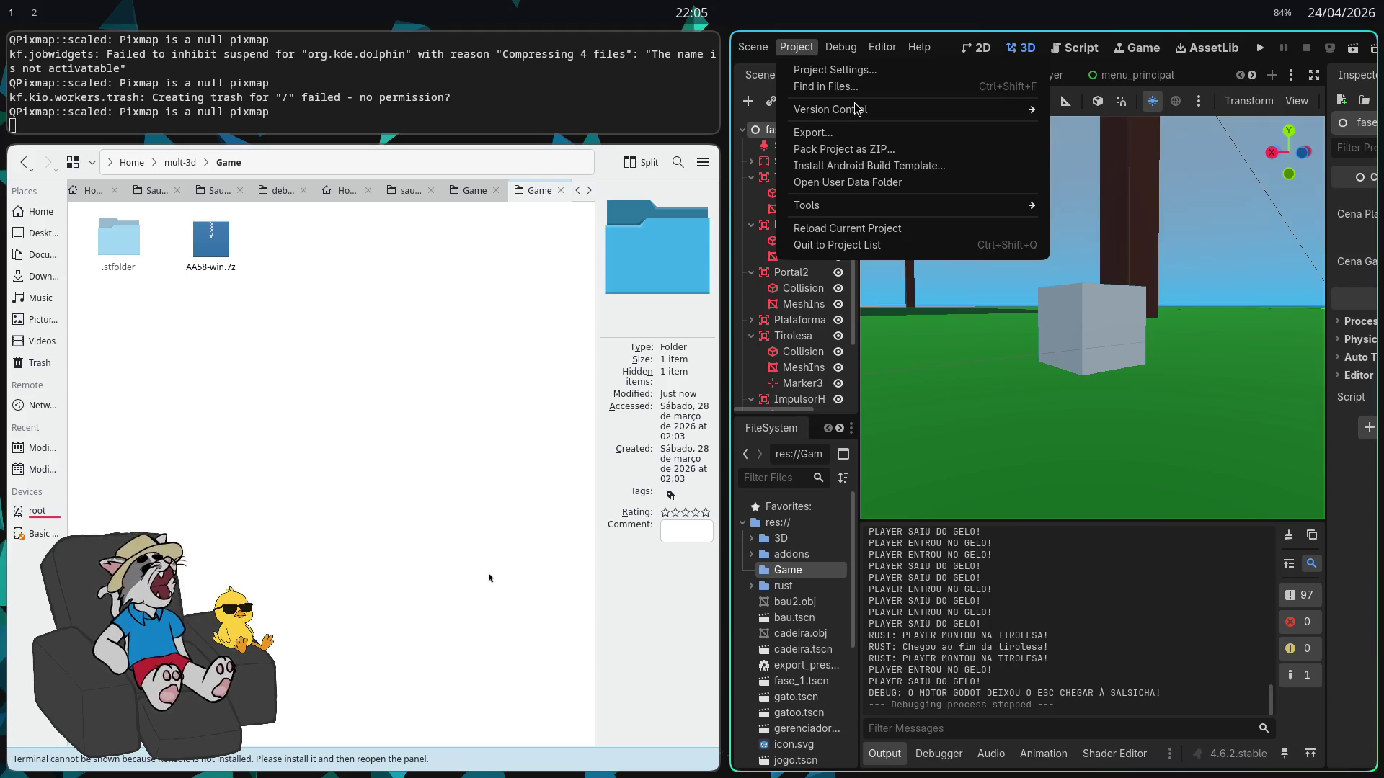
left_click(797, 46)
Export the Linux preset as 'mult3d - AA58.x86_64' into the Game folder, replacing AA57 with AA58
left_click(796, 47)
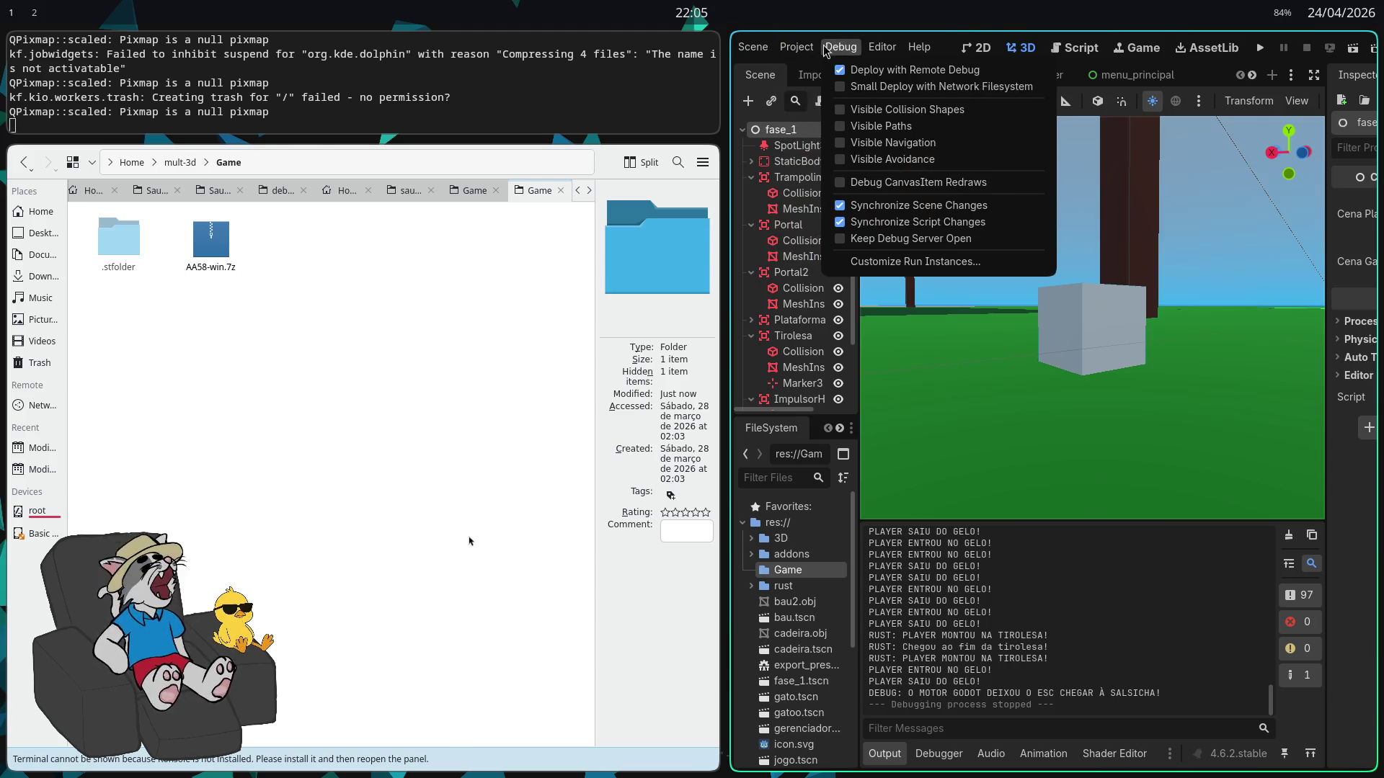
left_click(831, 137)
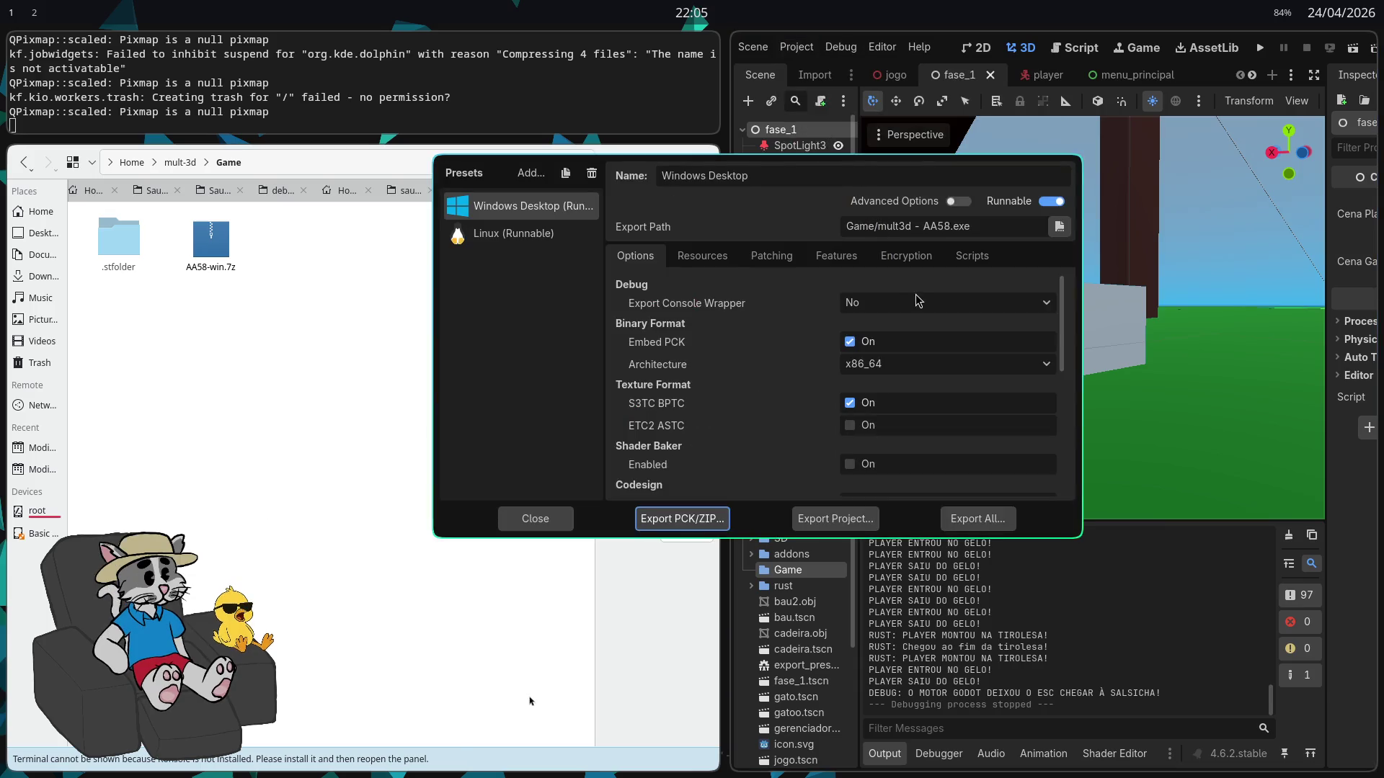
left_click(511, 234)
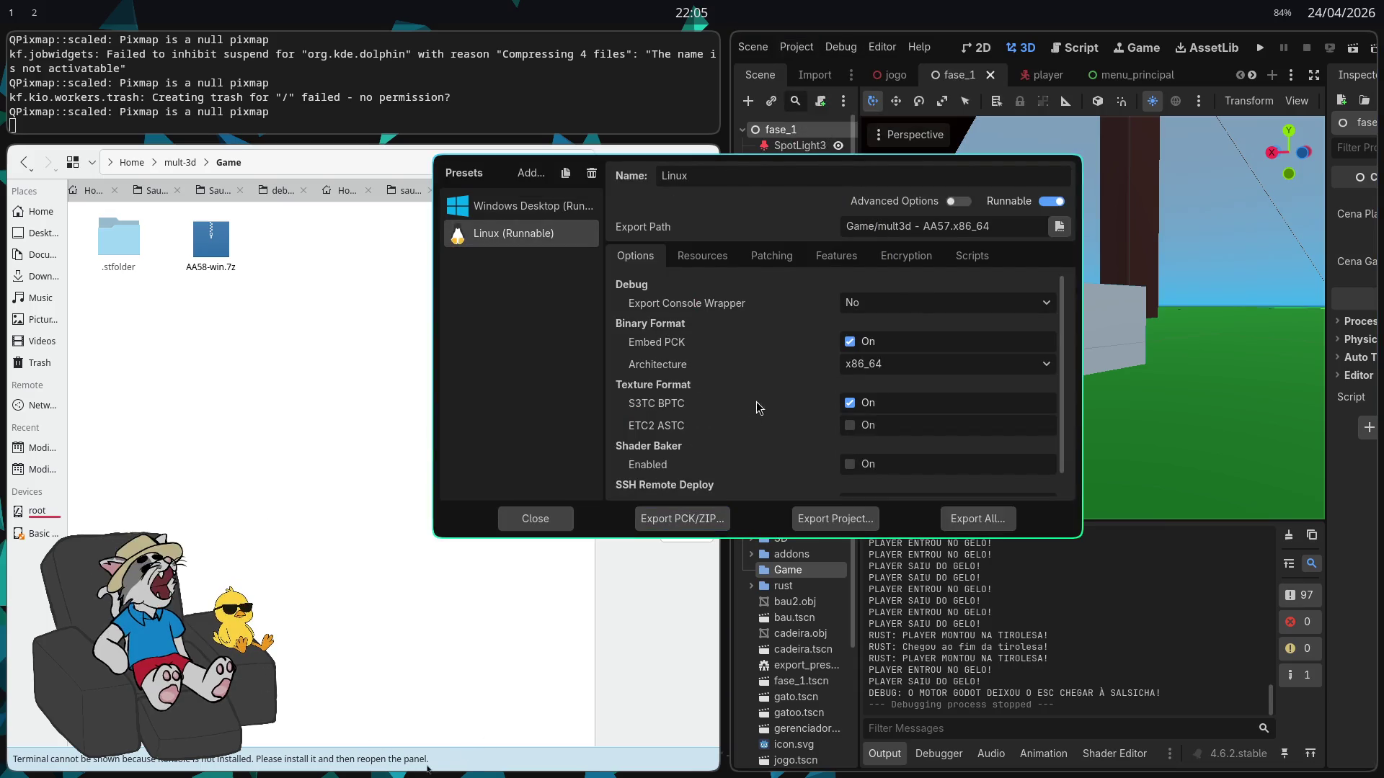
left_click(836, 521)
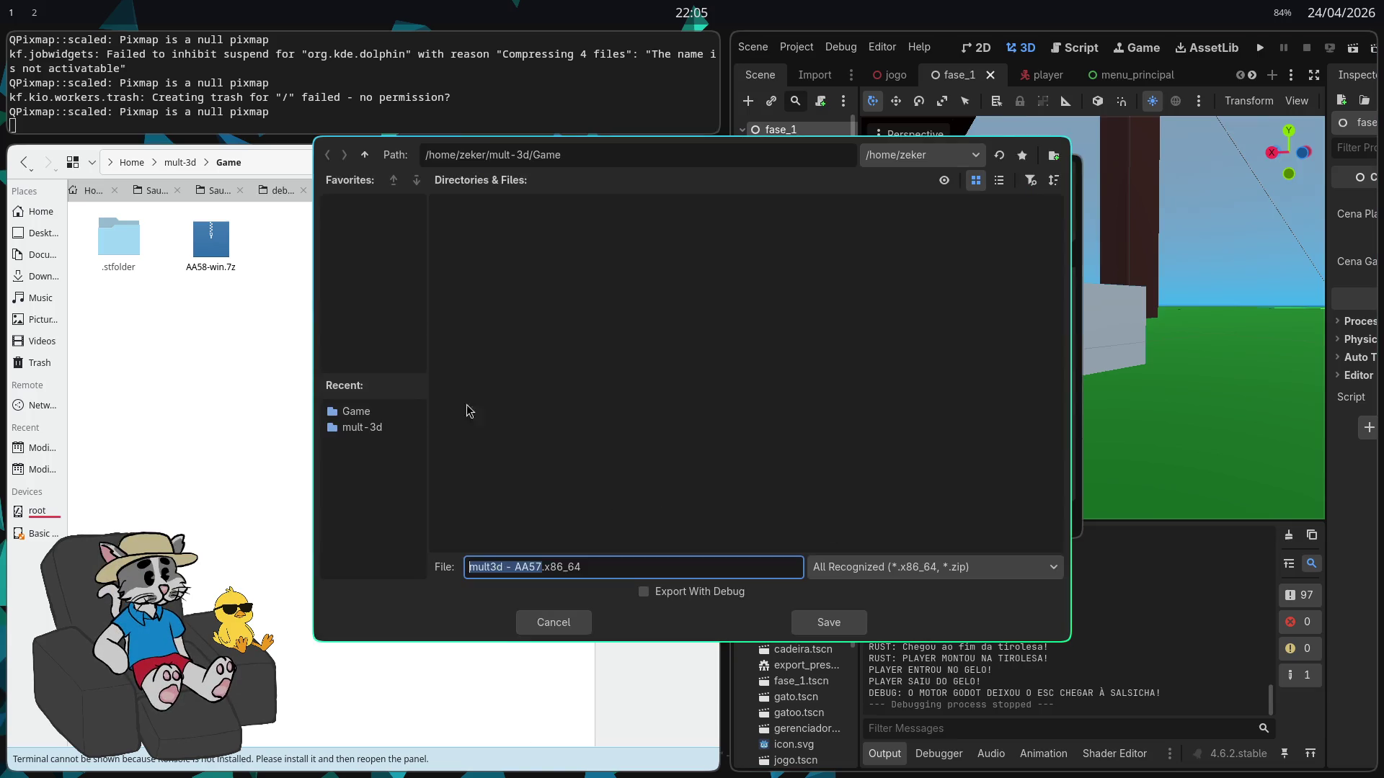
key("Right")
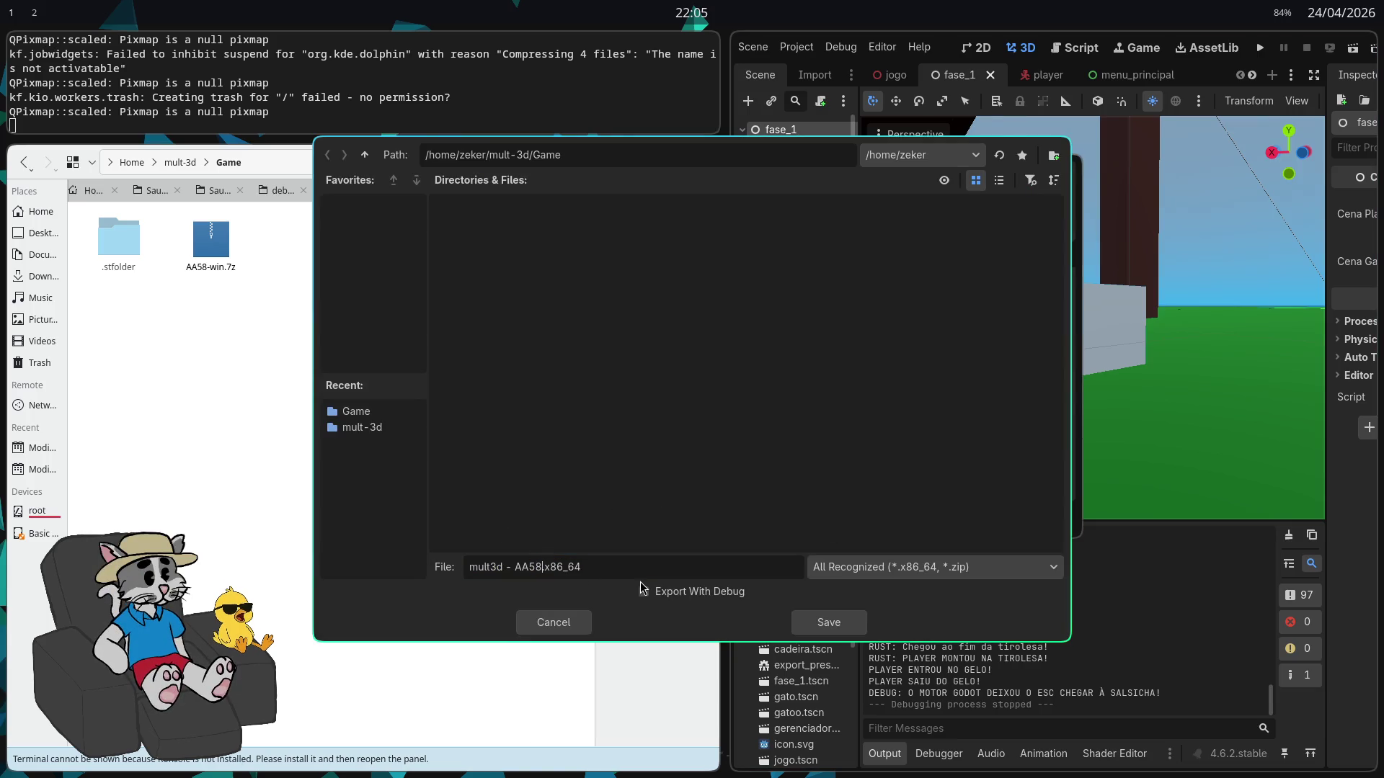
left_click(822, 625)
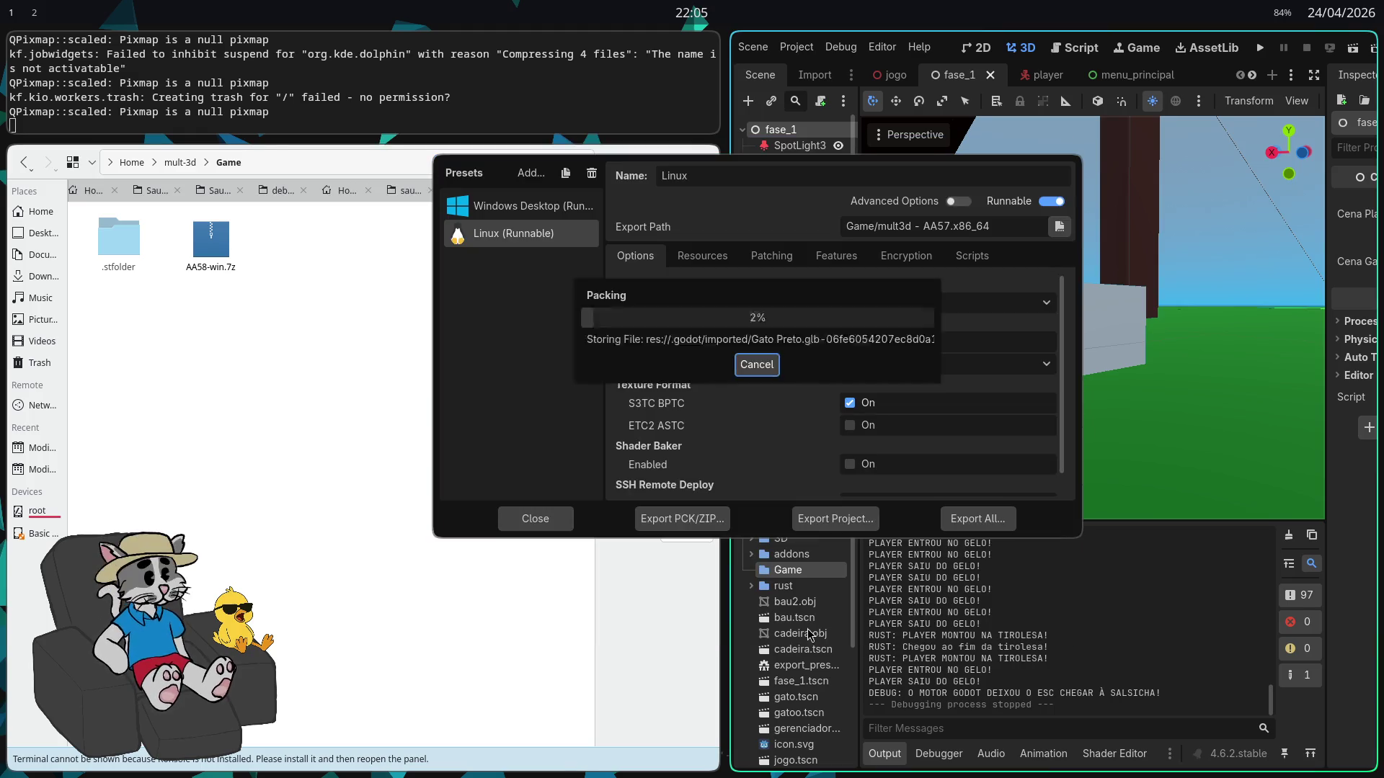
left_click(536, 518)
right_click(394, 401)
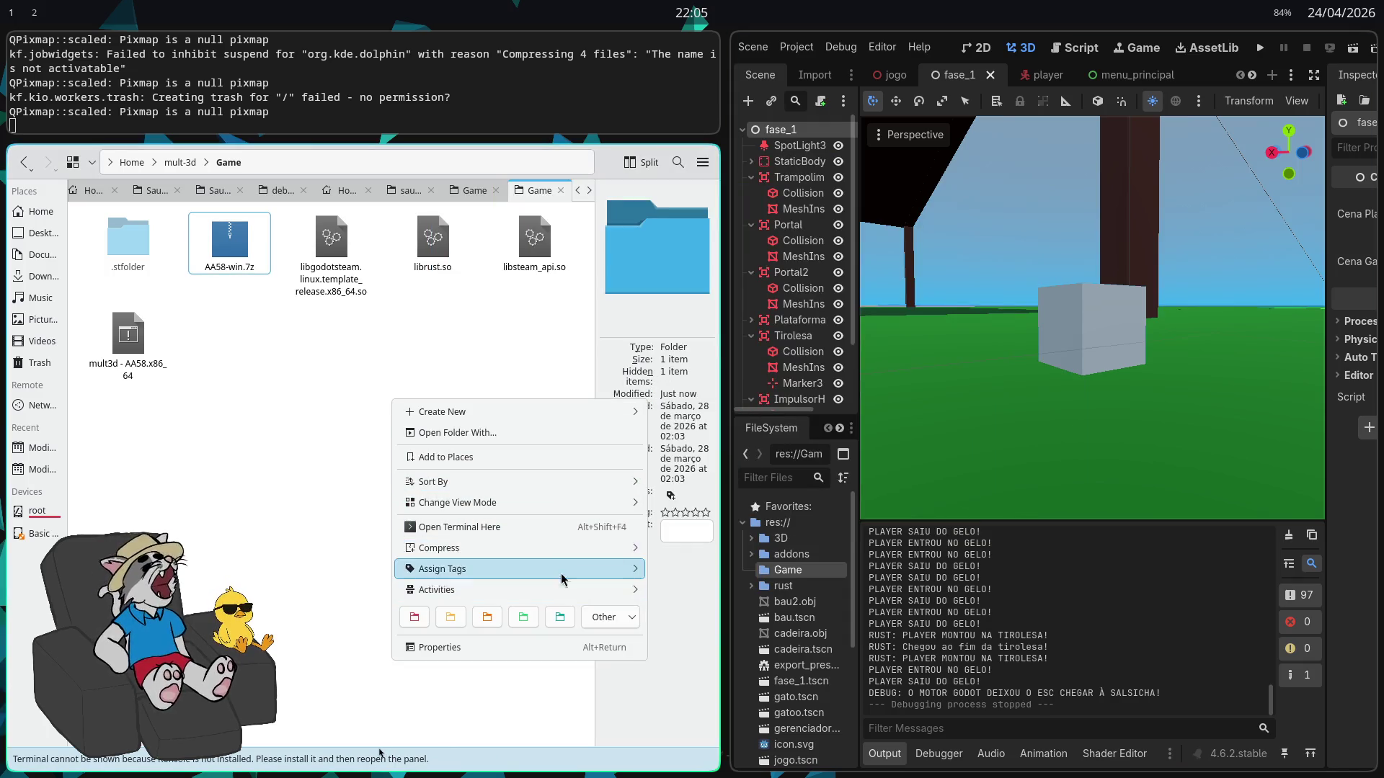
Compress the selected Linux build files into a 7-zip archive named AA58-linux
mouse_move(590, 552)
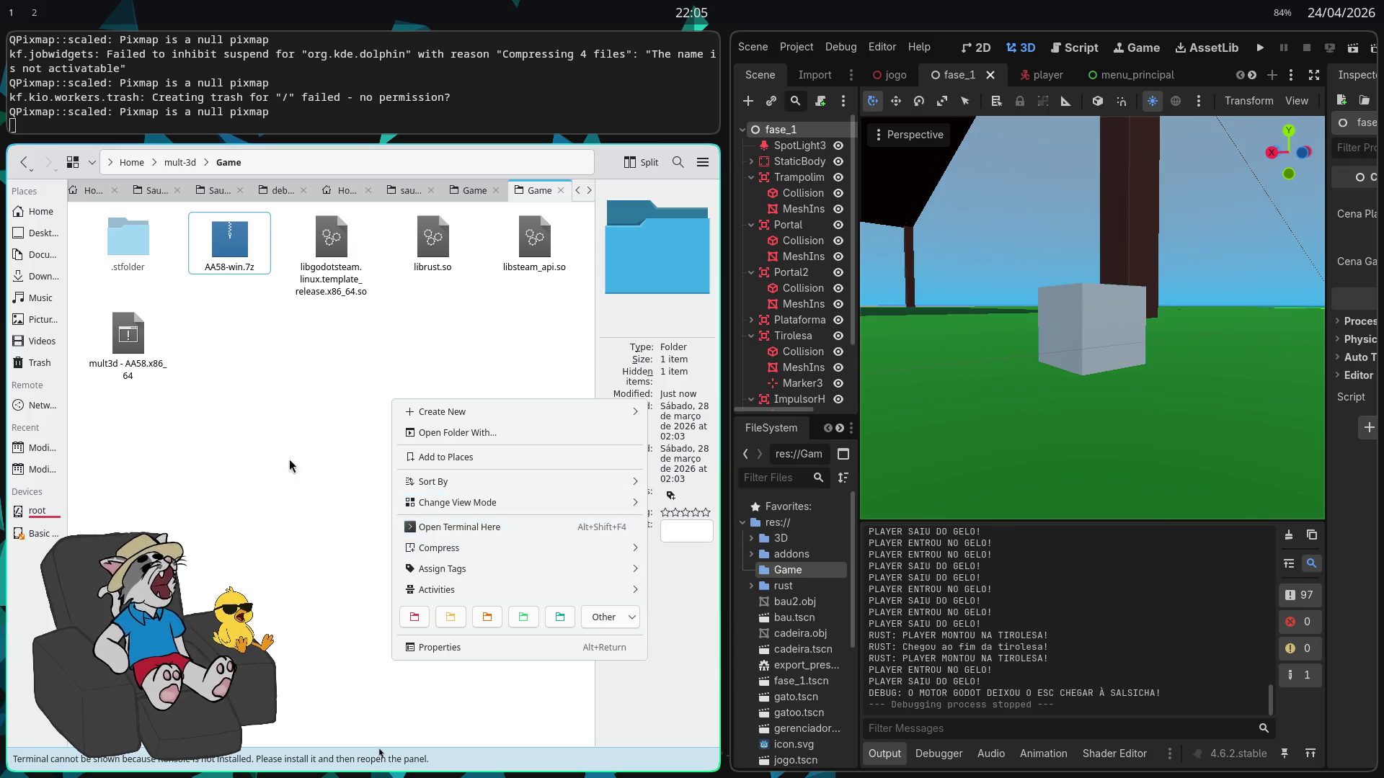
right_click(321, 398)
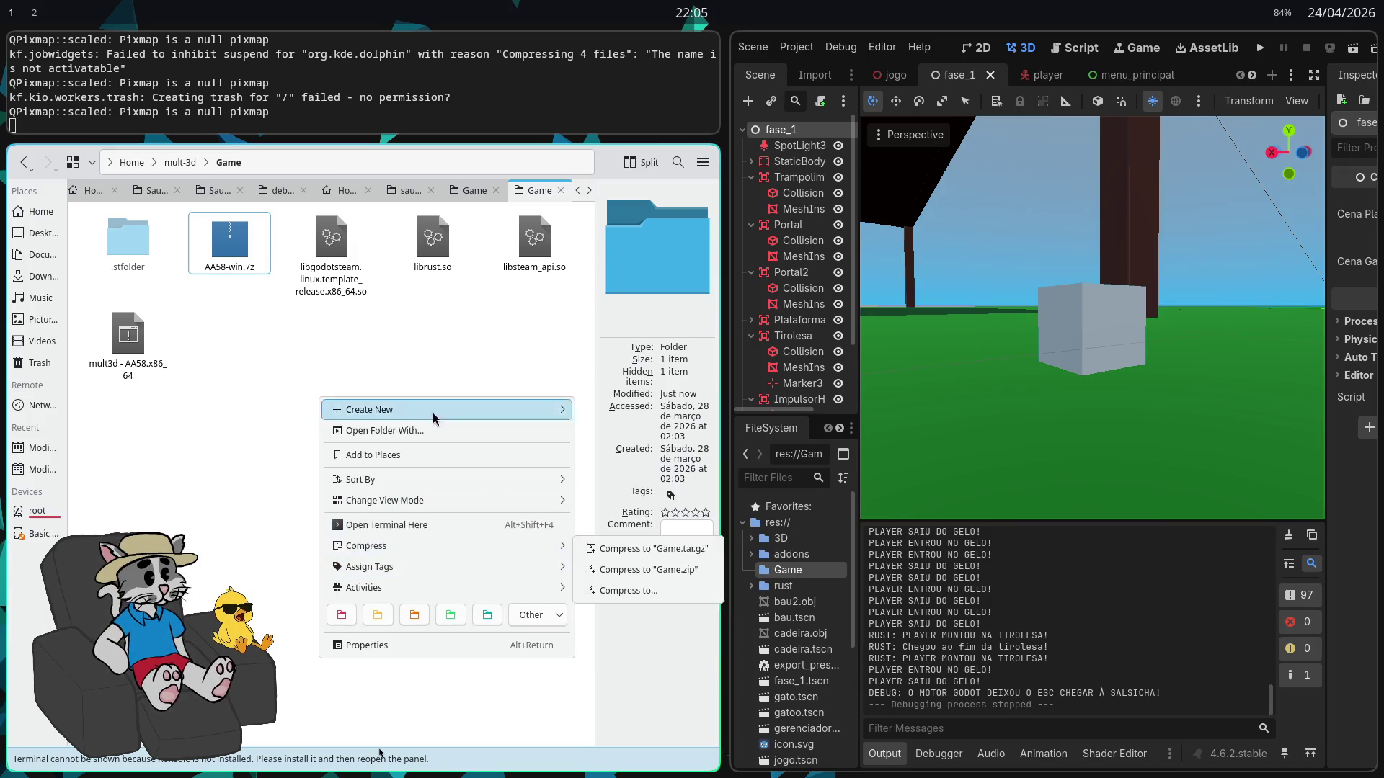
left_click(252, 403)
left_click(156, 331)
left_click(334, 288, "shift")
right_click(333, 284)
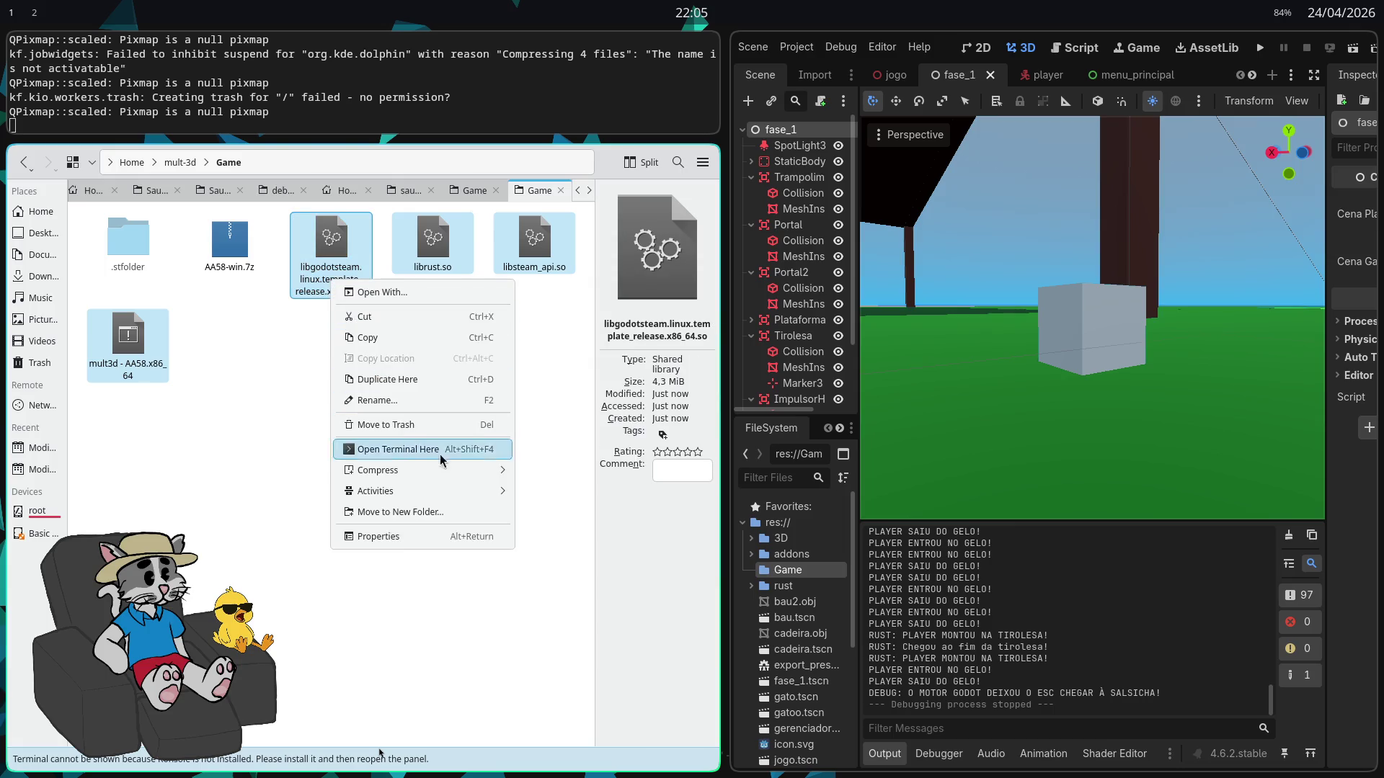
mouse_move(478, 475)
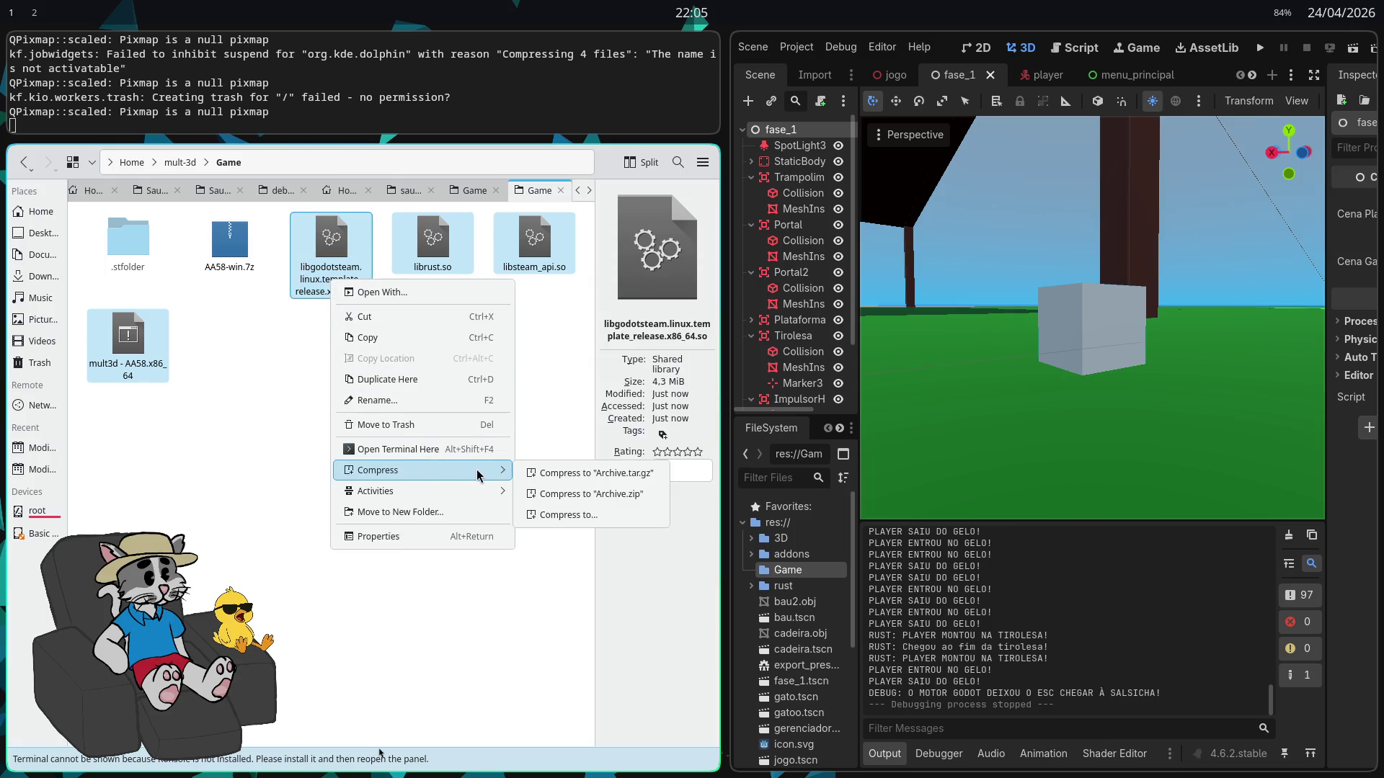
left_click(571, 516)
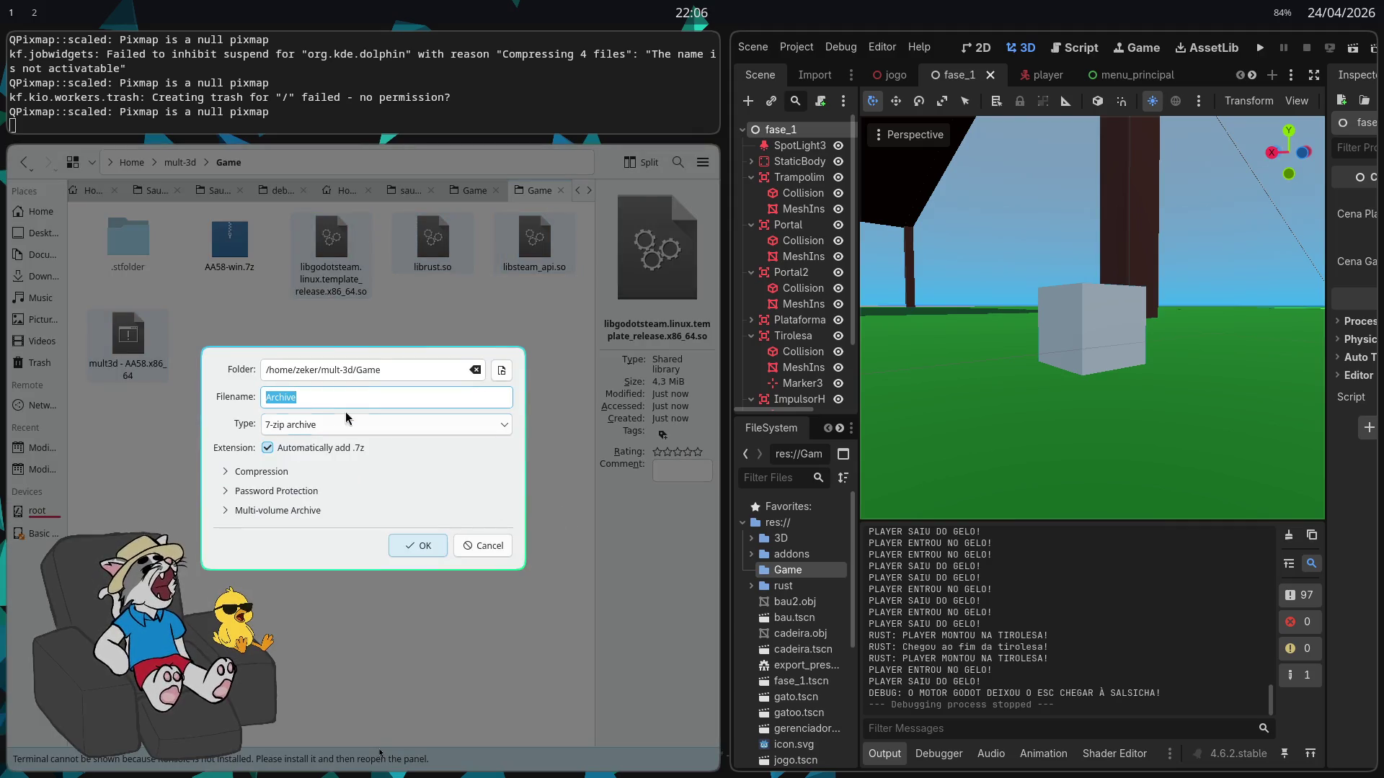
type("AA58-")
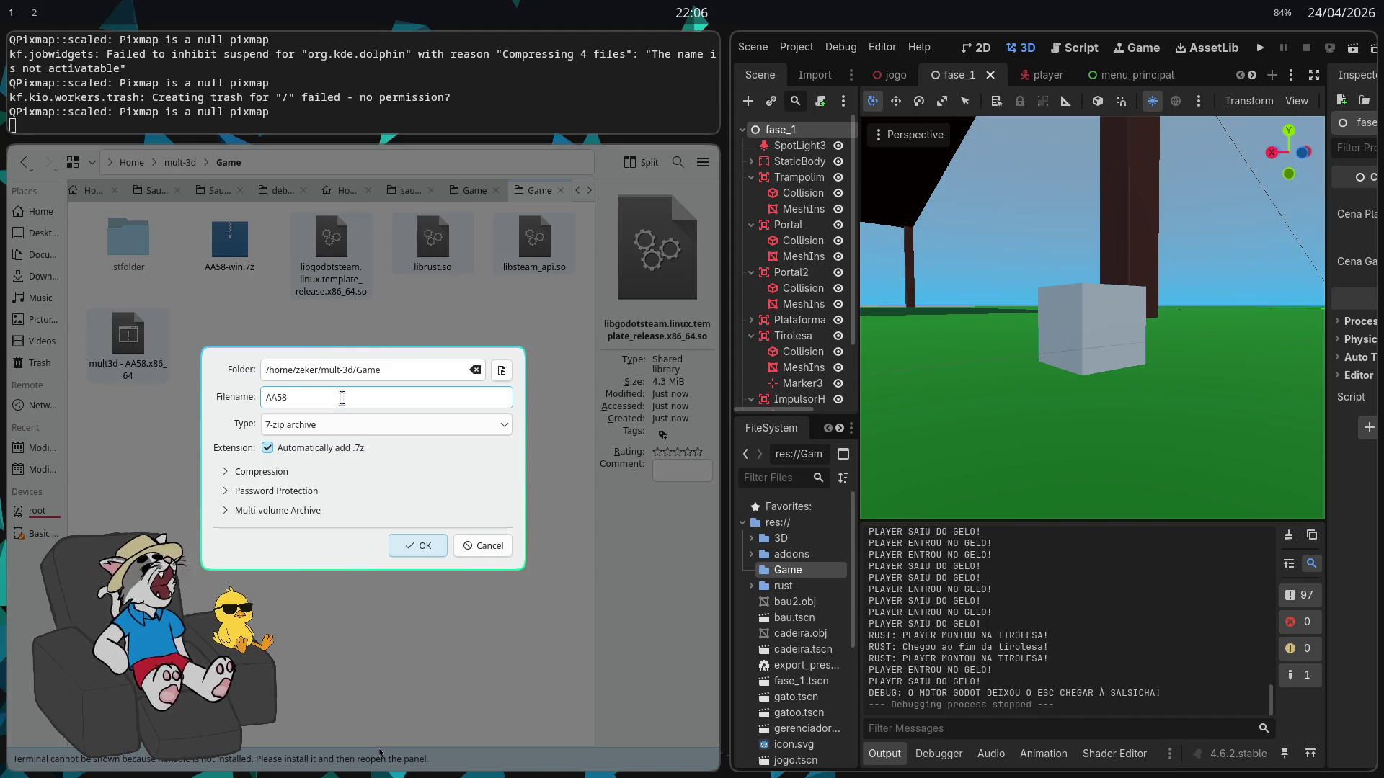
type("linux")
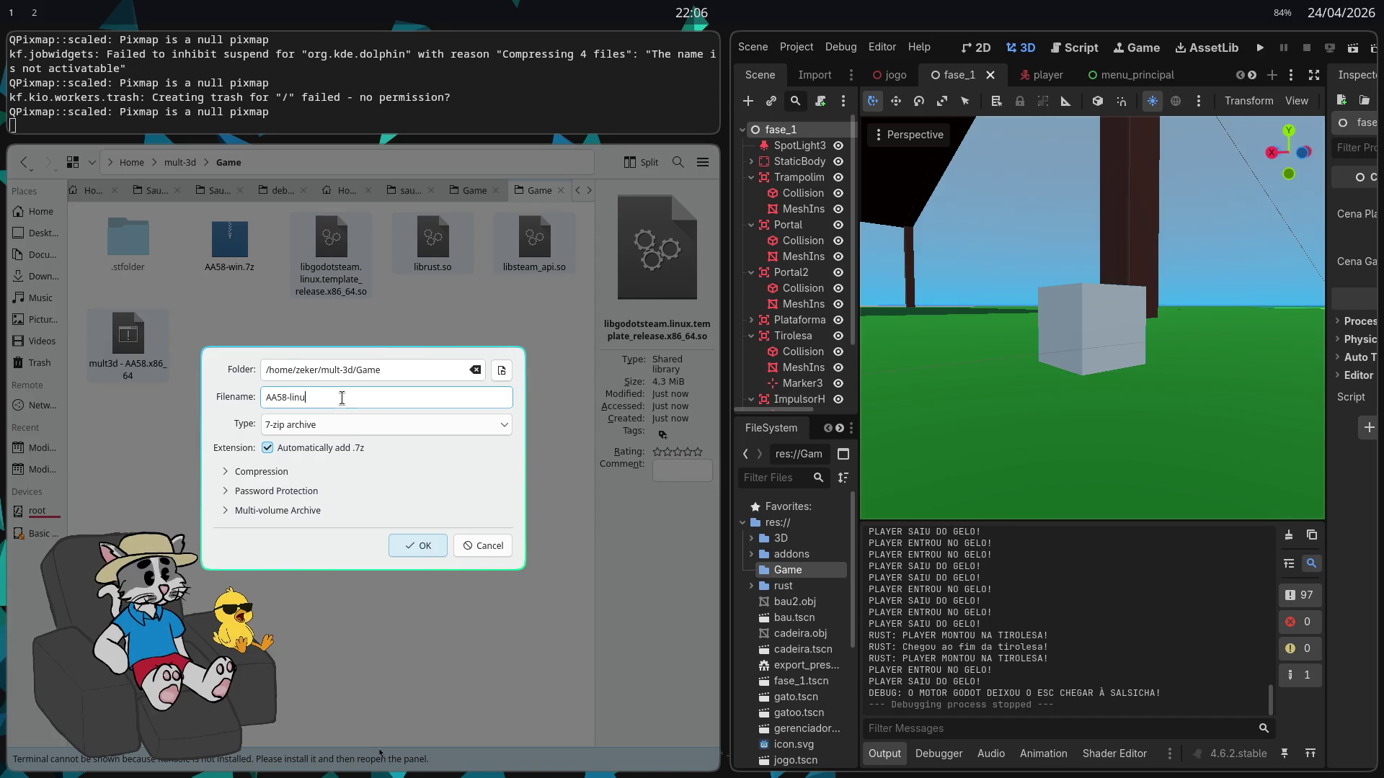
left_click(424, 550)
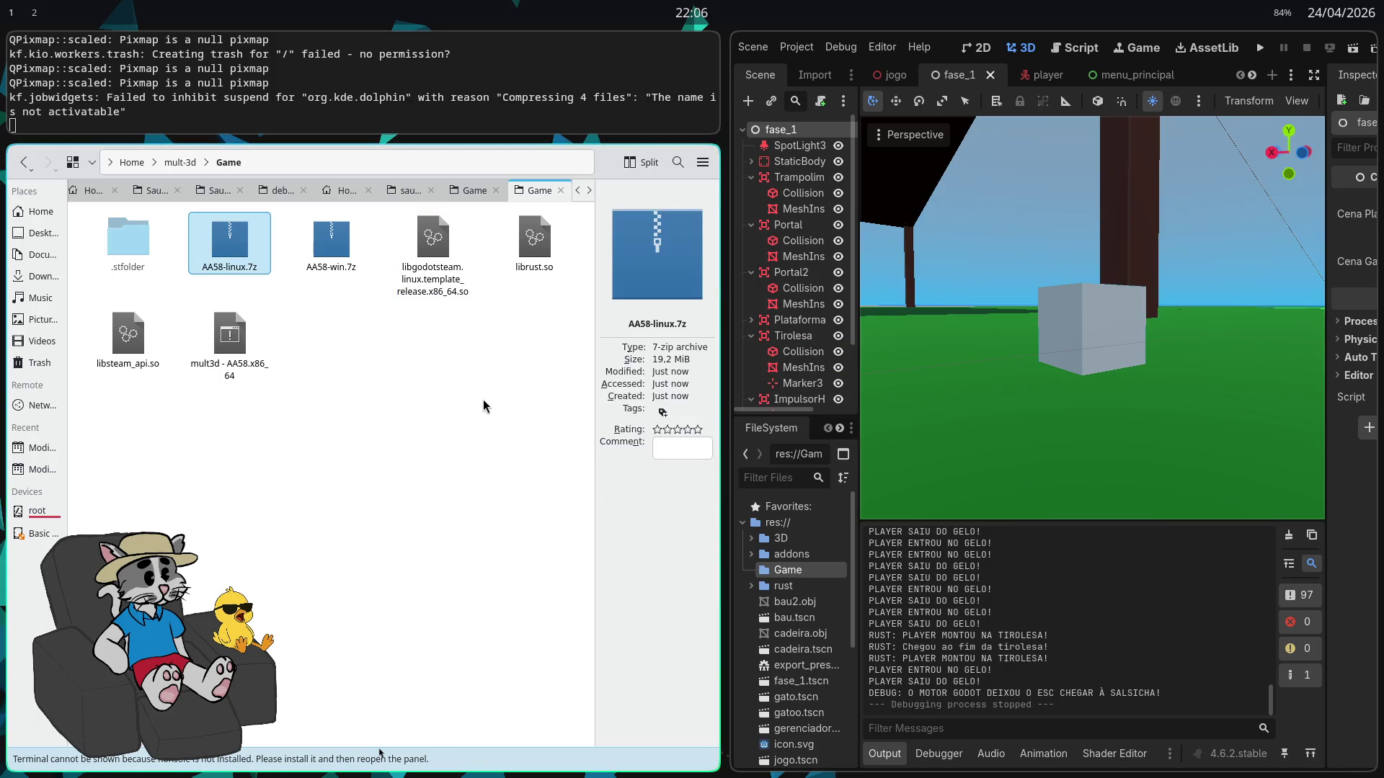
Trash the loose Linux build files and drag AA58-linux.7z onto the release form
left_click_drag(576, 389, 432, 184)
left_click_drag(307, 402, 119, 339)
key("Delete")
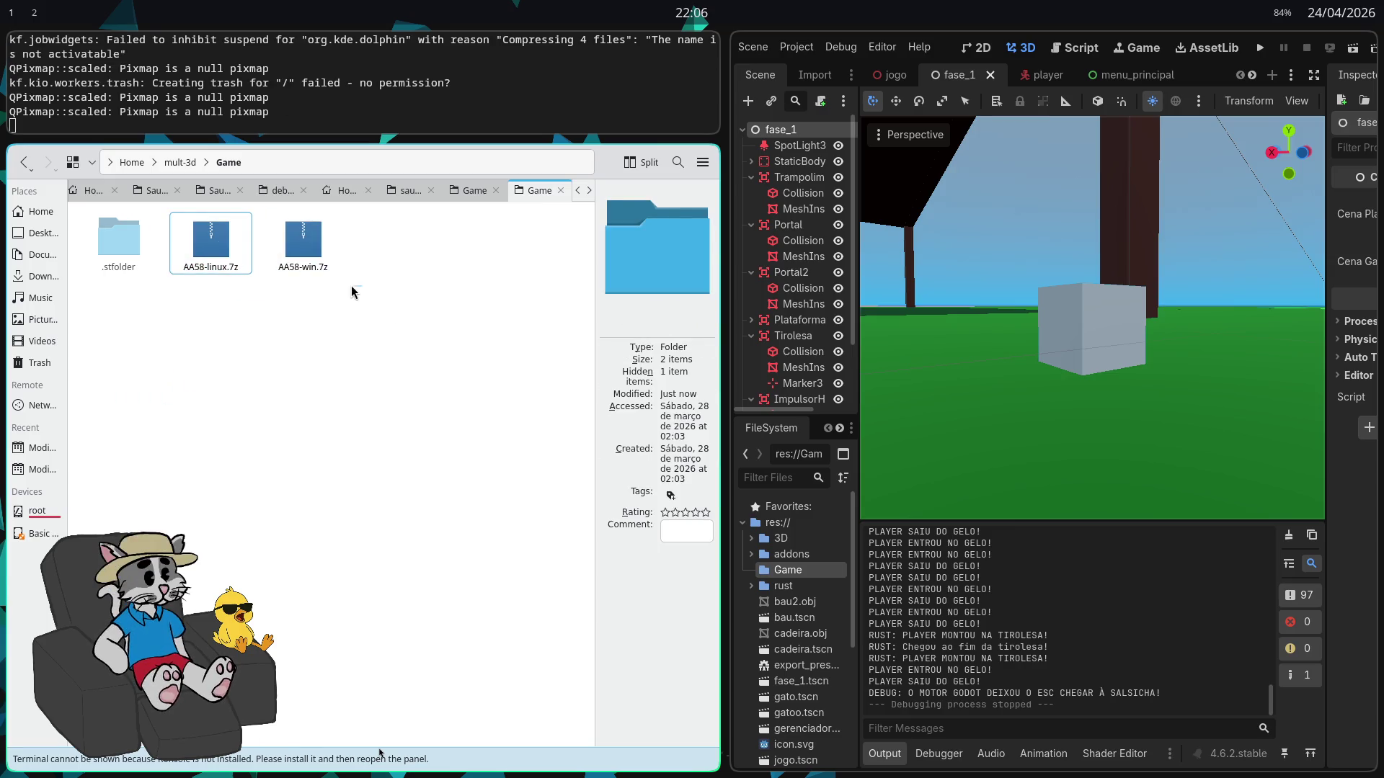
left_click(227, 253)
mouse_move(212, 253)
left_mouse_down()
mouse_move(223, 243)
mouse_move(375, 447)
mouse_move(524, 598)
left_mouse_up()
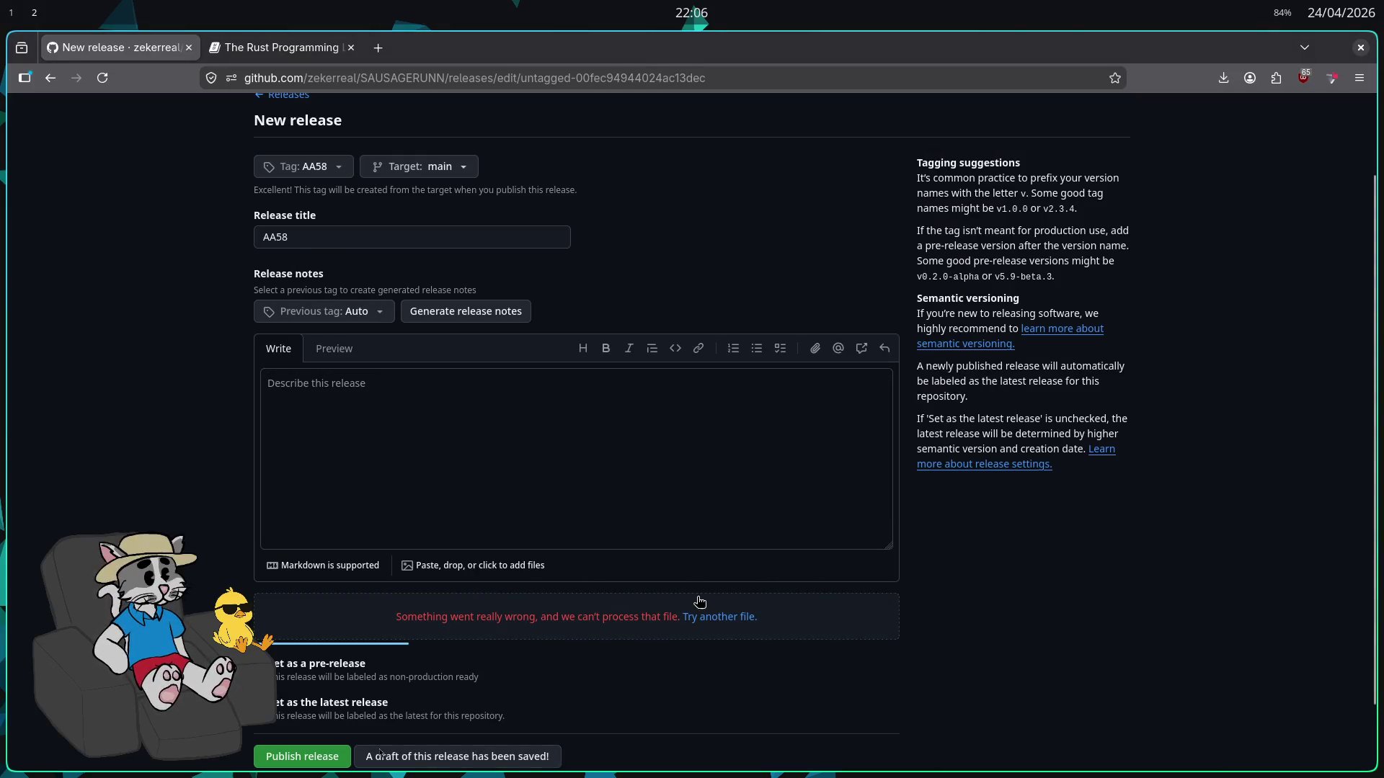
Retry the failed upload and remove the duplicate AA58-win.7z and AA58-linux.7z attachments
scroll(682, 581, "down", 2)
left_click(703, 554)
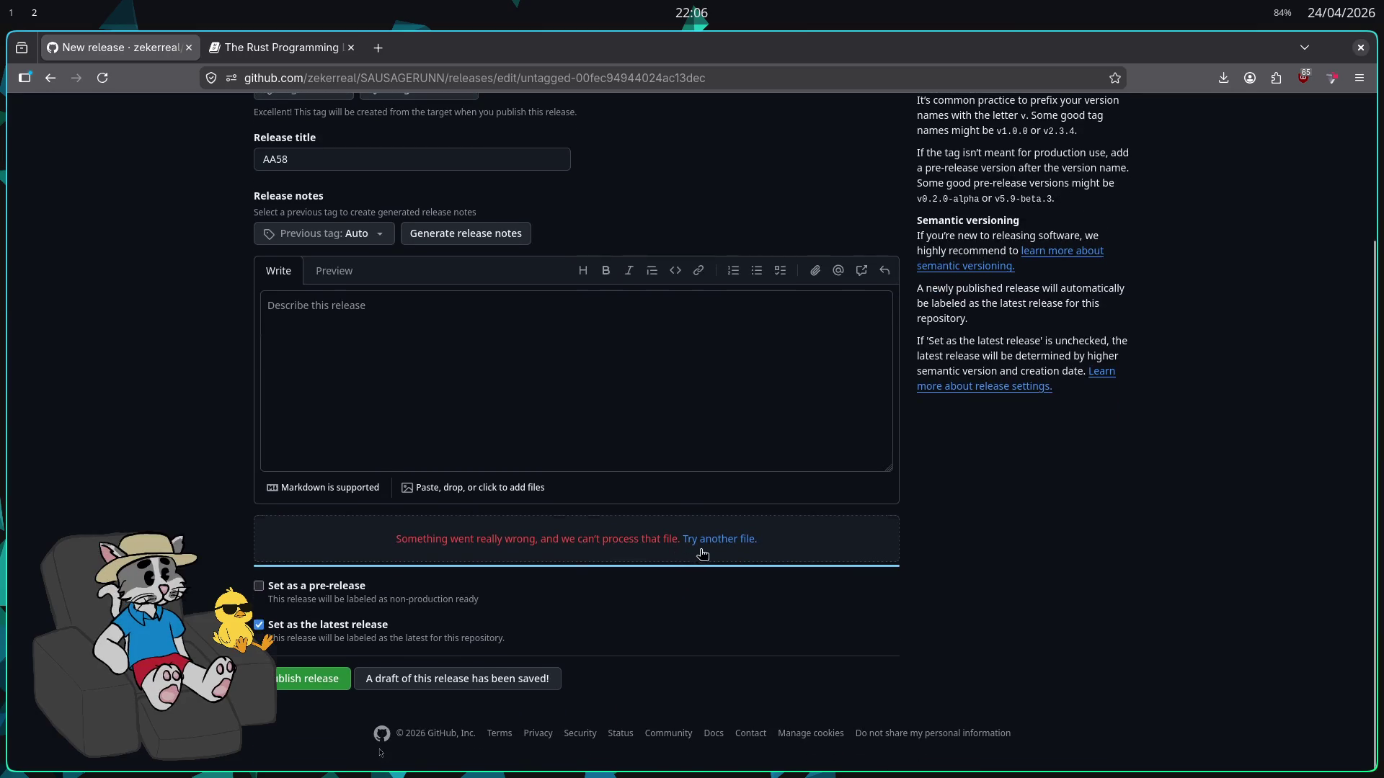
scroll(386, 590, "down", 4)
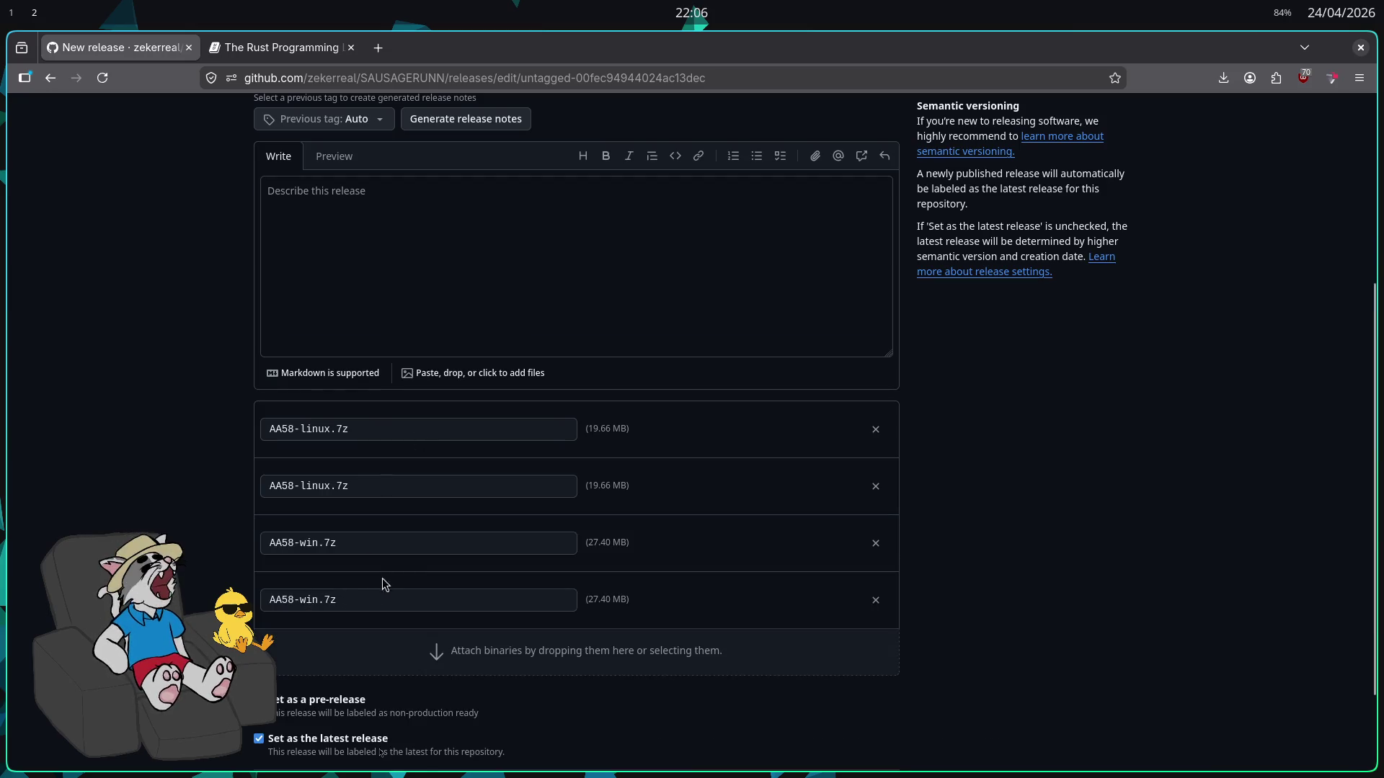
left_click(875, 603)
left_click(875, 544)
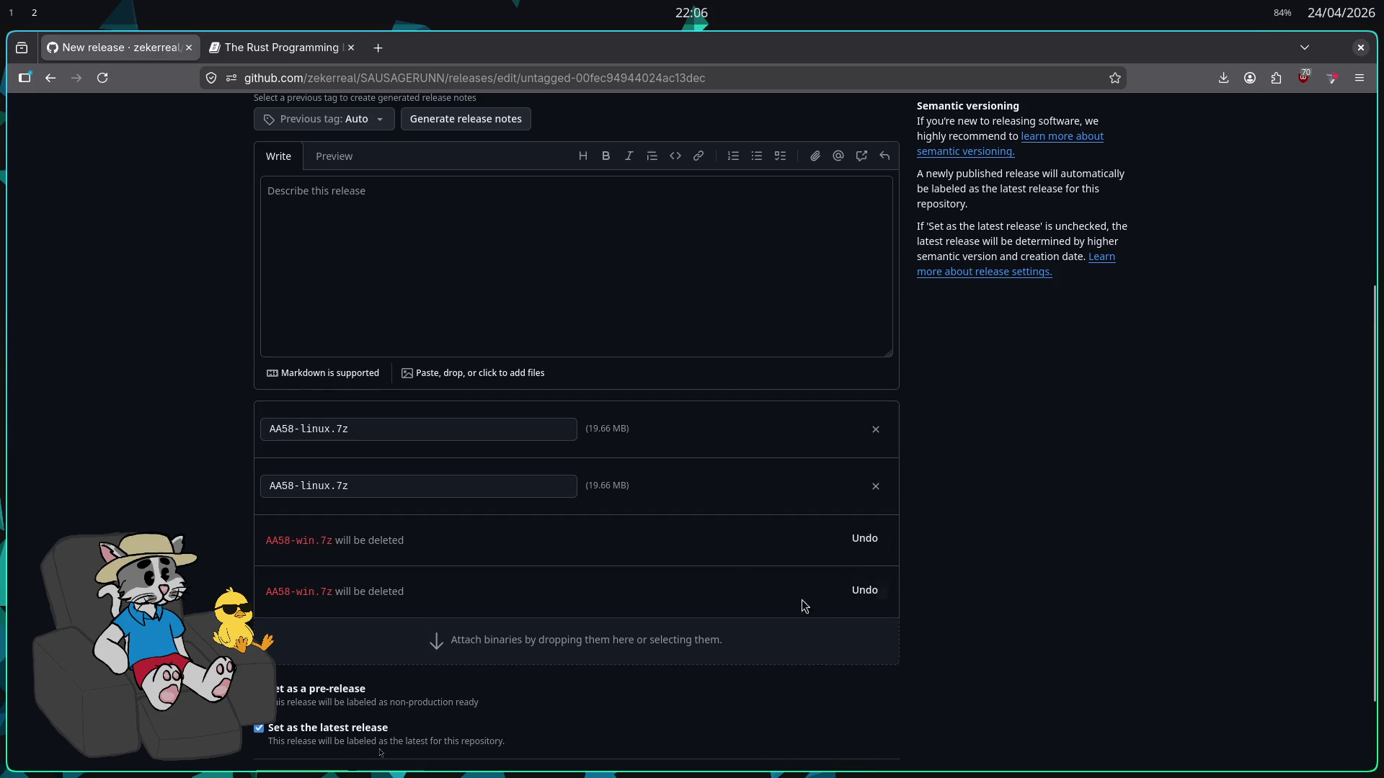
left_click(875, 485)
left_click(875, 429)
Attach both AA58 archives from the file manager and remove the extra duplicate attachments
key("super+2")
mouse_move(339, 278)
left_mouse_down()
mouse_move(231, 248)
mouse_move(679, 456)
mouse_move(653, 634)
left_mouse_up()
key("super+1")
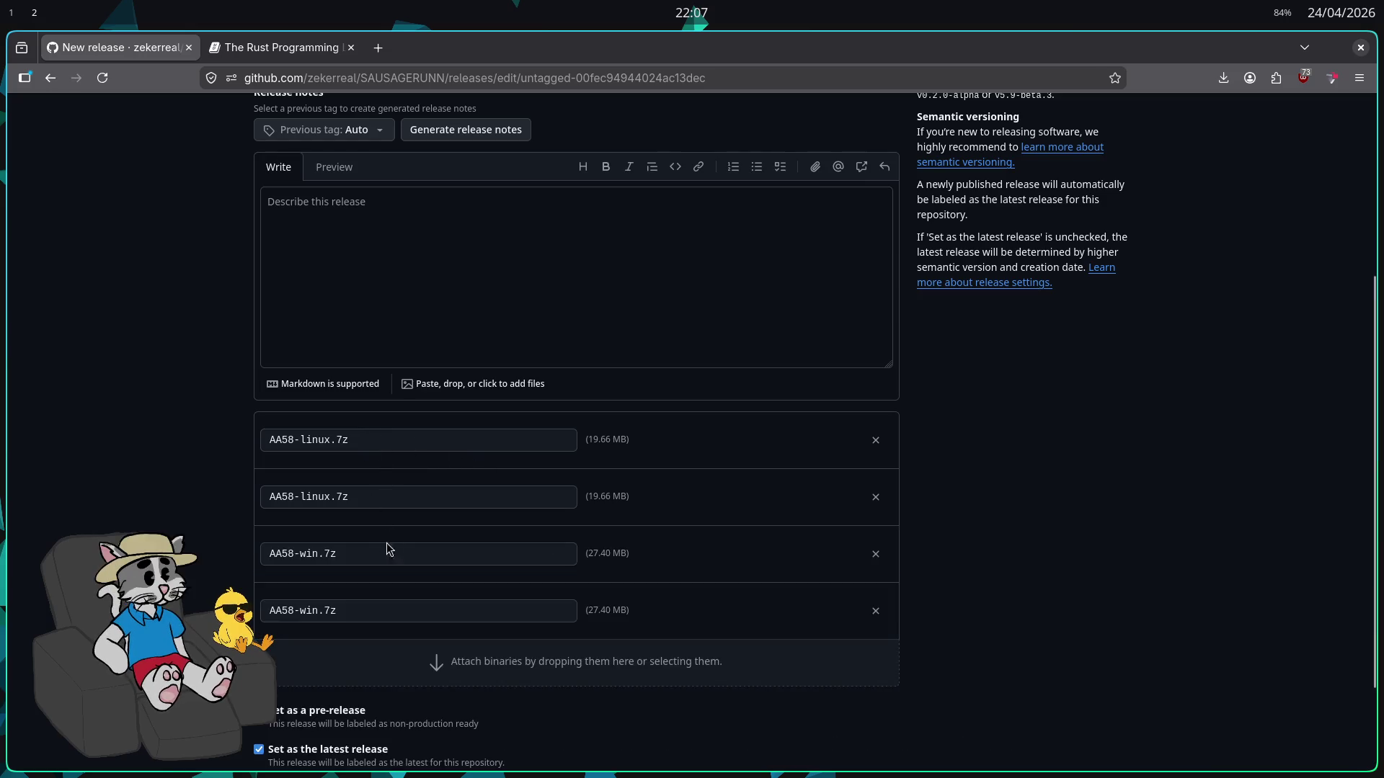
left_click(876, 497)
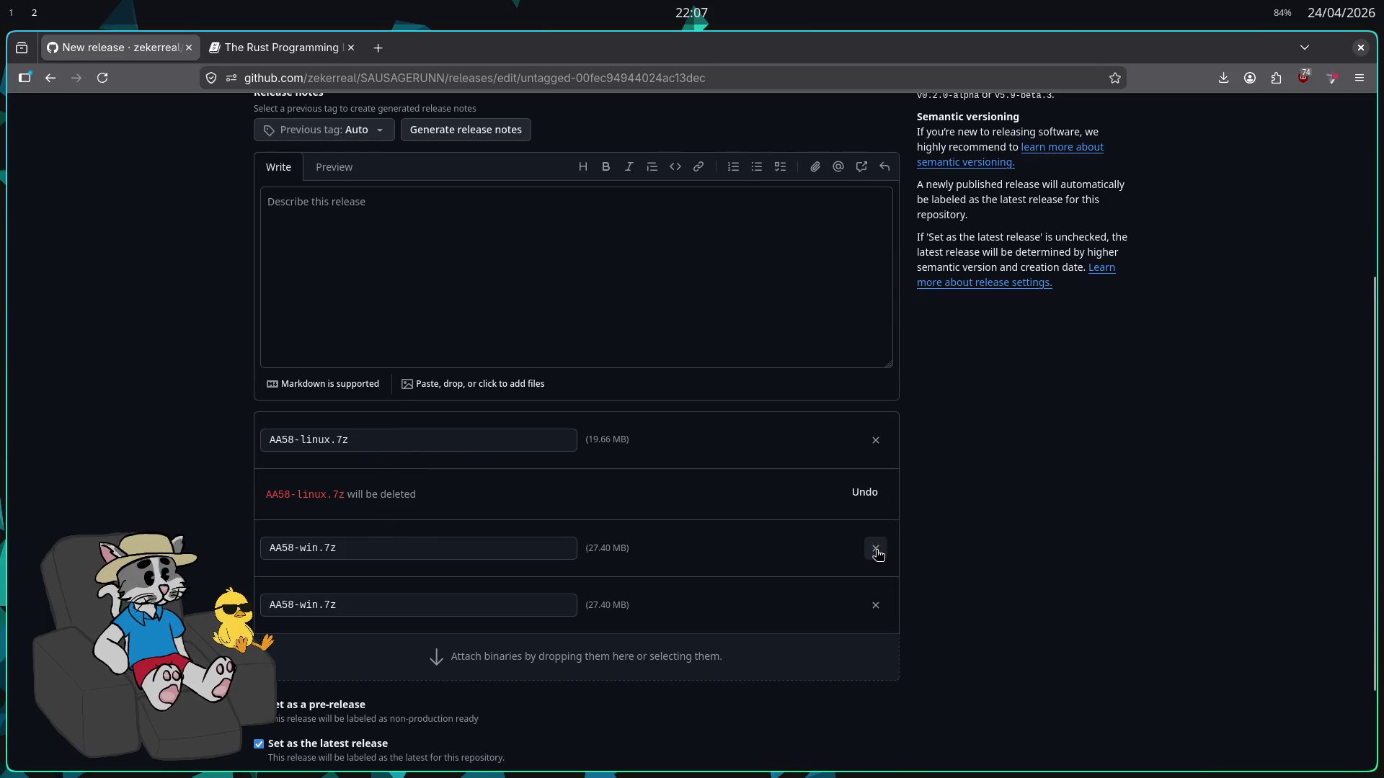
left_click(876, 554)
Publish the AA58 release with its attached archives
scroll(973, 533, "down", 2)
scroll(980, 522, "down", 2)
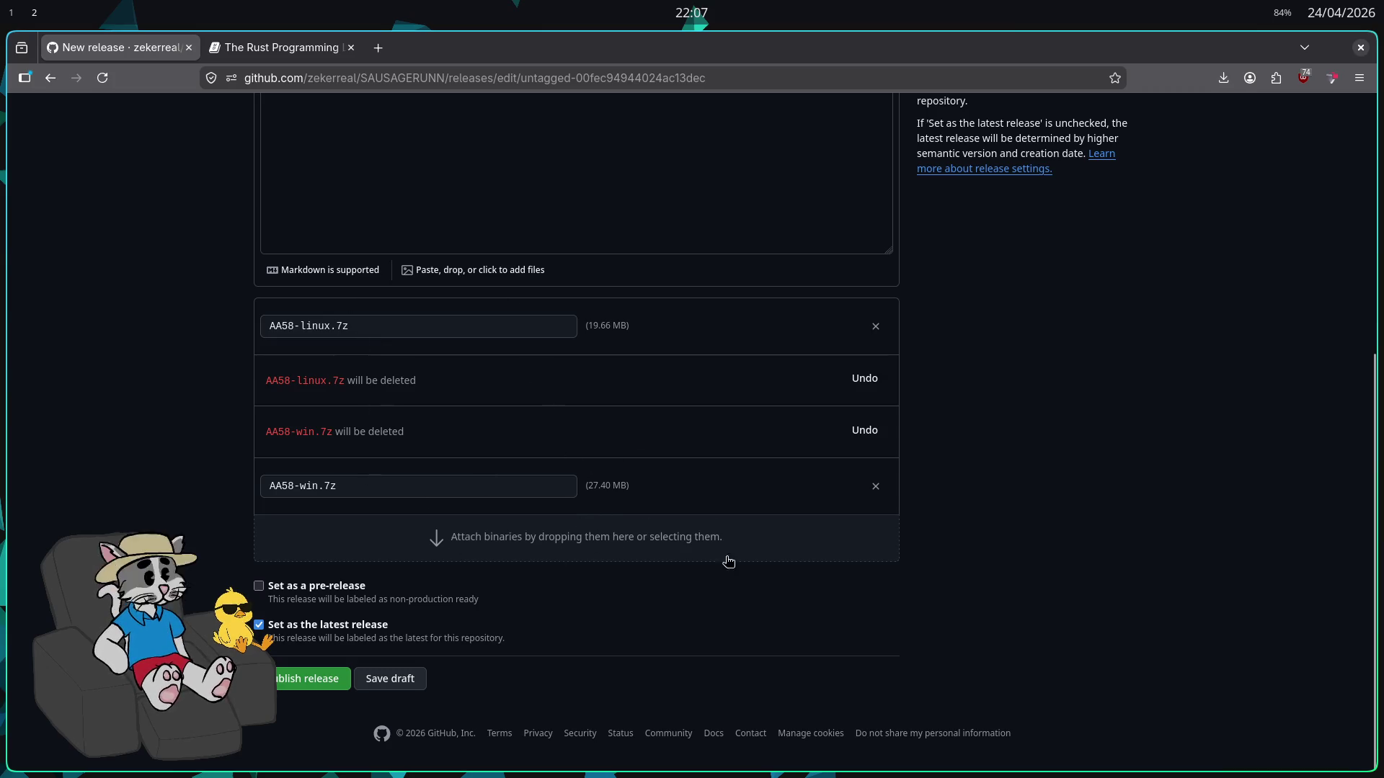
scroll(518, 555, "up", 5)
scroll(518, 555, "down", 5)
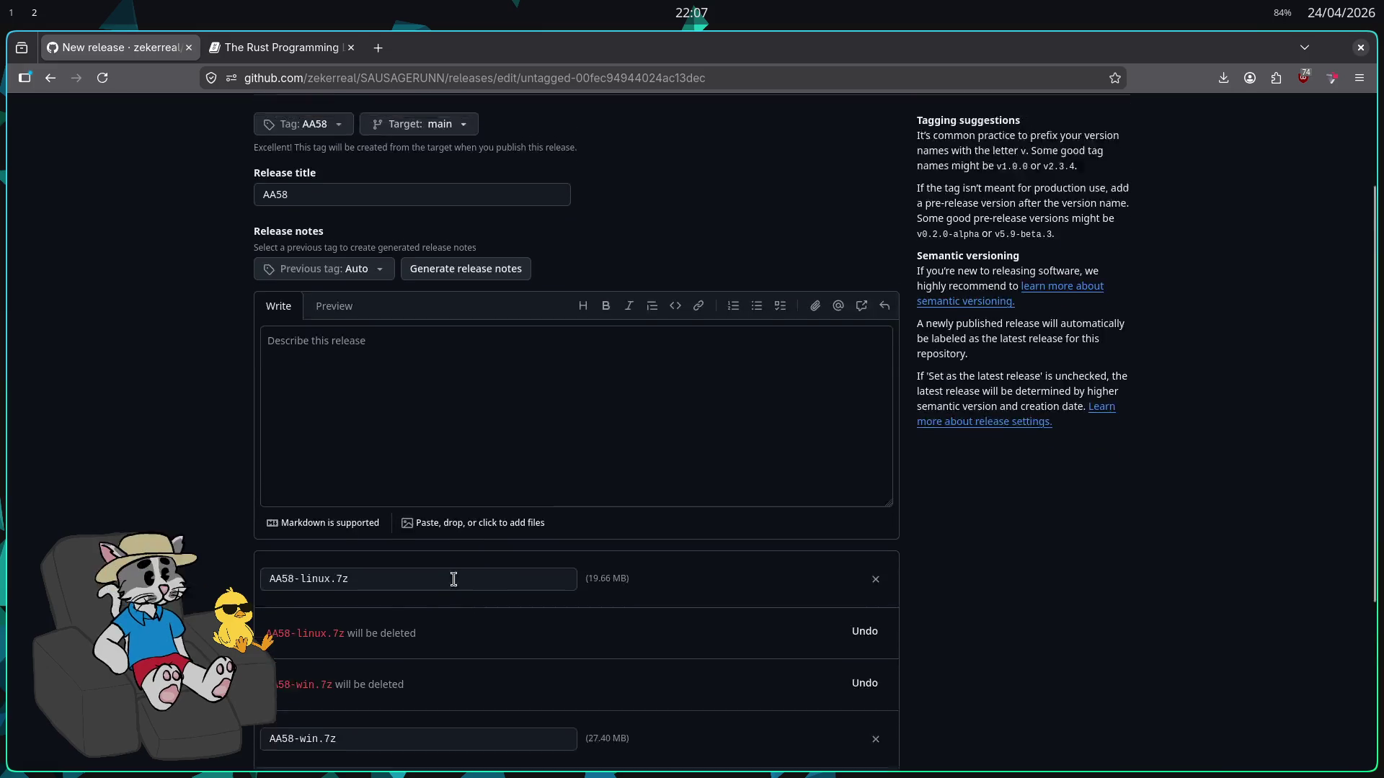
left_click(327, 679)
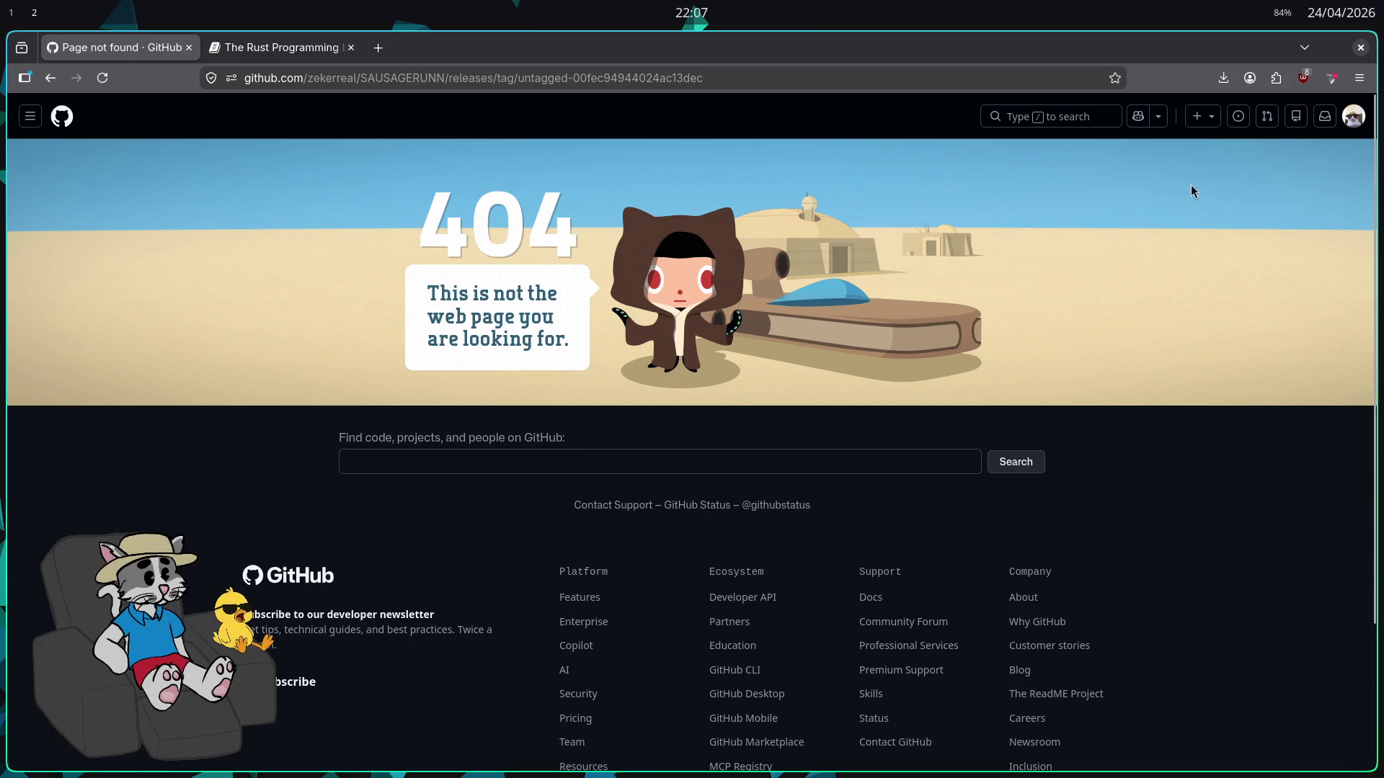
Reopen the AA58 draft for editing from the SAUSAGERUNN repository's releases list
left_click(1353, 116)
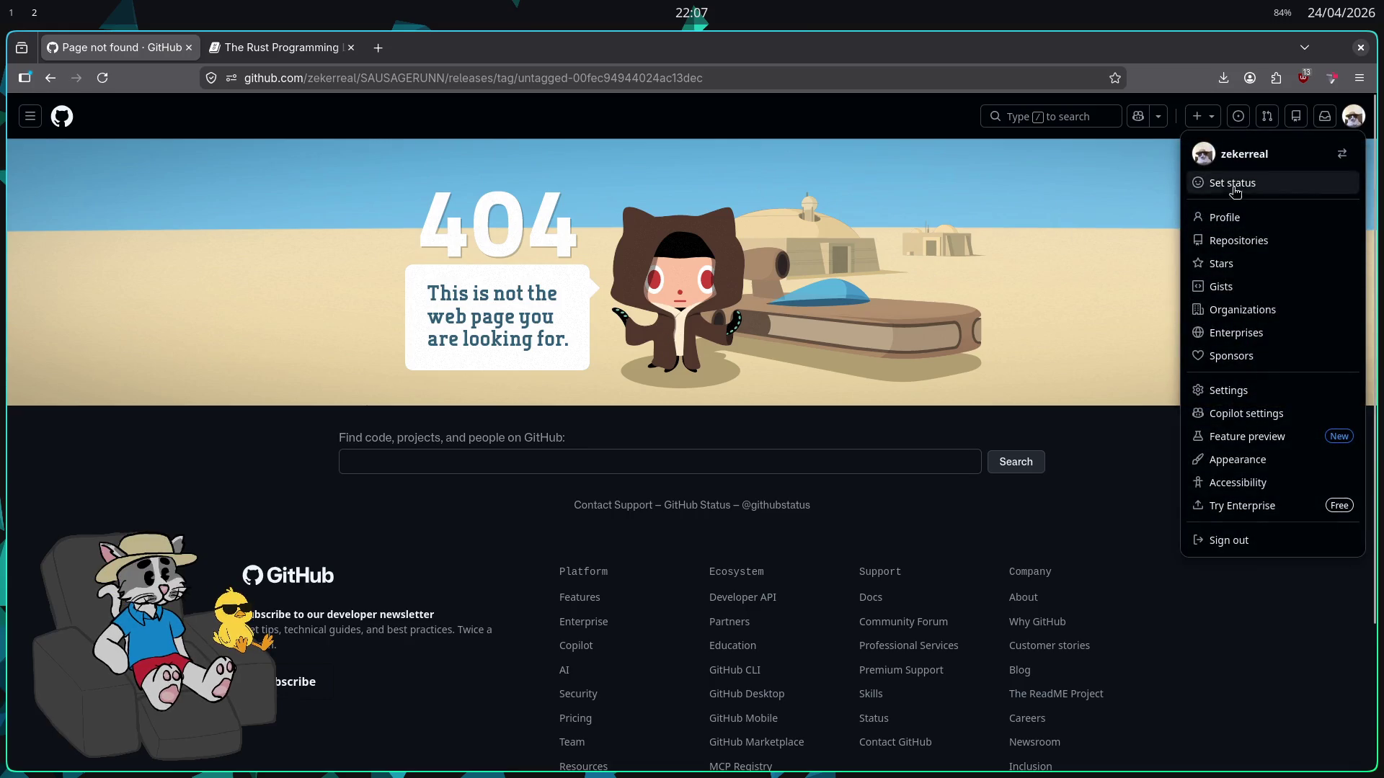
left_click(1225, 240)
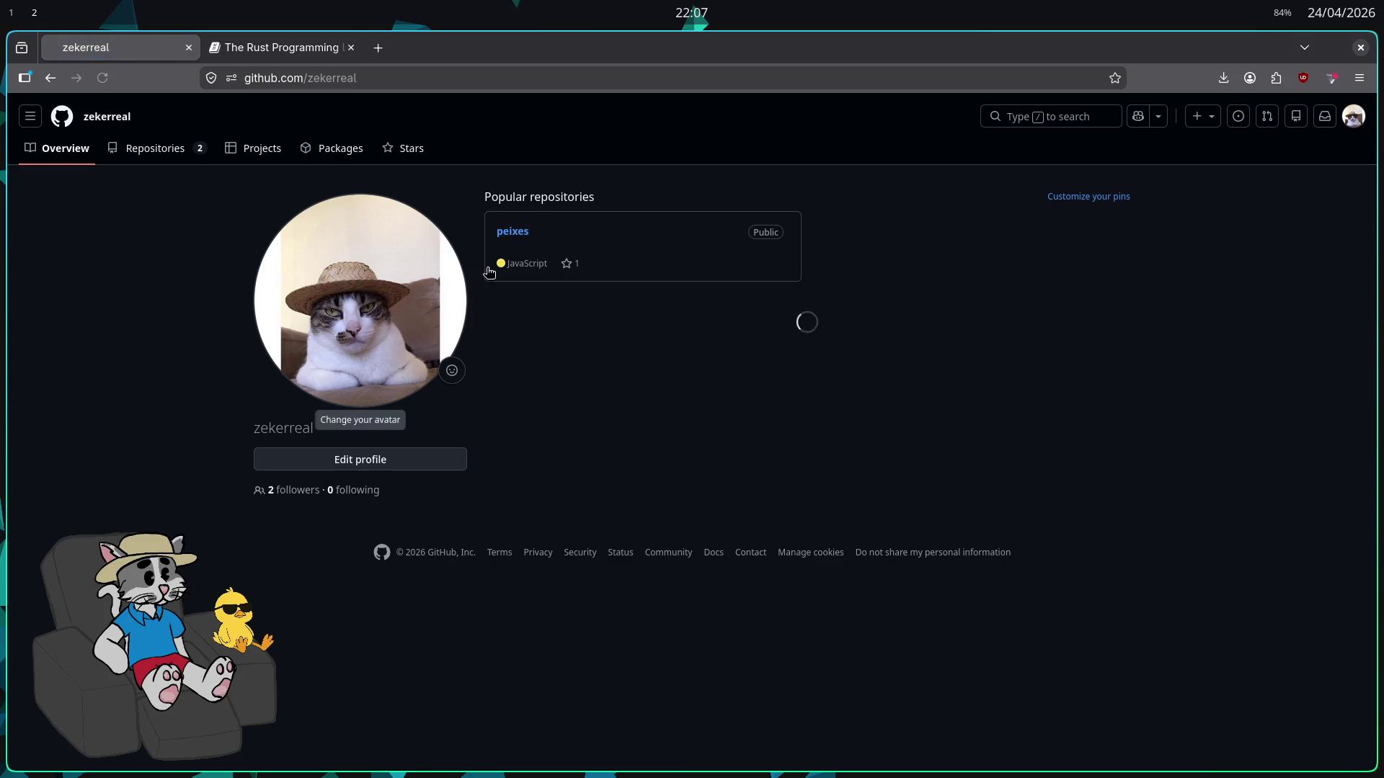
left_click(167, 154)
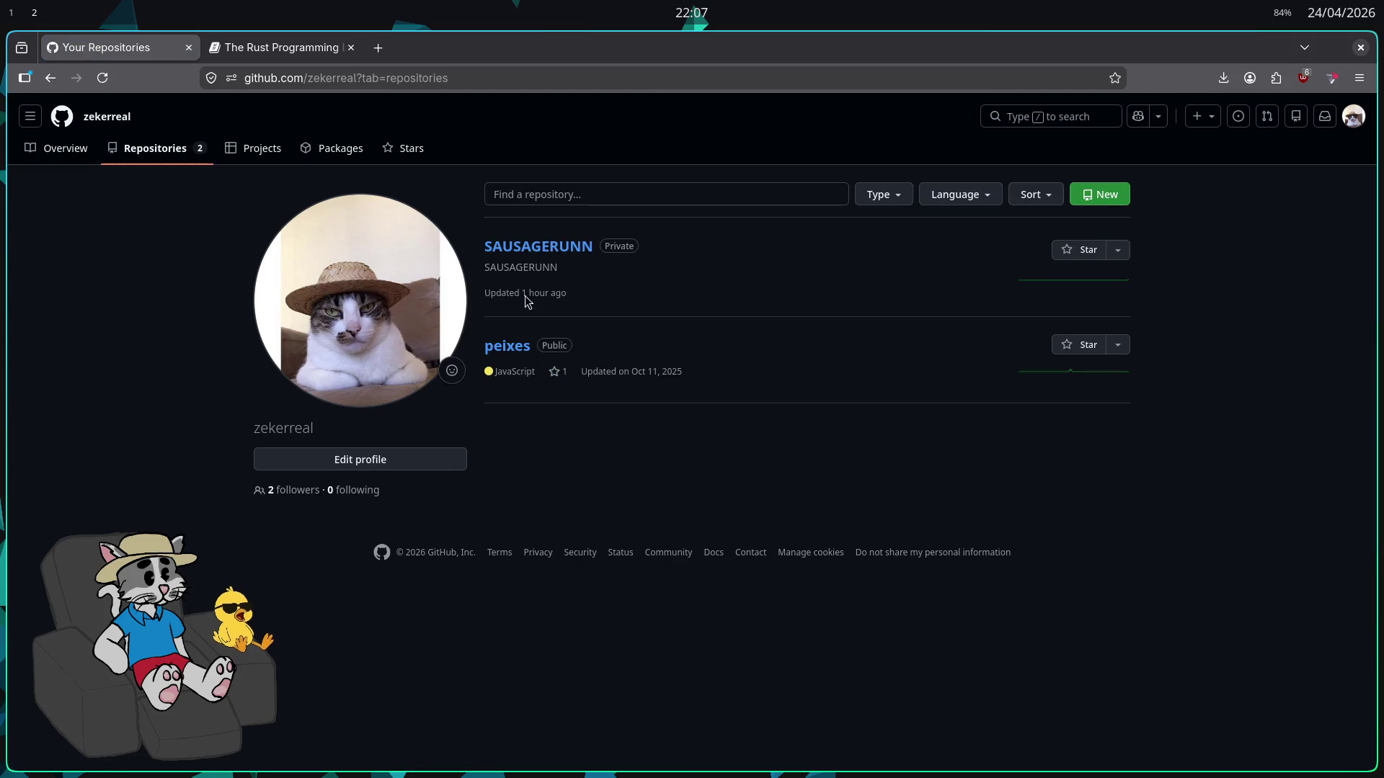
left_click(534, 254)
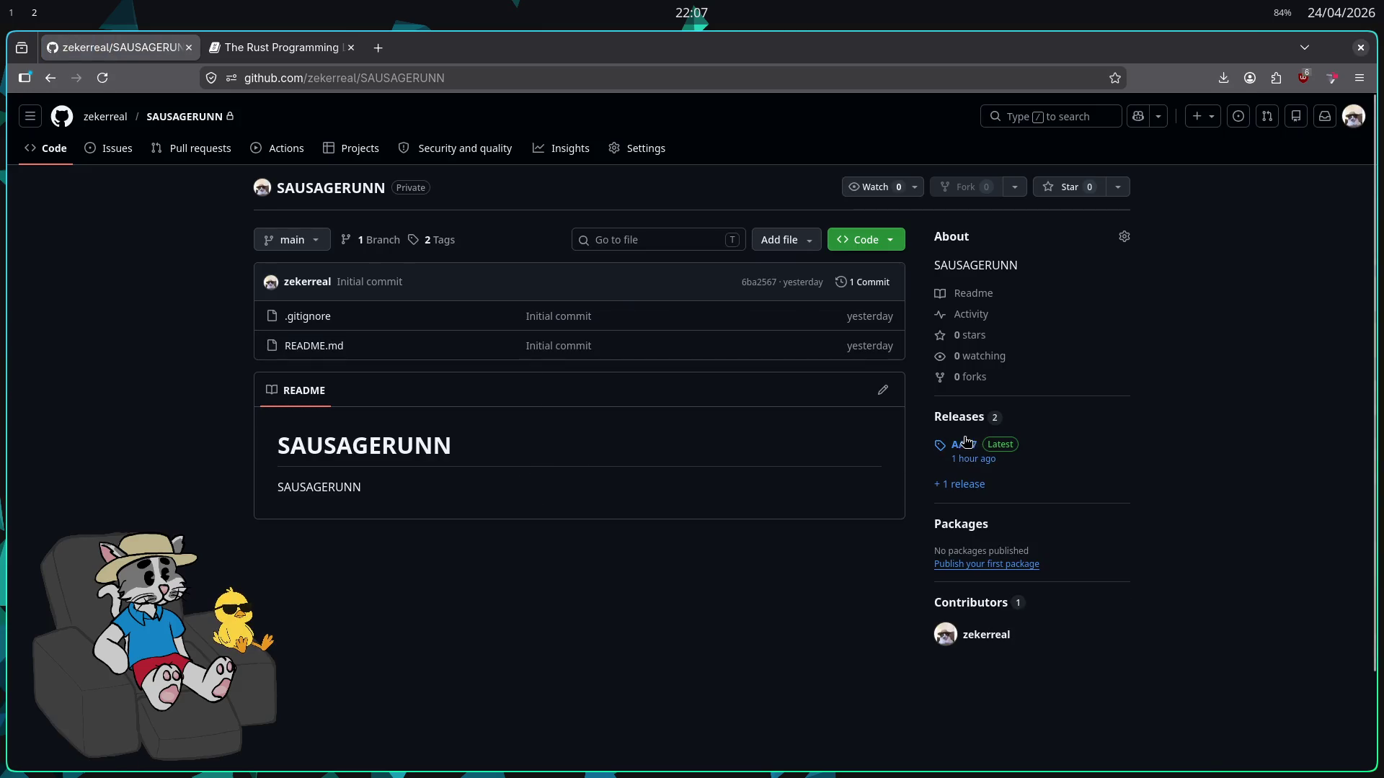
left_click(935, 424)
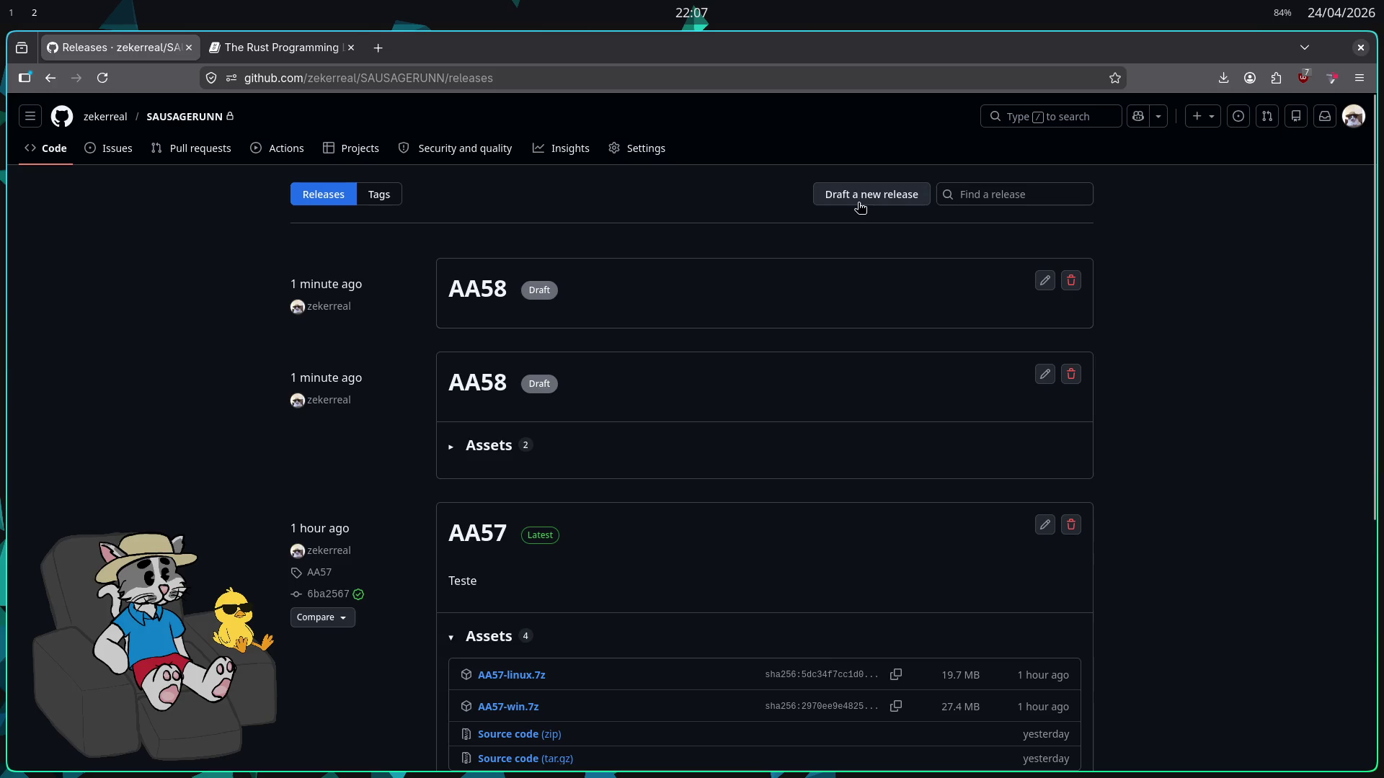
left_click(479, 290)
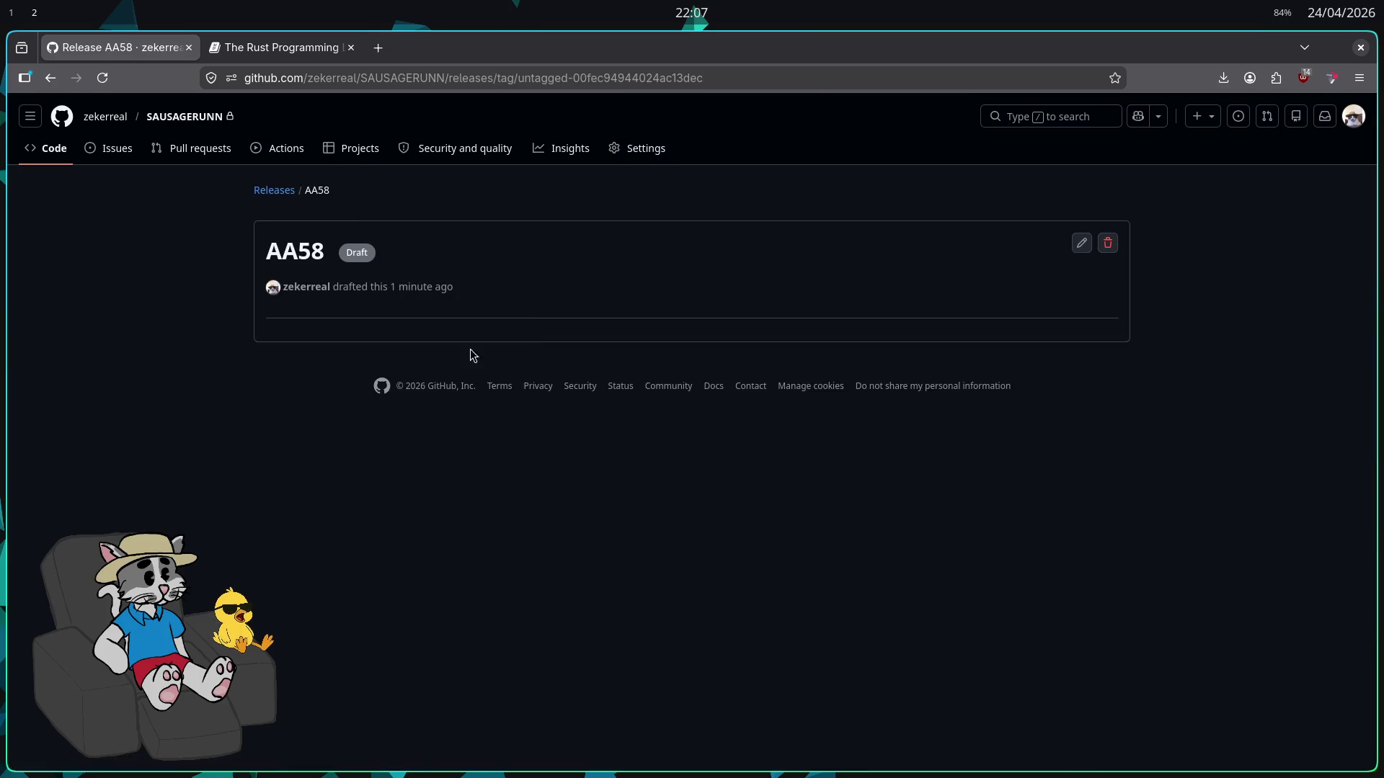
left_click(1078, 244)
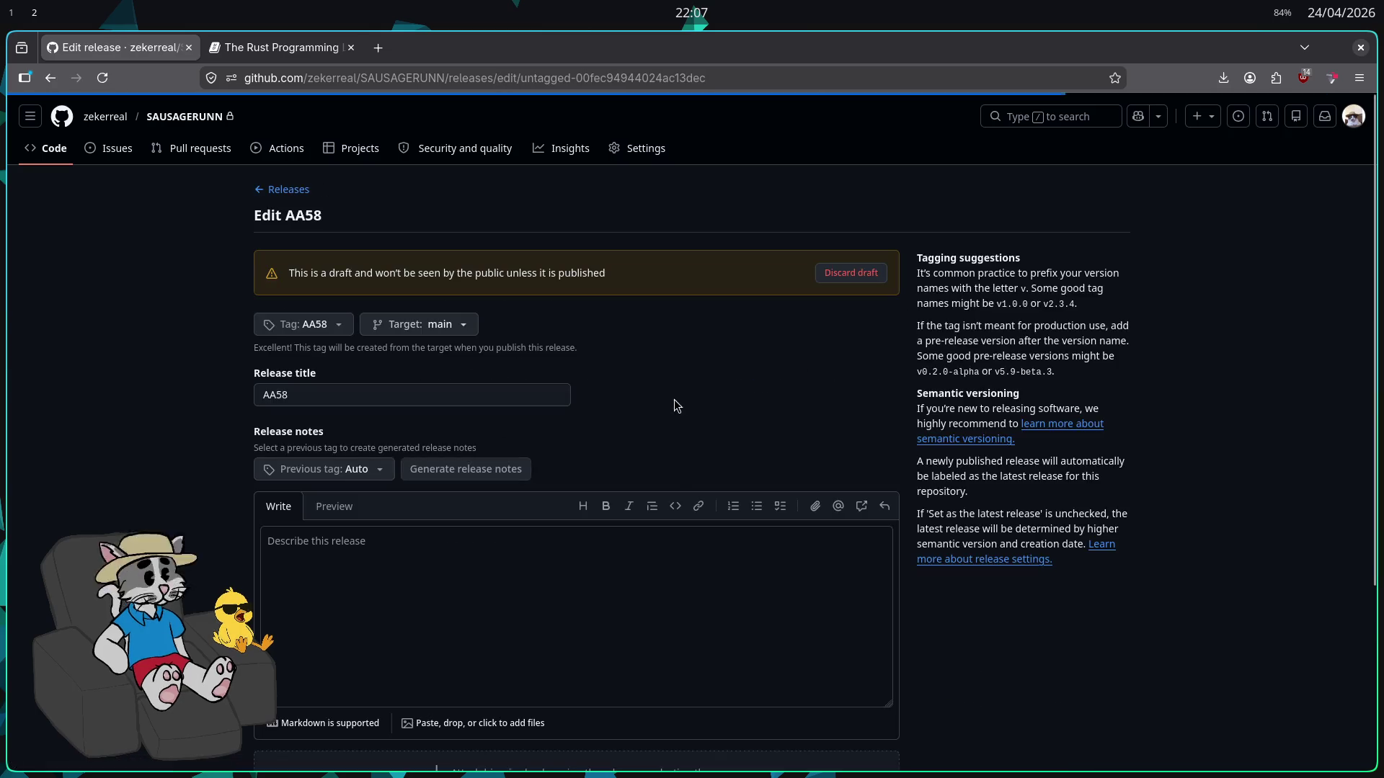
Re-attach both AA58 archives and publish AA58 as the latest release
scroll(392, 415, "down", 4)
key("super+2")
mouse_move(303, 241)
left_mouse_down()
mouse_move(289, 323)
mouse_move(472, 476)
mouse_move(565, 484)
left_mouse_up()
key("super+1")
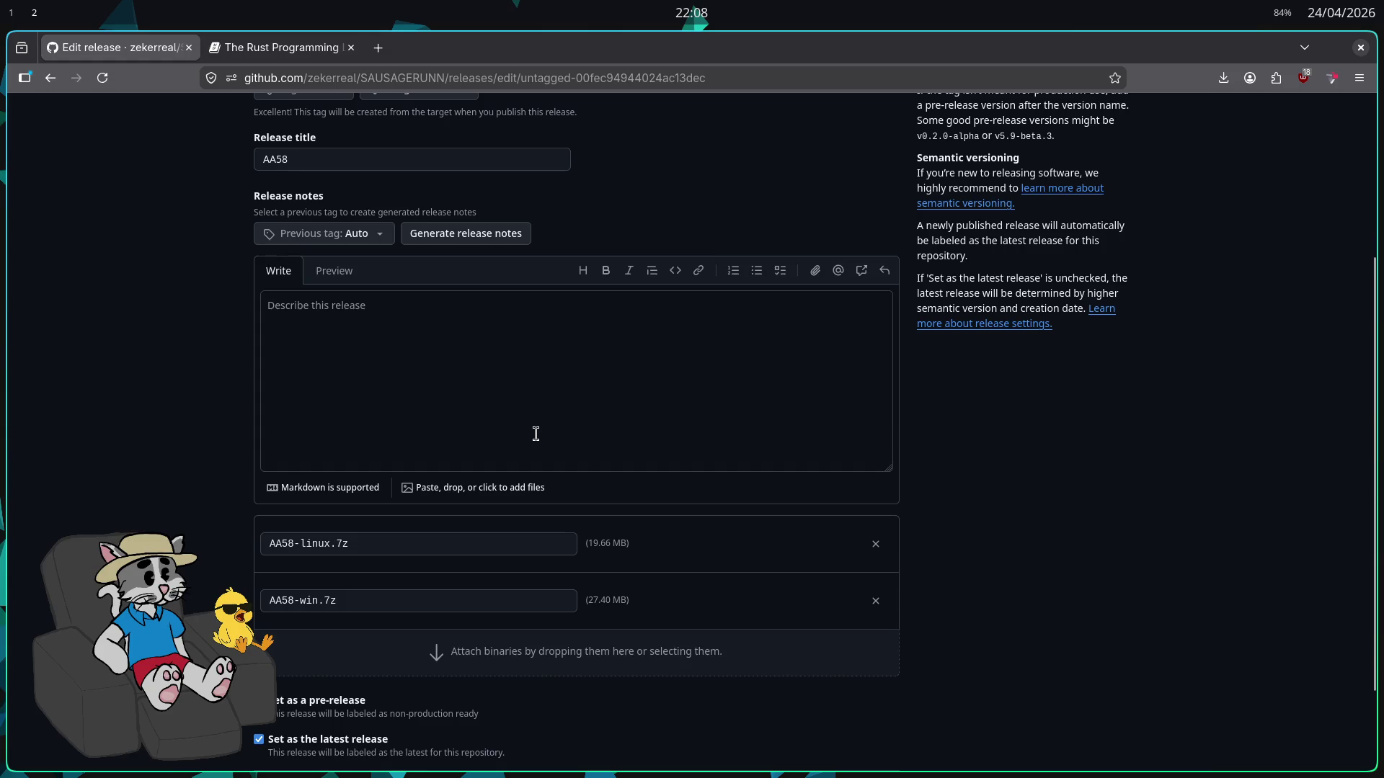
scroll(375, 432, "up", 5)
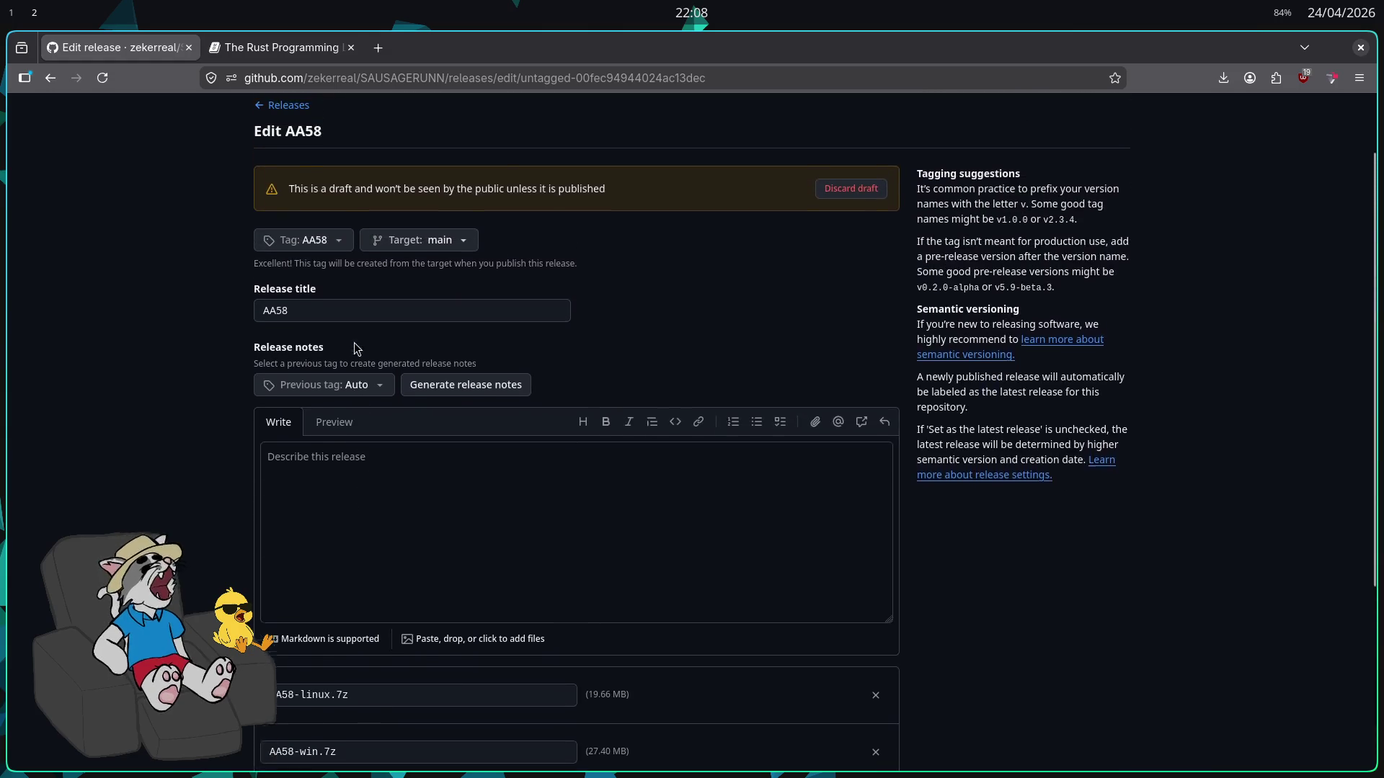
scroll(352, 289, "down", 5)
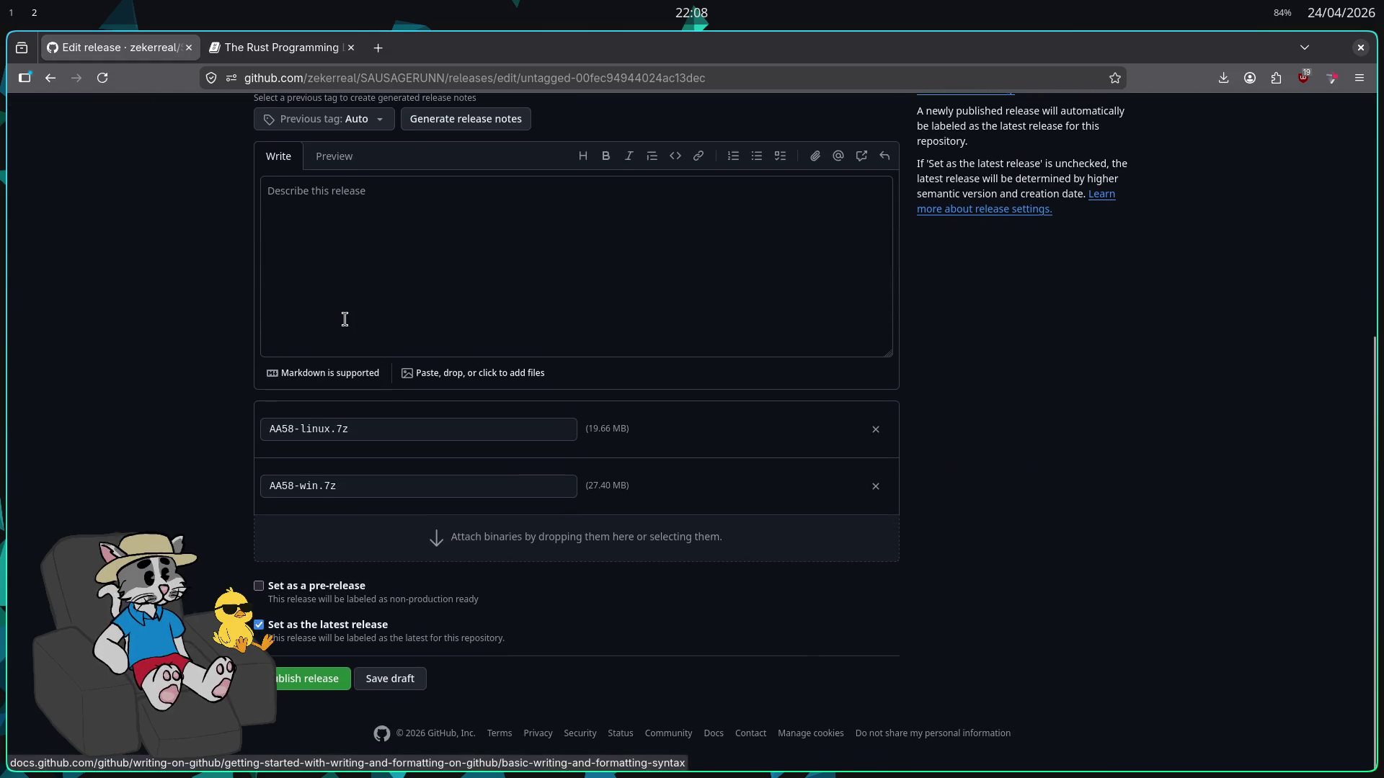
left_click(328, 681)
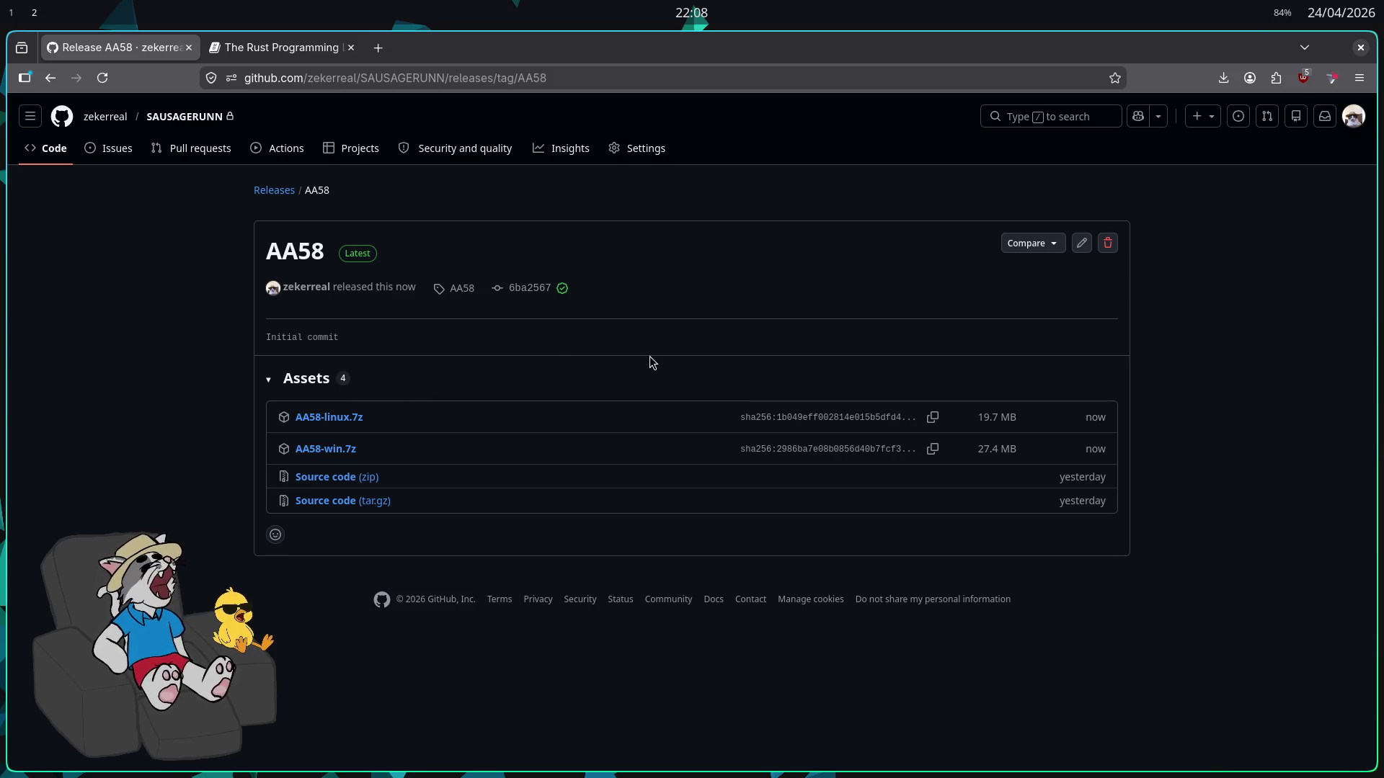
key("super+1")
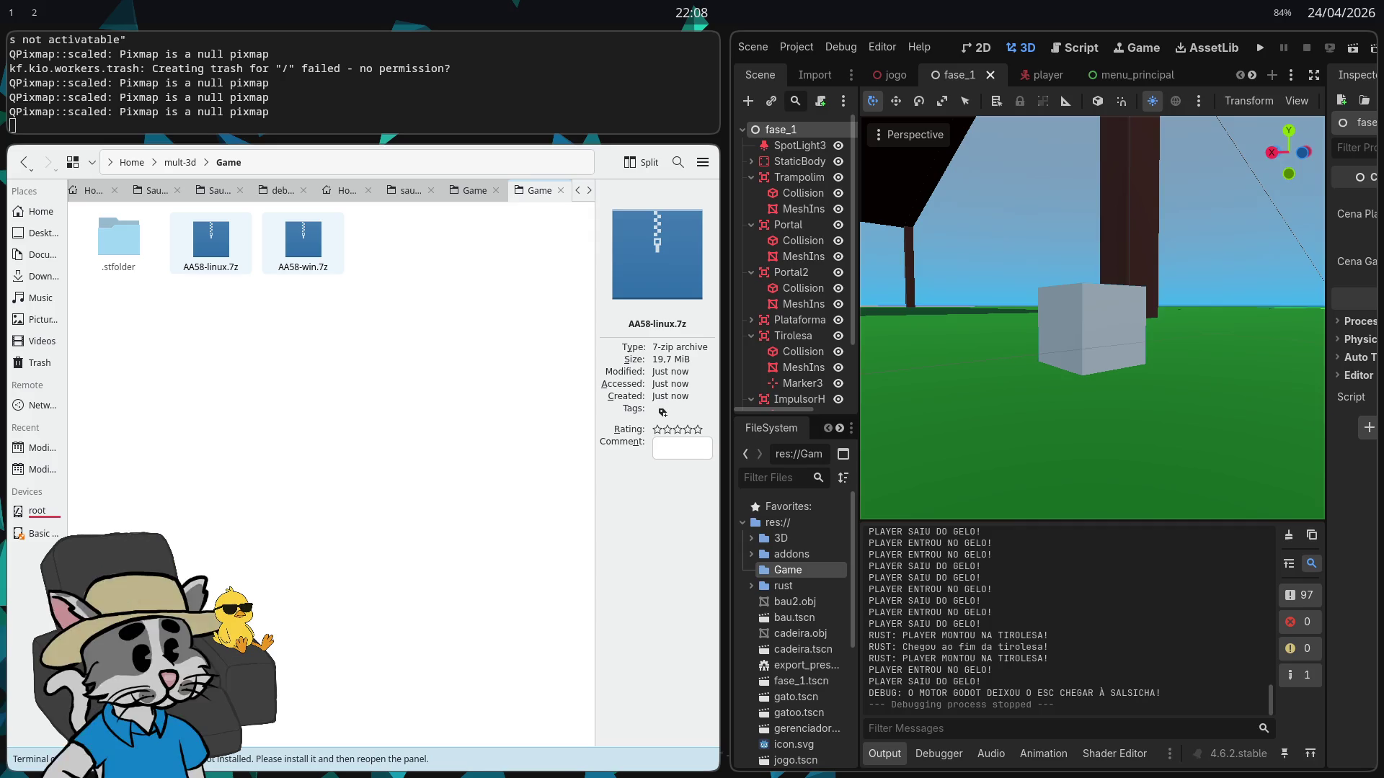
key("super+2")
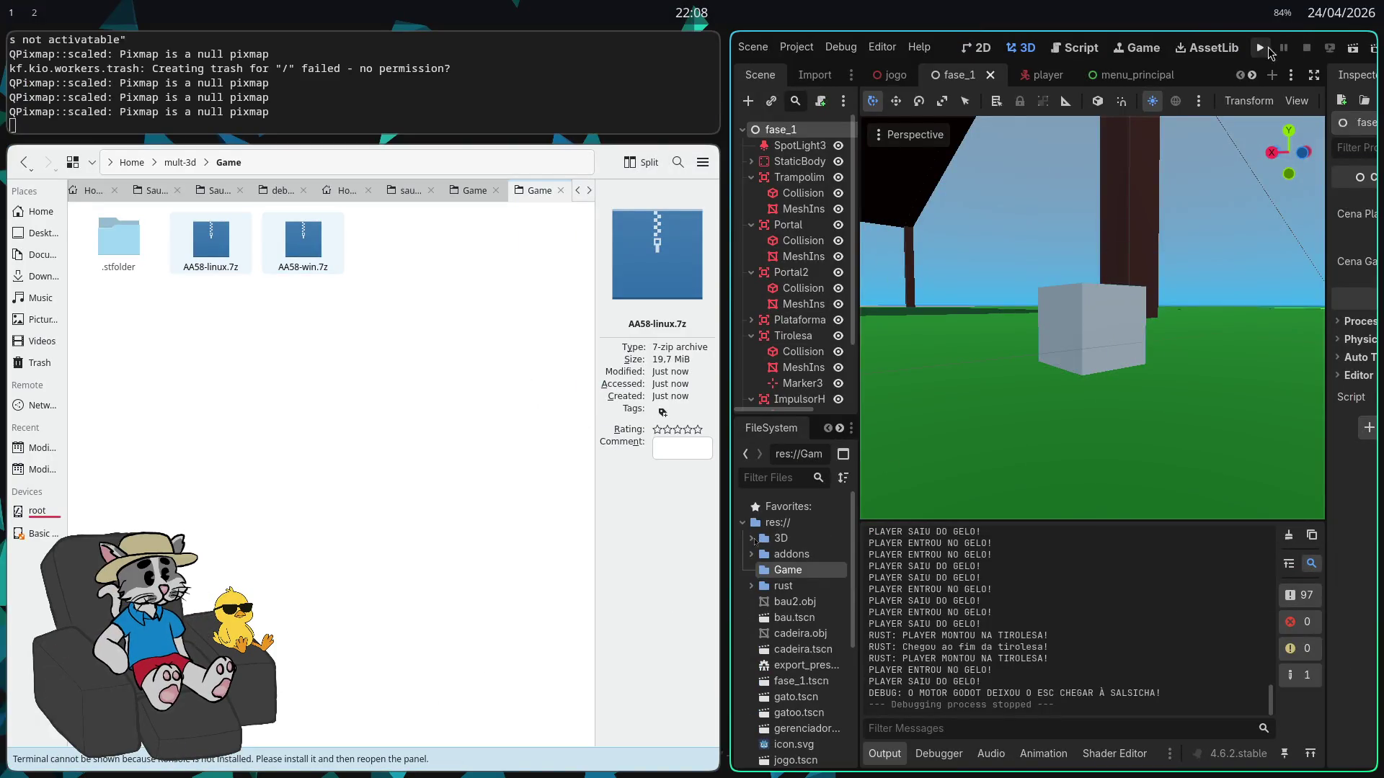
Run mult3d from the editor, host a lobby, and start the match at 2/4 players
left_click(1265, 47)
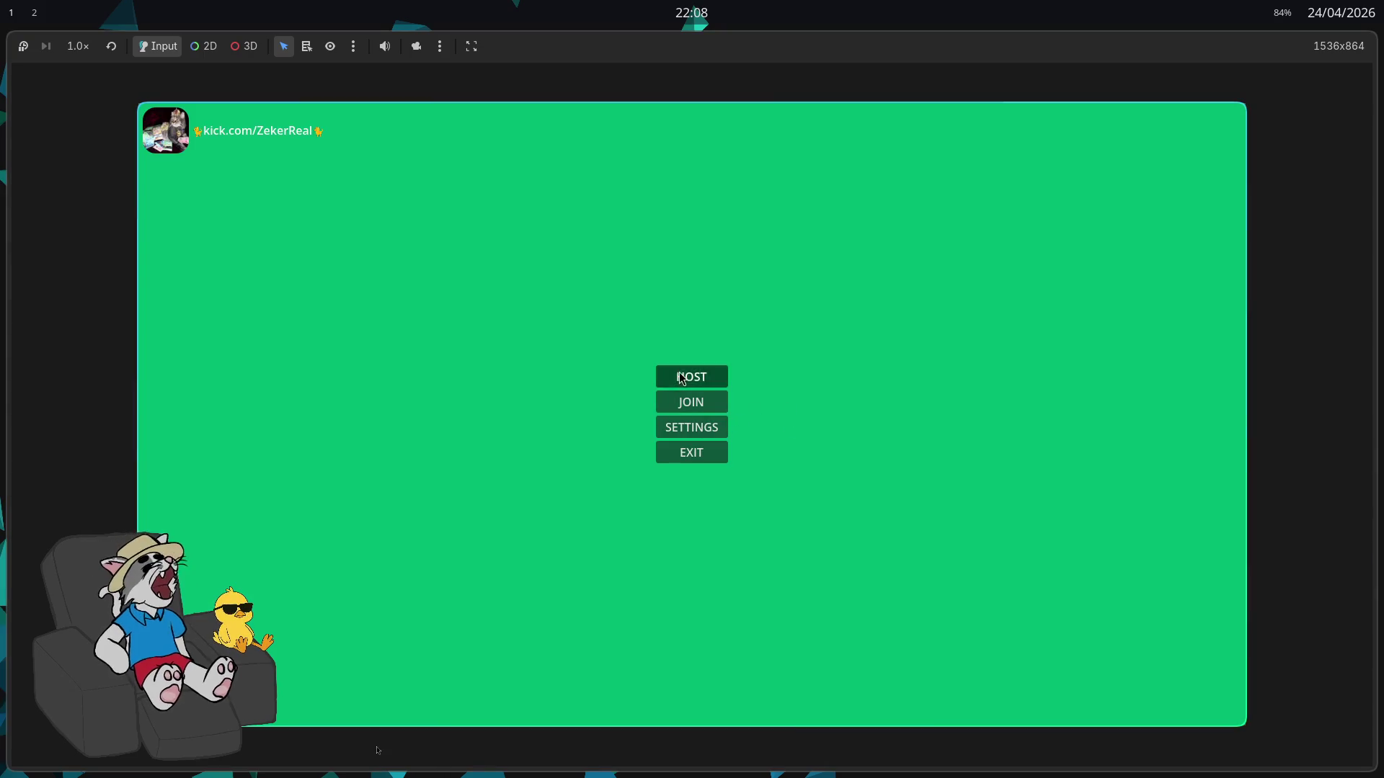
left_click(682, 378)
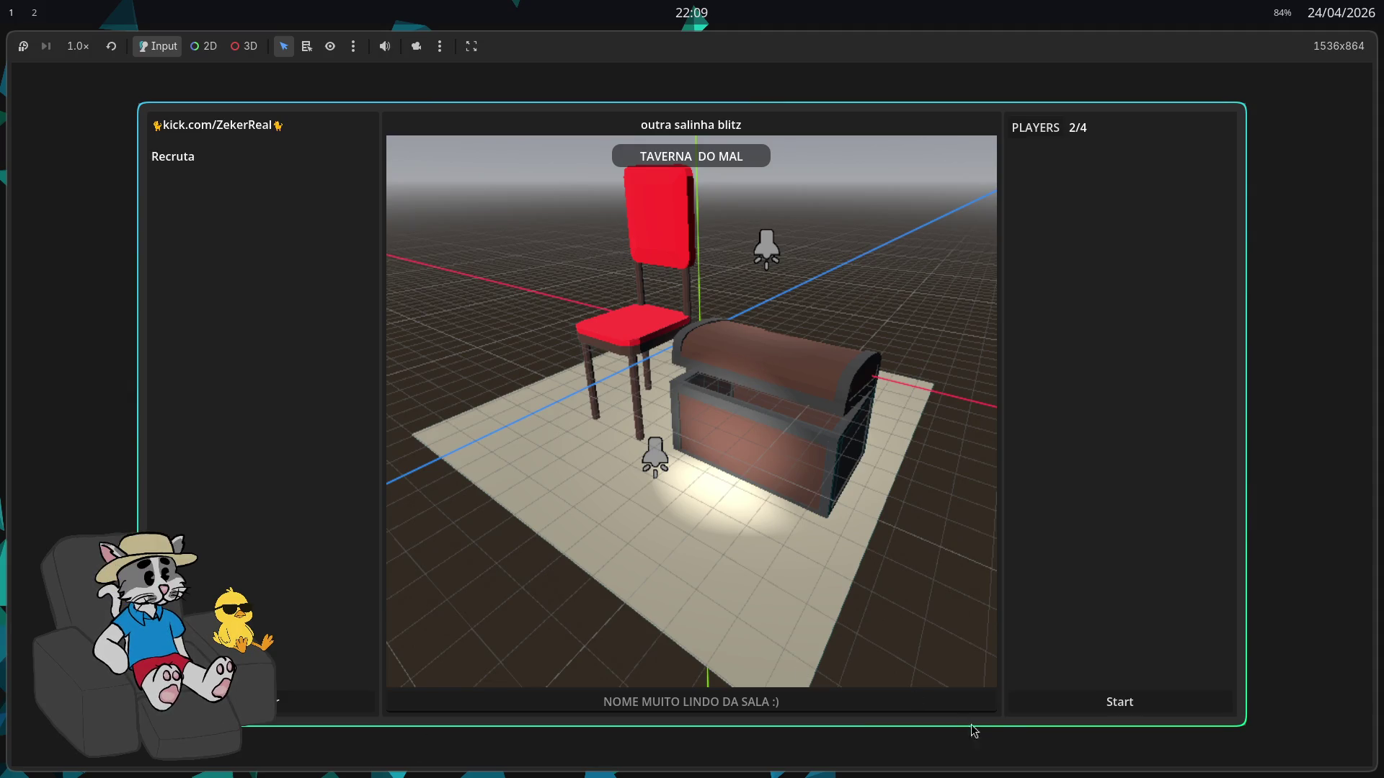
left_click(1104, 704)
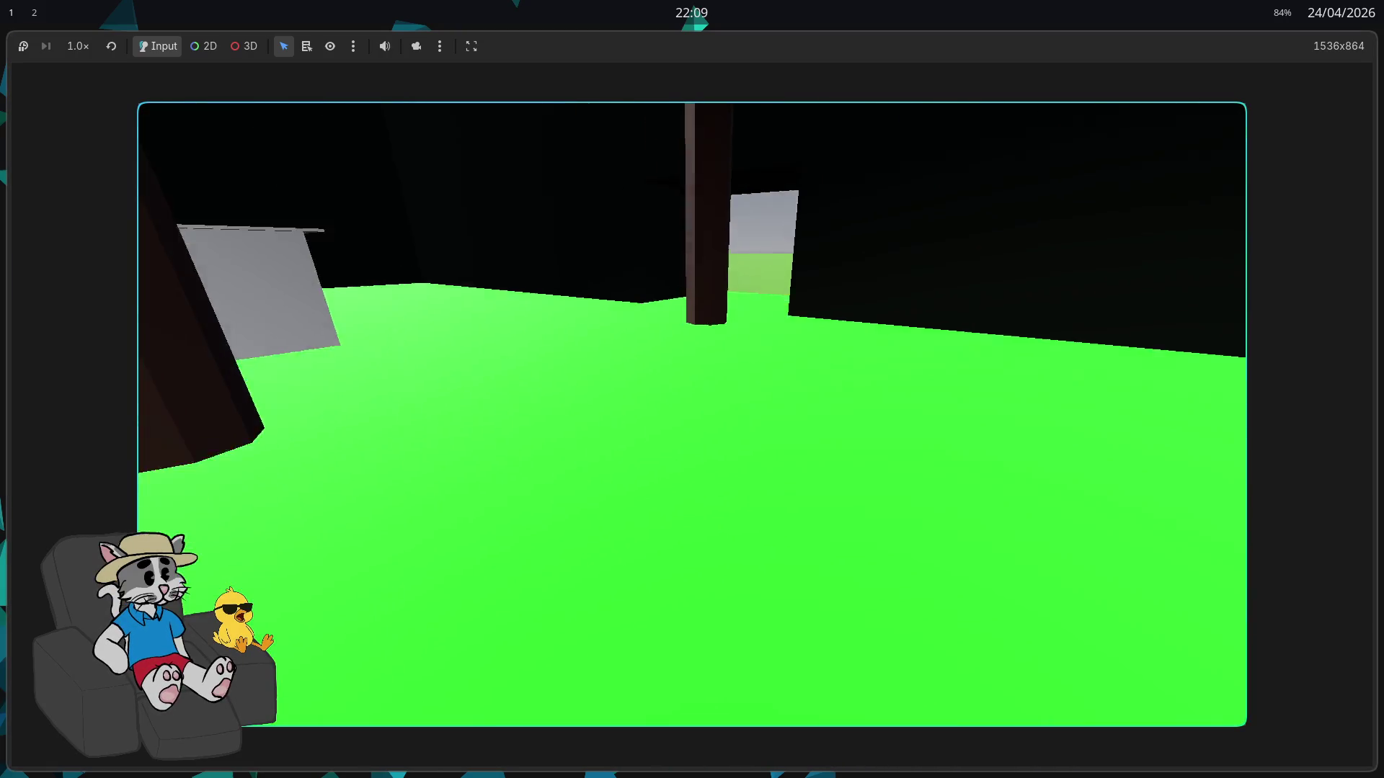
Walk the character forward through the room up to the big chest and back across the floor
key("w")
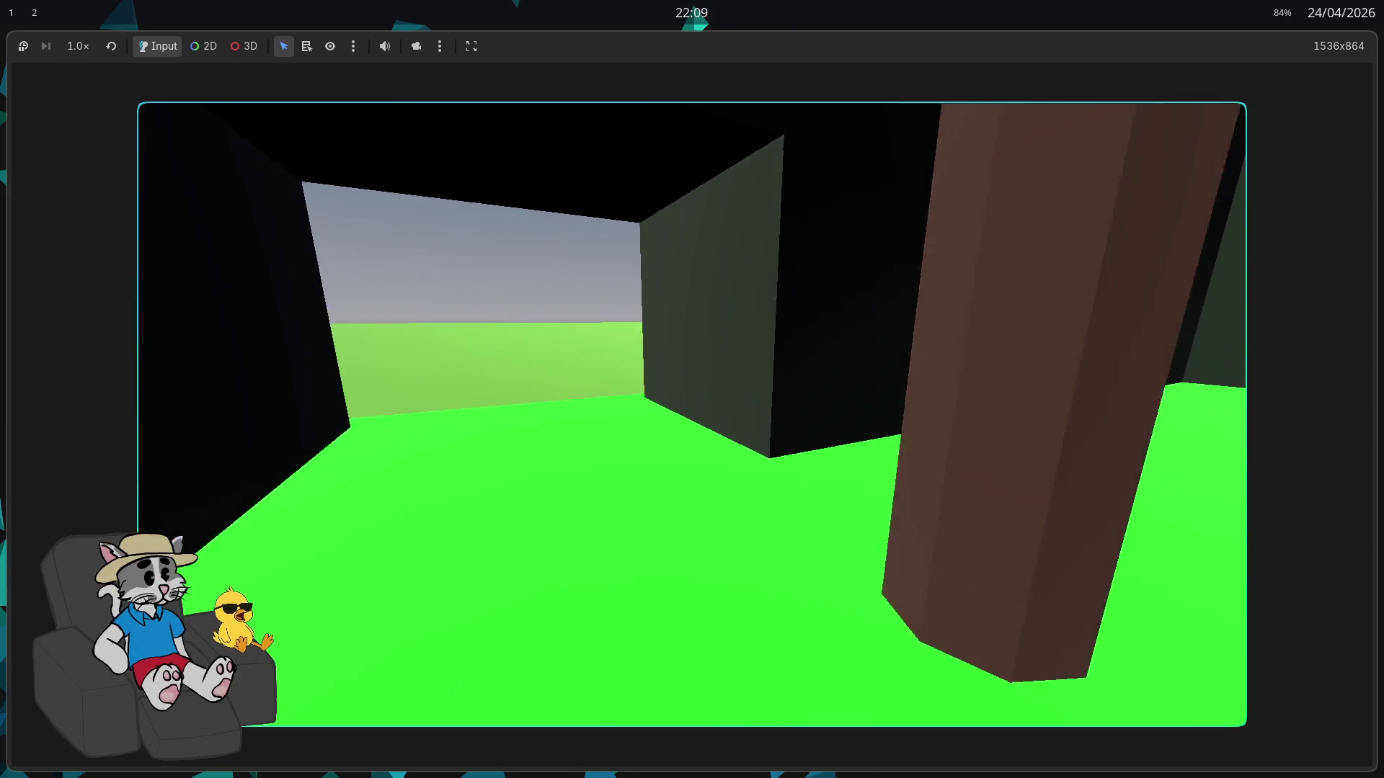
key("w")
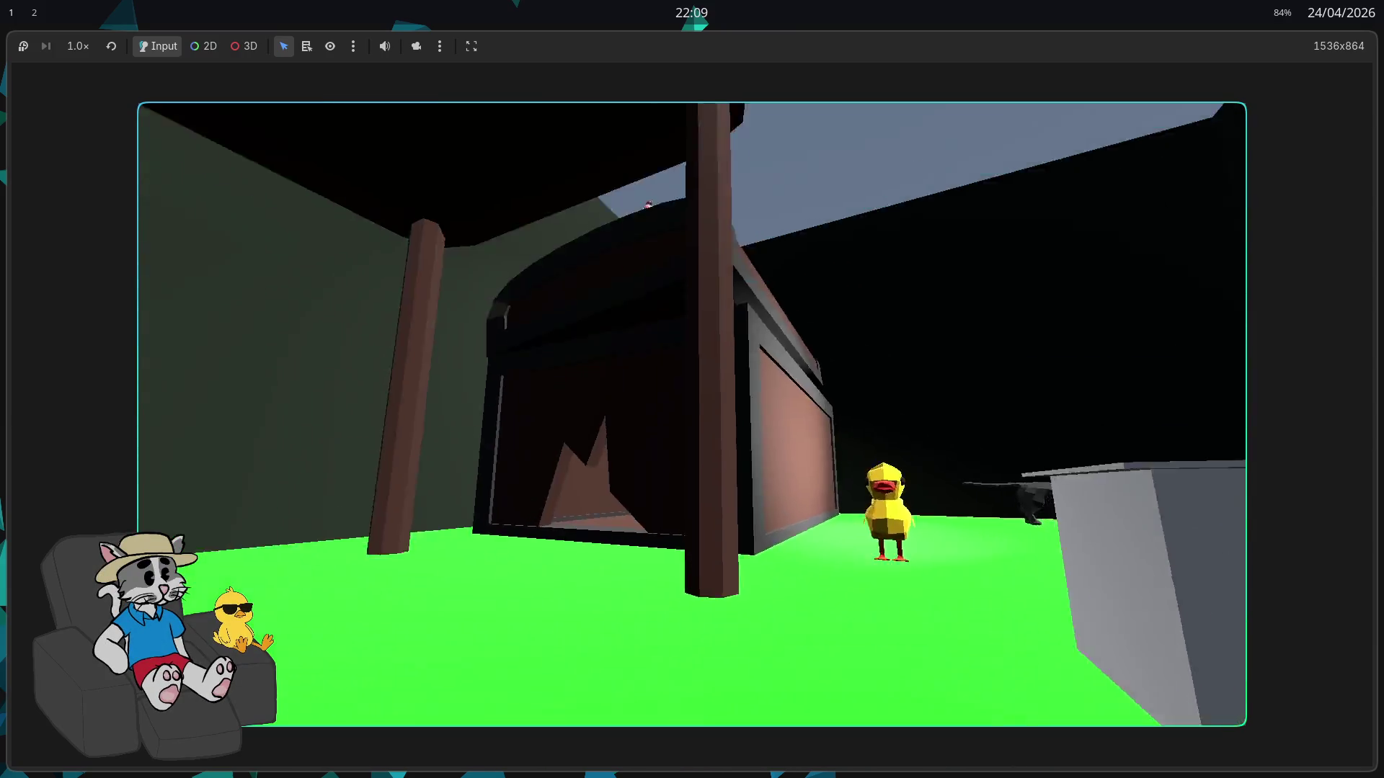
key("w")
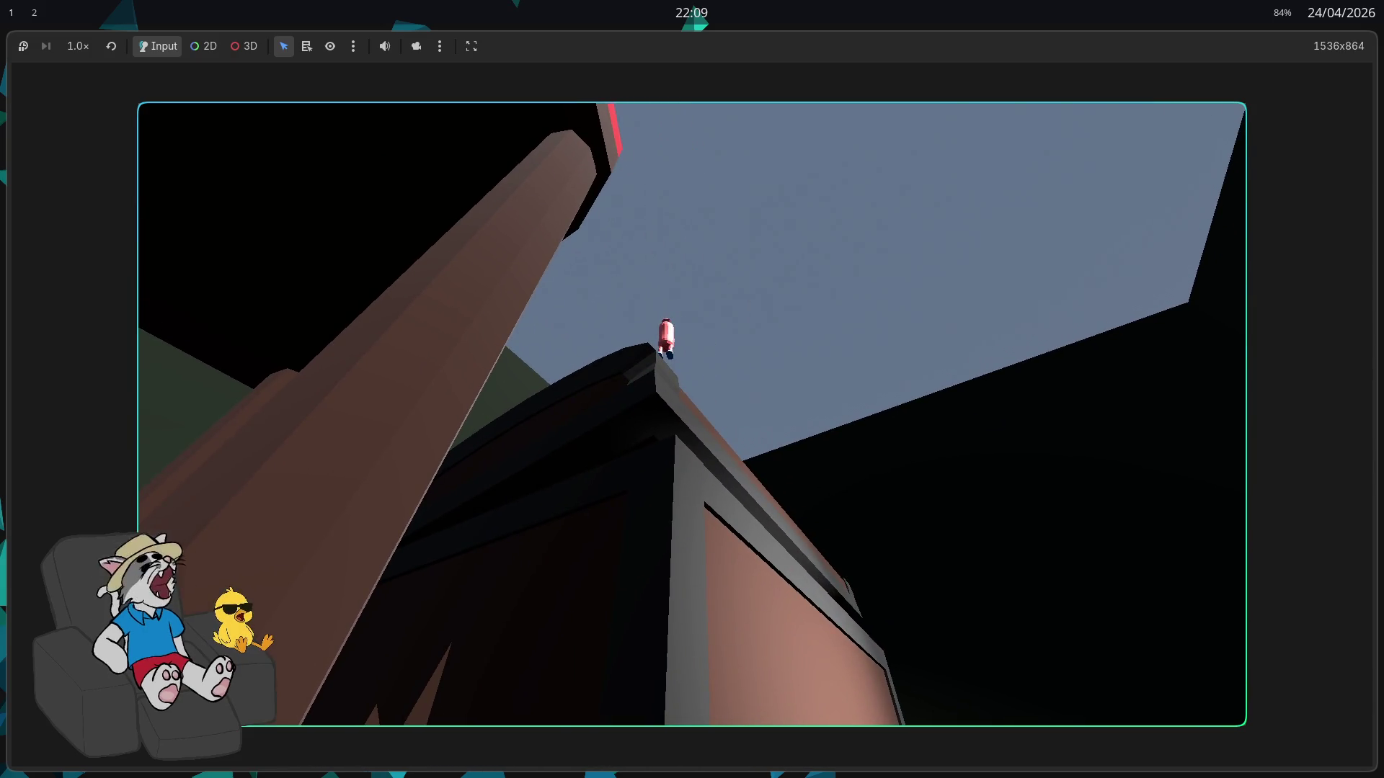
key("w")
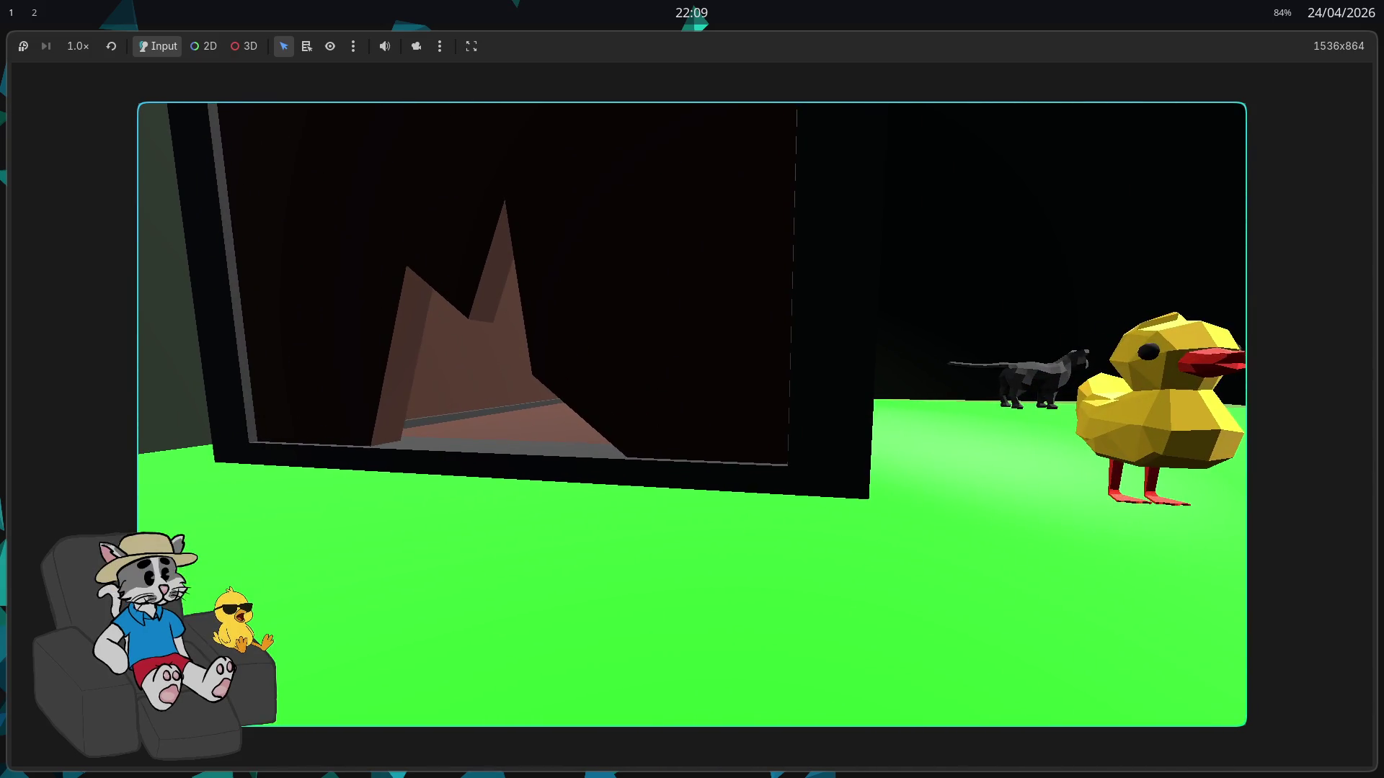
Walk past the duck and pillar through the corridor, then look over the slab and boulders
key("w")
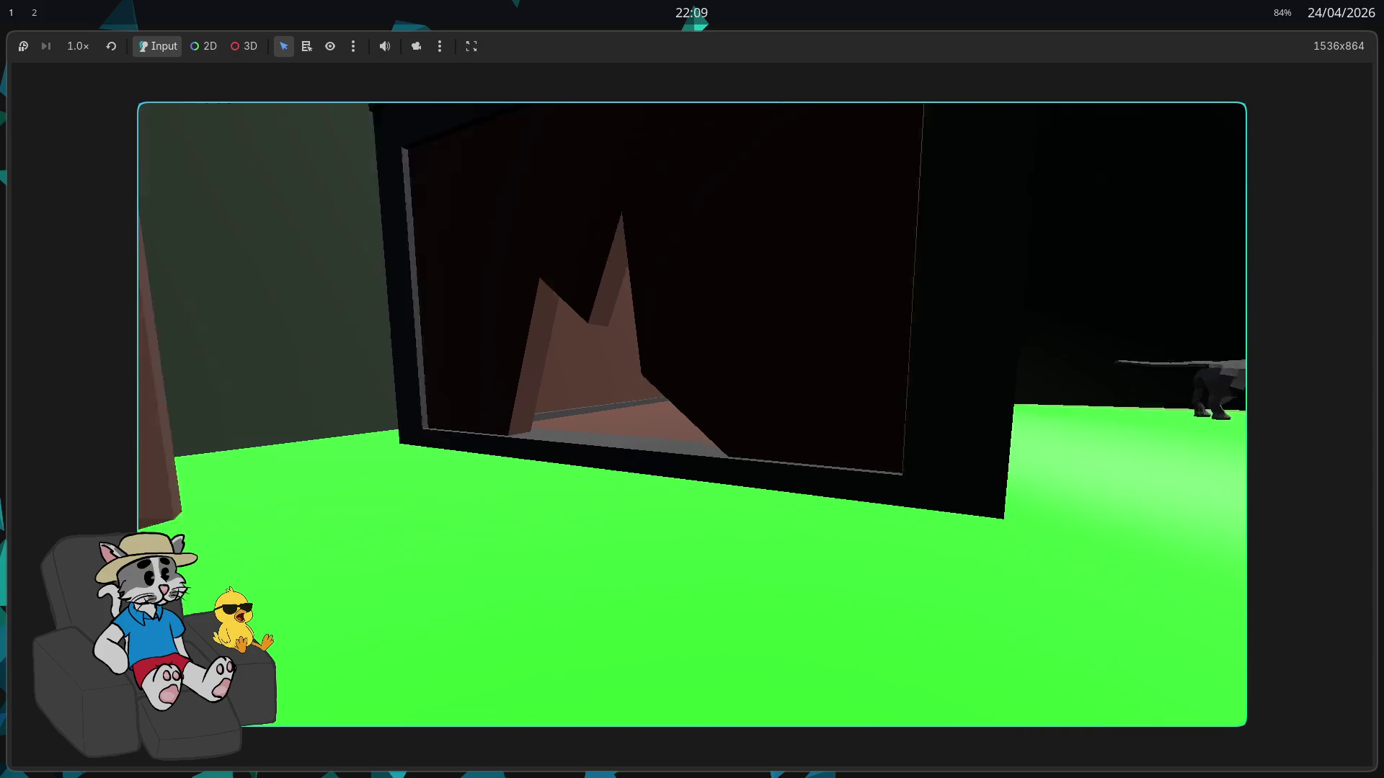
key("w")
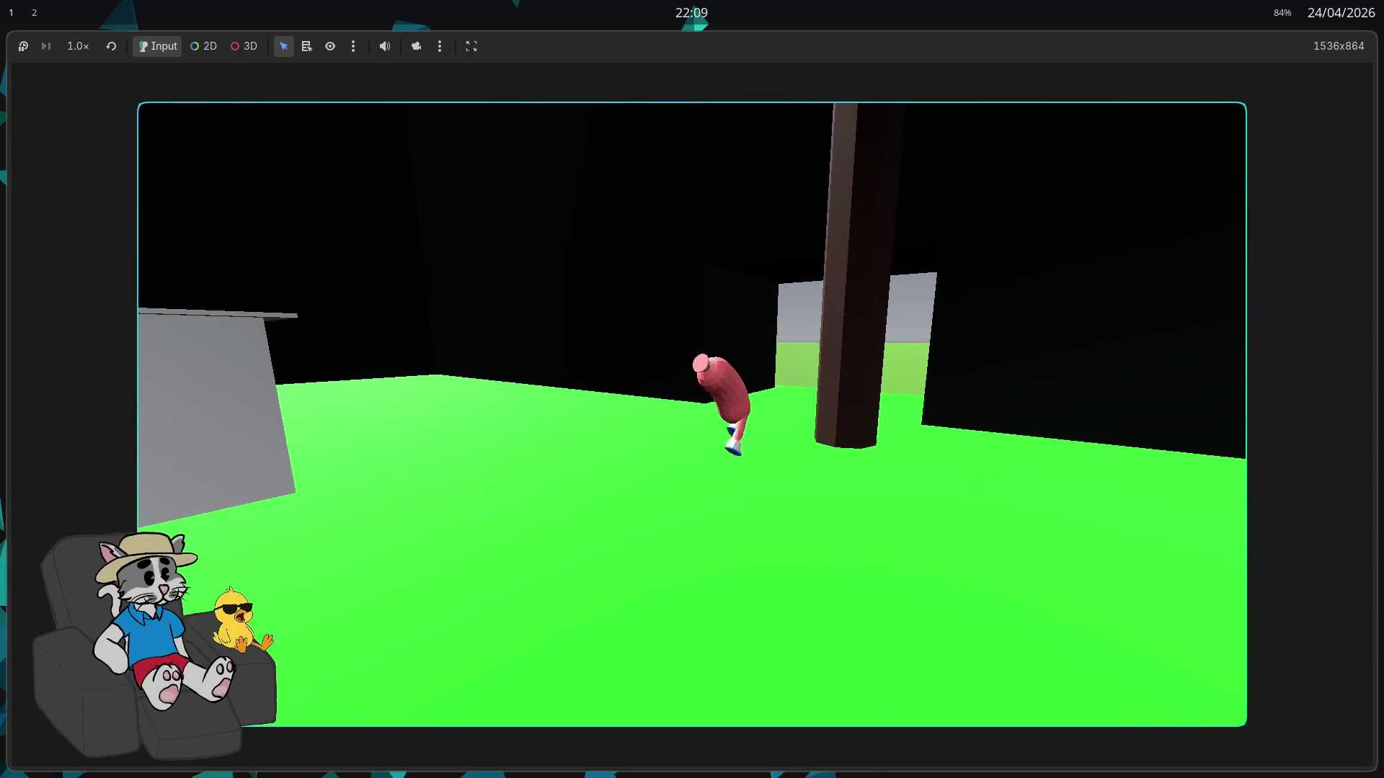
key("w")
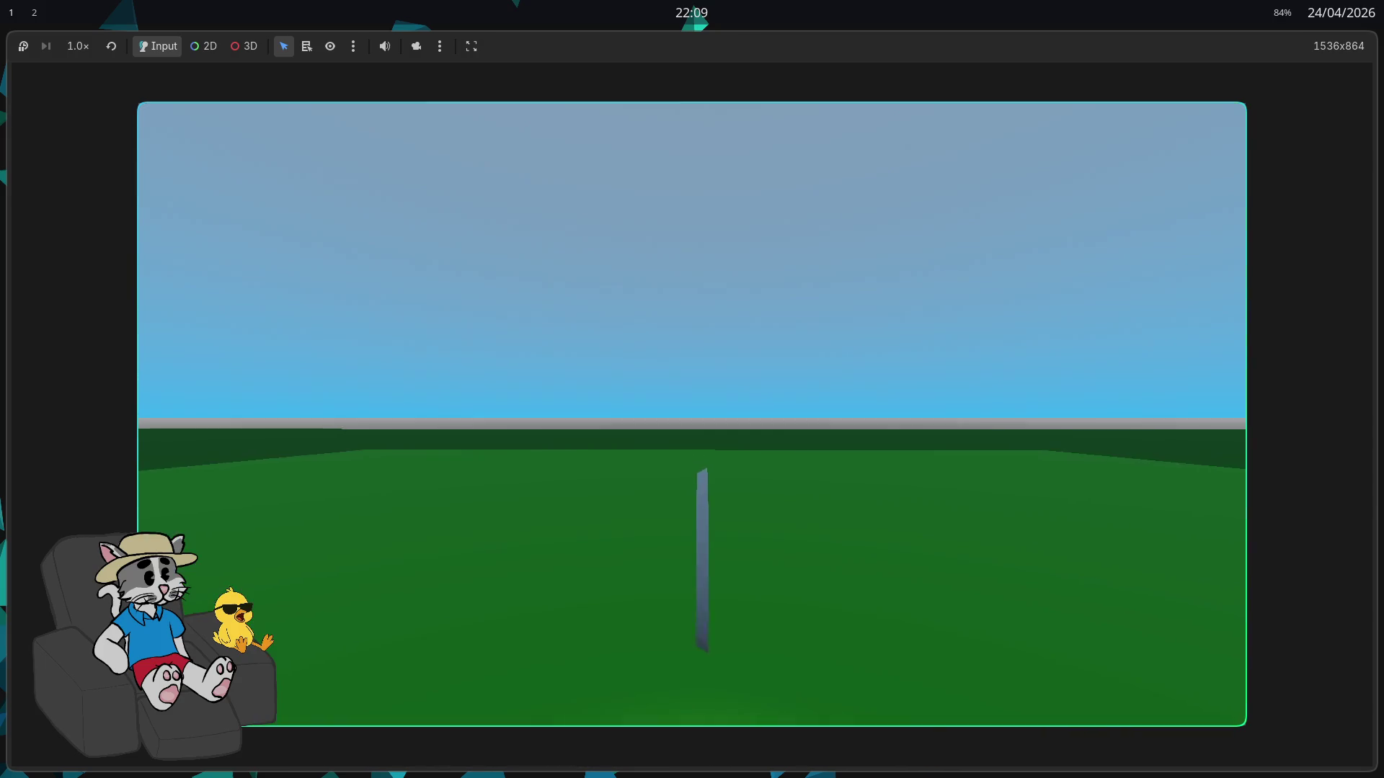
key("w")
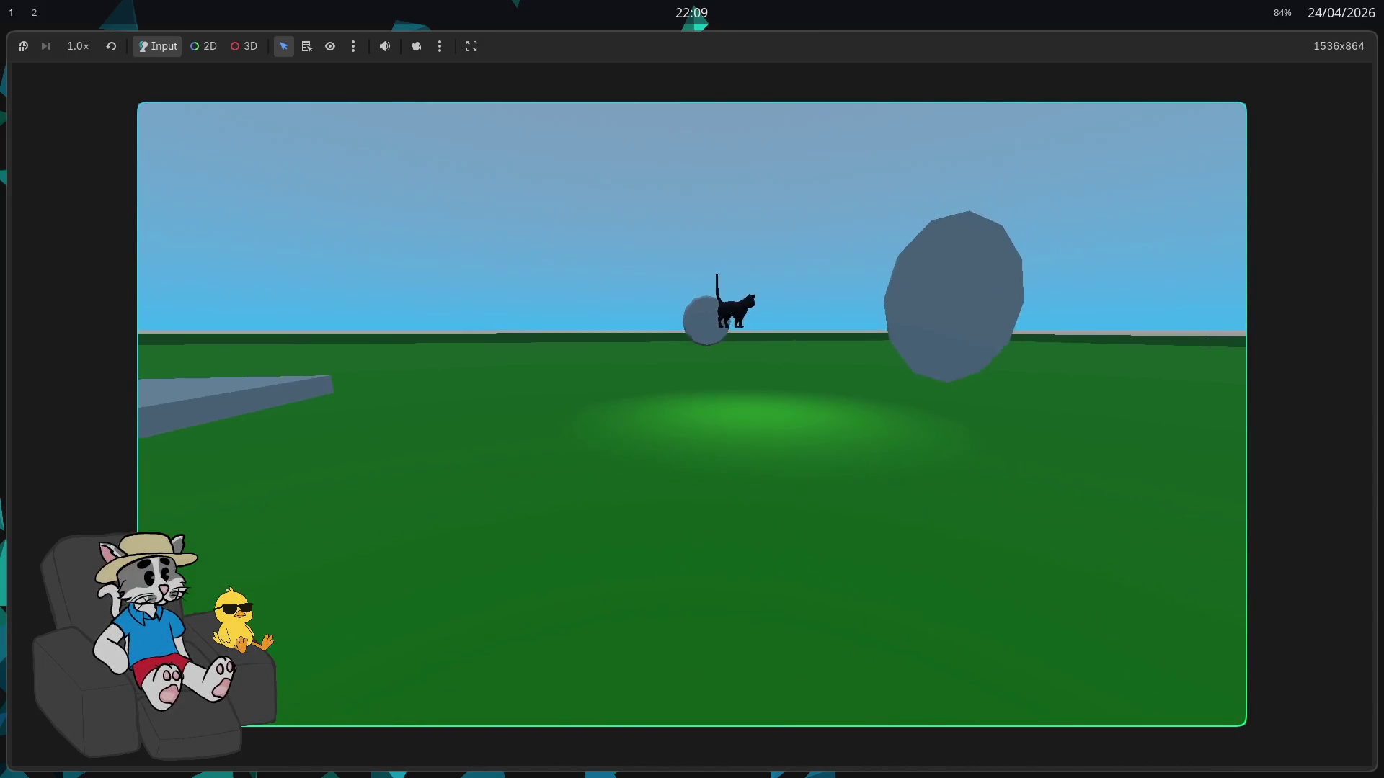
key("w")
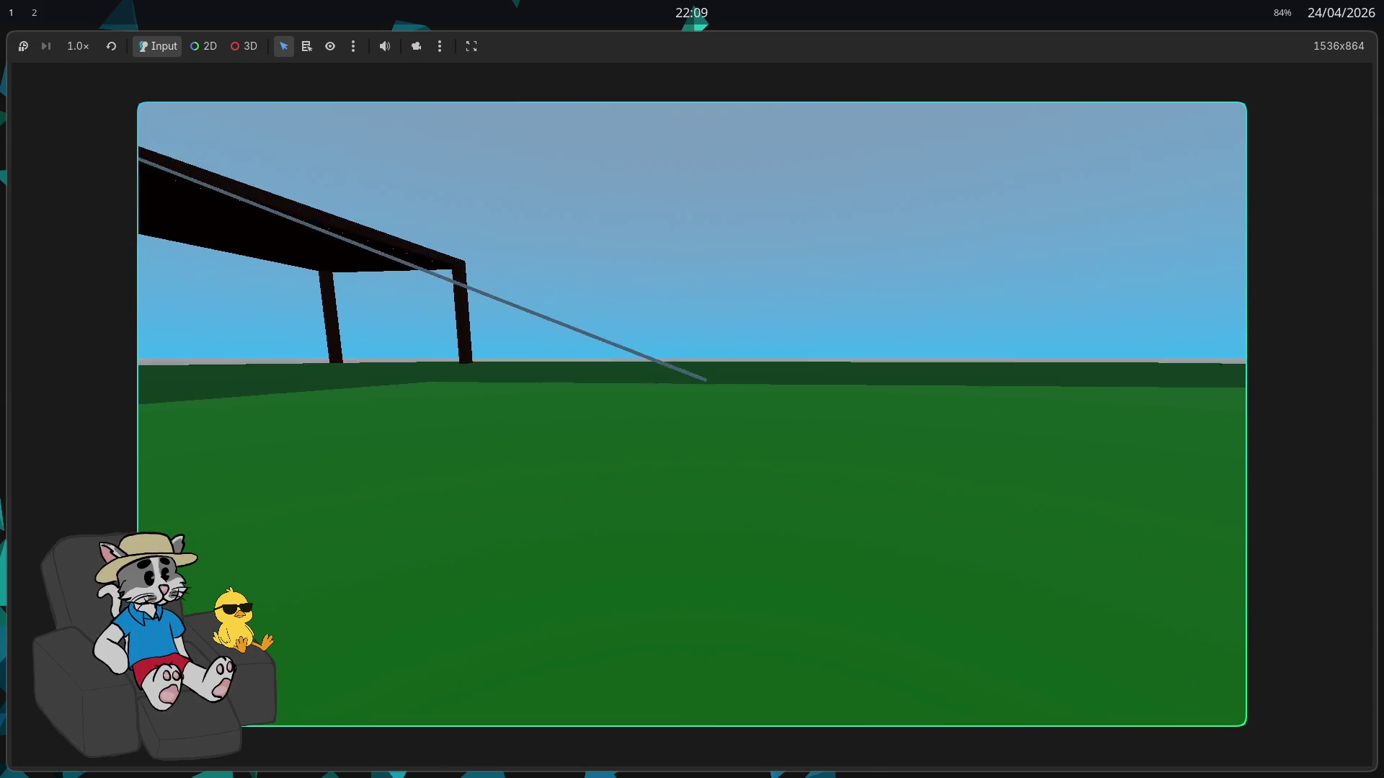
key("w")
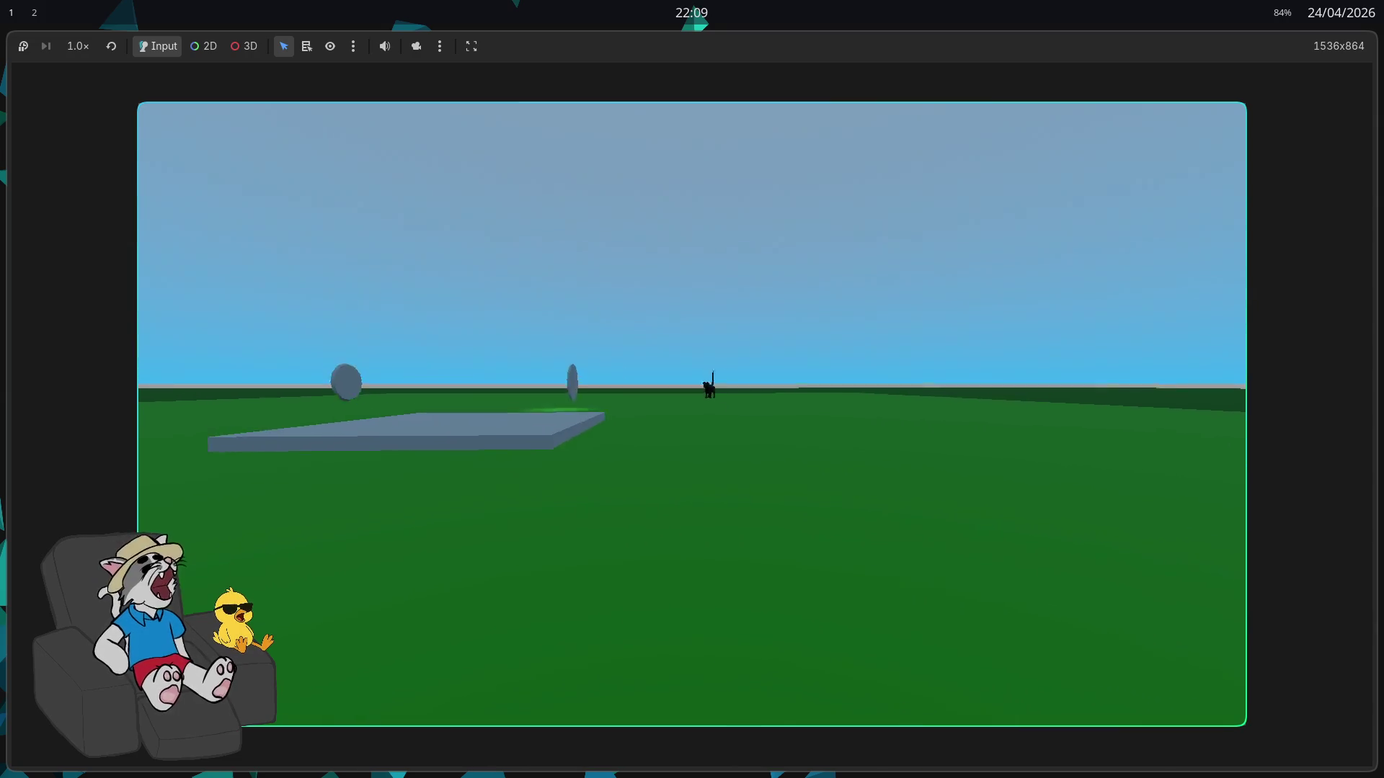
key("w")
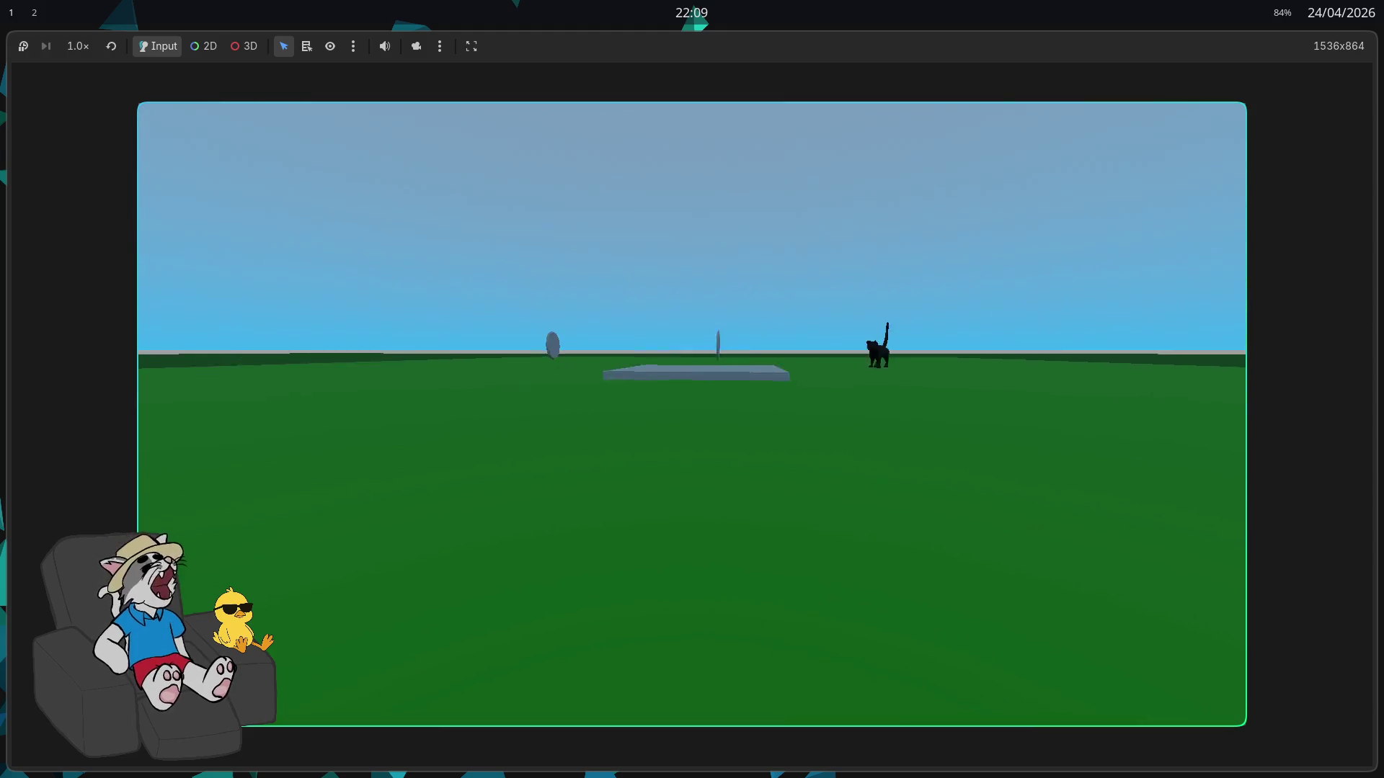
Climb onto the dark structure, drop off, and walk over to the black cat and grey block
key("d")
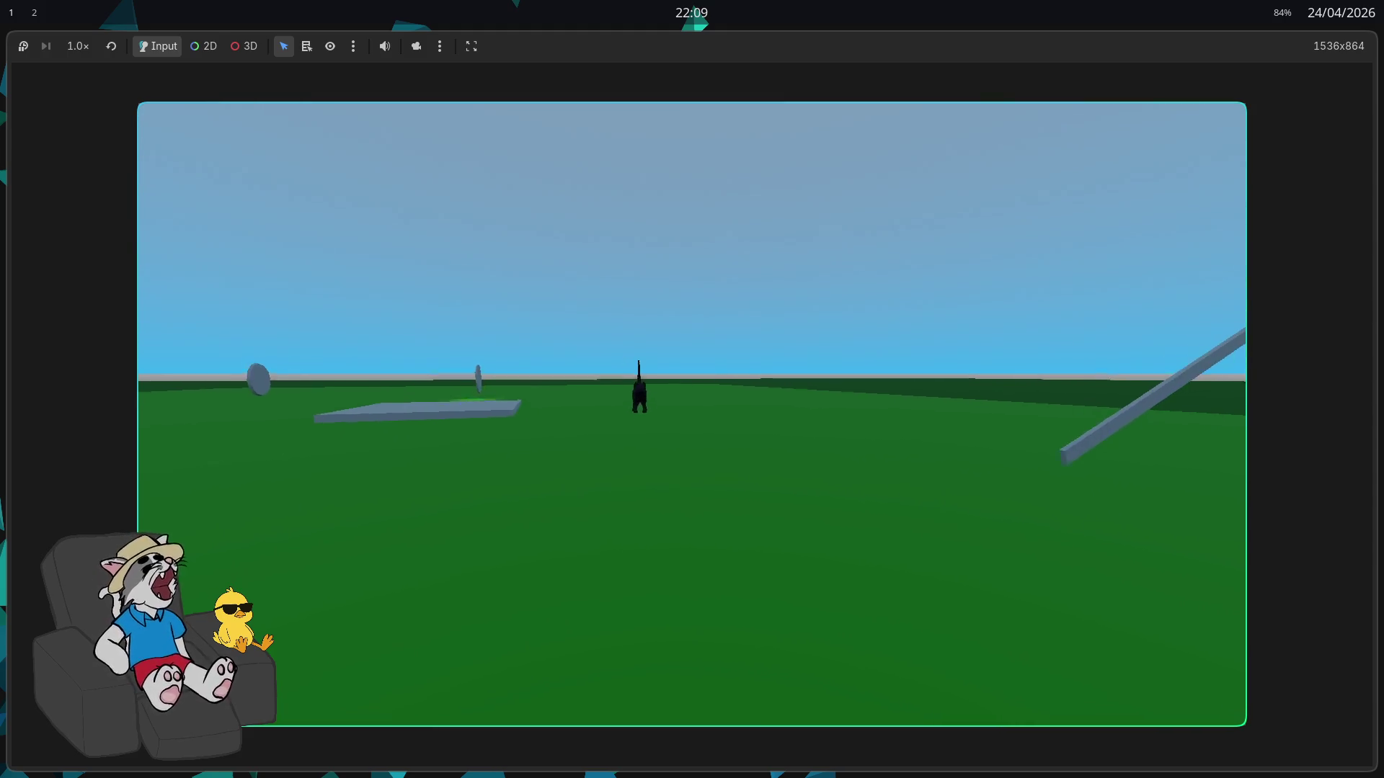
key("w")
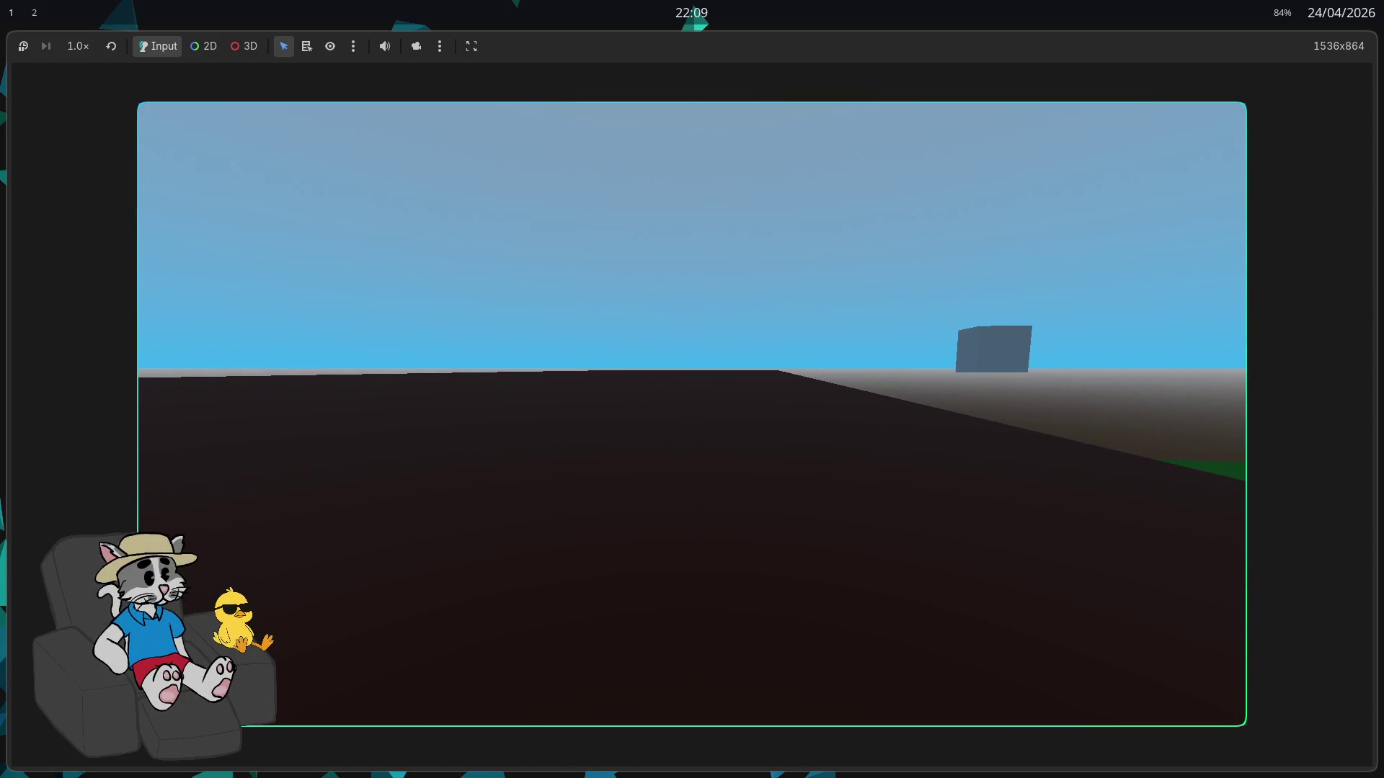
key("d")
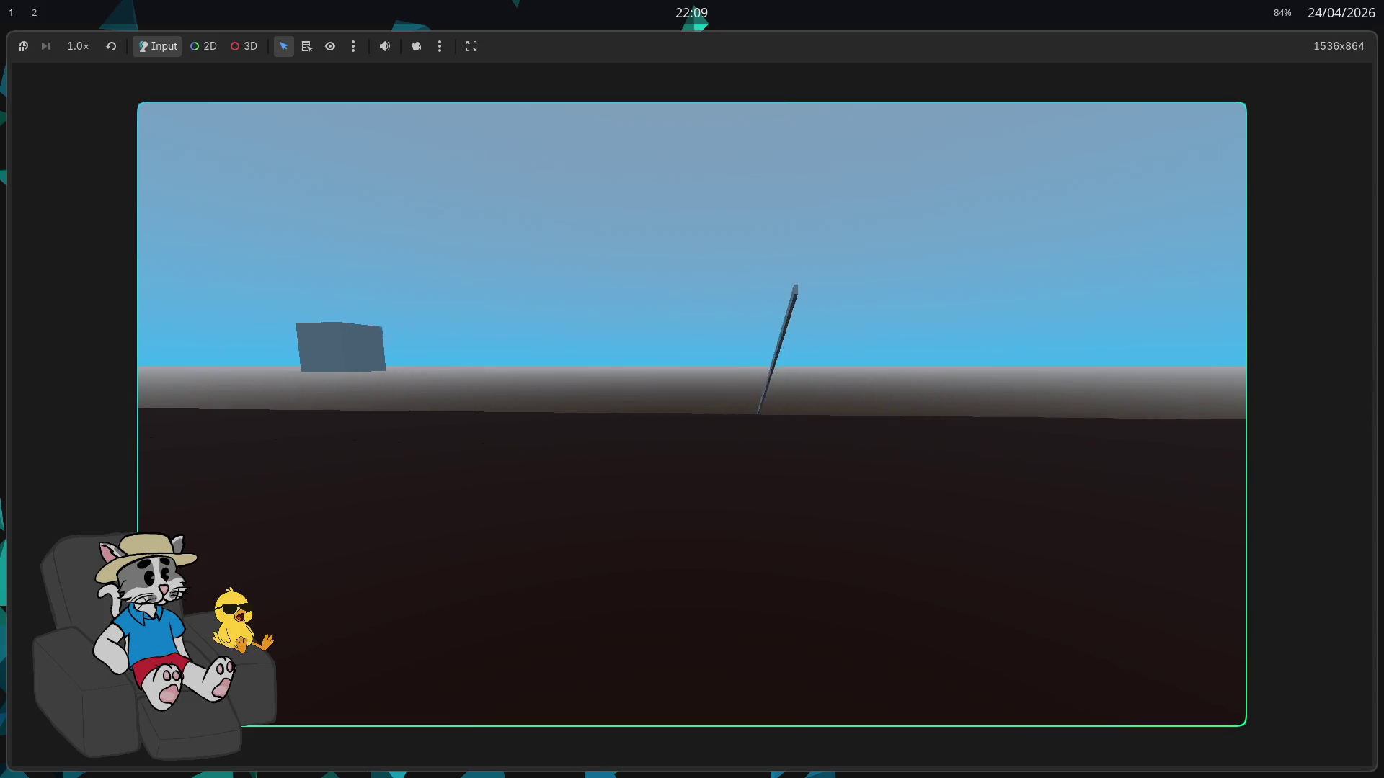
key("d")
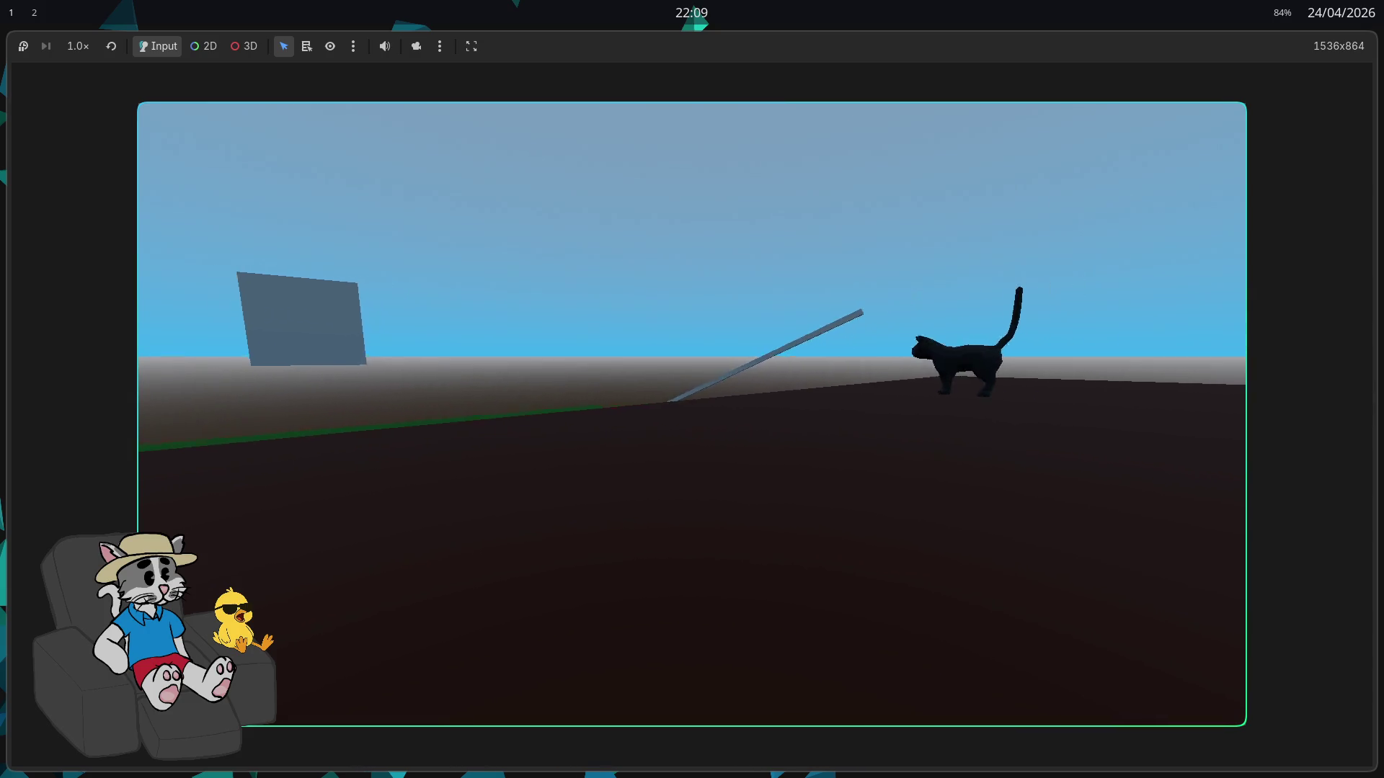
key("d")
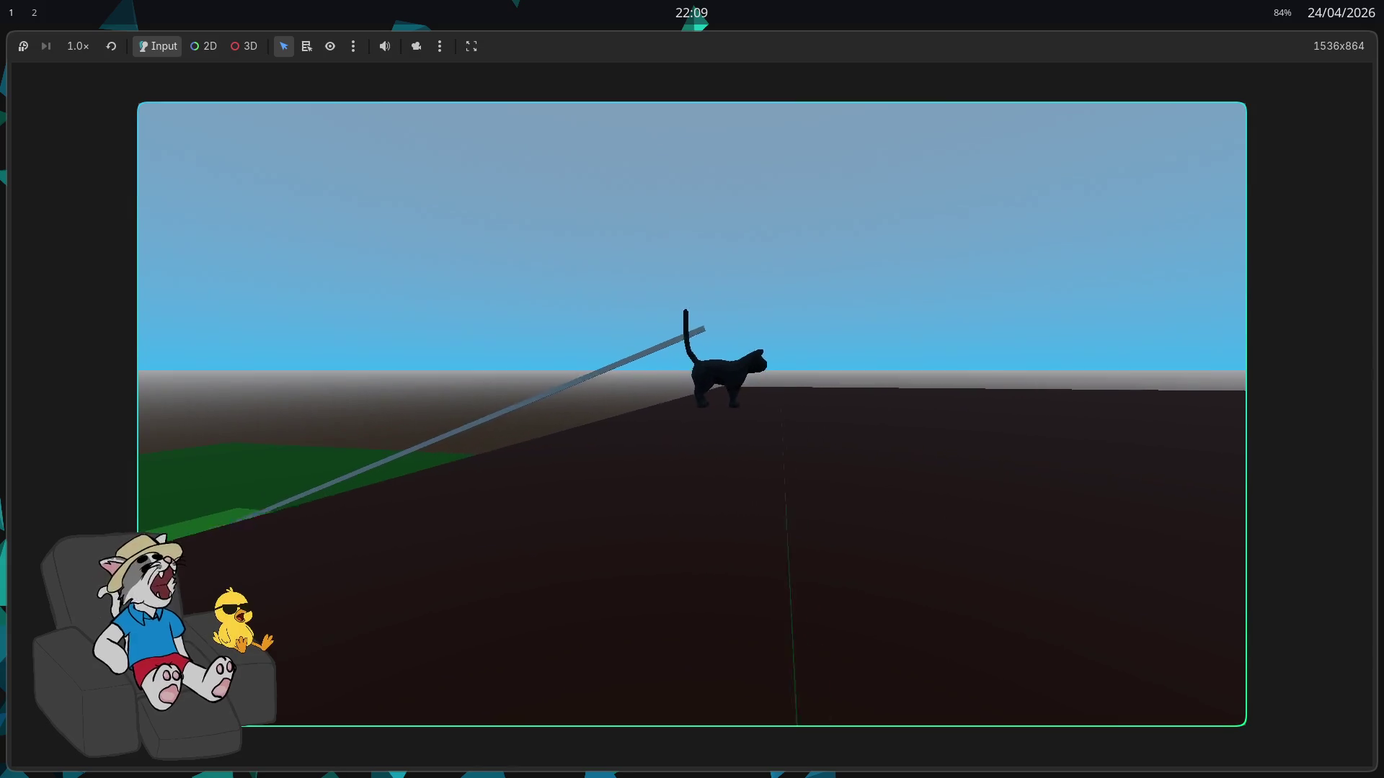
key("a")
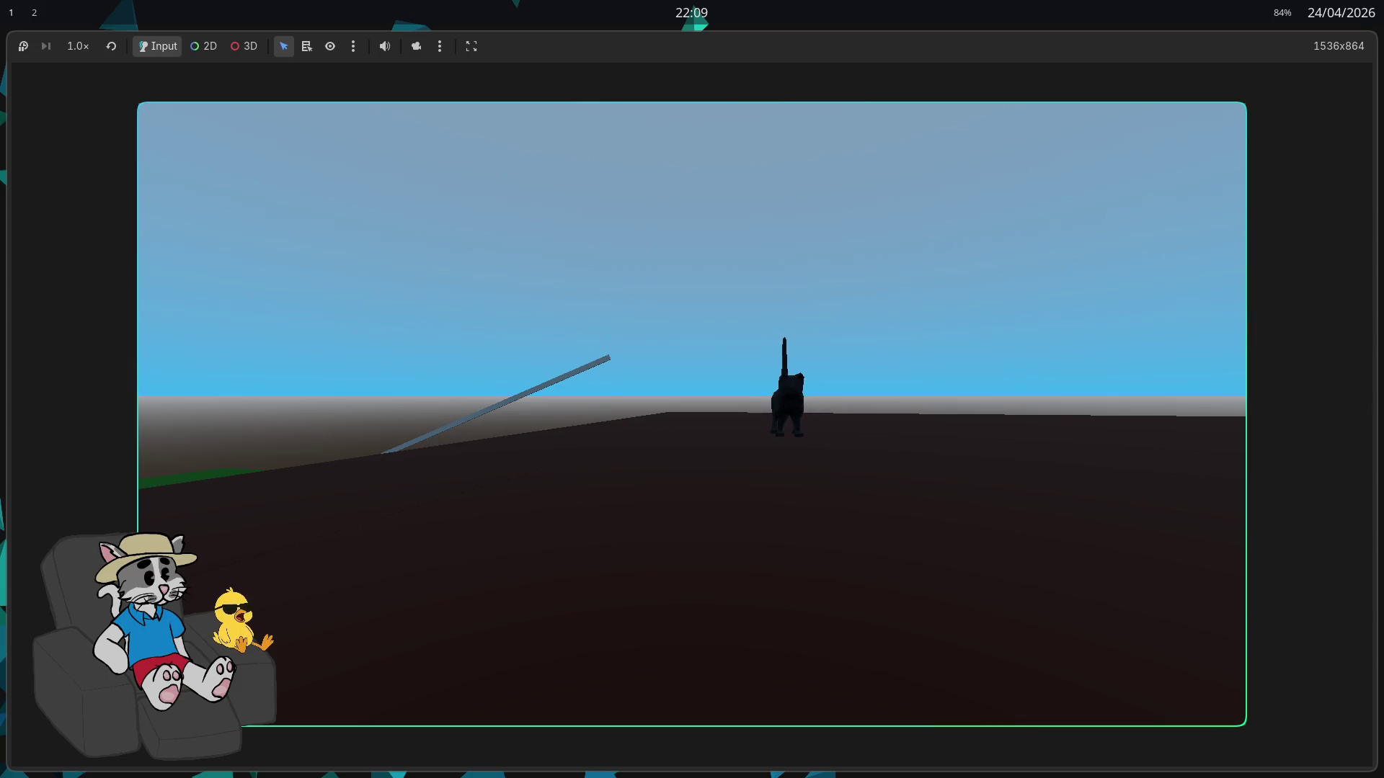
key("a")
key("w")
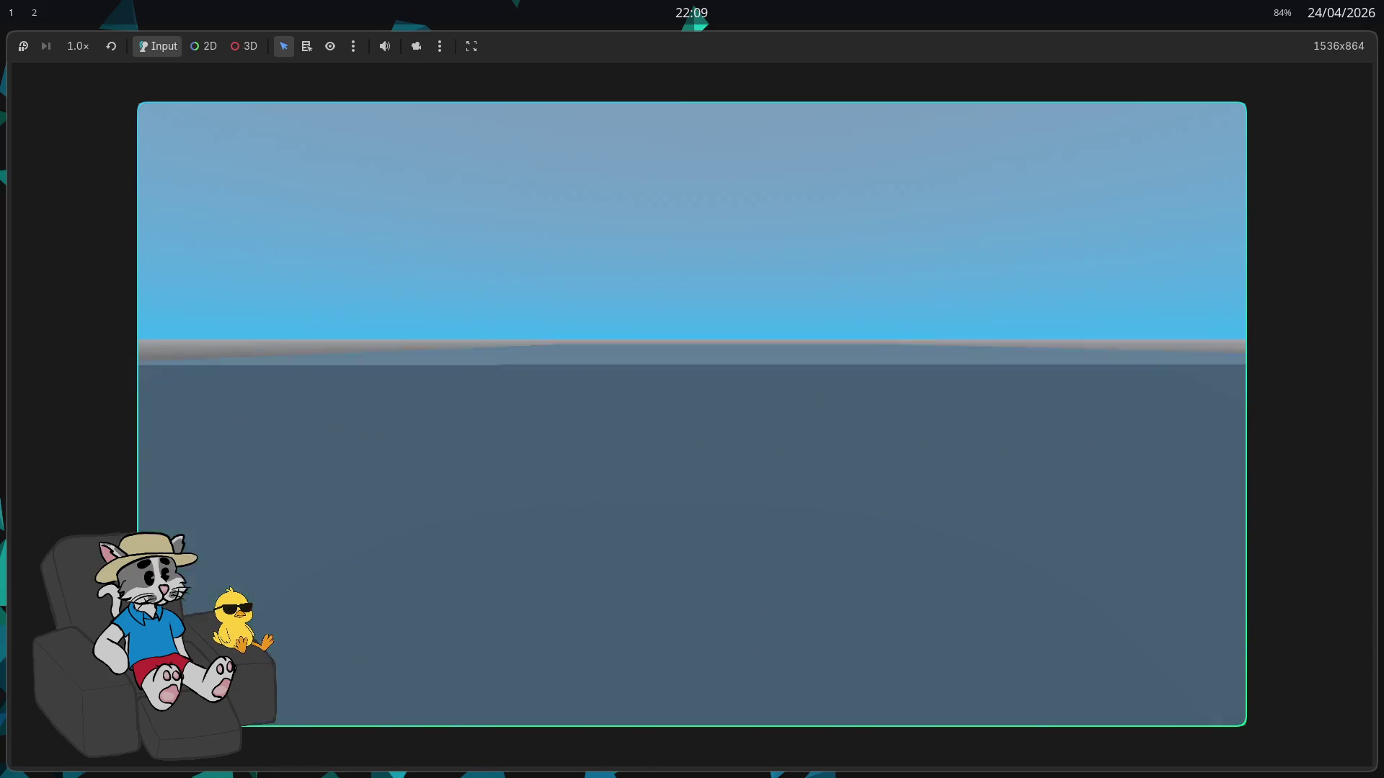
Back away from the grey slab and roam around the table-like structure and leaning pole
key("a")
key("d")
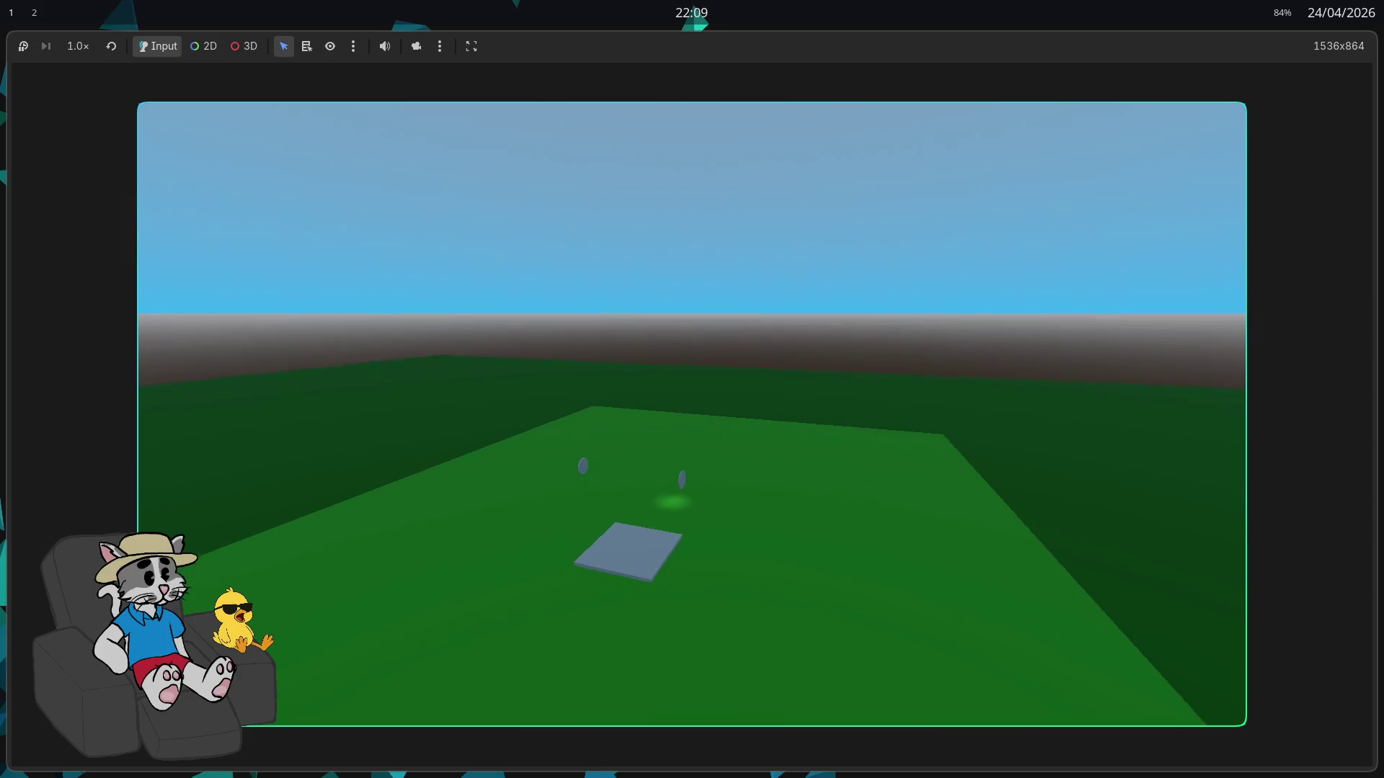
key("s")
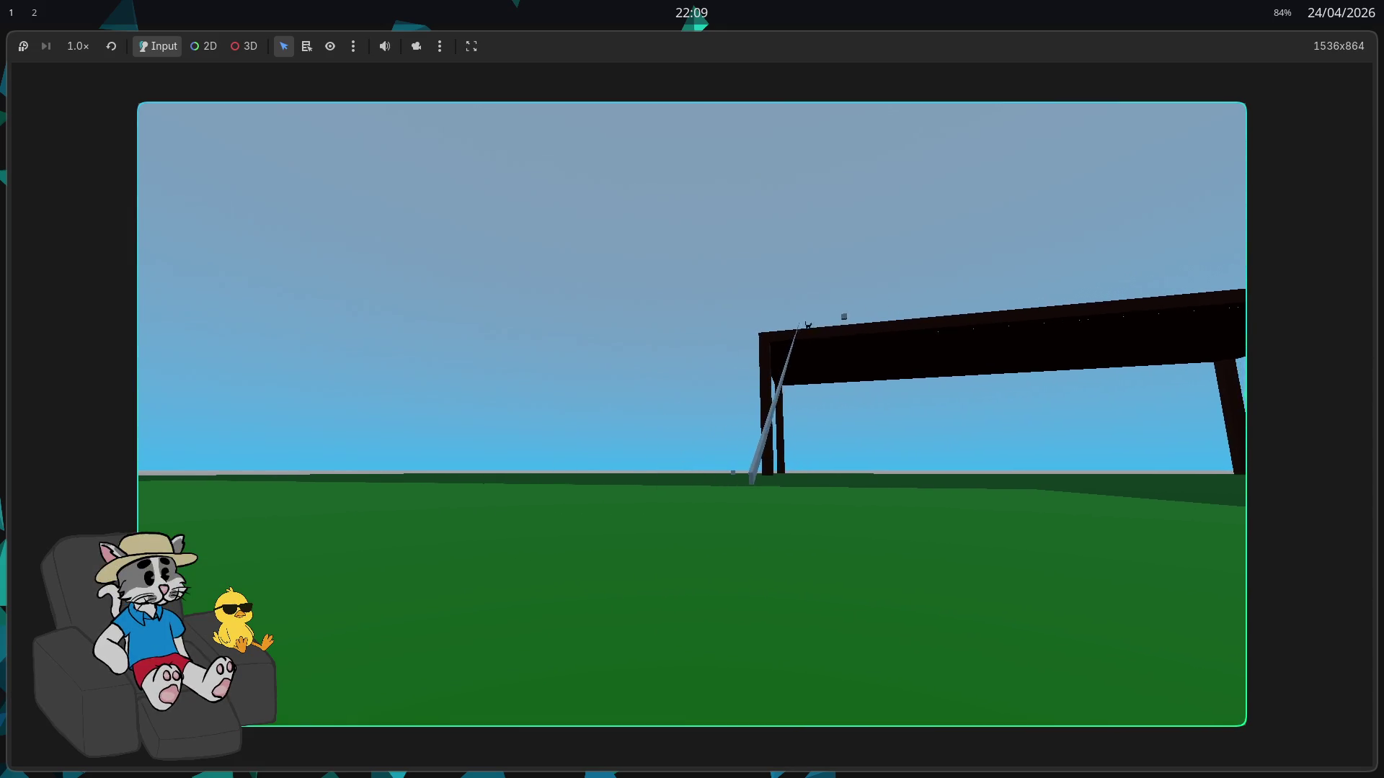
key("d")
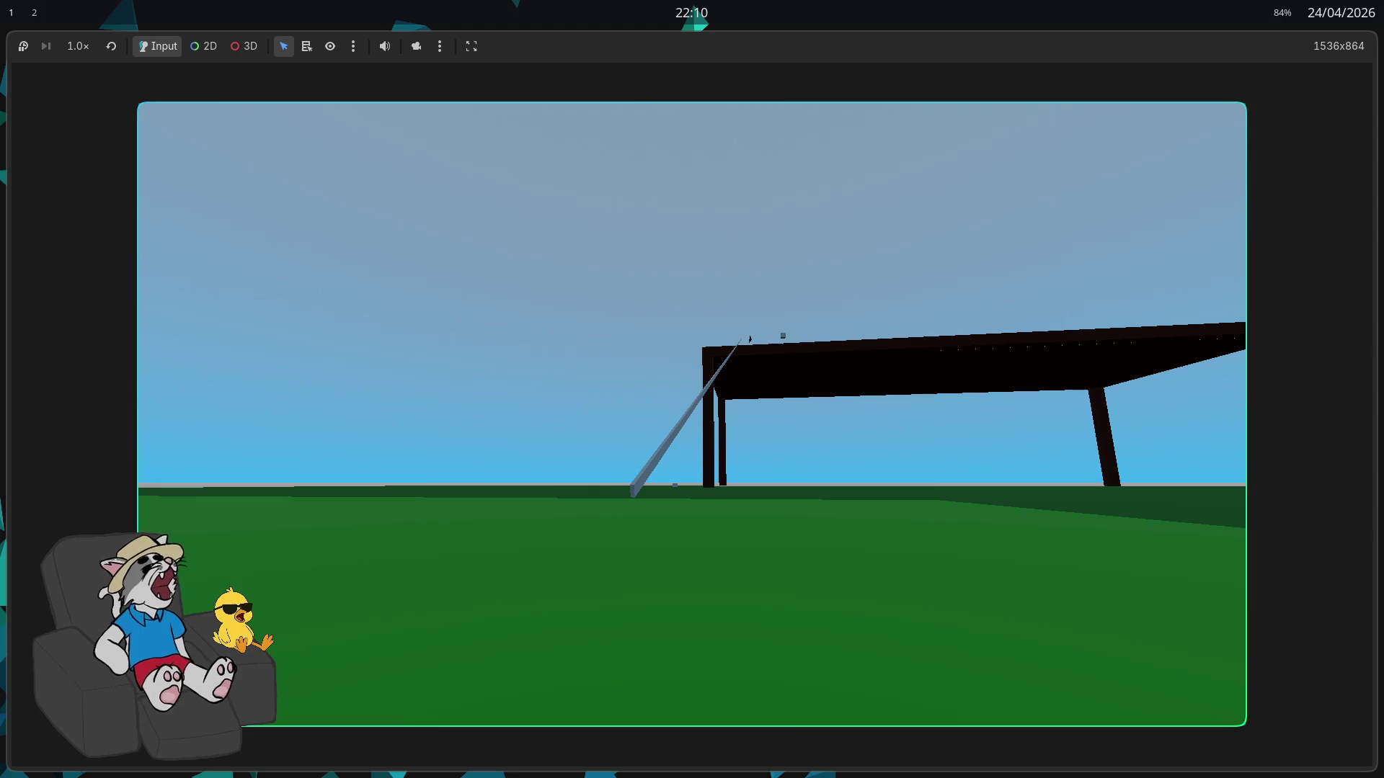
key("a")
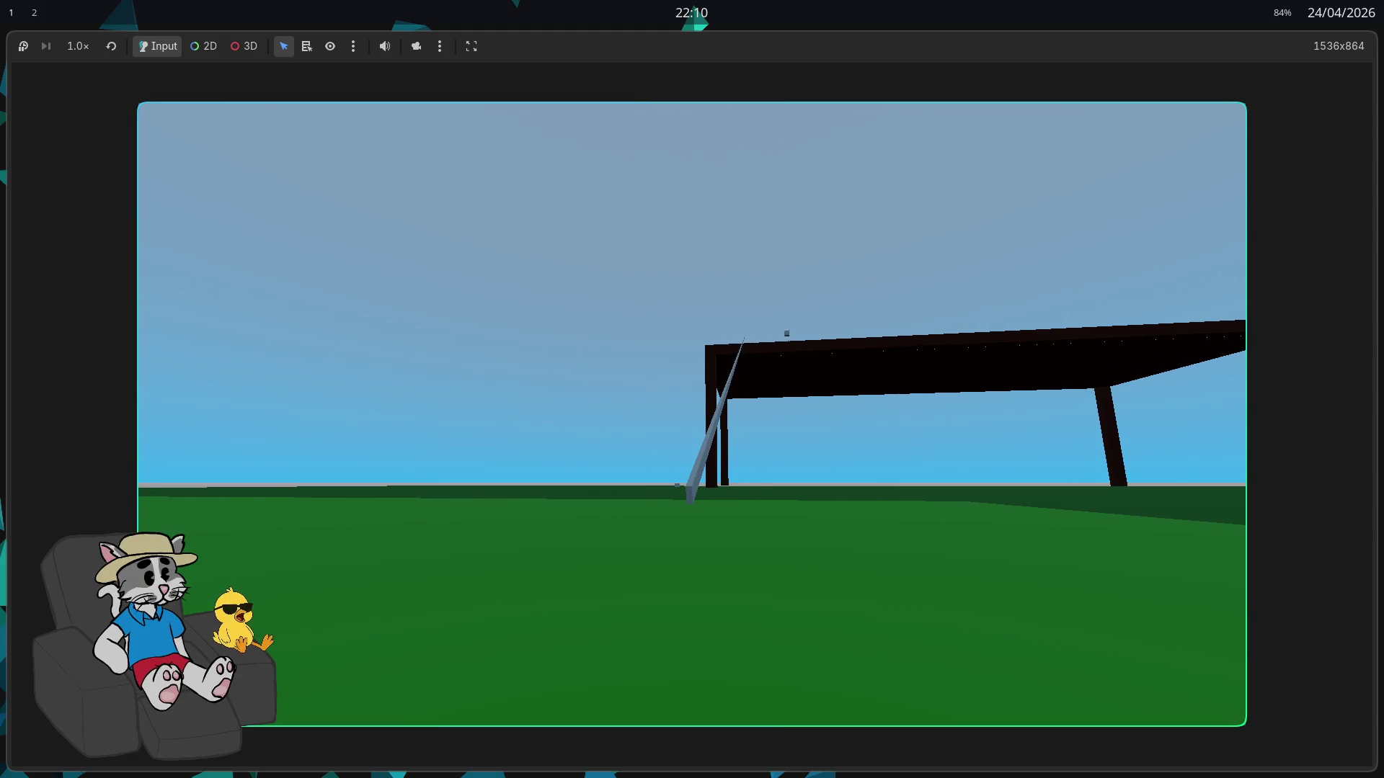
key("s")
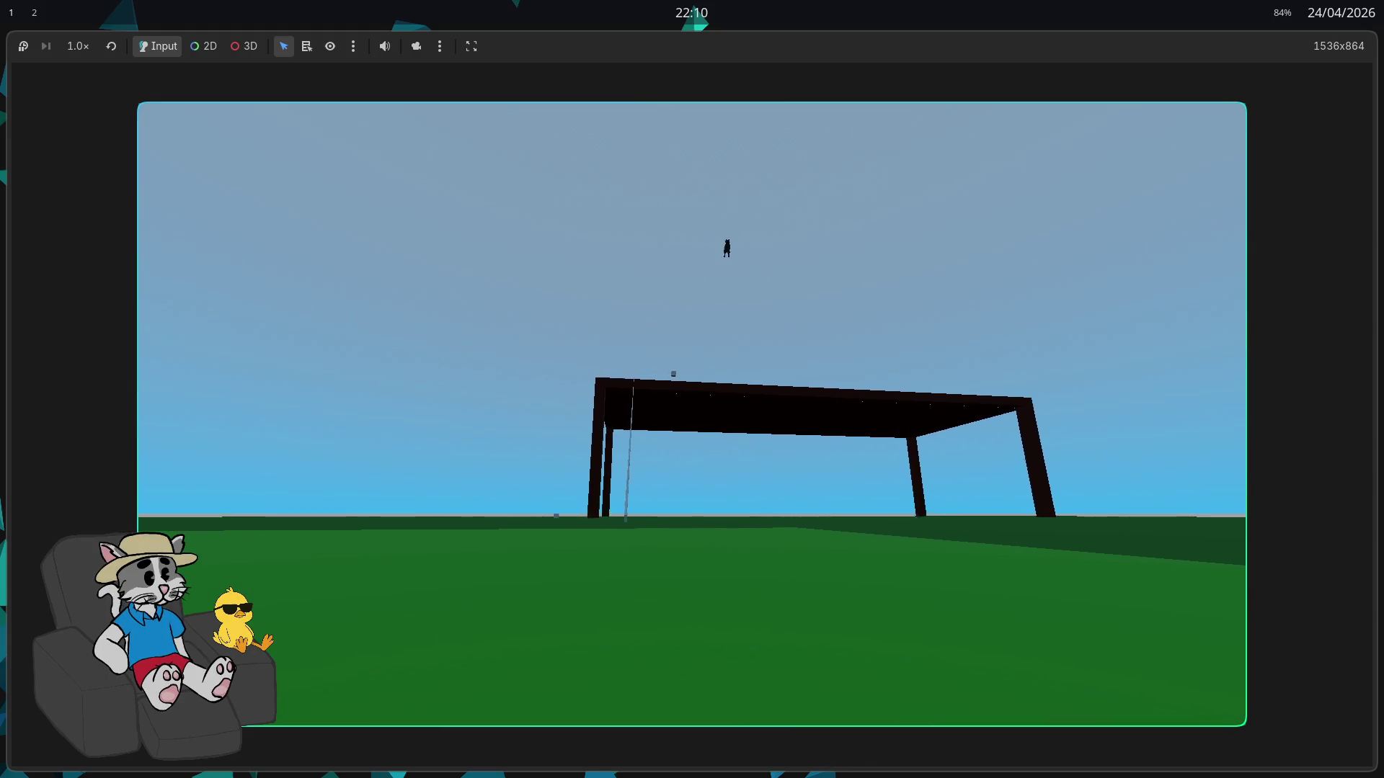
key("w")
key("w")
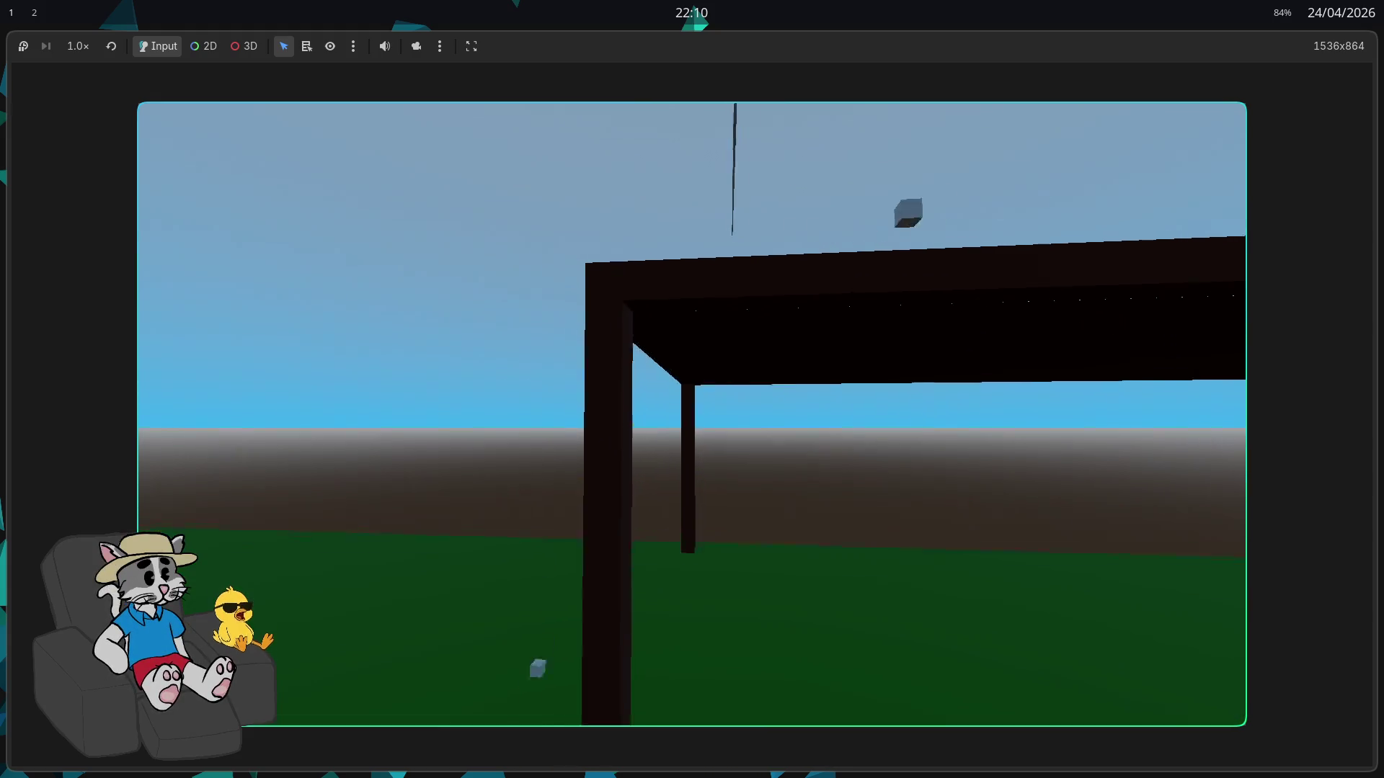
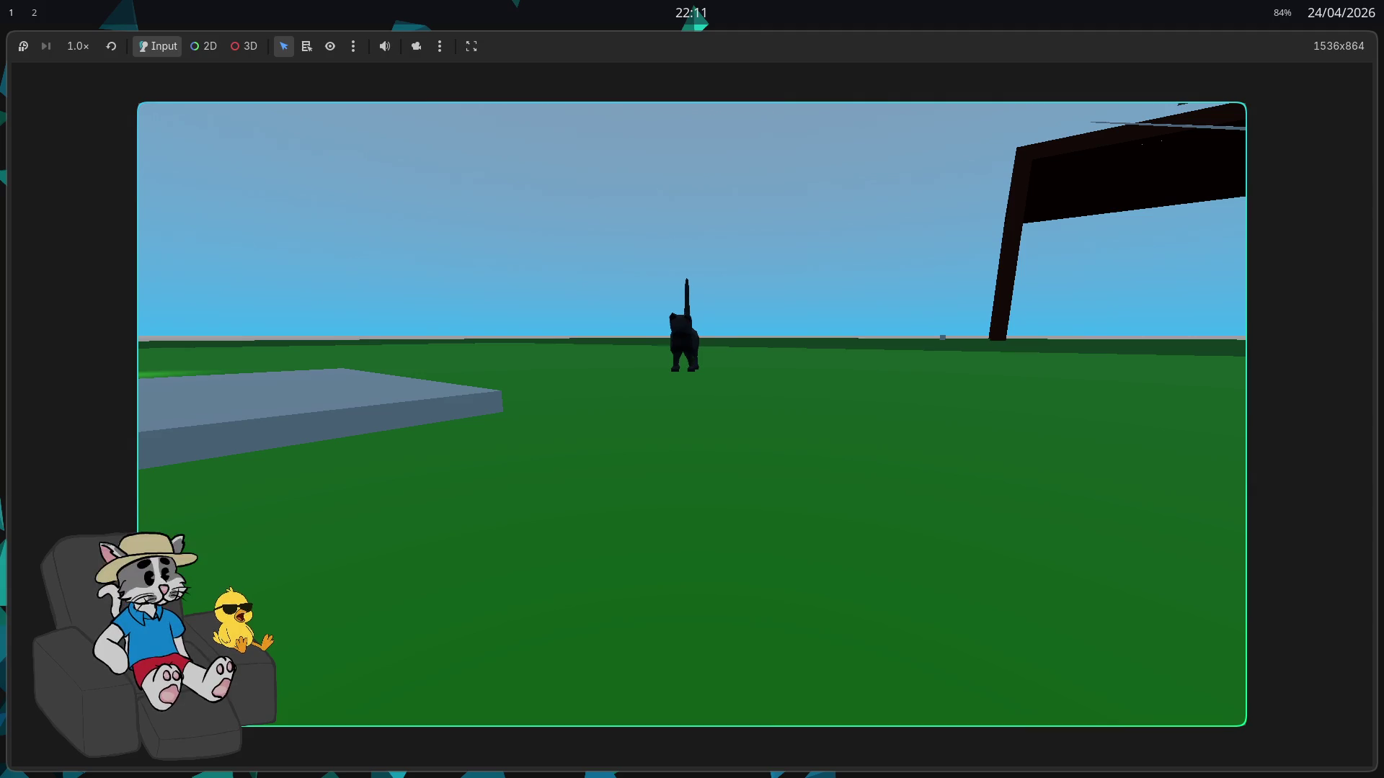
Make the cat jump, then run it left and back under the wooden frame
key("space")
key("a")
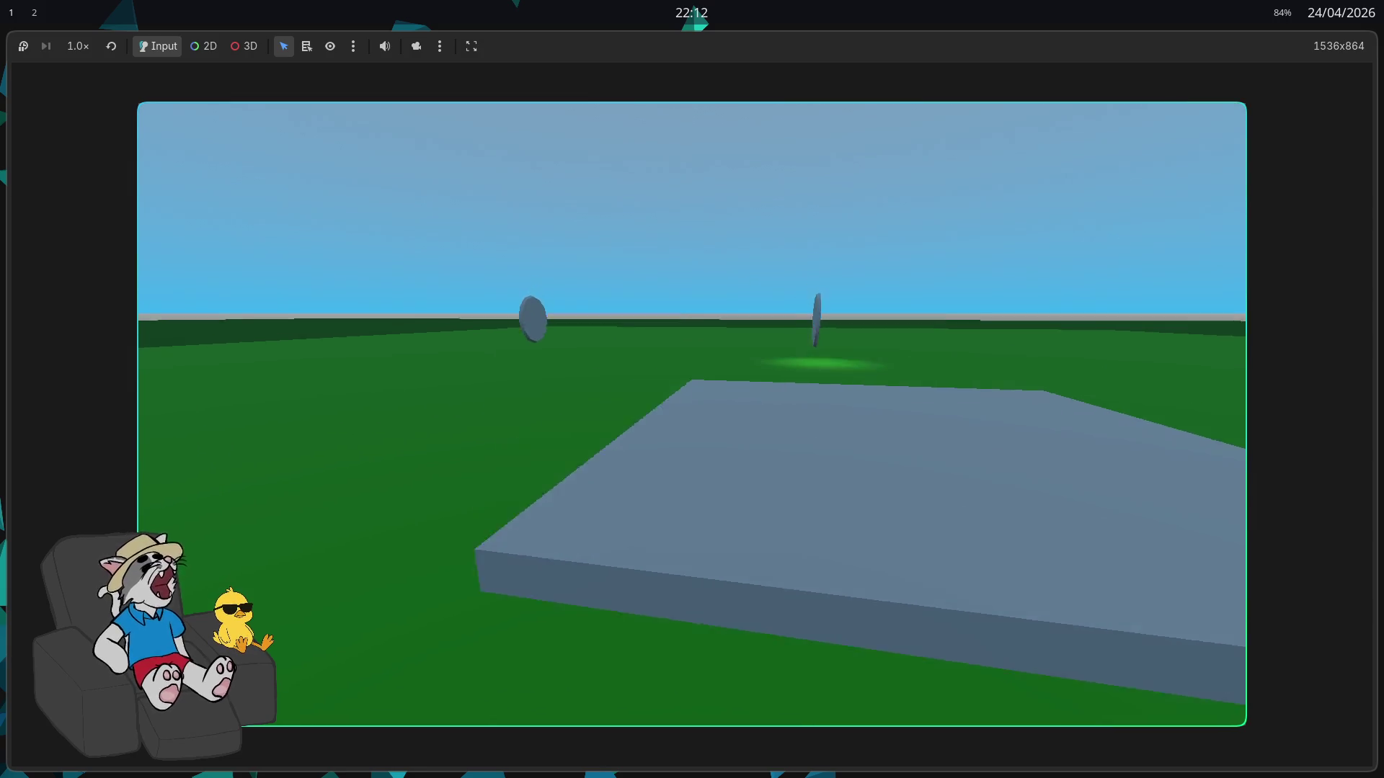
key("a")
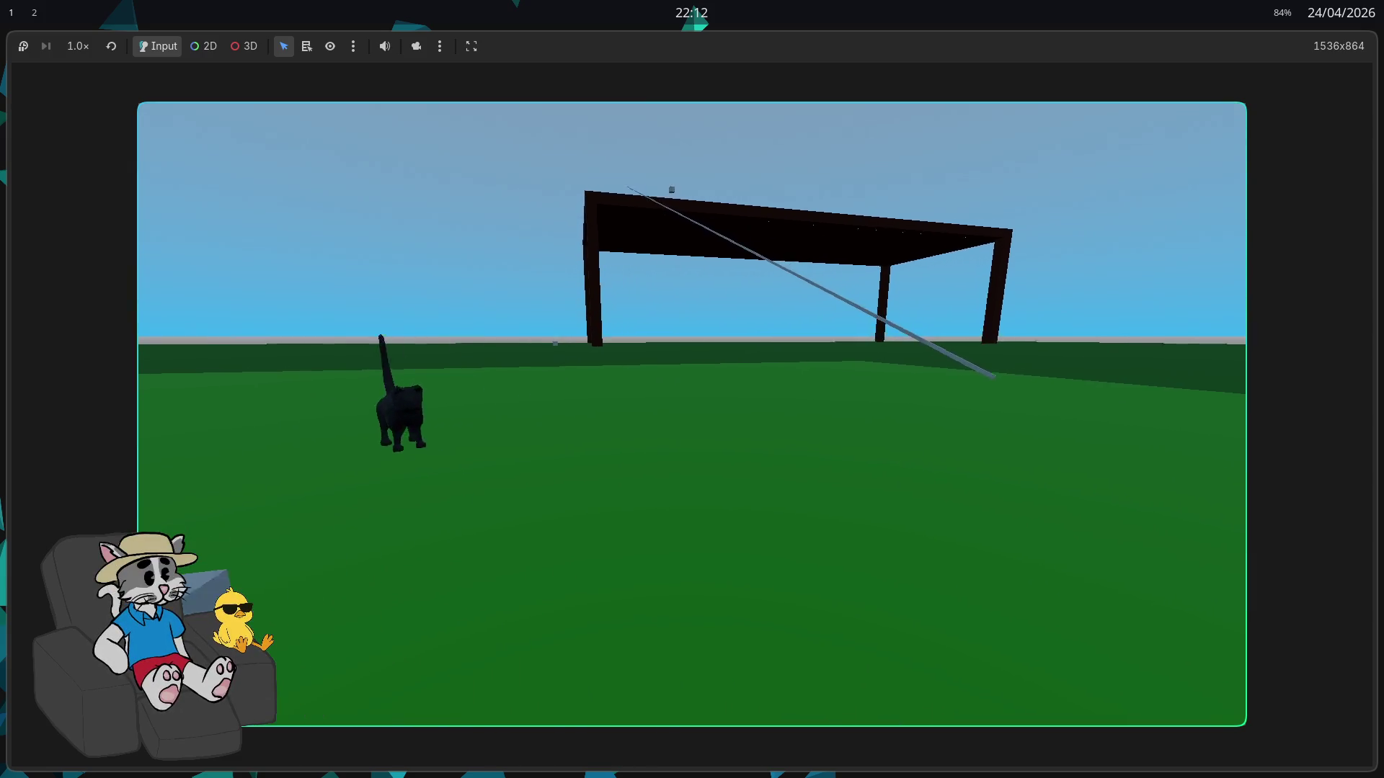
key("d")
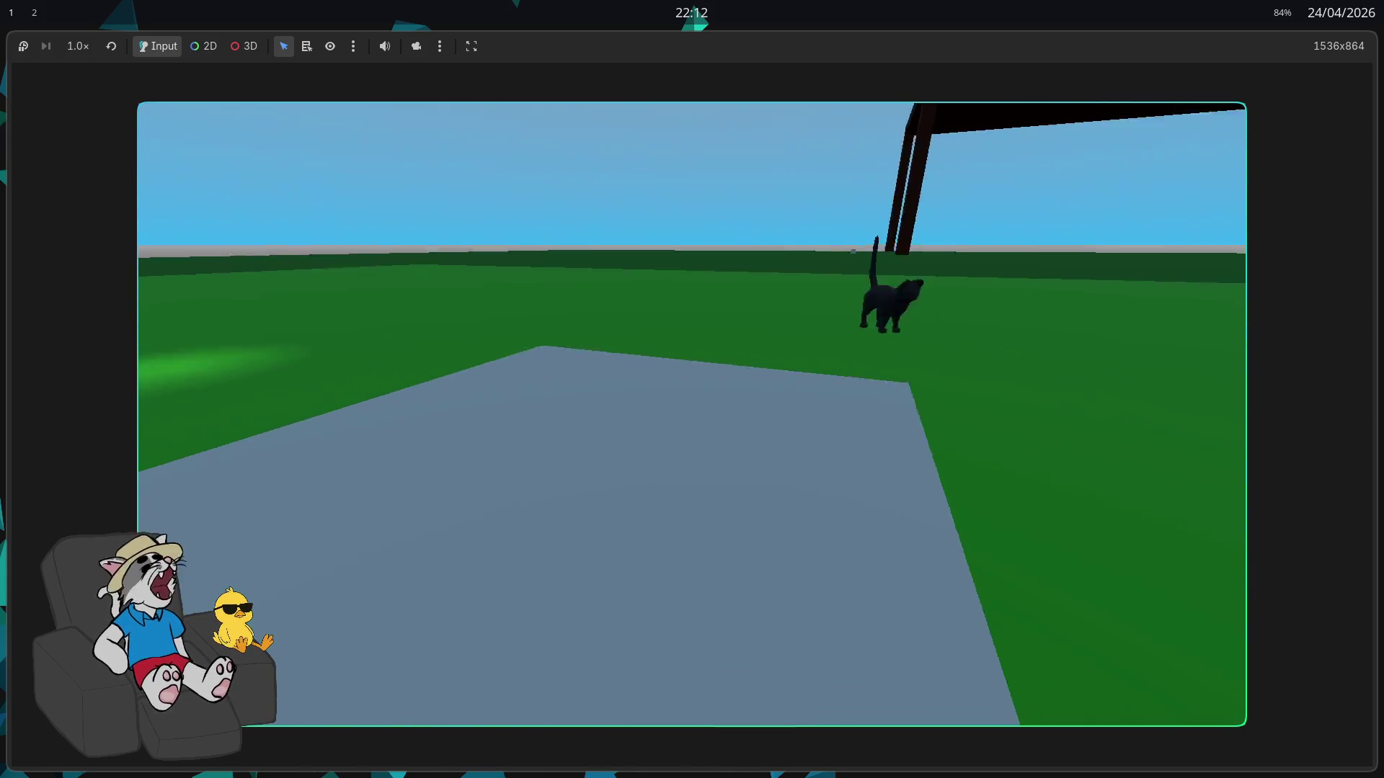
key("a")
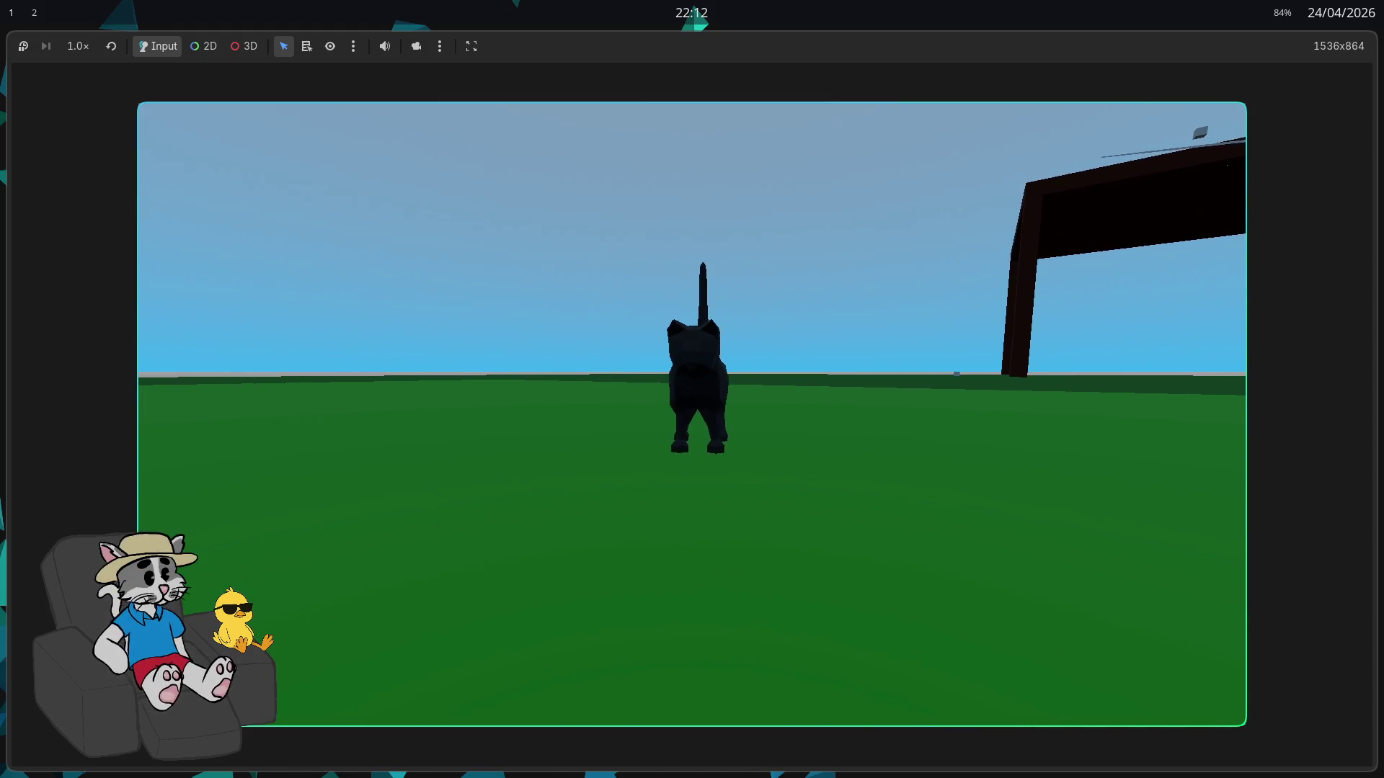
Move the cat forward across the grass and leap it high into the sky
key("w")
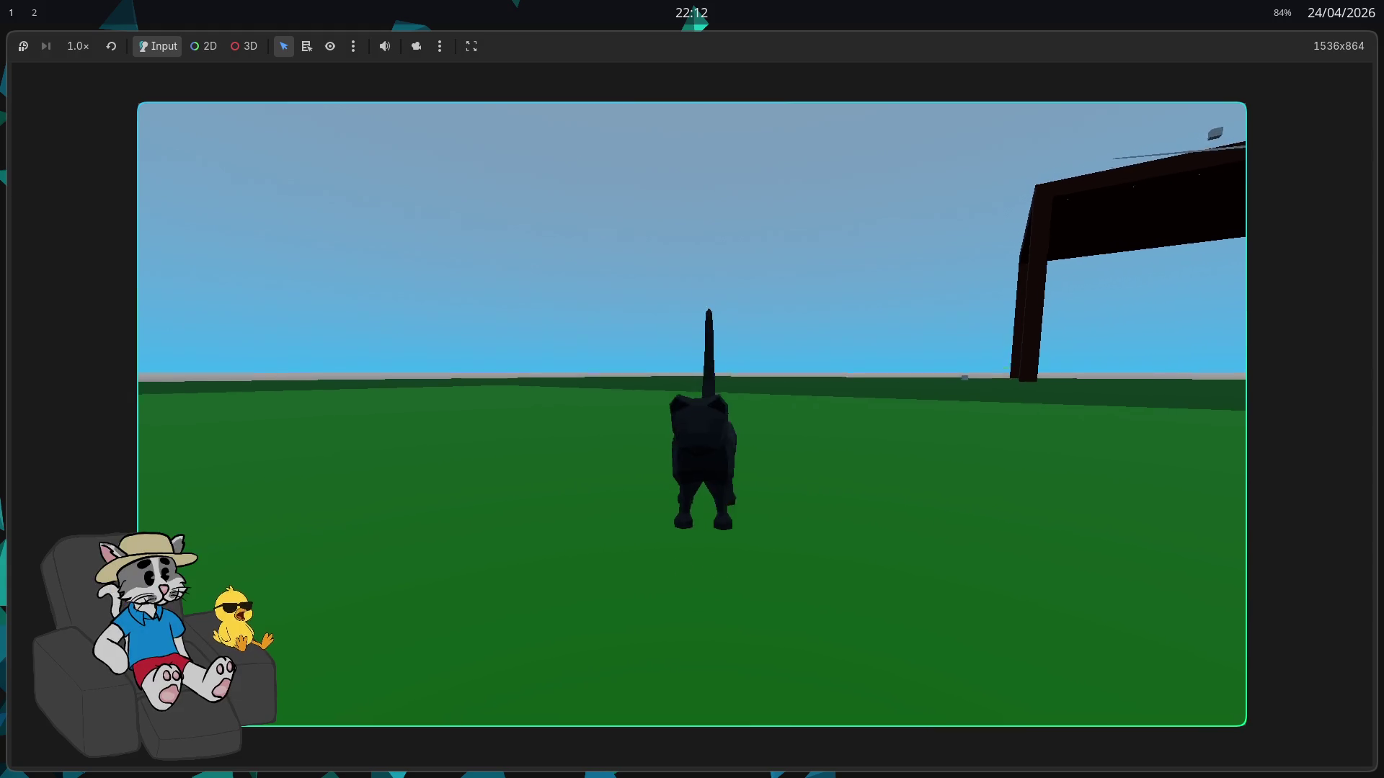
key("space")
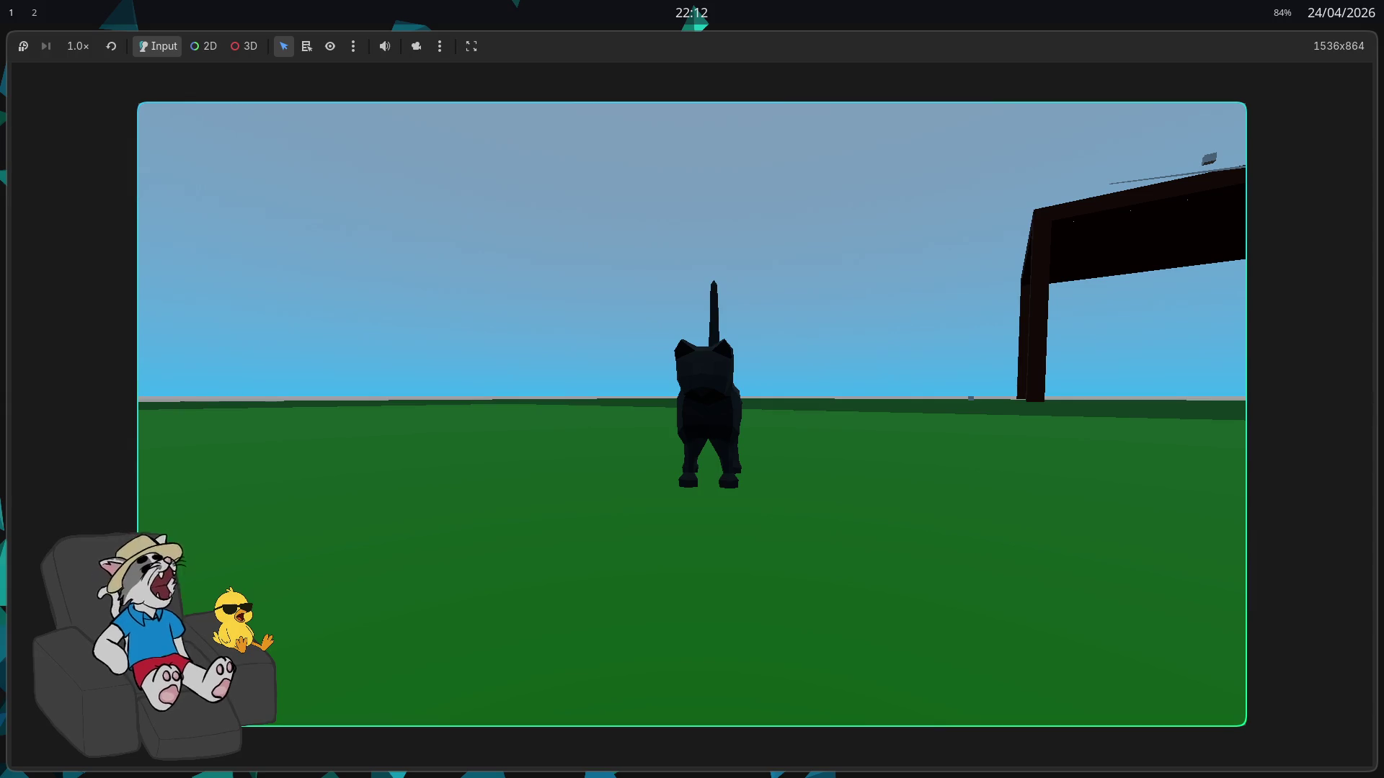
key("space")
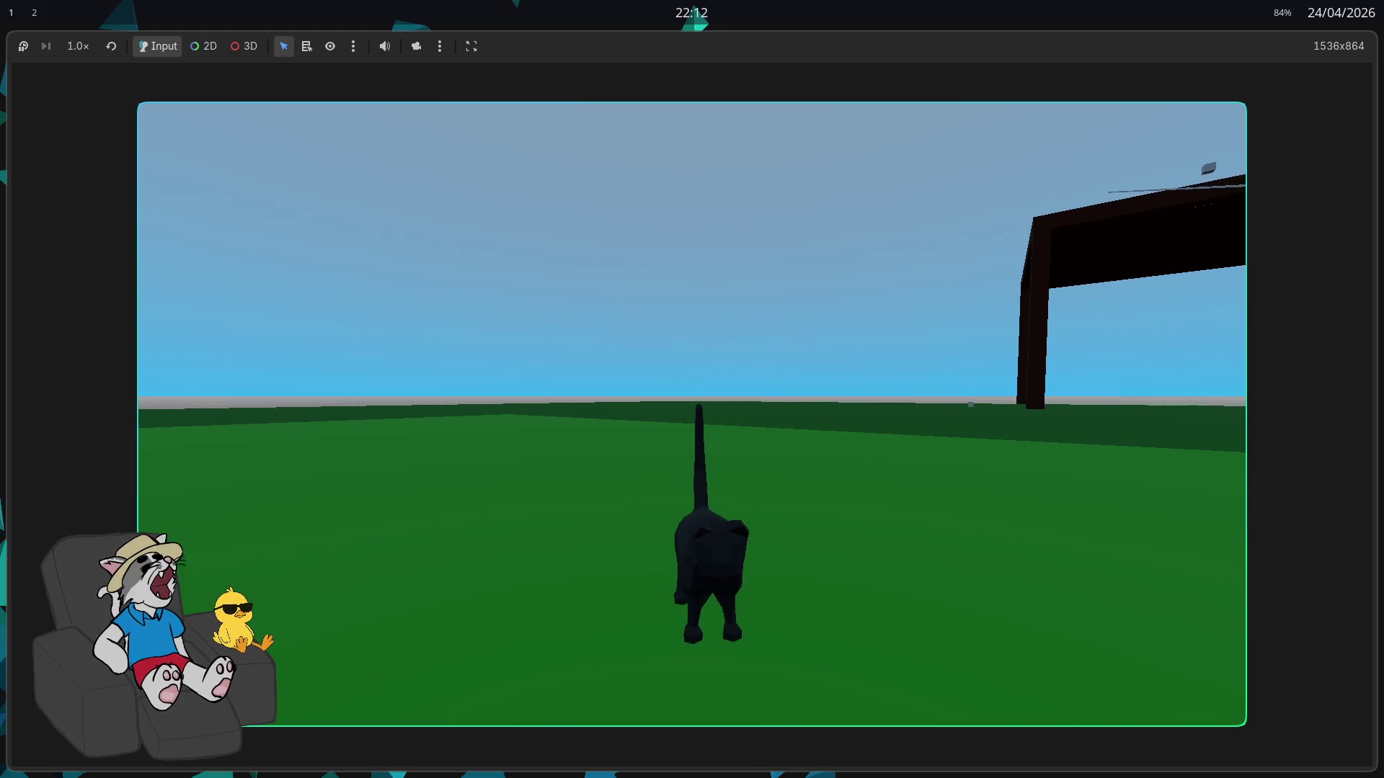
key("space")
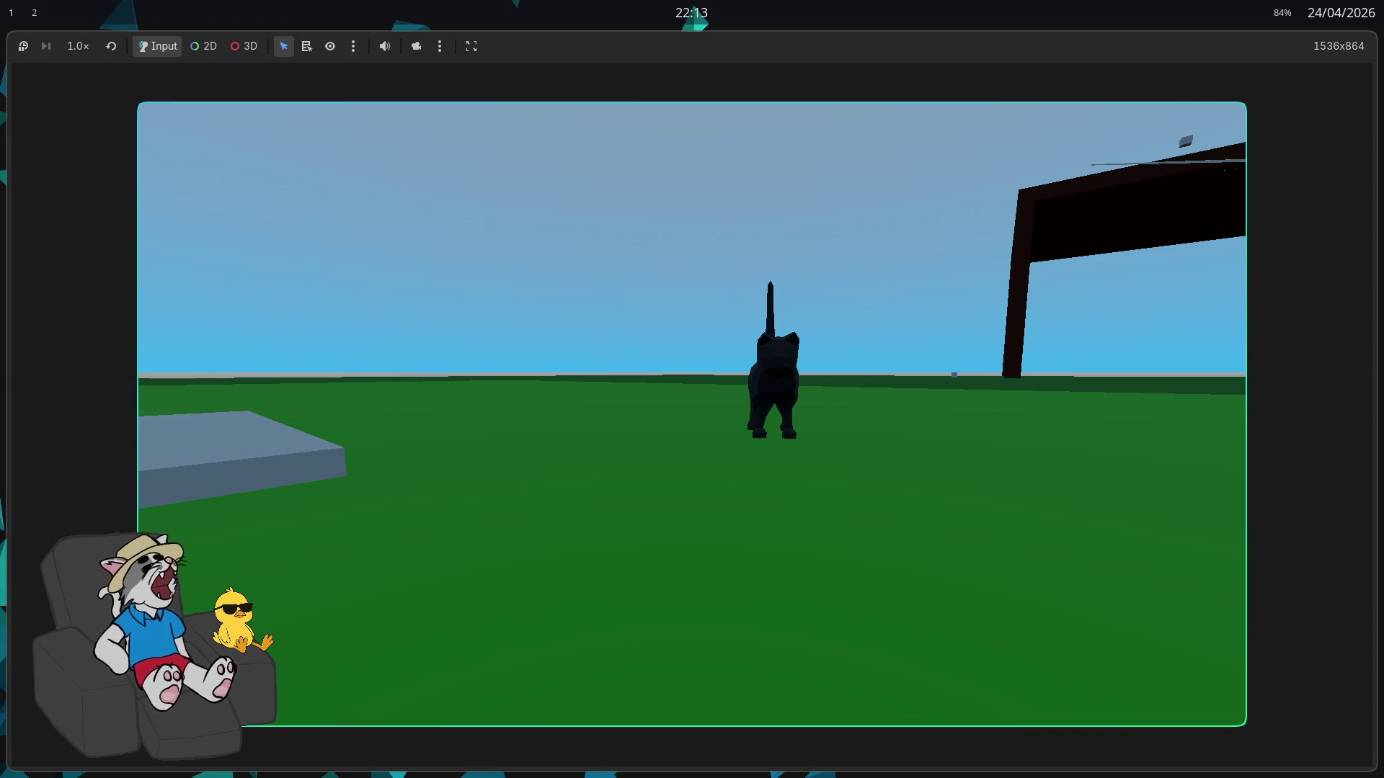
Walk the cat right, forward, left and right again, then stop the game with Esc
key("d")
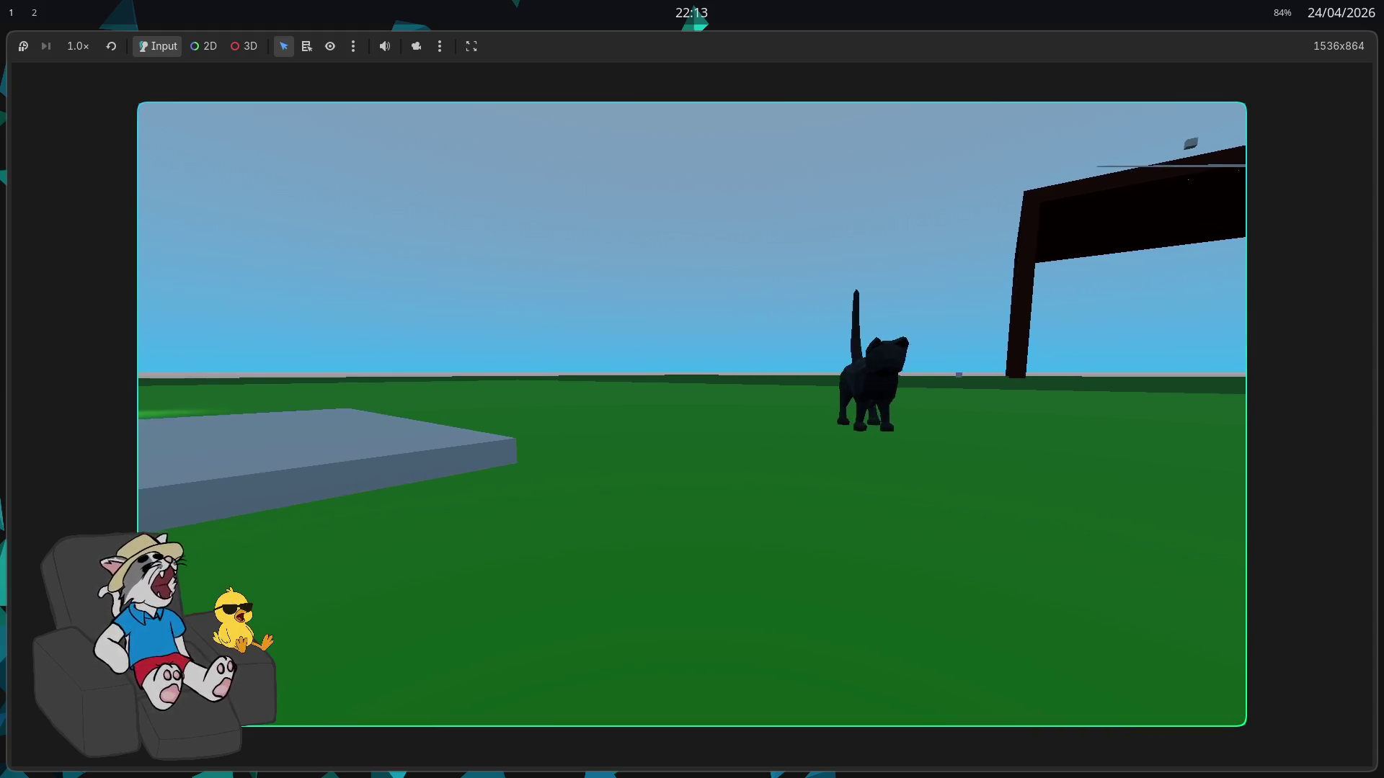
key("w")
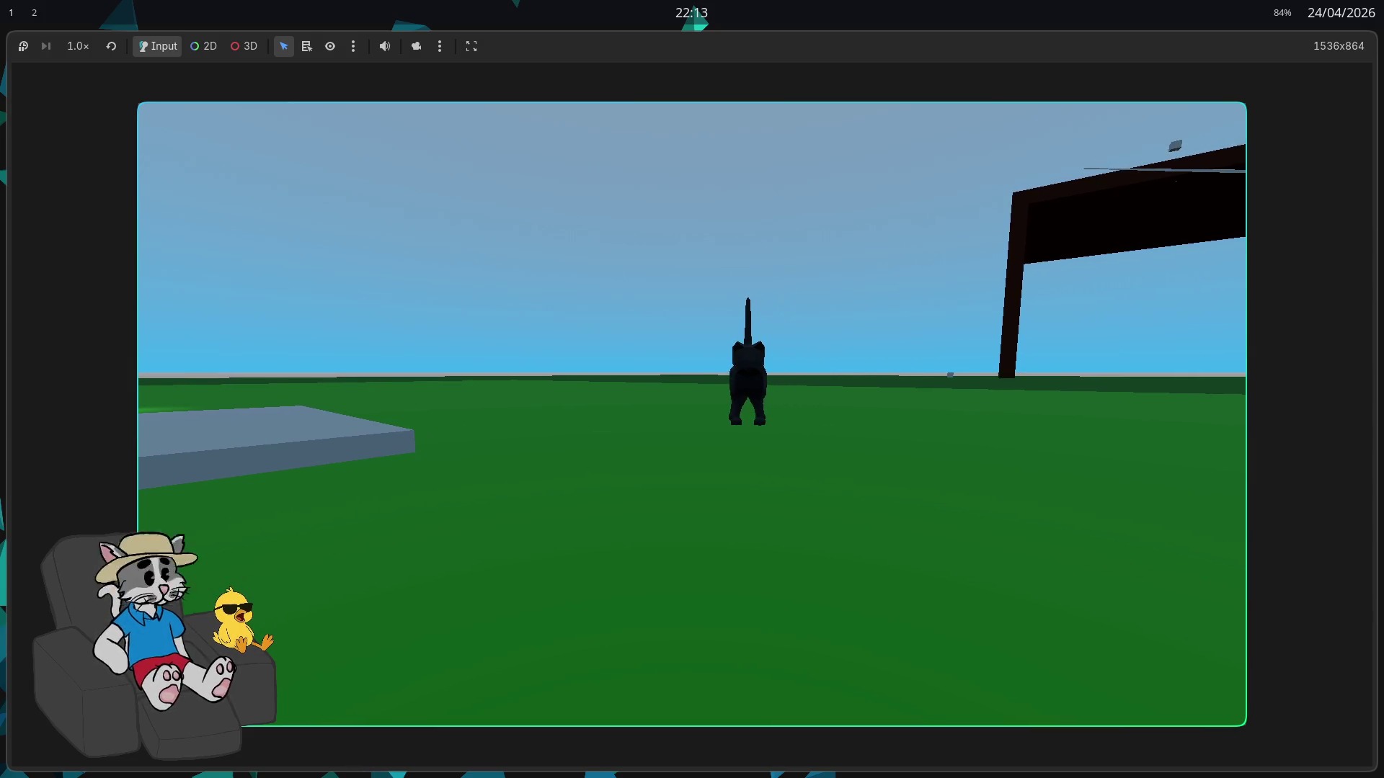
key("a")
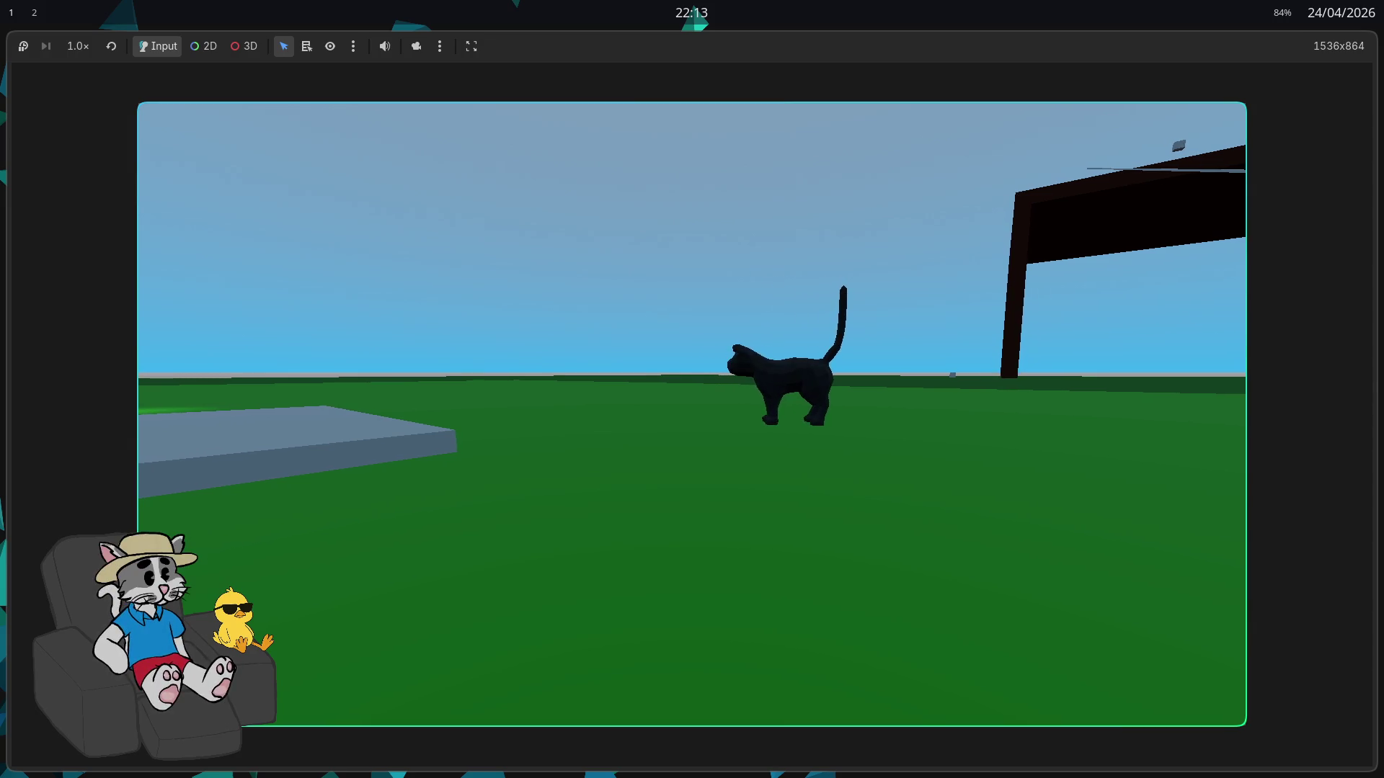
key("d")
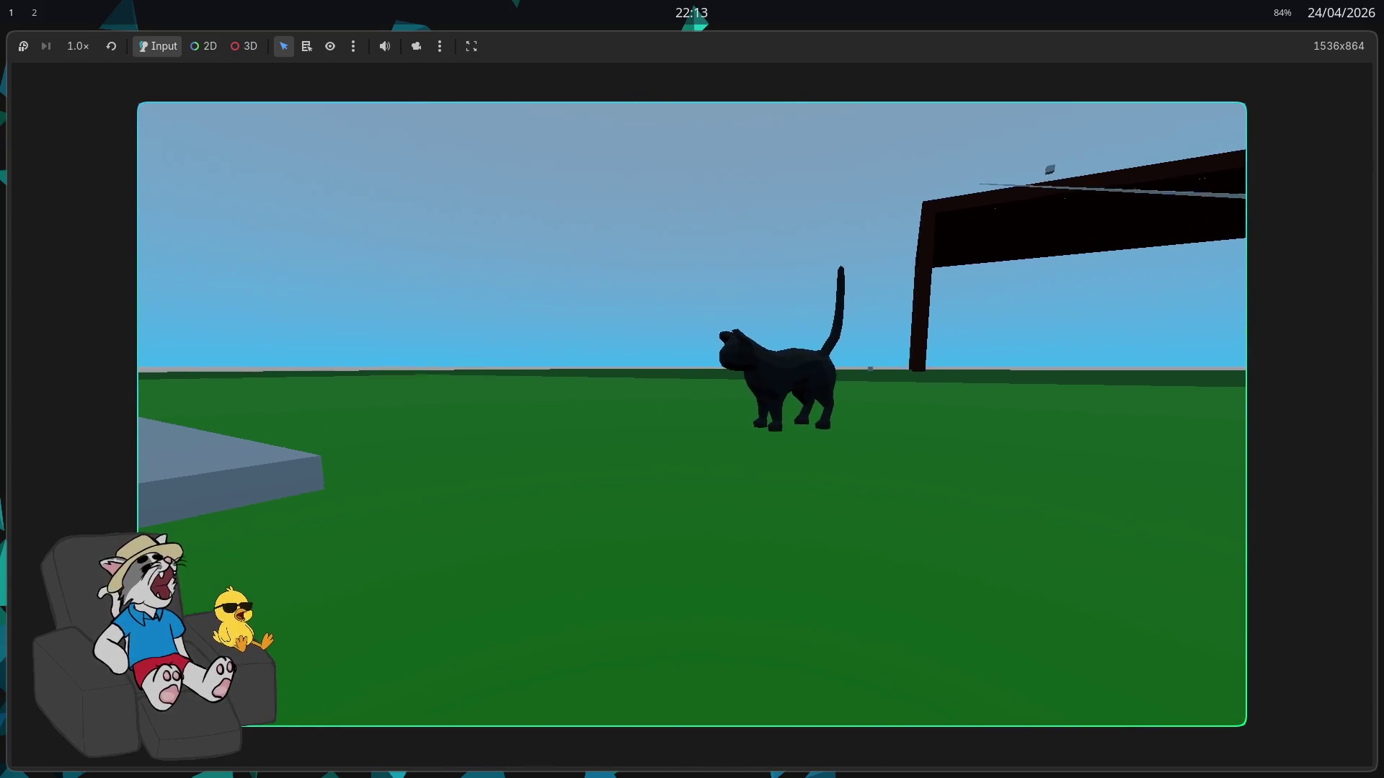
key("Escape")
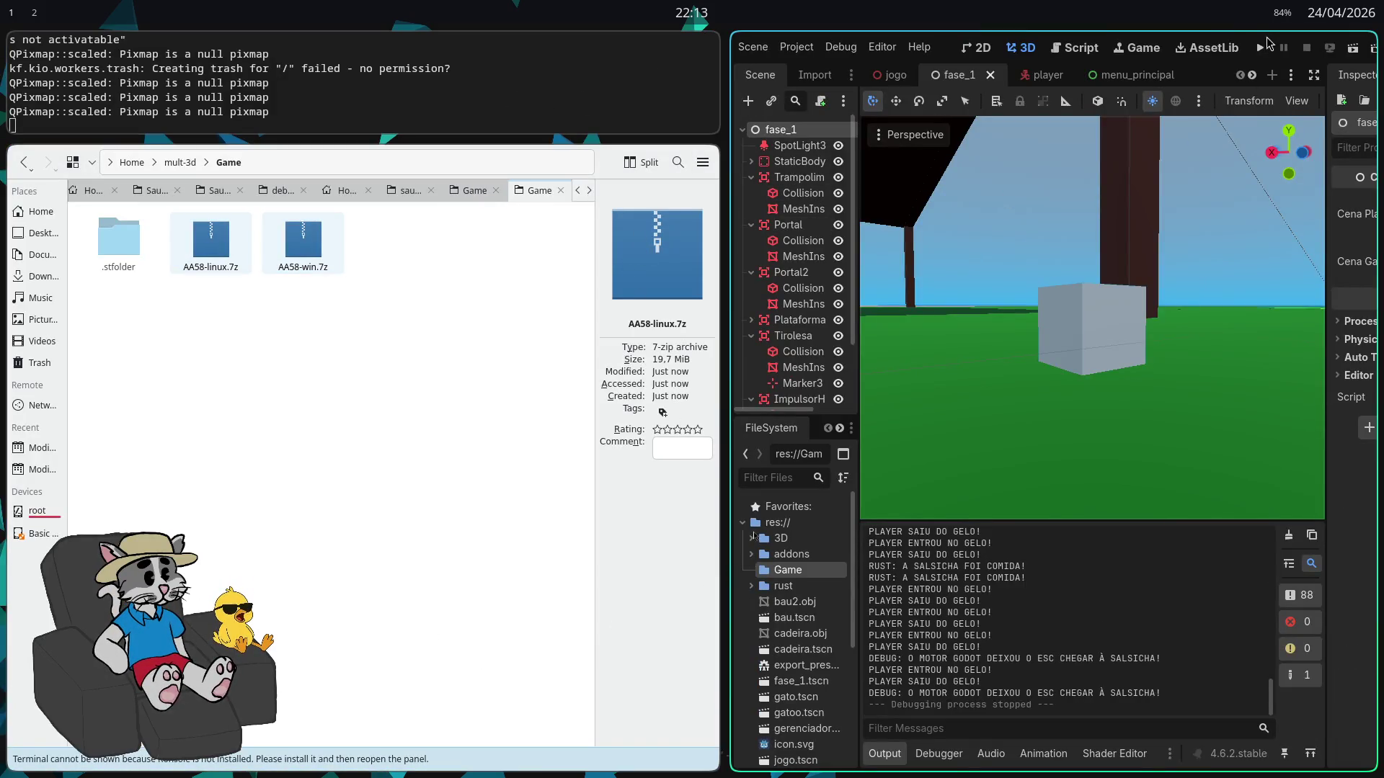
Run the project, join the TAVERNA DO MAL lobby, and start the match at 2/4 players
left_click(1261, 47)
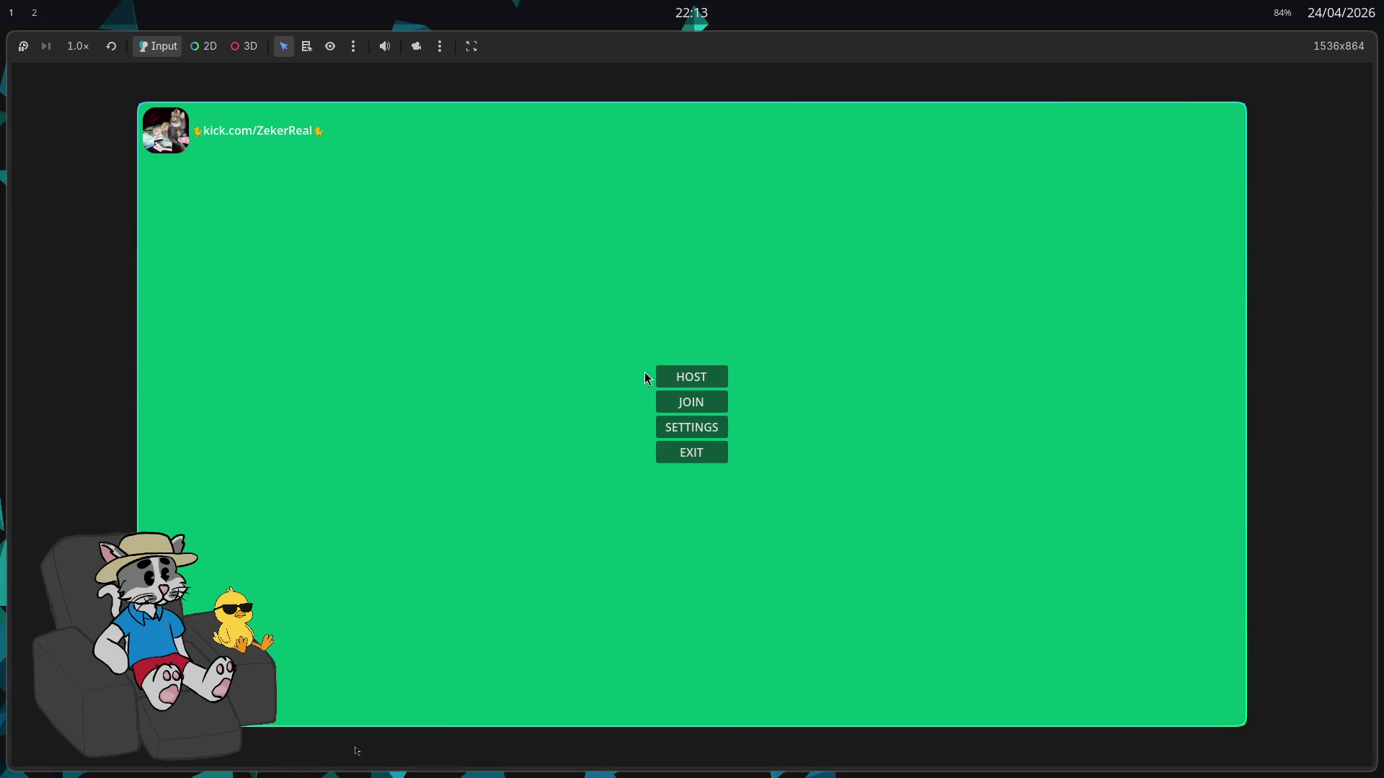
left_click(687, 414)
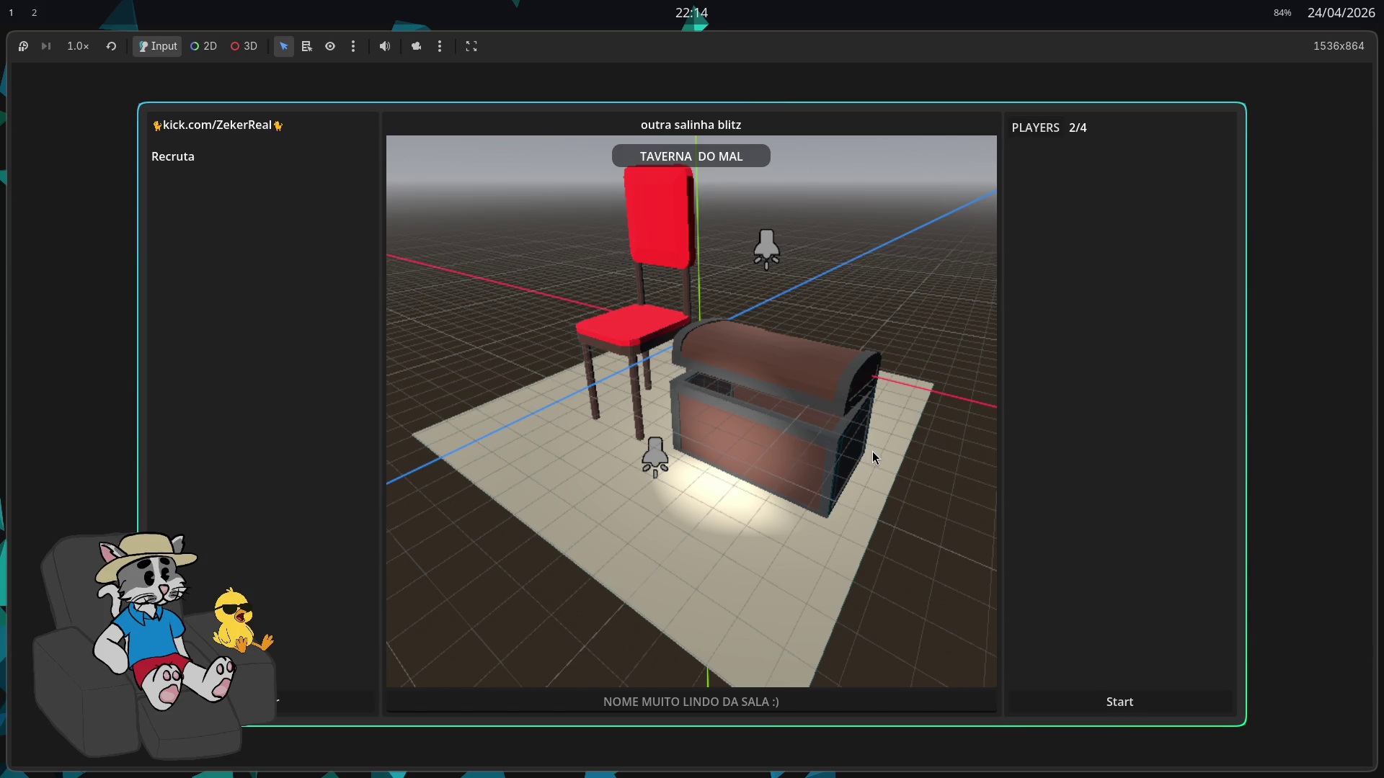
left_click(1120, 714)
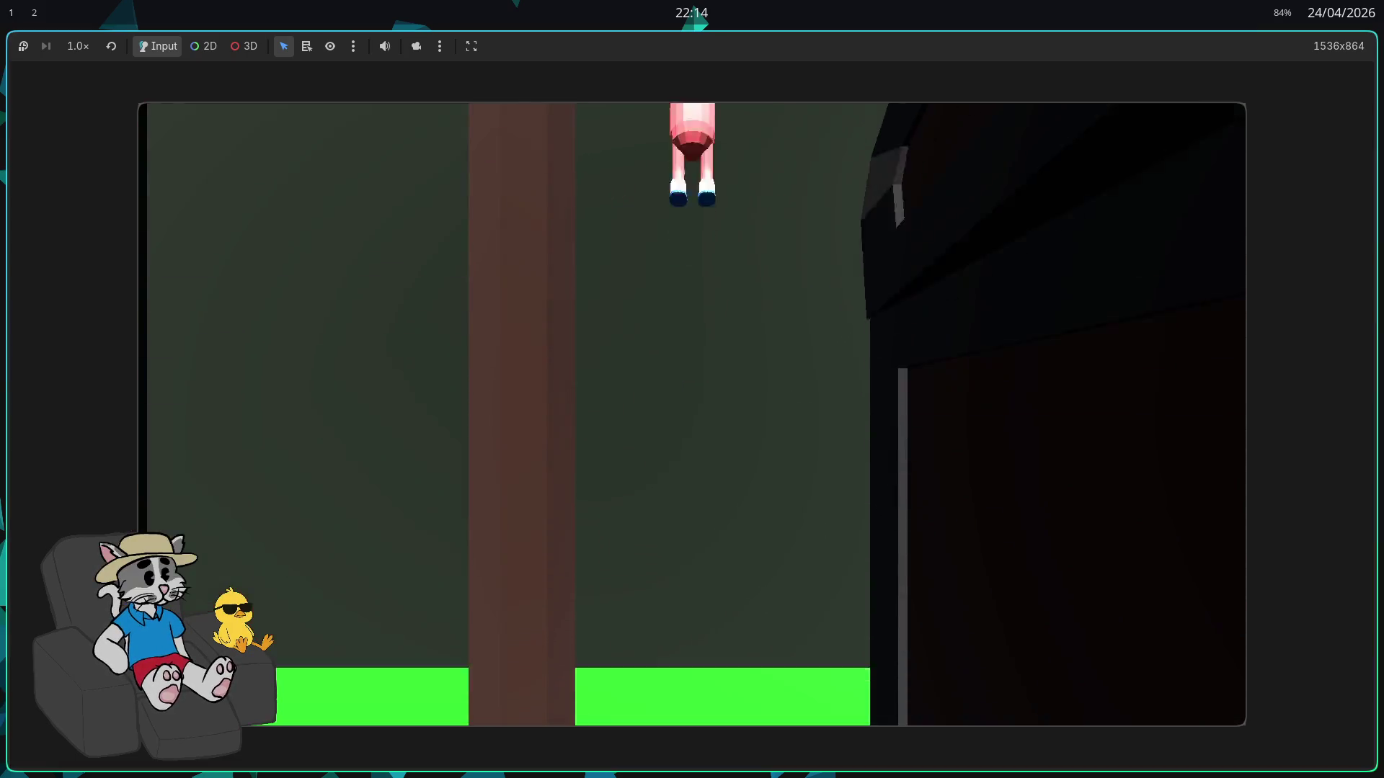
Pause the match with Esc, resume it, then press Esc again to stop the game
key("Escape")
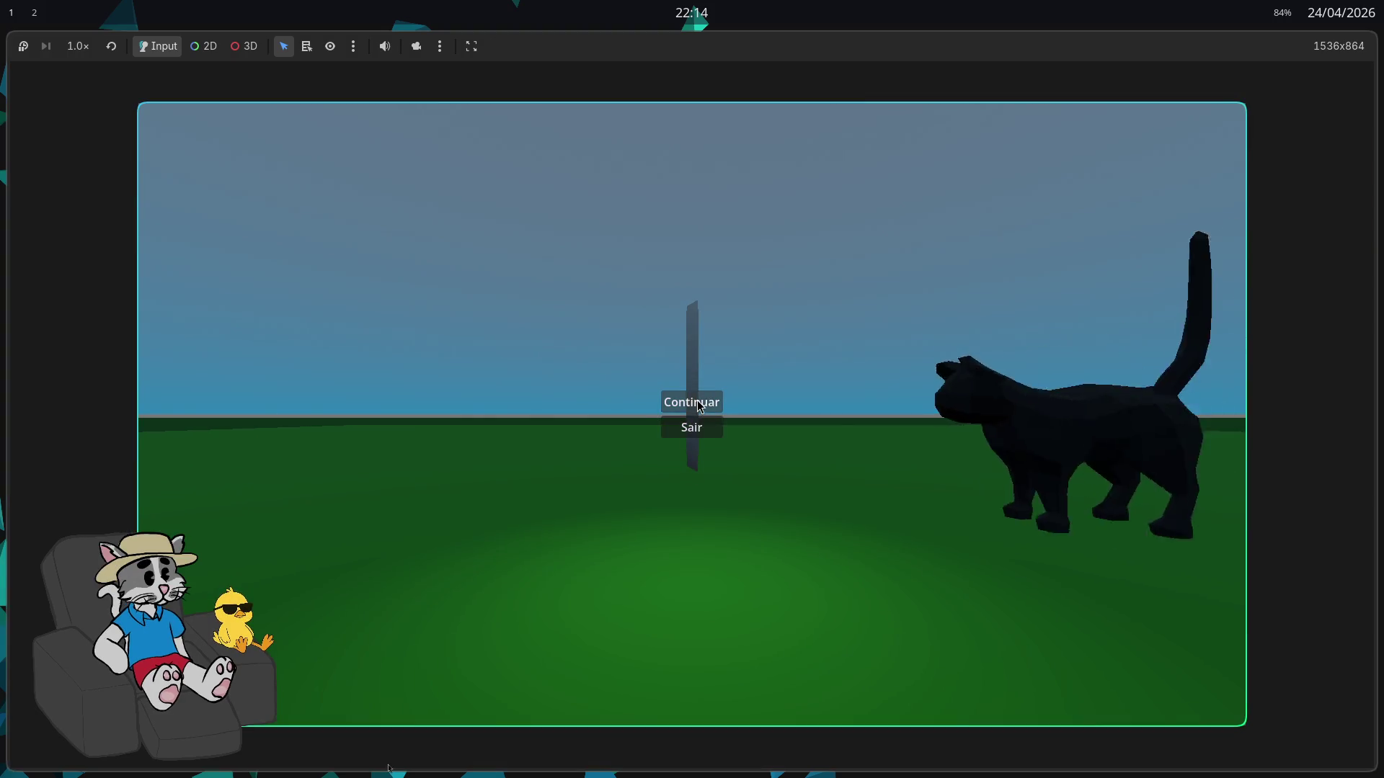
key("Escape")
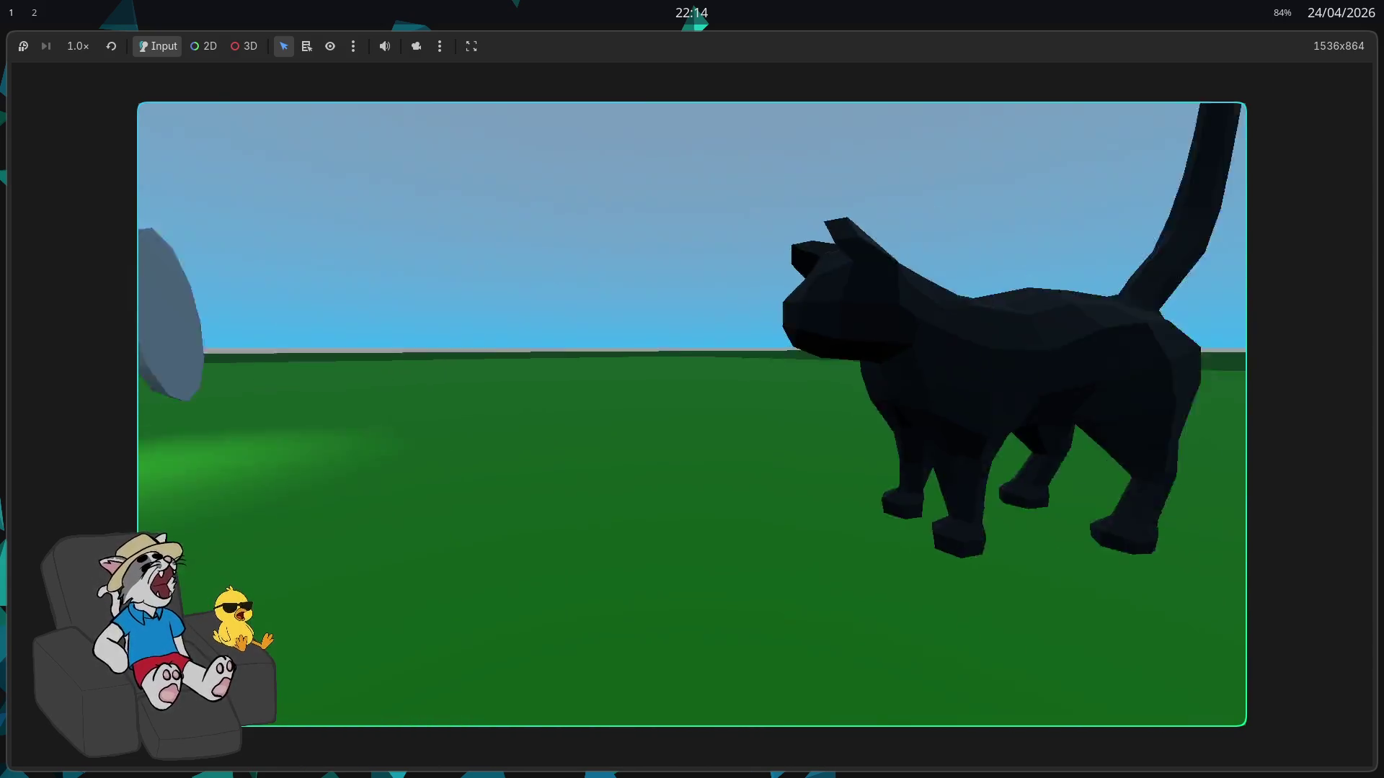
key("Escape")
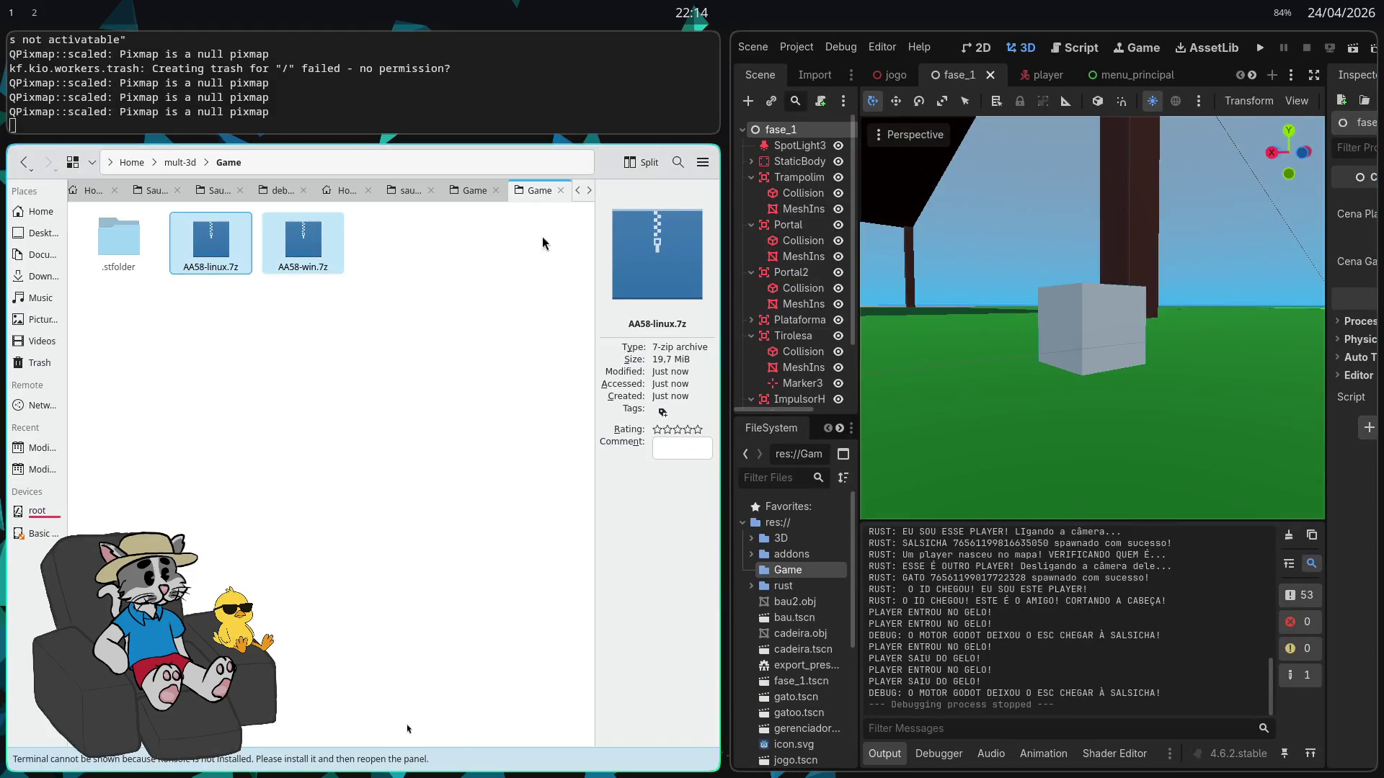
Run the project again and start the match from the 2/4 lobby
left_click(1261, 49)
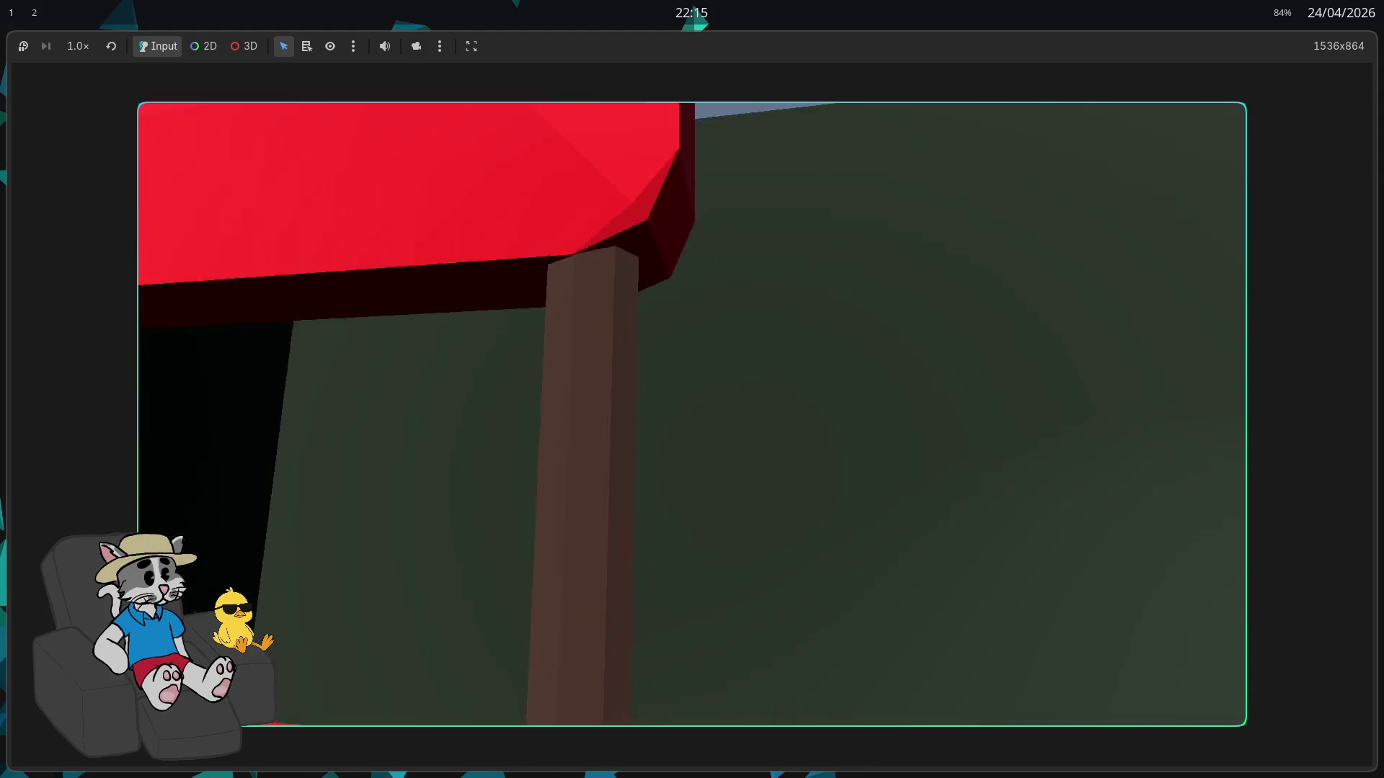
left_click(1120, 702)
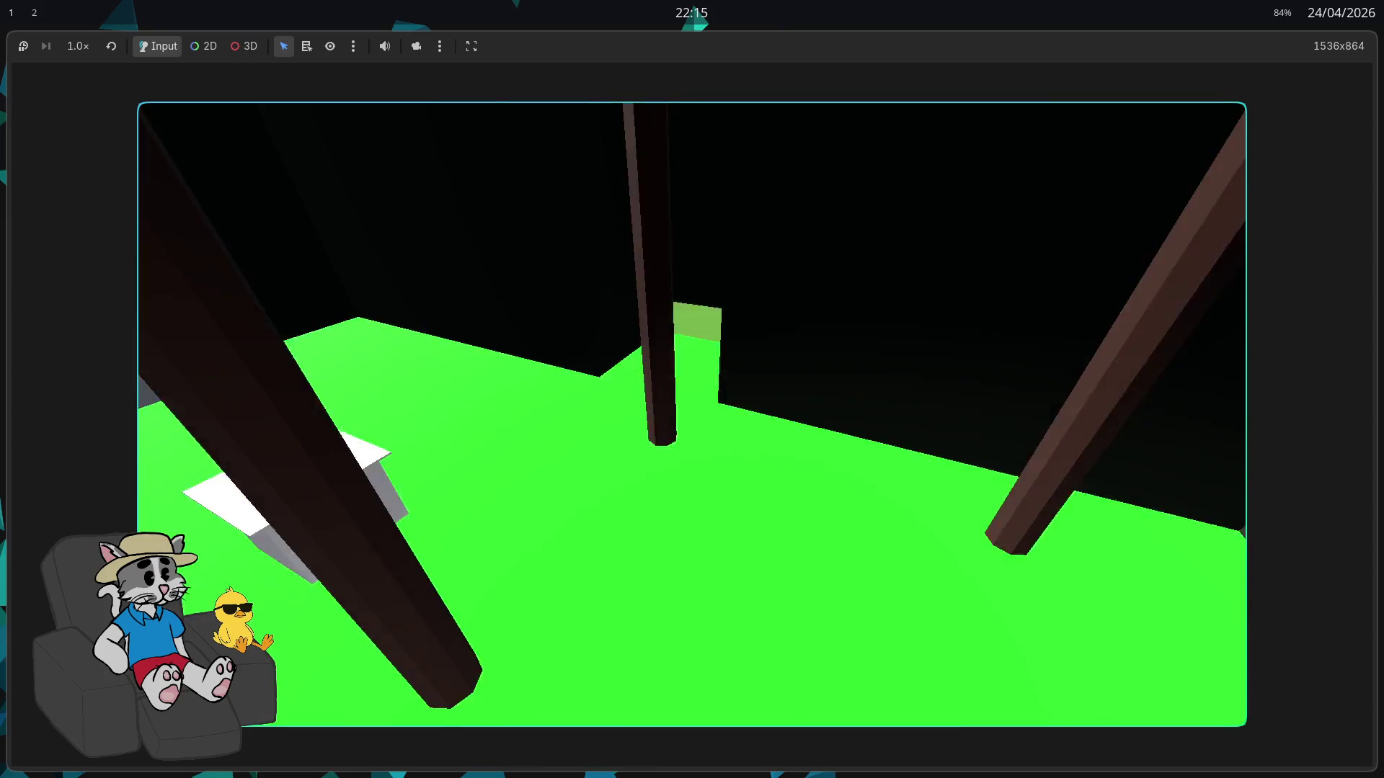
Walk forward through the dark rooms to the cat and rocks, then stop and relaunch the game
key("w")
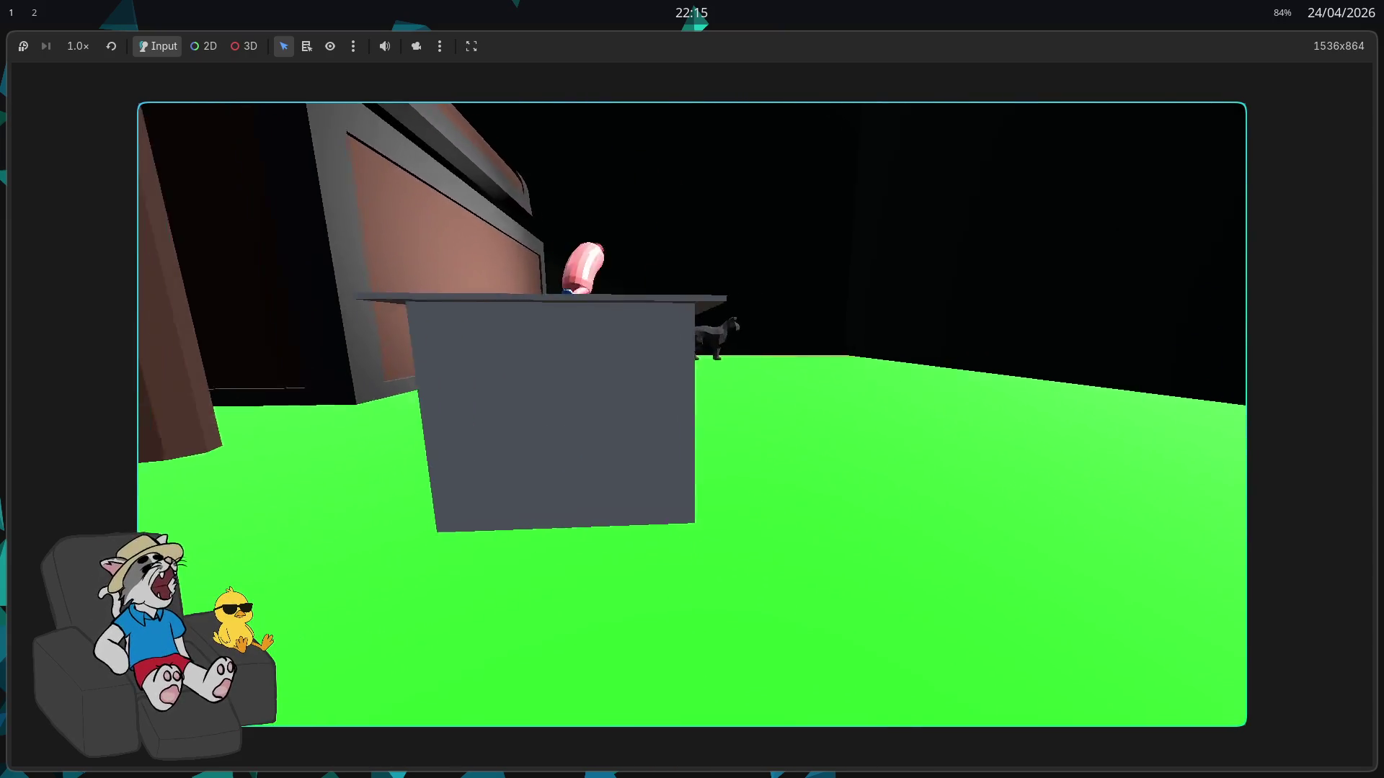
key("w")
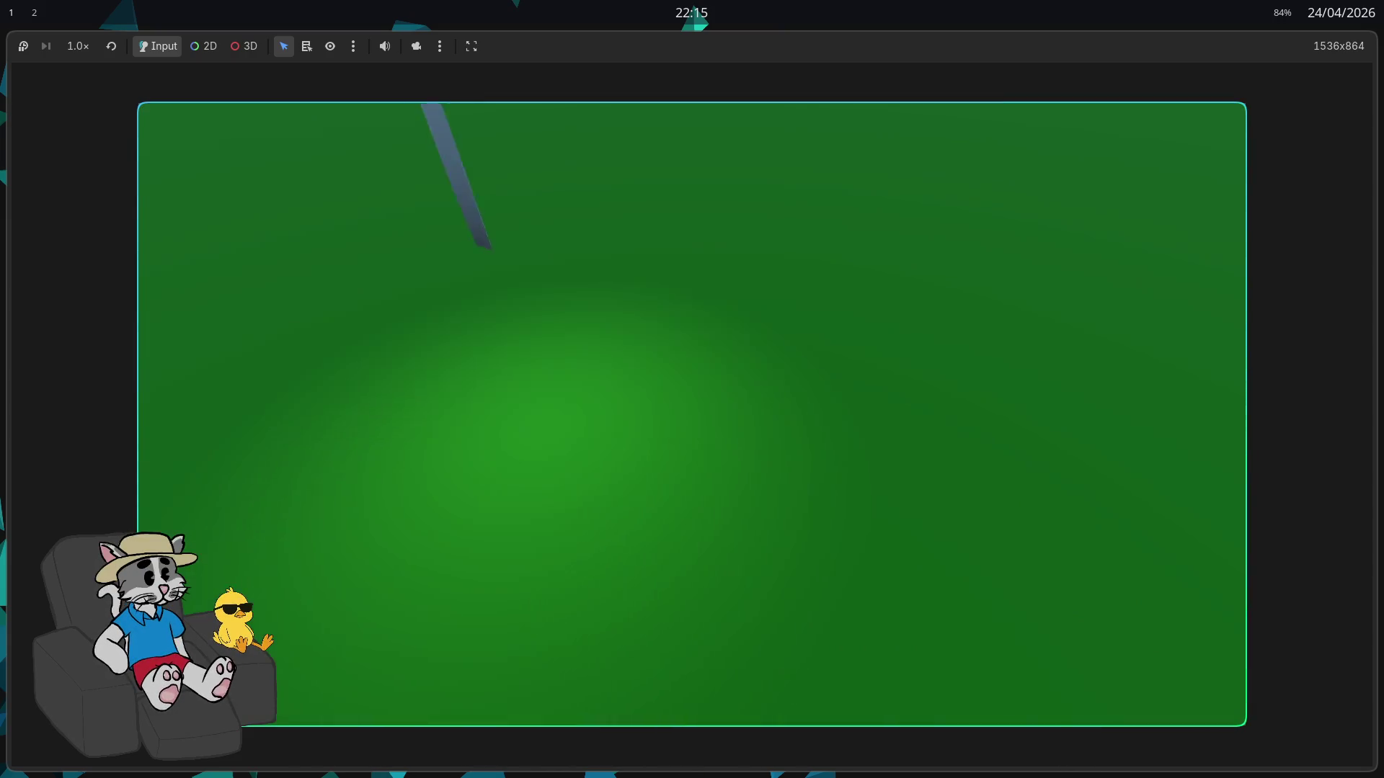
key("w")
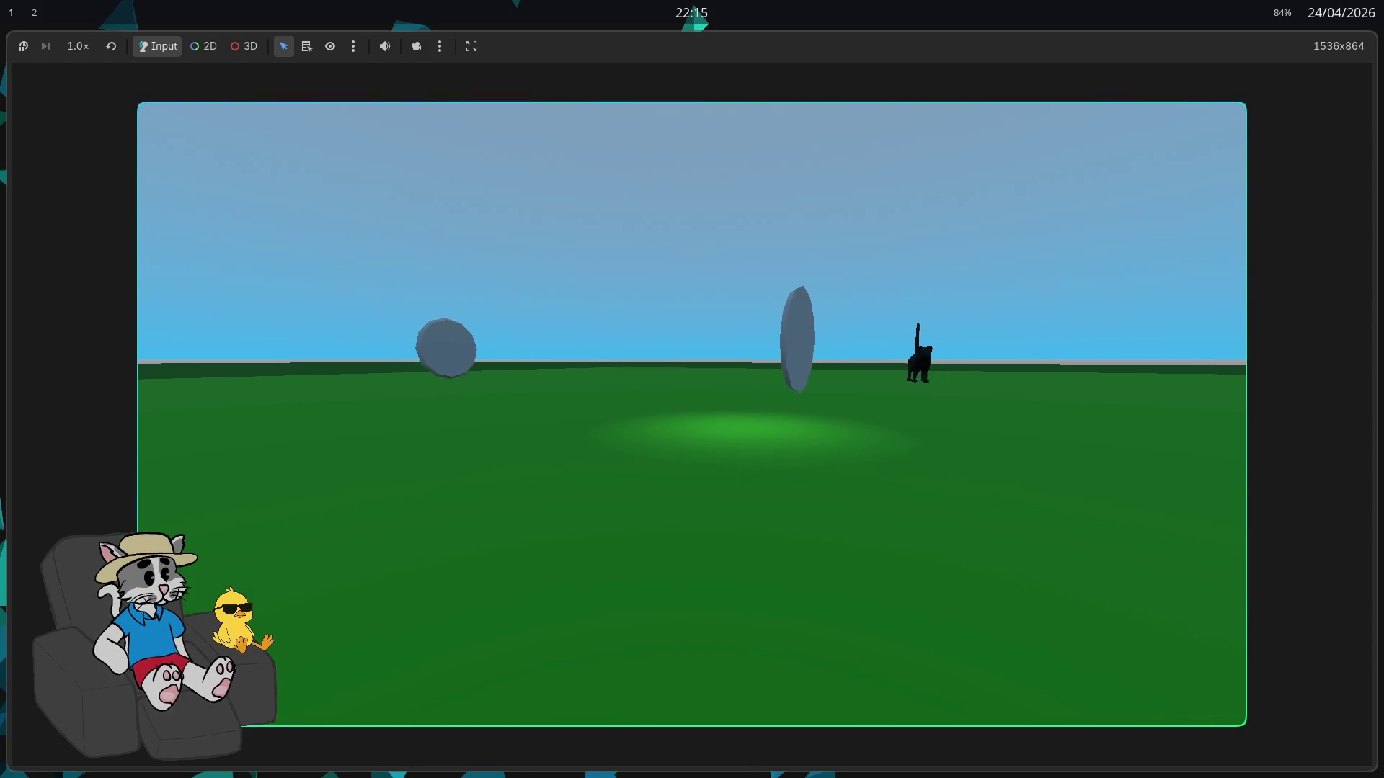
key("w")
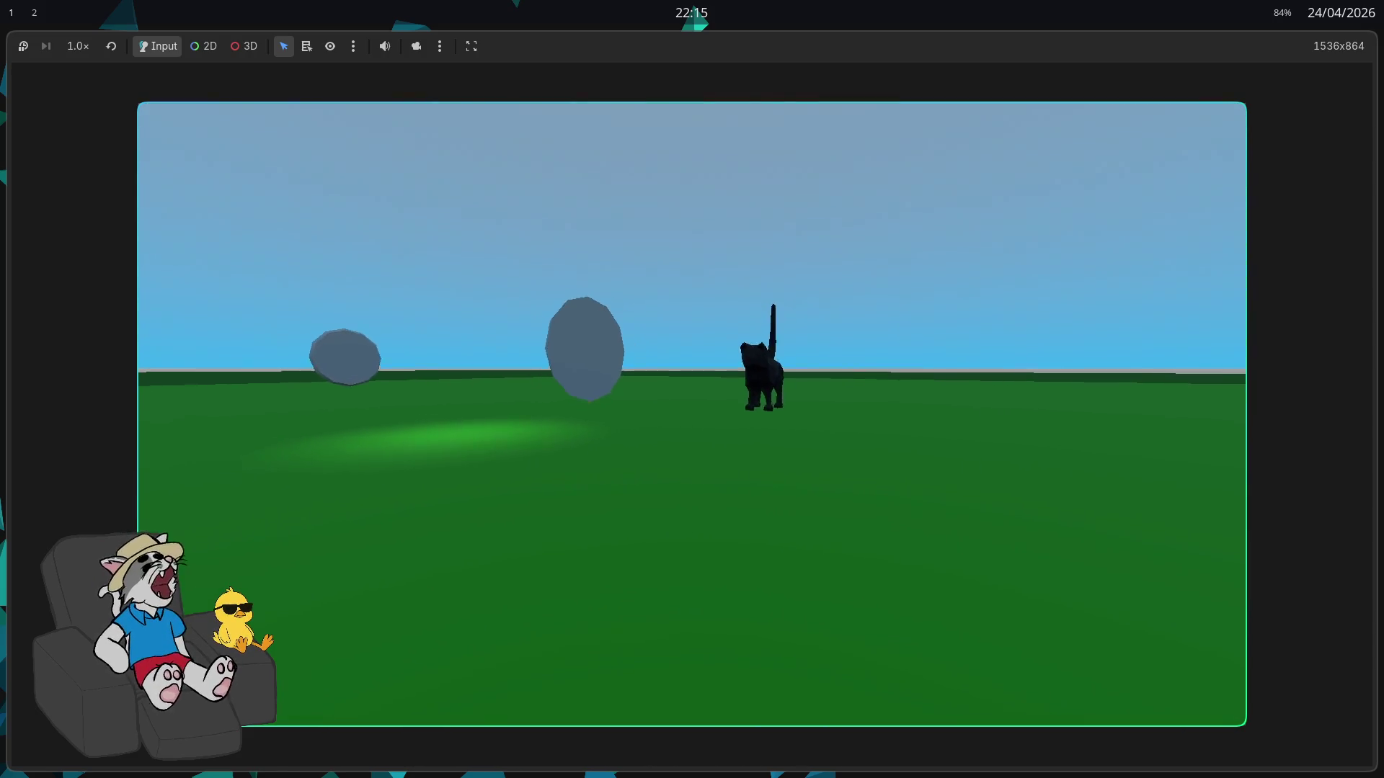
key("F8")
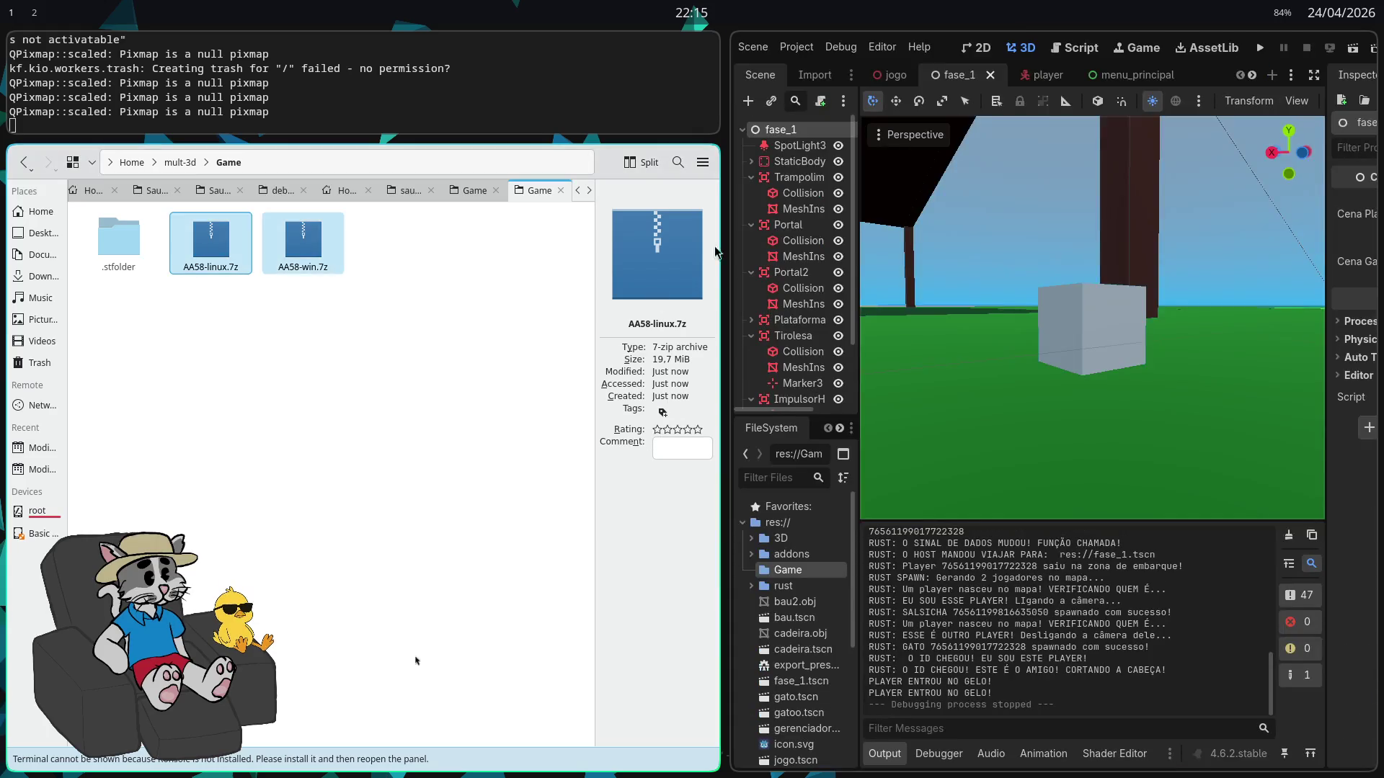
left_click(1258, 48)
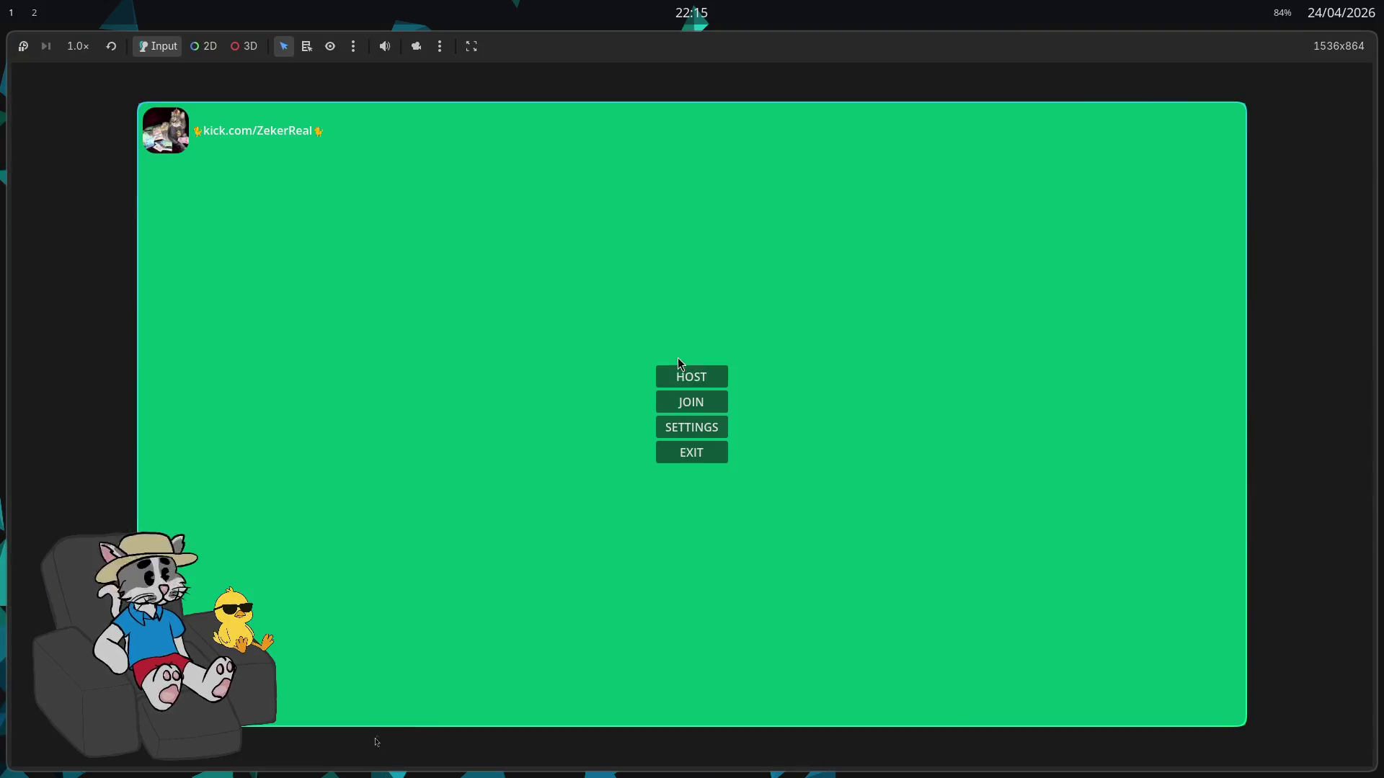
Host a new lobby from the main menu and start the match once a second player joins
left_click(690, 383)
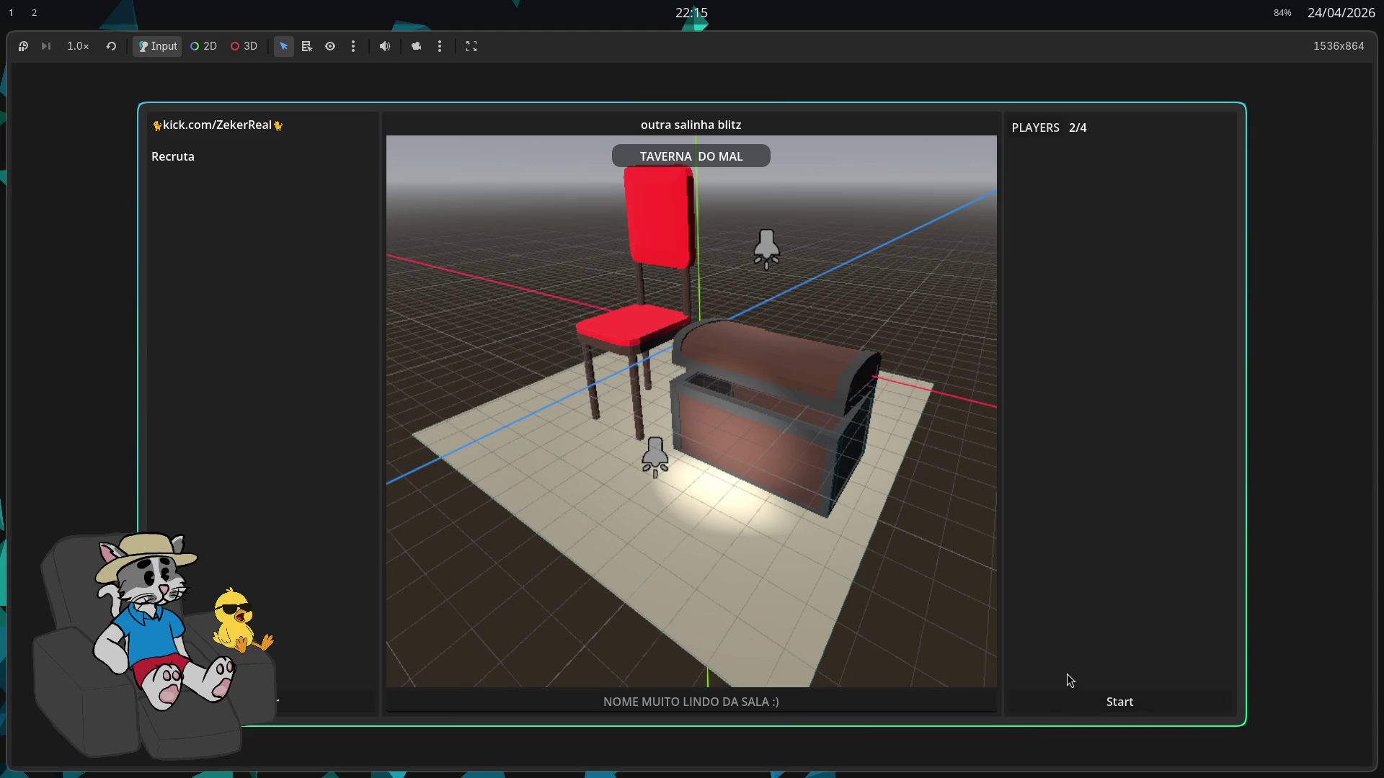
left_click(1068, 700)
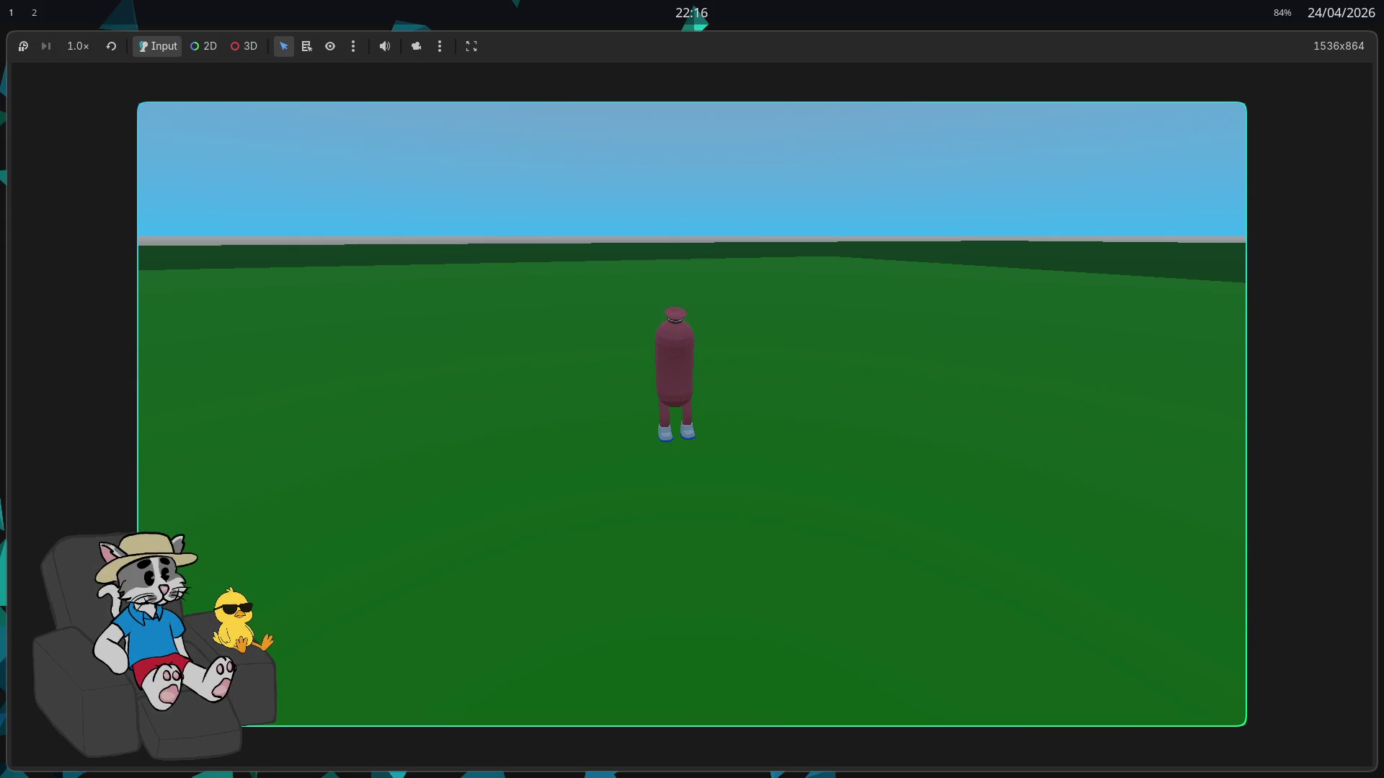
Jump and walk the character across the field and back, then stop the game with F8
key("space")
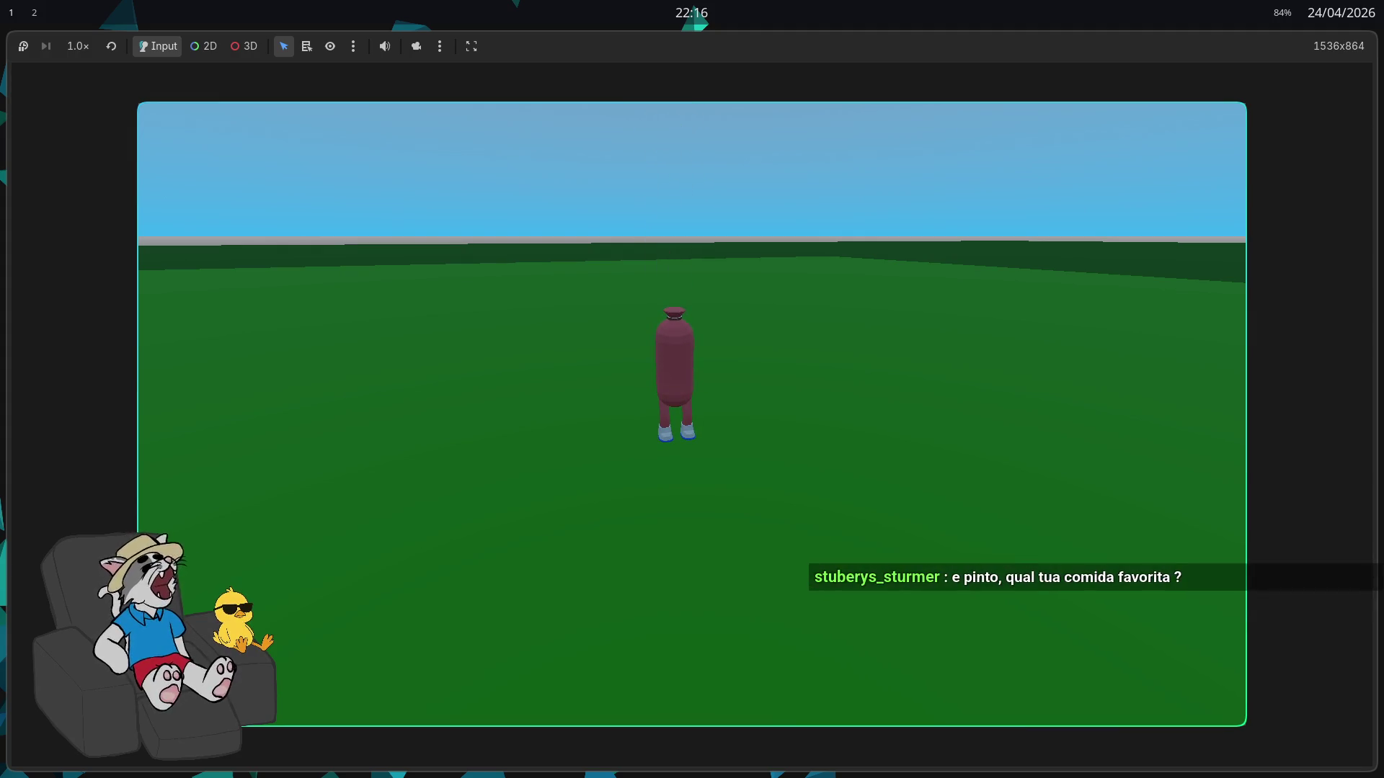
key("w")
key("s")
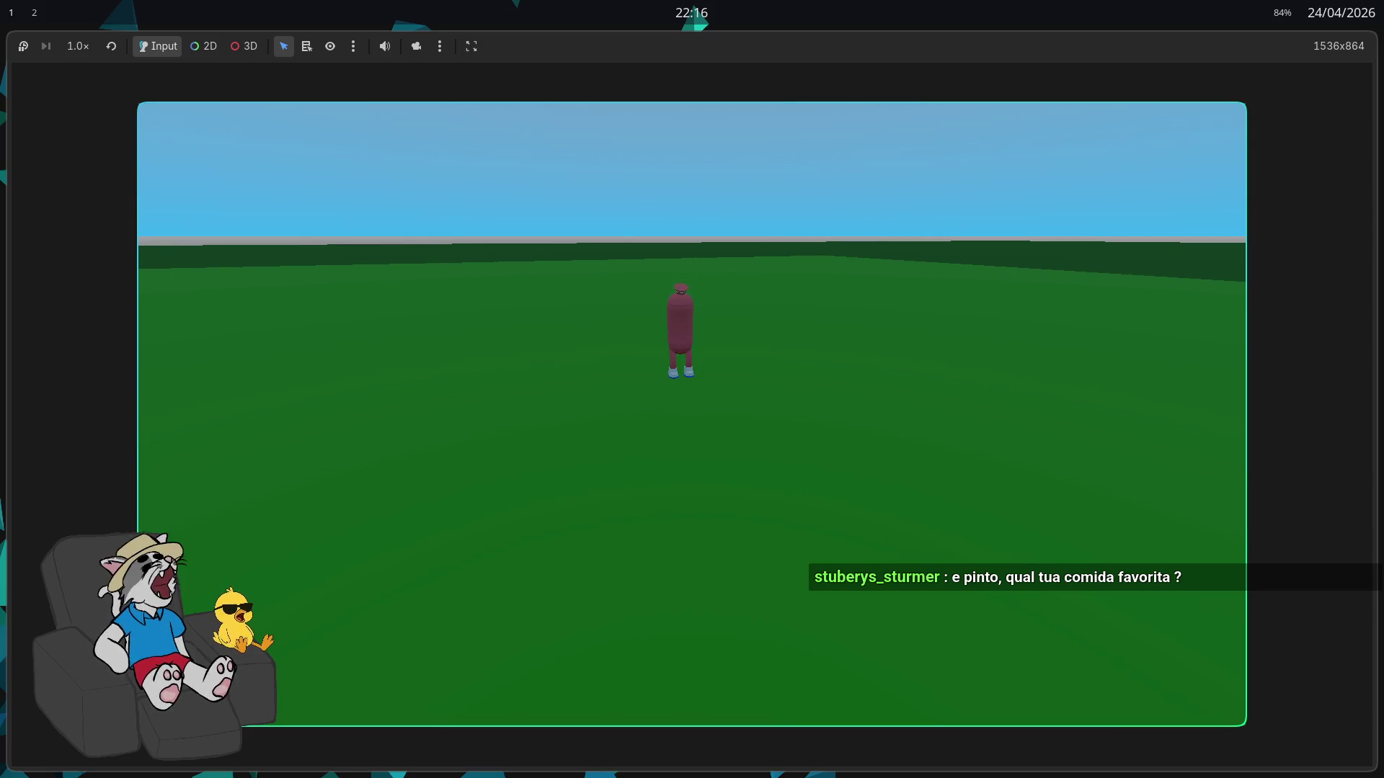
key("space")
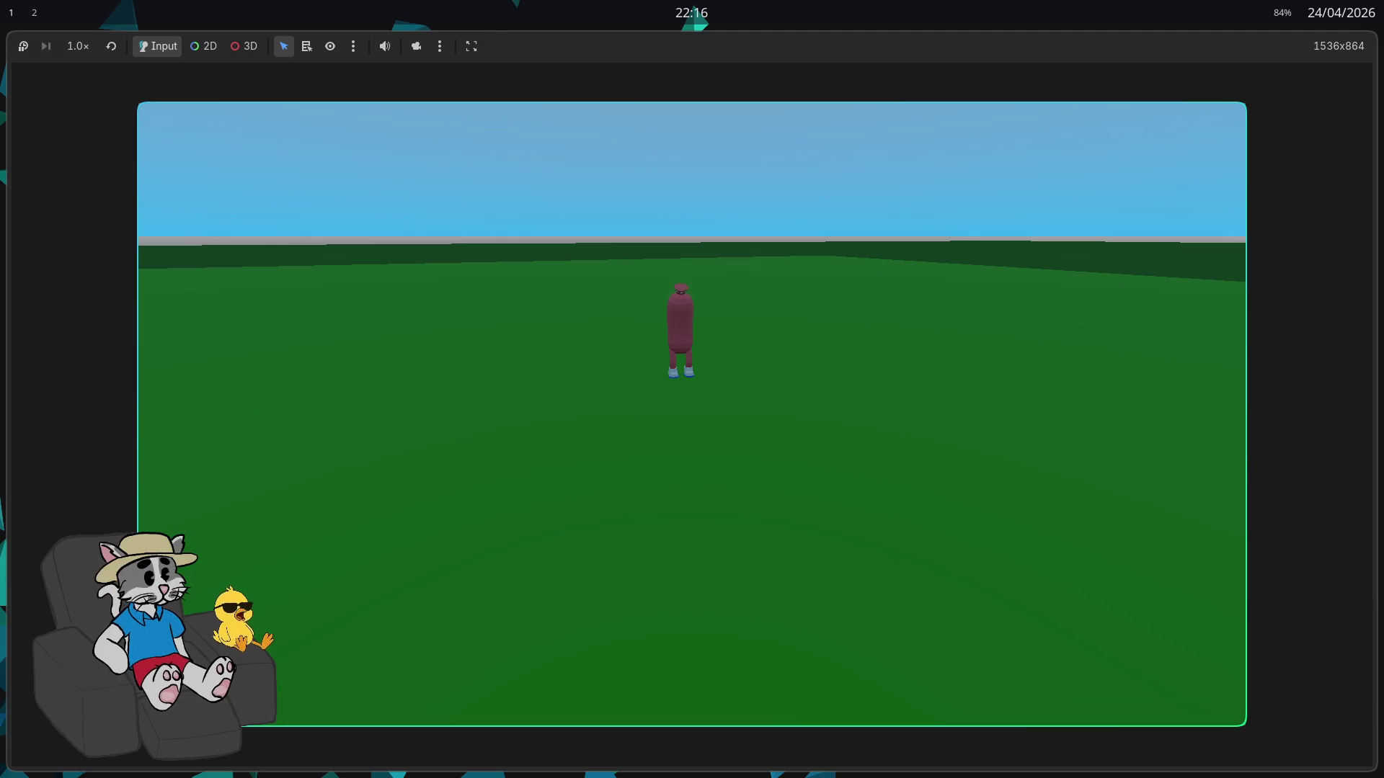
key("F8")
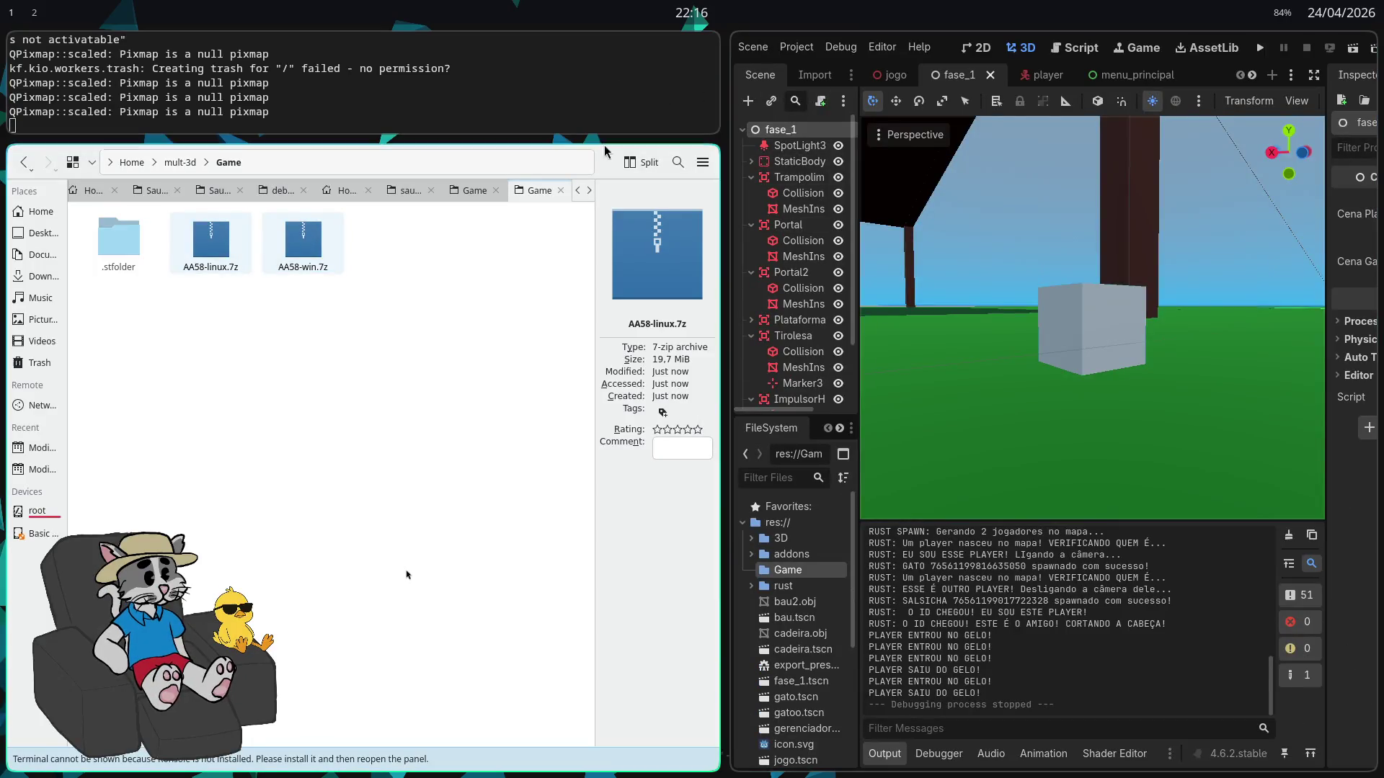
Relaunch the game with F5 to reach the HOST/JOIN/SETTINGS/EXIT menu
key("F5")
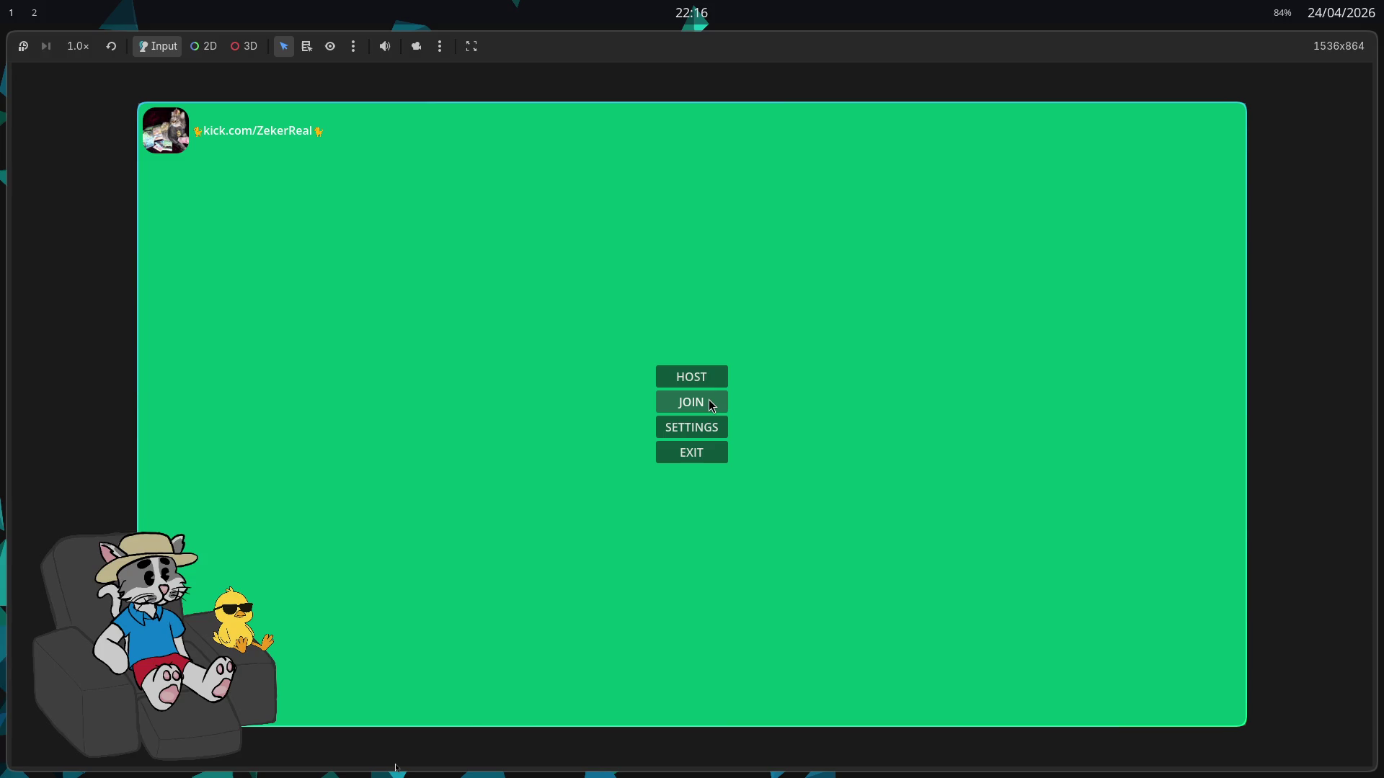
left_click(709, 400)
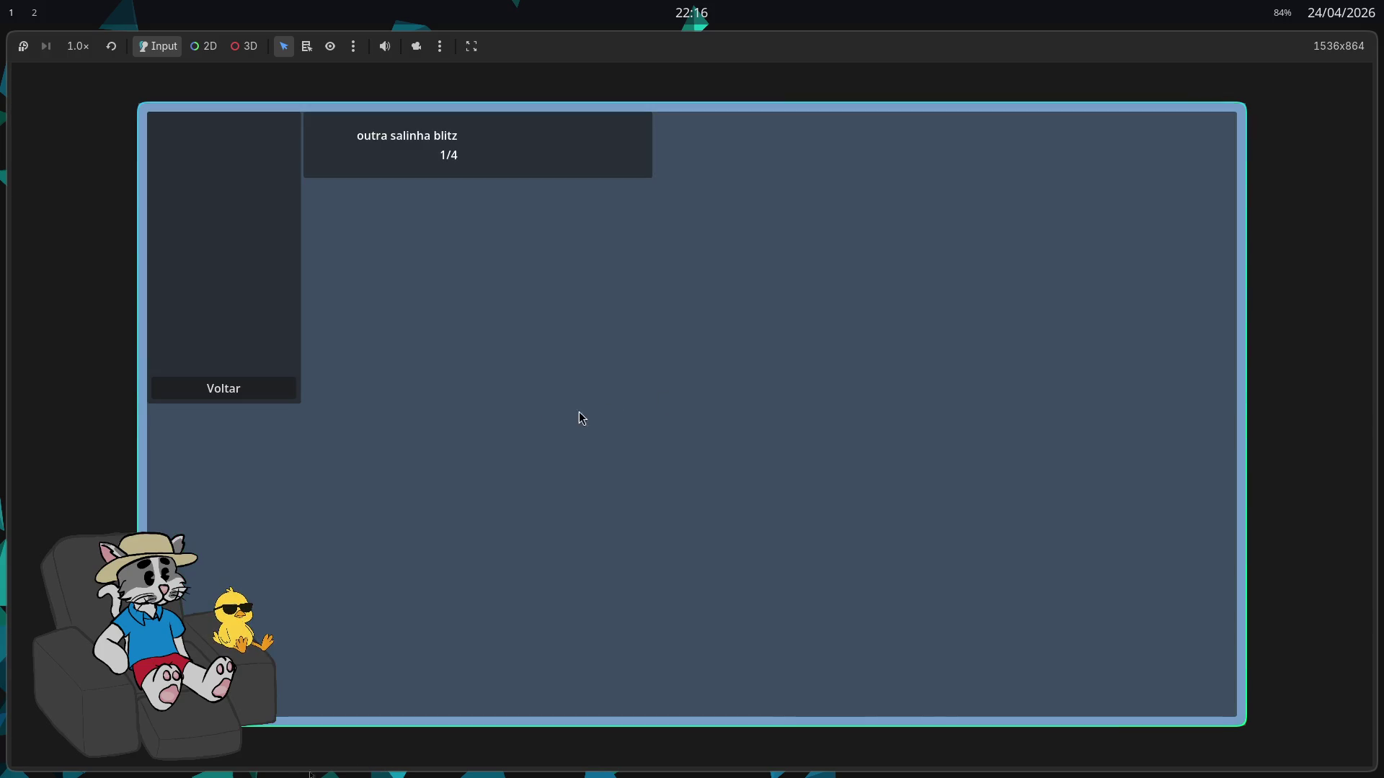
left_click(425, 169)
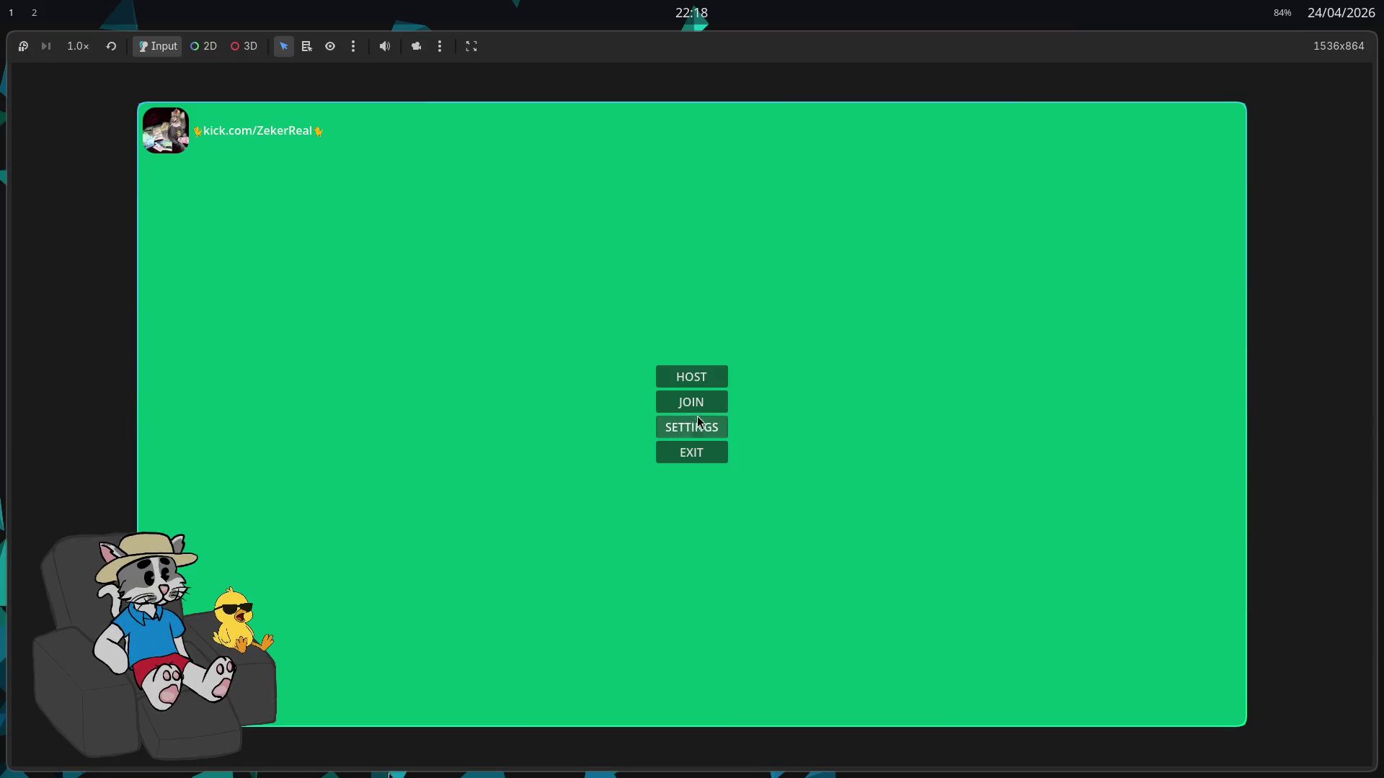
left_click(703, 378)
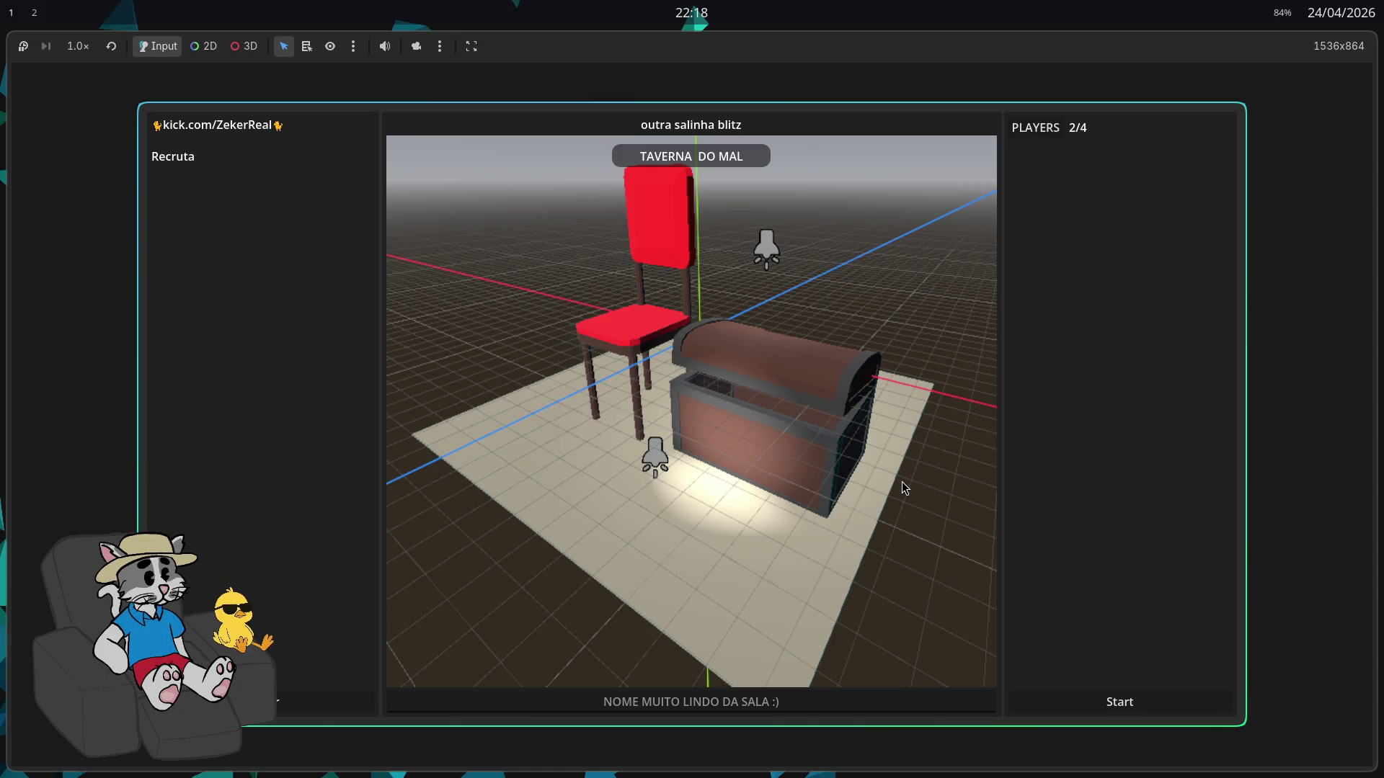
Start the match from the 'outra salinha blitz' lobby screen
left_click(1178, 713)
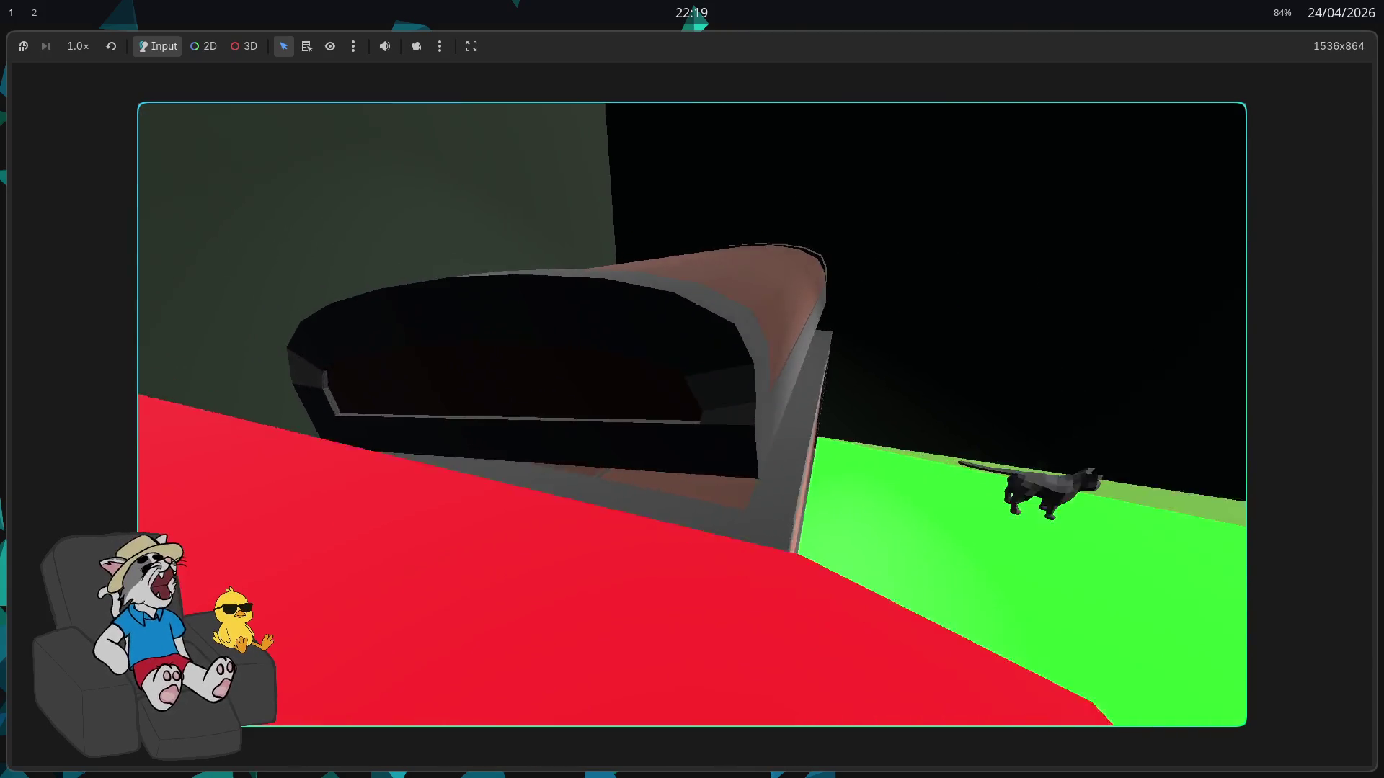
Leave the game window and close the file manager and terminal windows
key("alt+Tab")
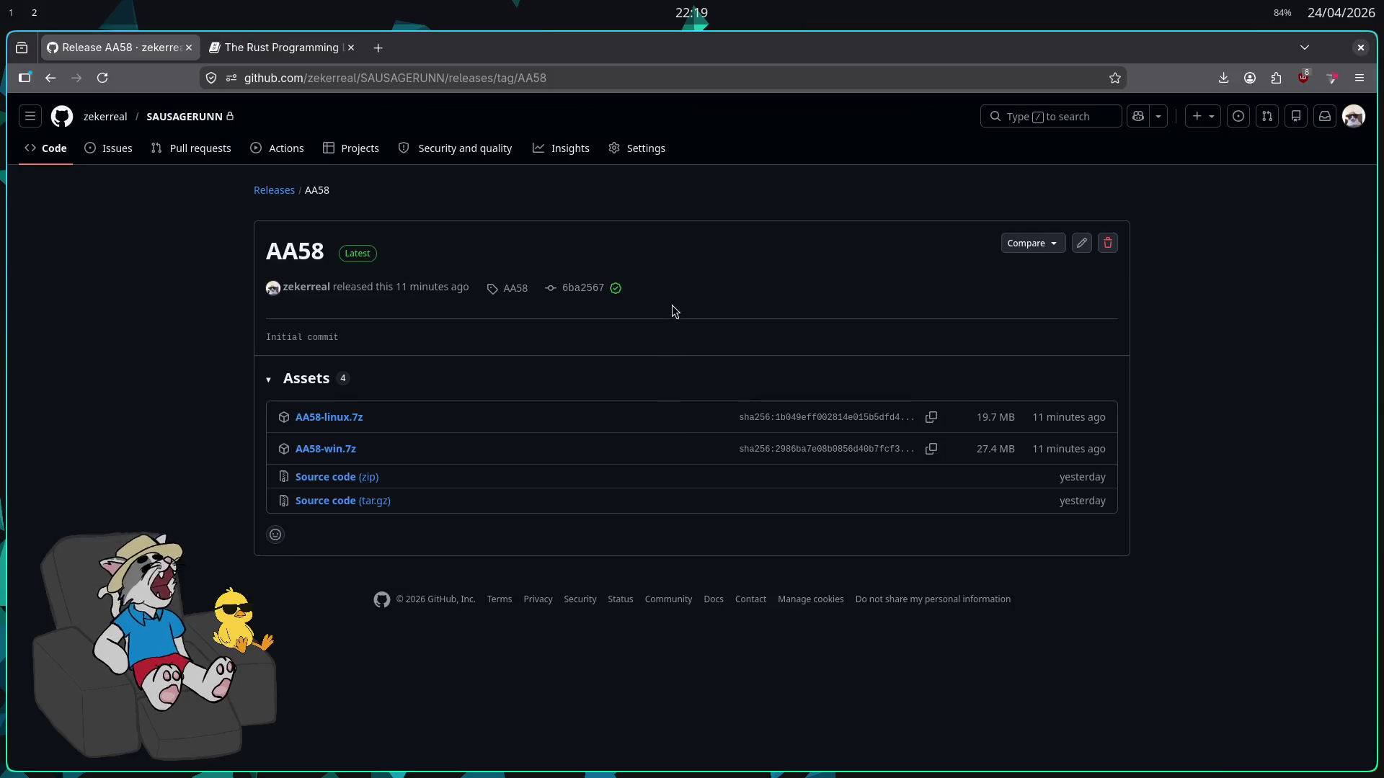
key("alt+Tab")
key("alt+Tab")
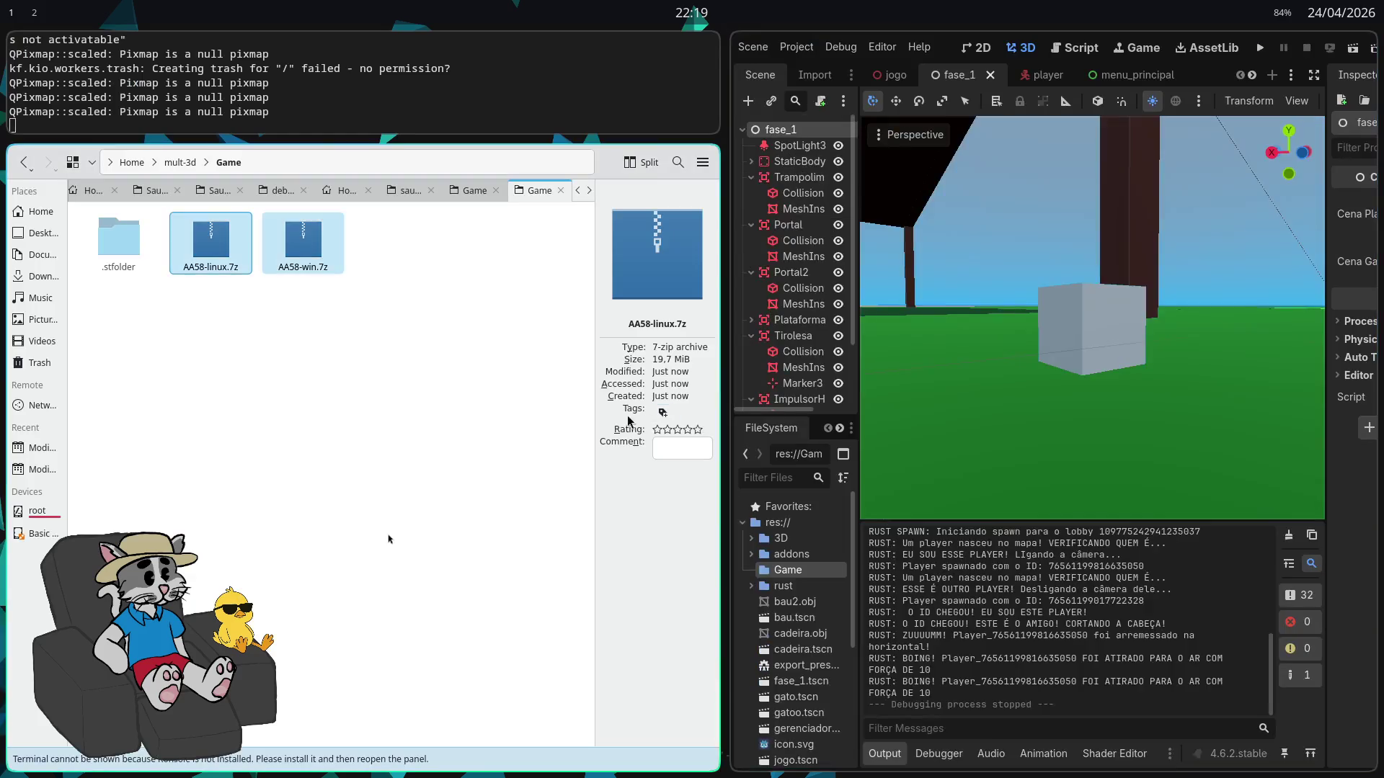
key("ctrl+q")
key("ctrl+d")
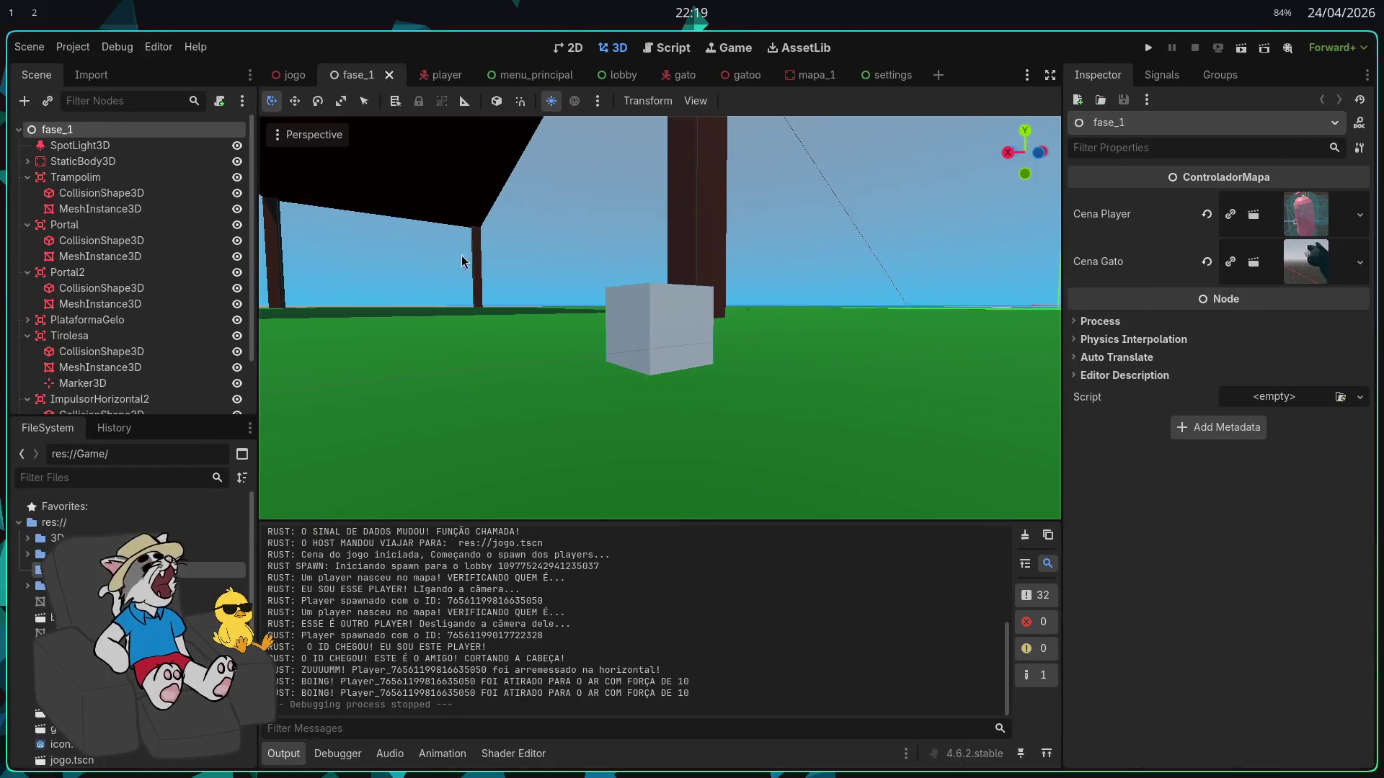
Cycle the Godot editor through Script, 3D and 2D views, ending on the 2D view
left_click(662, 51)
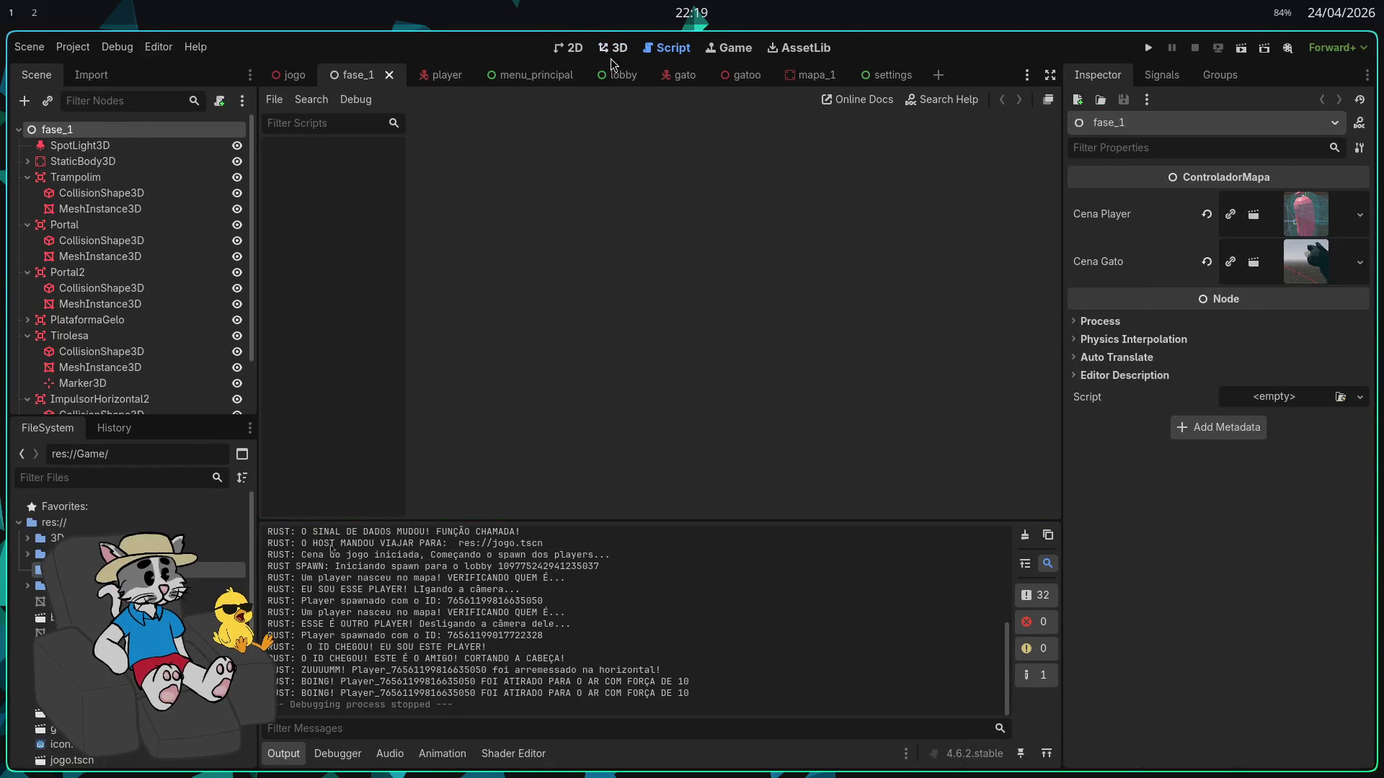
left_click(612, 48)
left_click(569, 48)
key("ctrl+F3")
left_click(574, 48)
Launch the Zed editor from the application launcher by searching 'zedito'
key("super")
type("zedito")
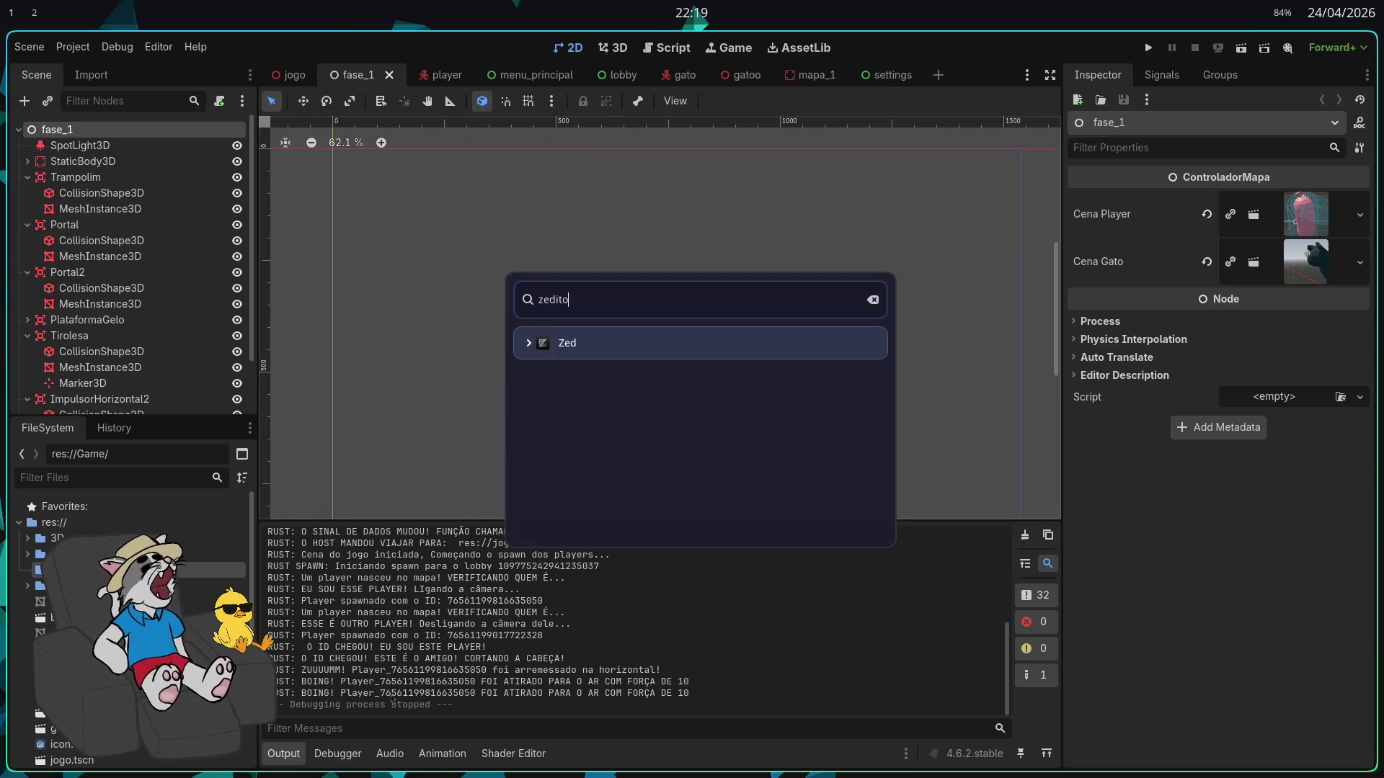
key("Return")
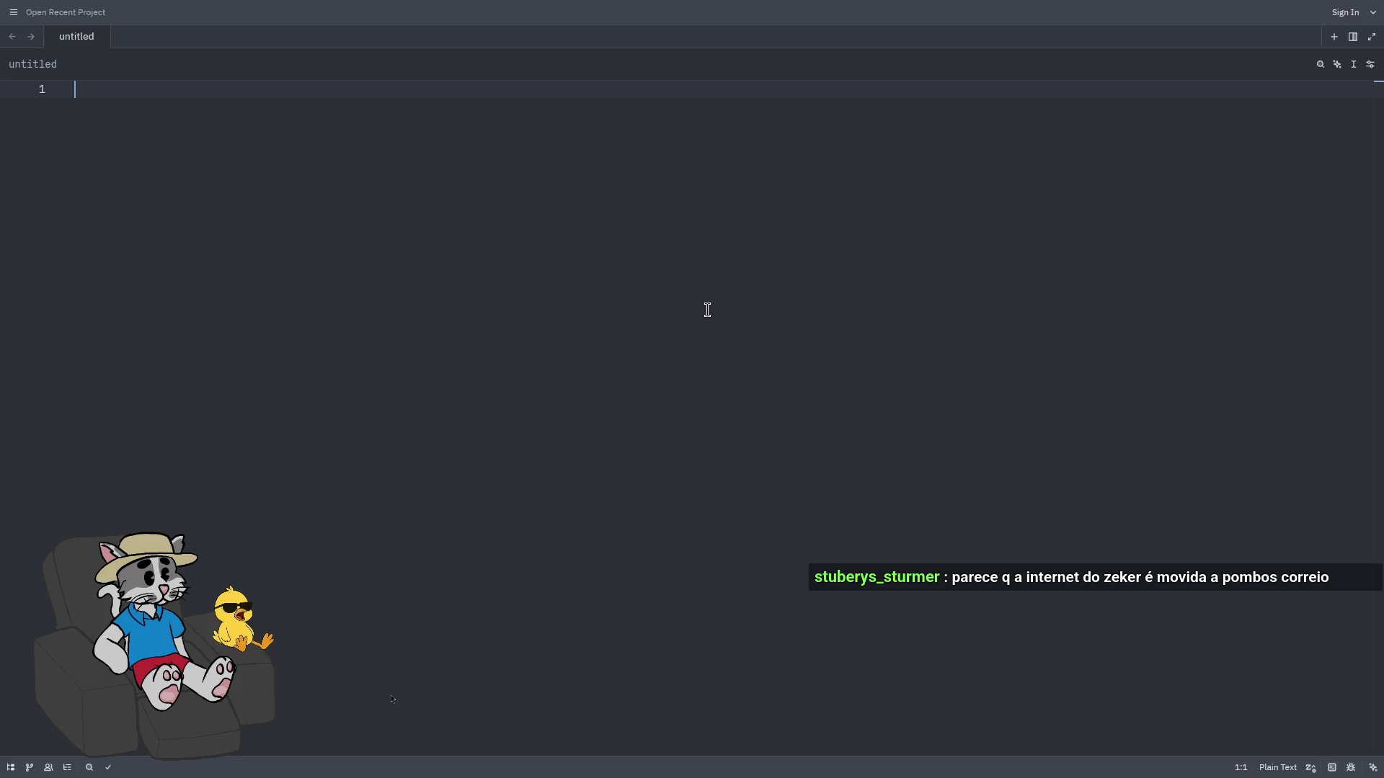
Open the recent rust project in Zed and show src/gerenciador_rede.rs
left_click(13, 12)
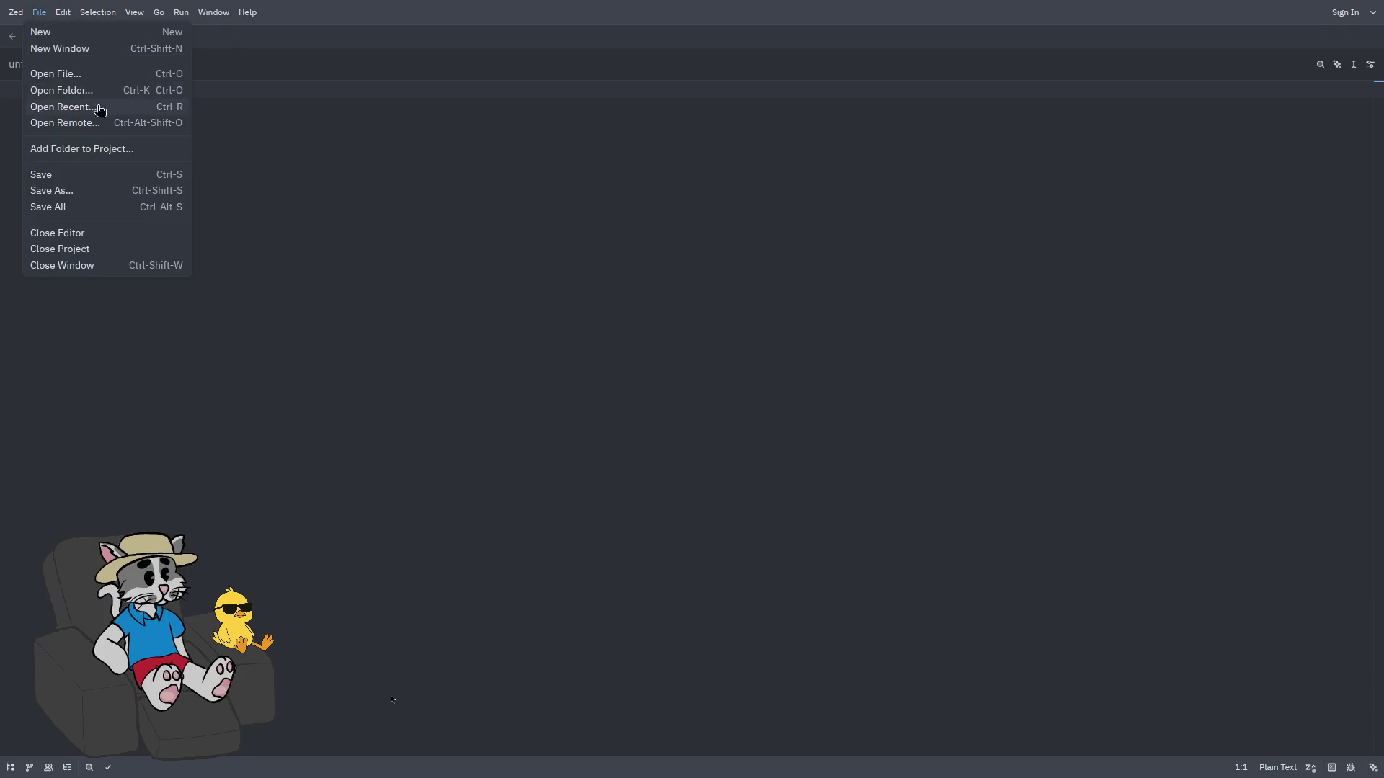
left_click(100, 110)
left_click(591, 128)
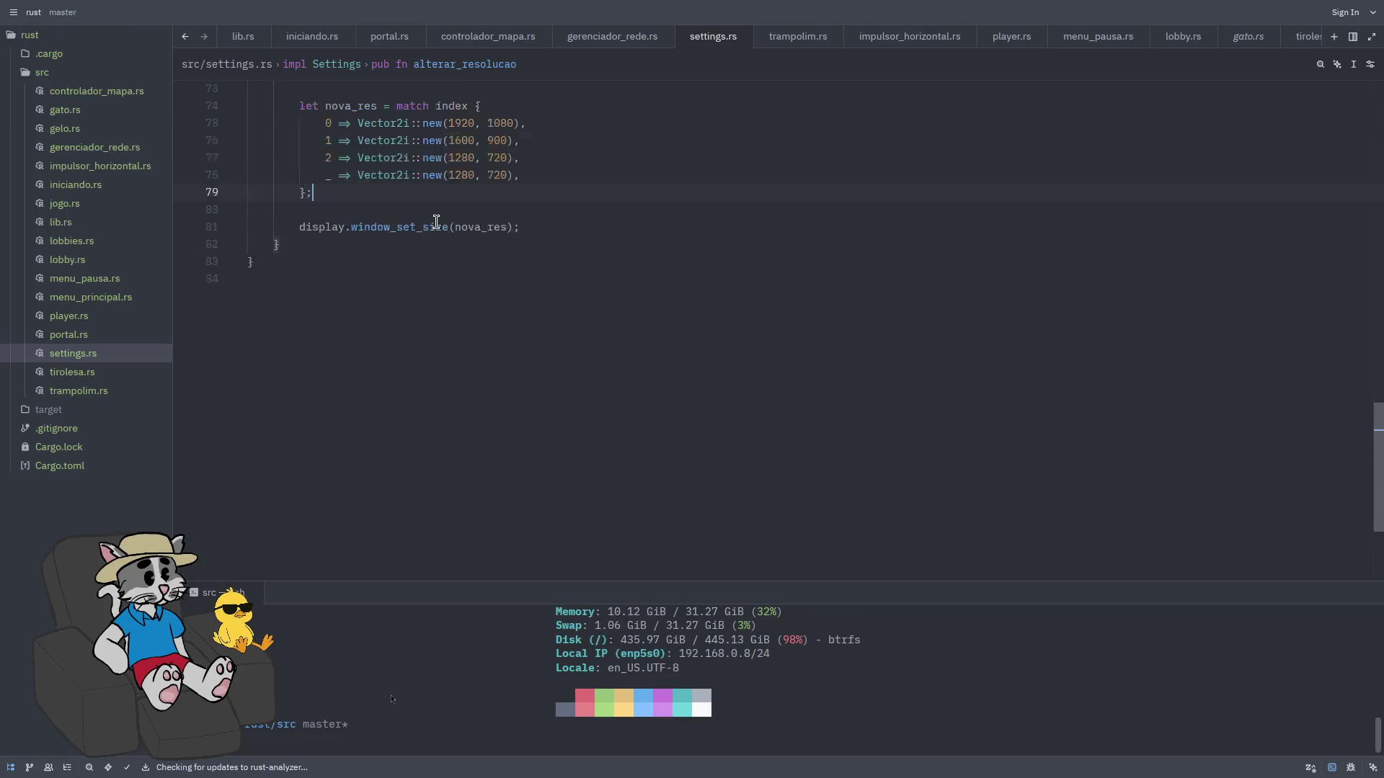
scroll(312, 270, "up", 5)
left_click(107, 151)
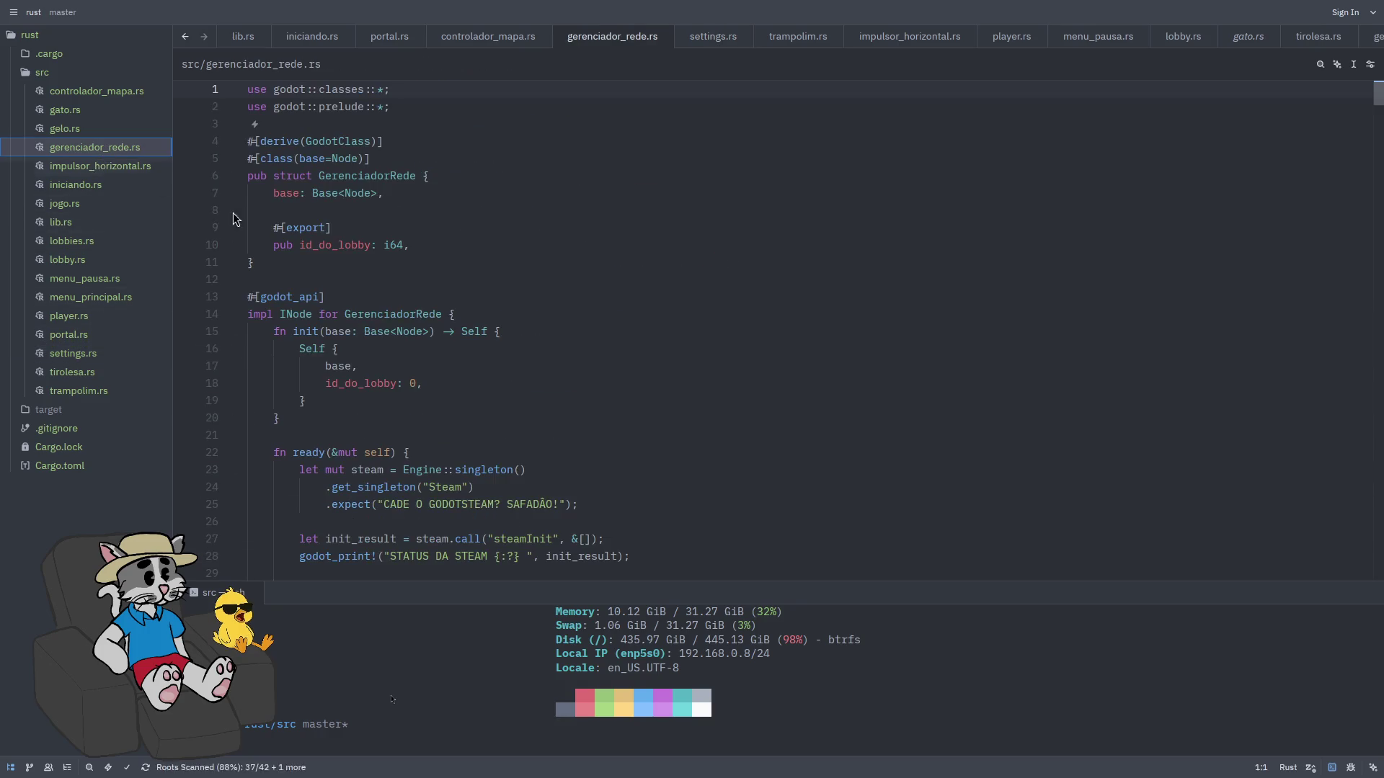
Scroll down through gerenciador_rede.rs to review its lobby-joining functions
scroll(454, 303, "down", 1)
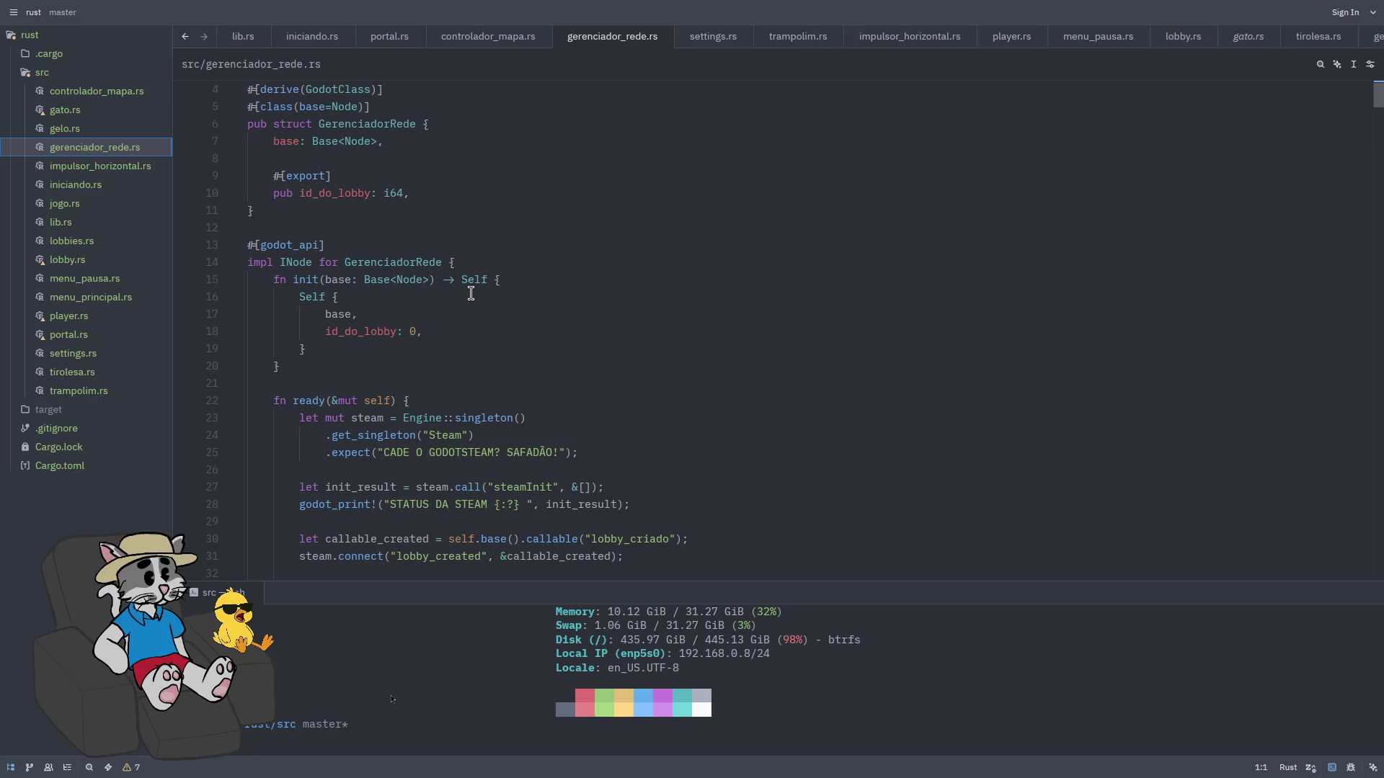
scroll(391, 334, "down", 1)
scroll(391, 334, "down", 4)
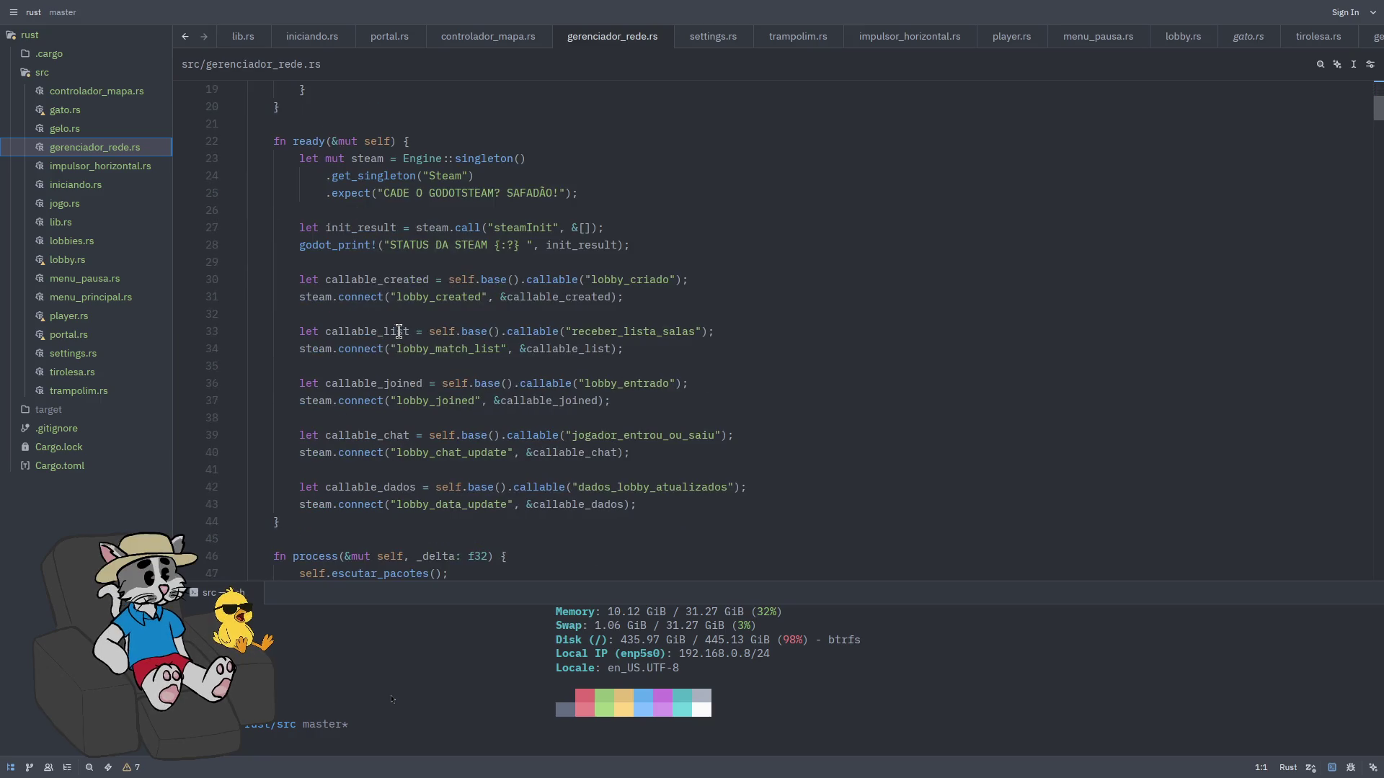
scroll(395, 332, "down", 3)
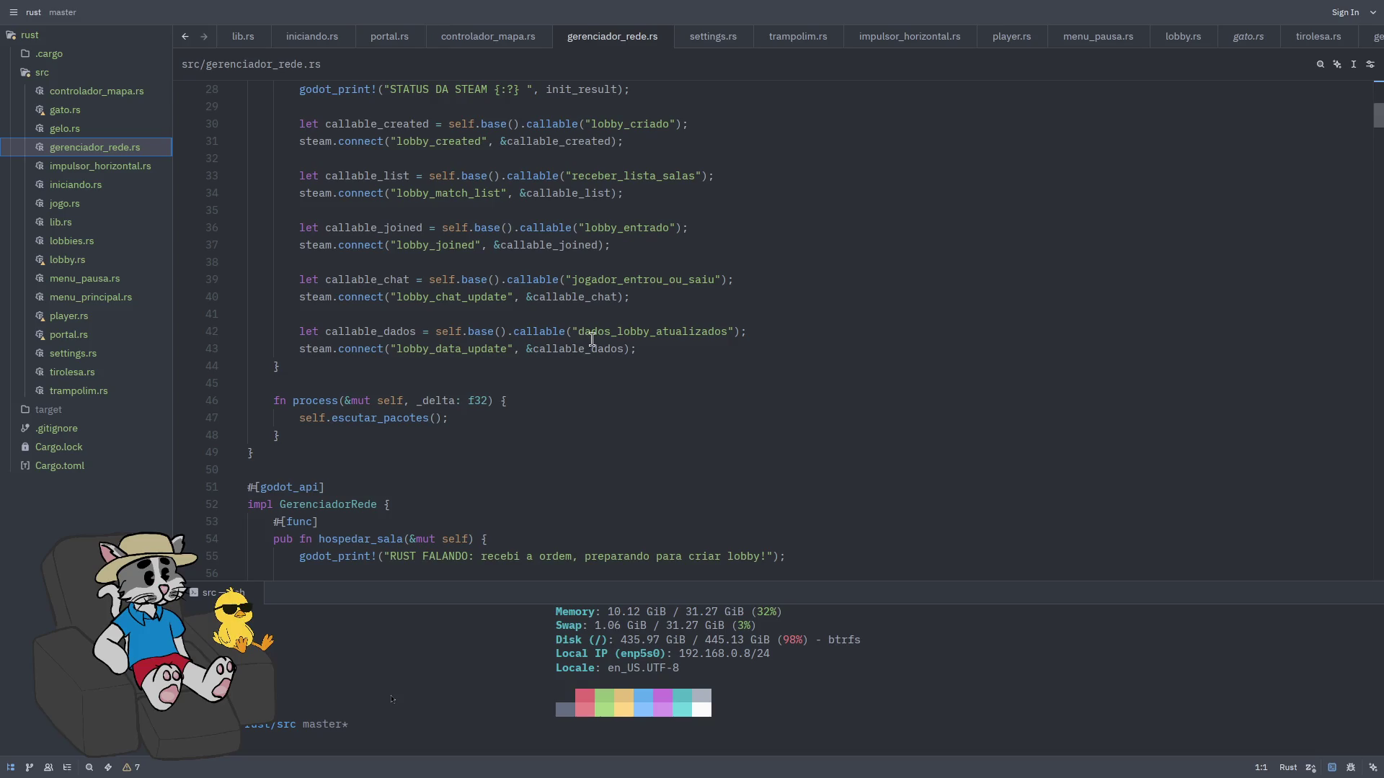
scroll(633, 284, "down", 1)
scroll(686, 321, "down", 11)
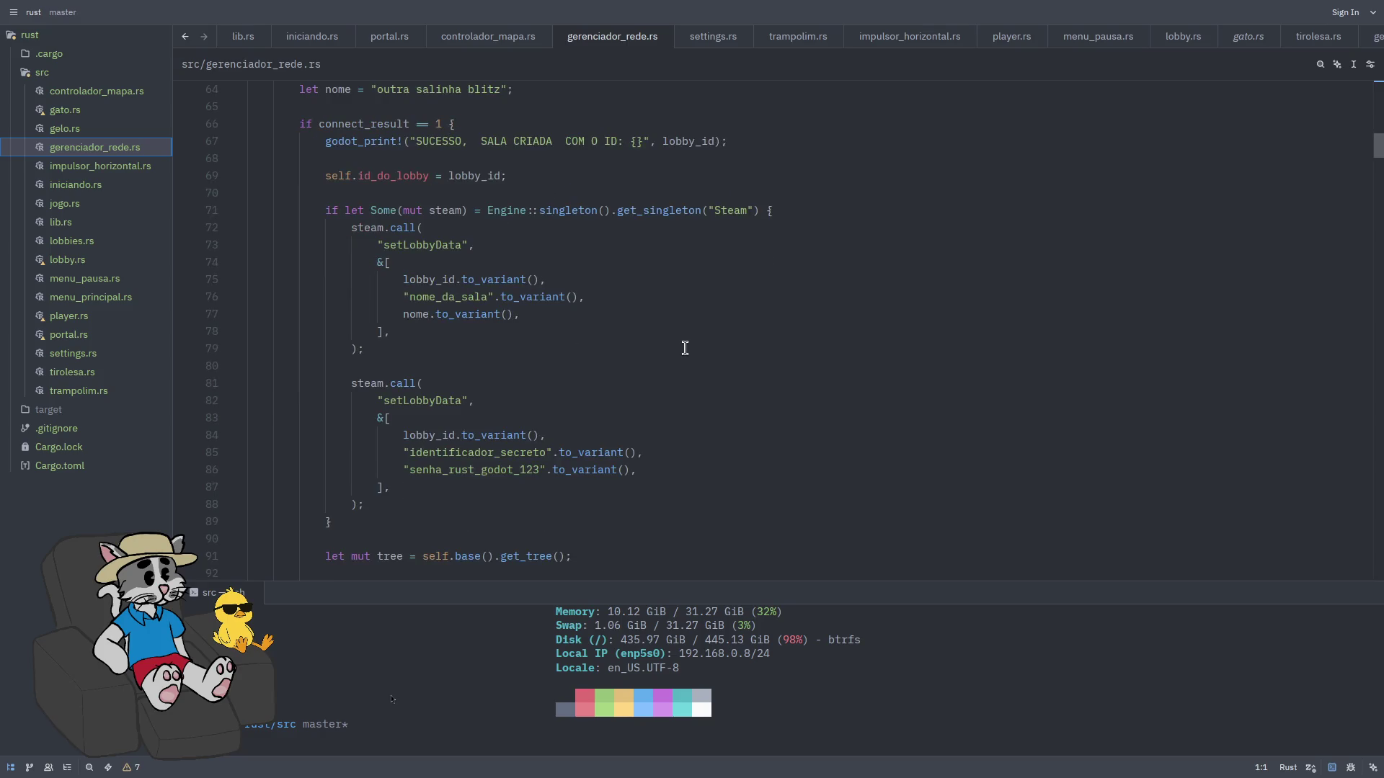
scroll(684, 348, "down", 8)
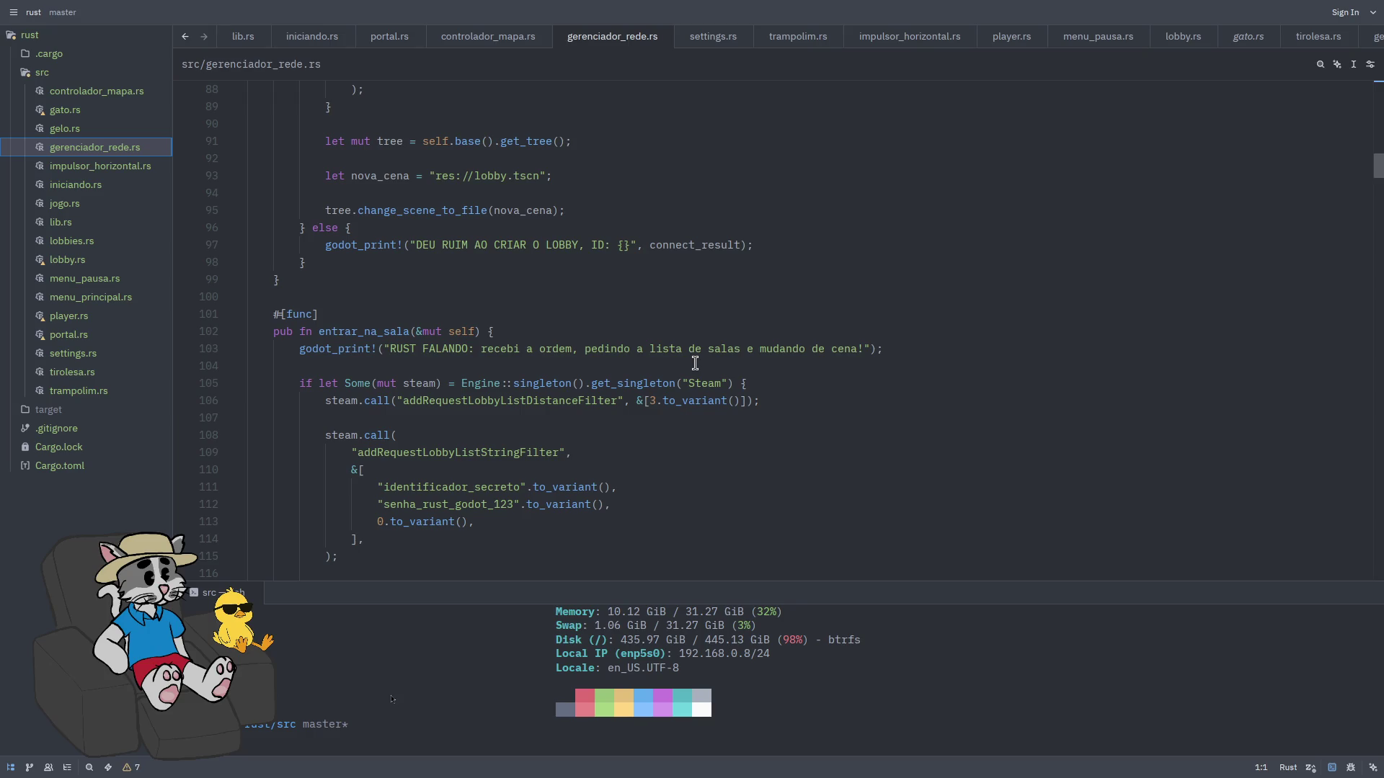
scroll(721, 353, "down", 20)
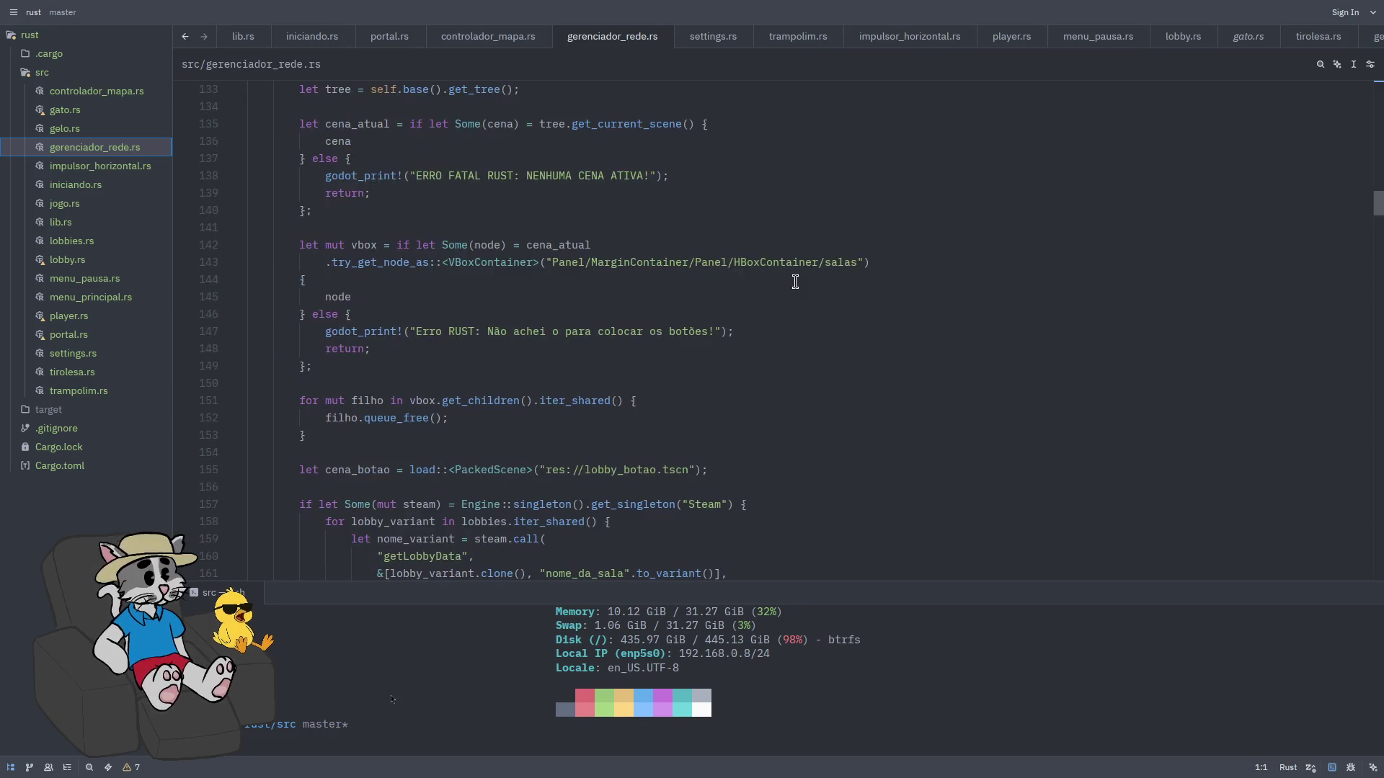
scroll(762, 344, "down", 15)
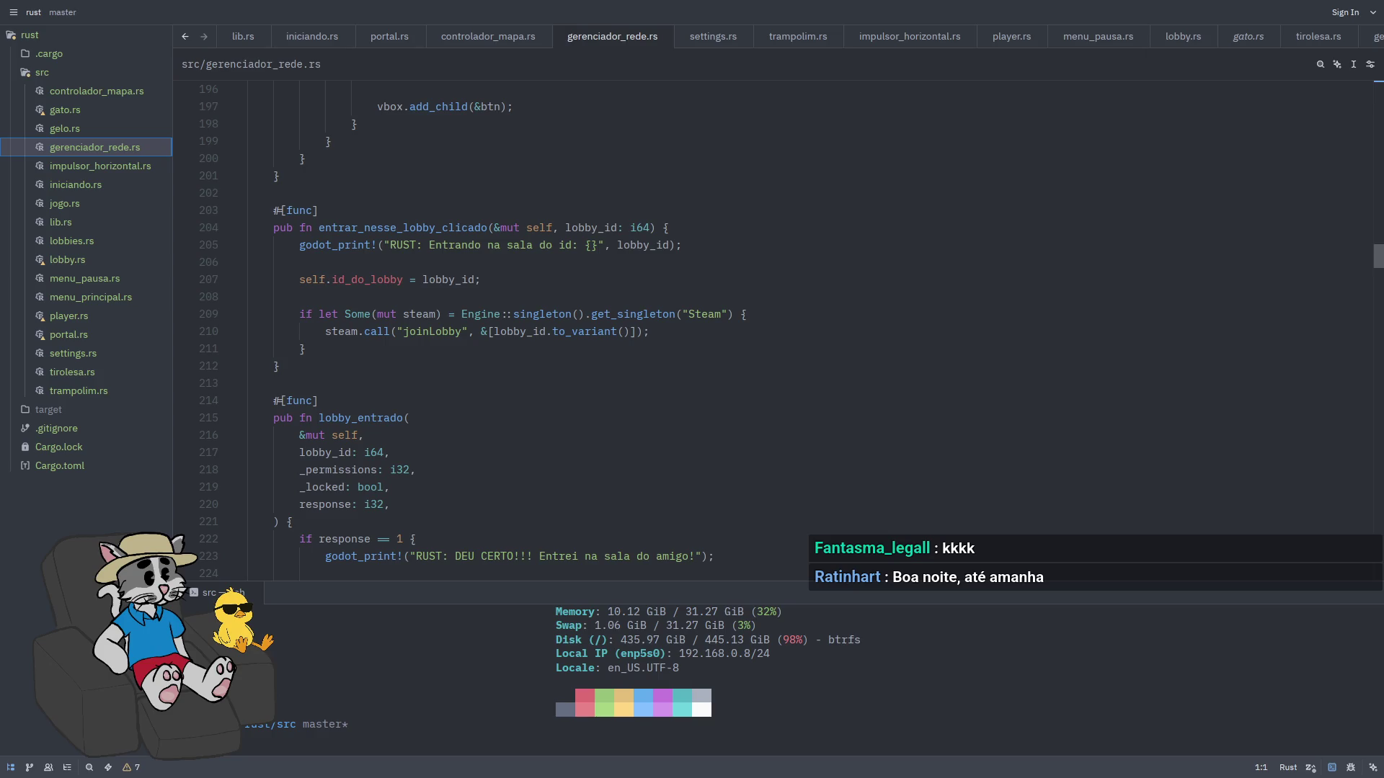
scroll(1060, 462, "down", 5)
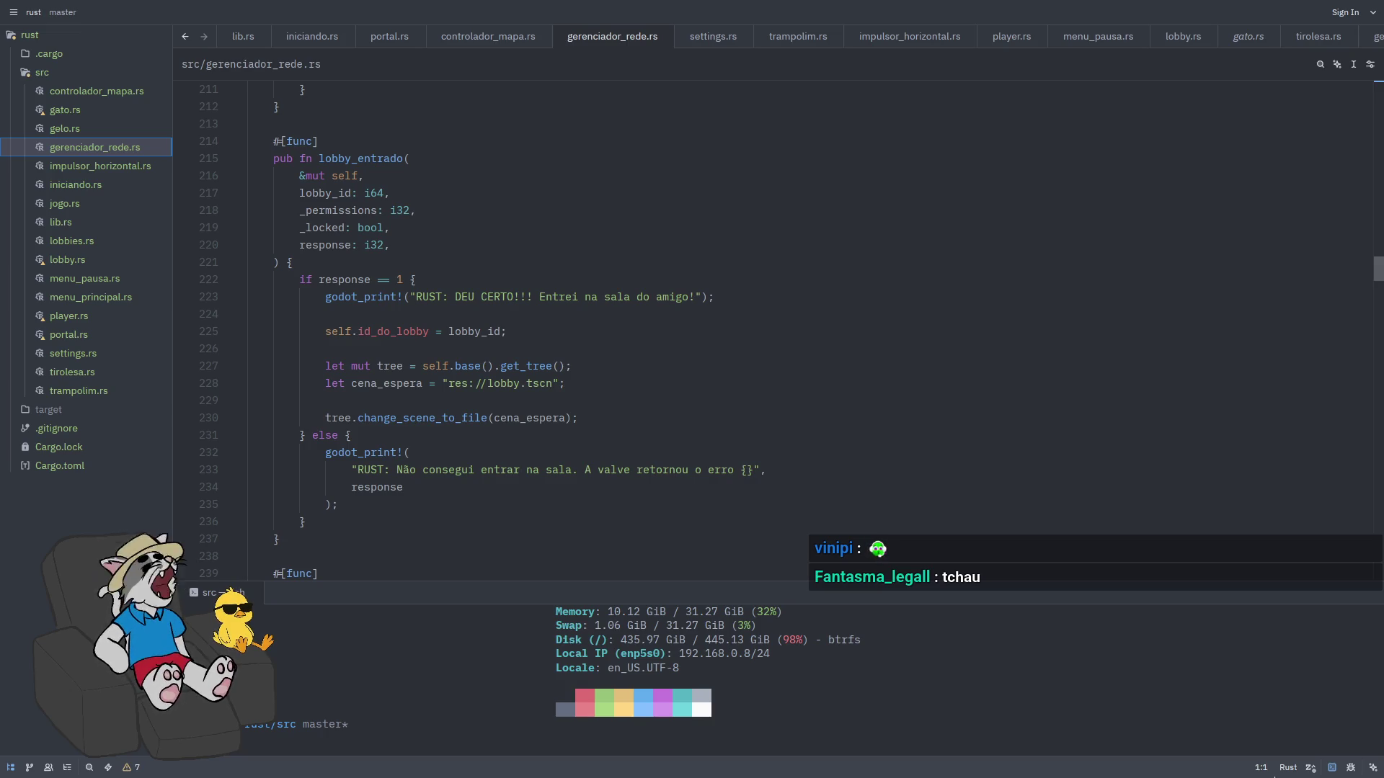
left_click(1203, 364)
scroll(865, 415, "down", 4)
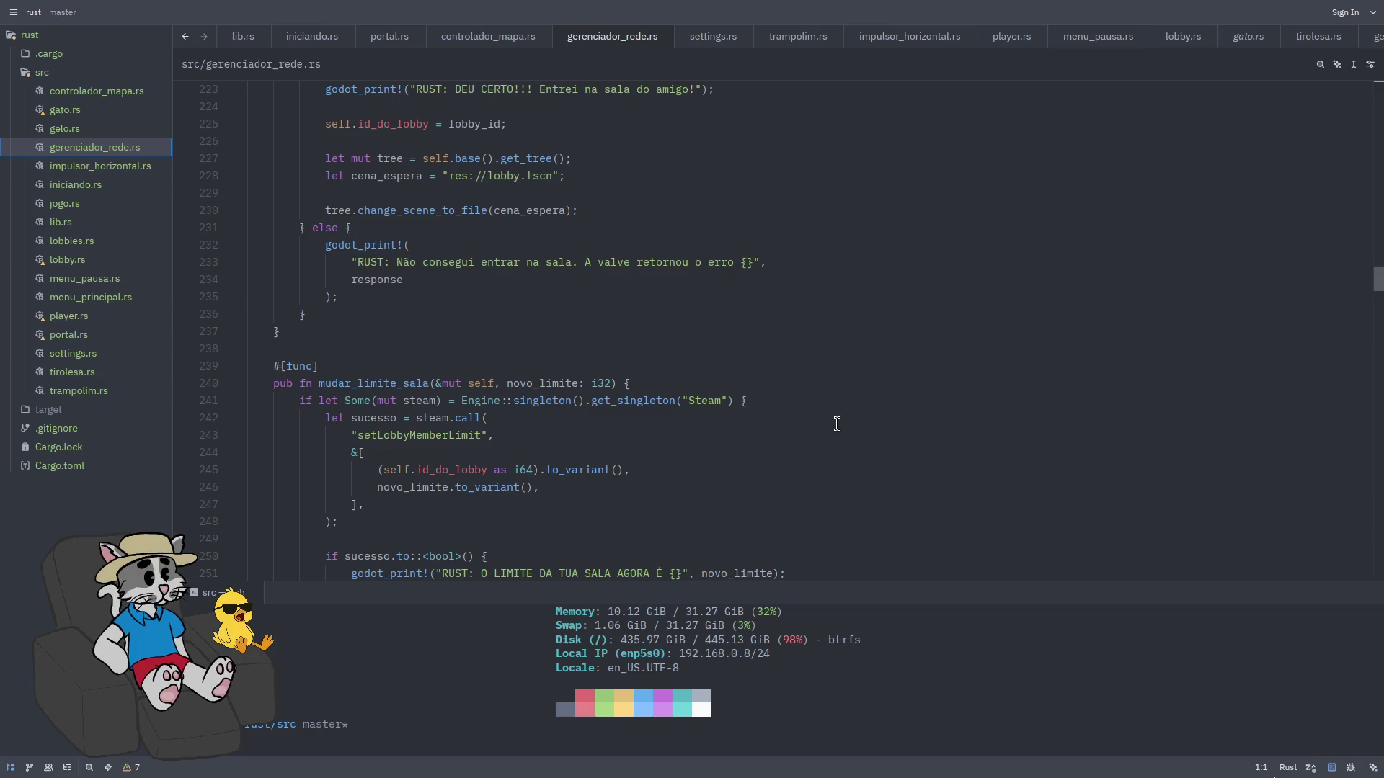
scroll(837, 424, "down", 10)
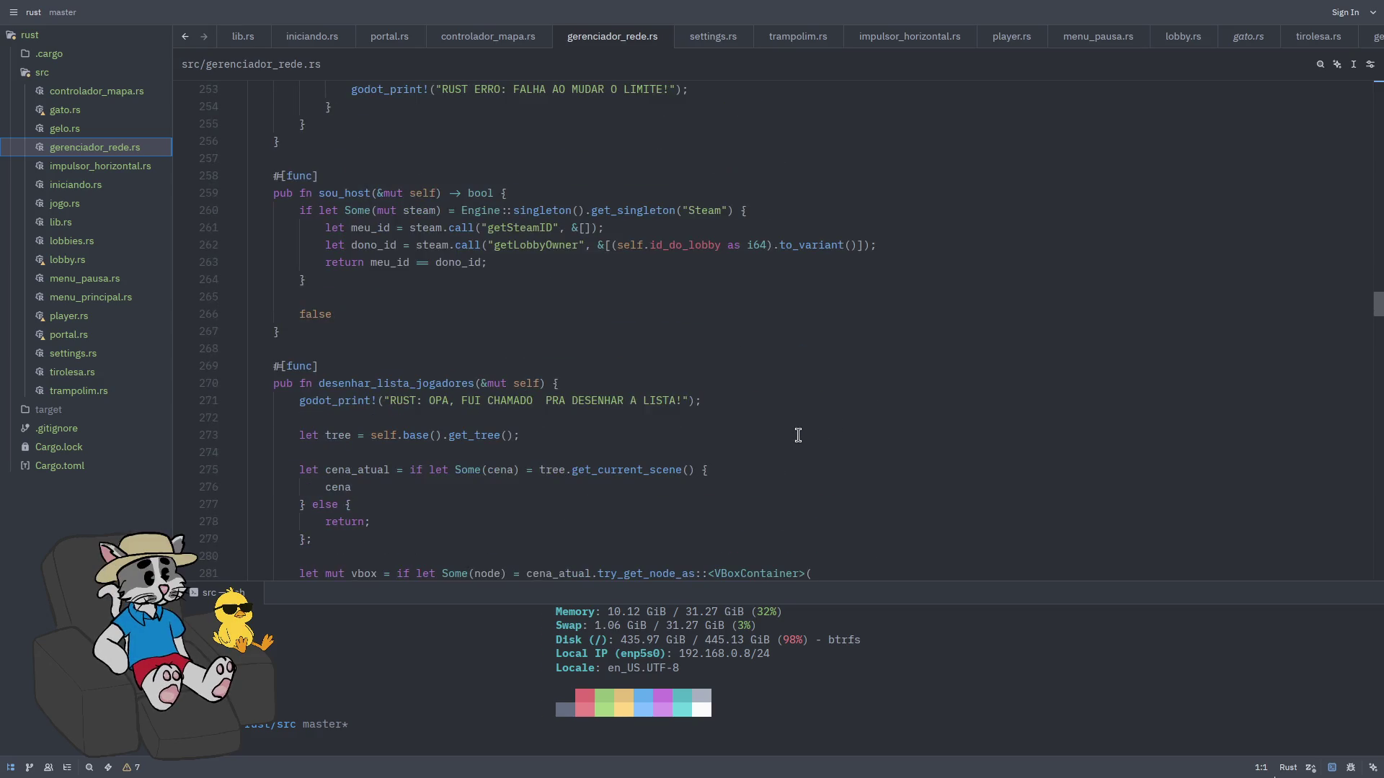
scroll(627, 322, "down", 2)
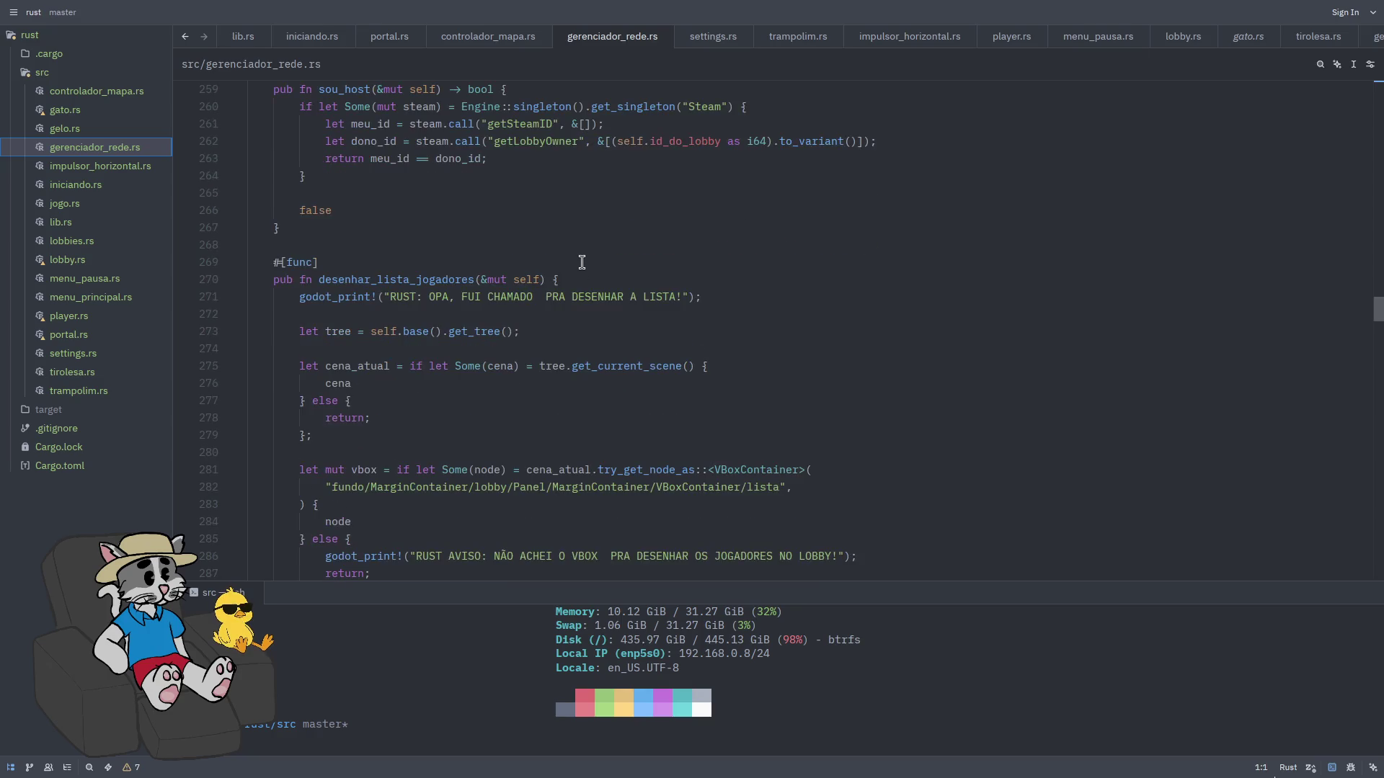
scroll(588, 213, "down", 3)
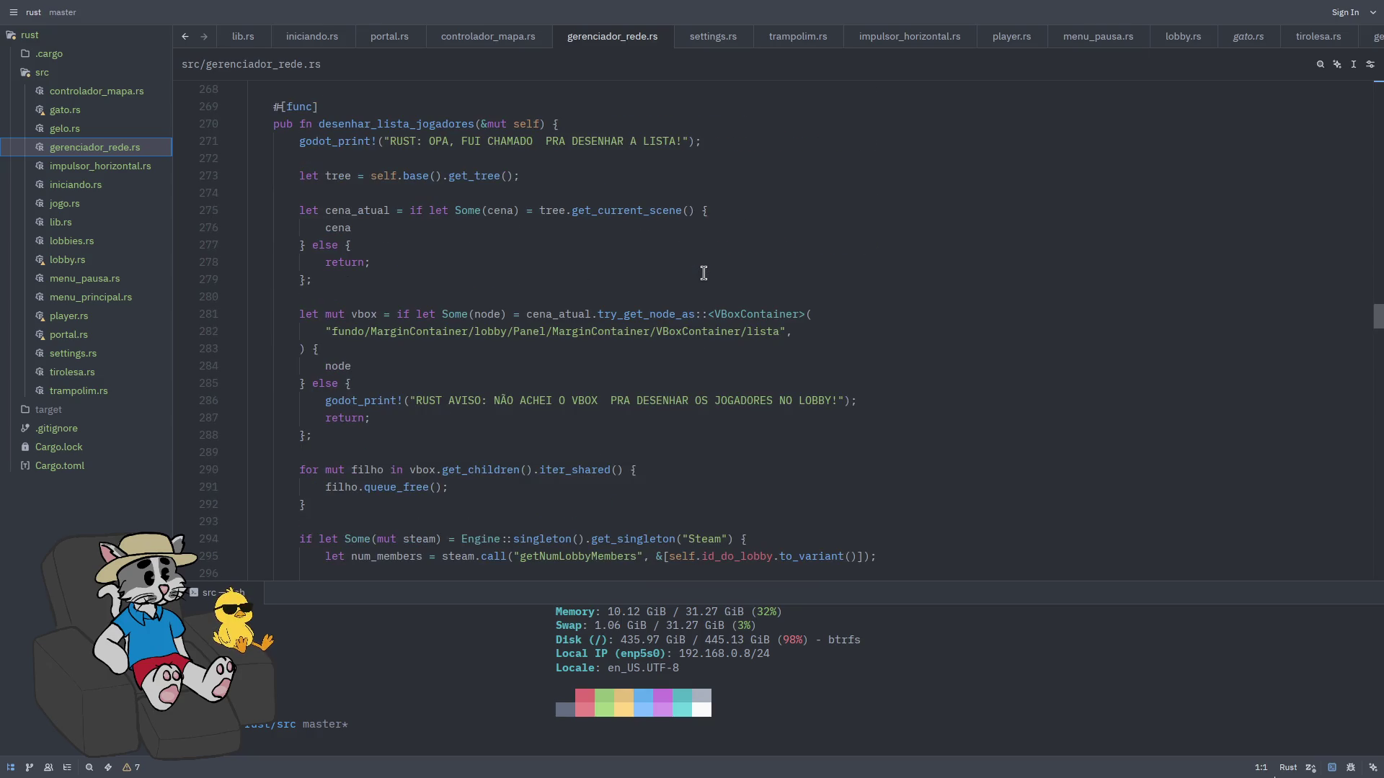
scroll(710, 292, "down", 10)
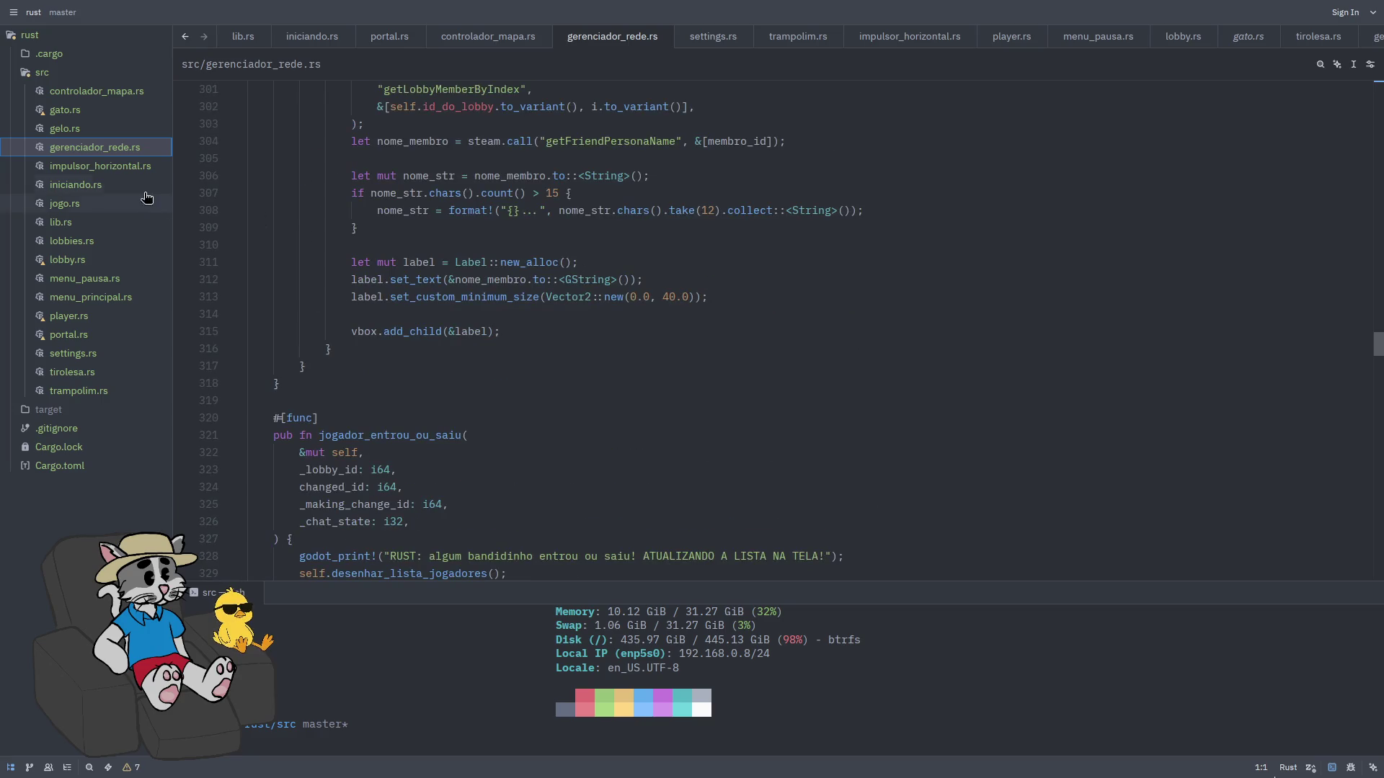
scroll(524, 225, "down", 20)
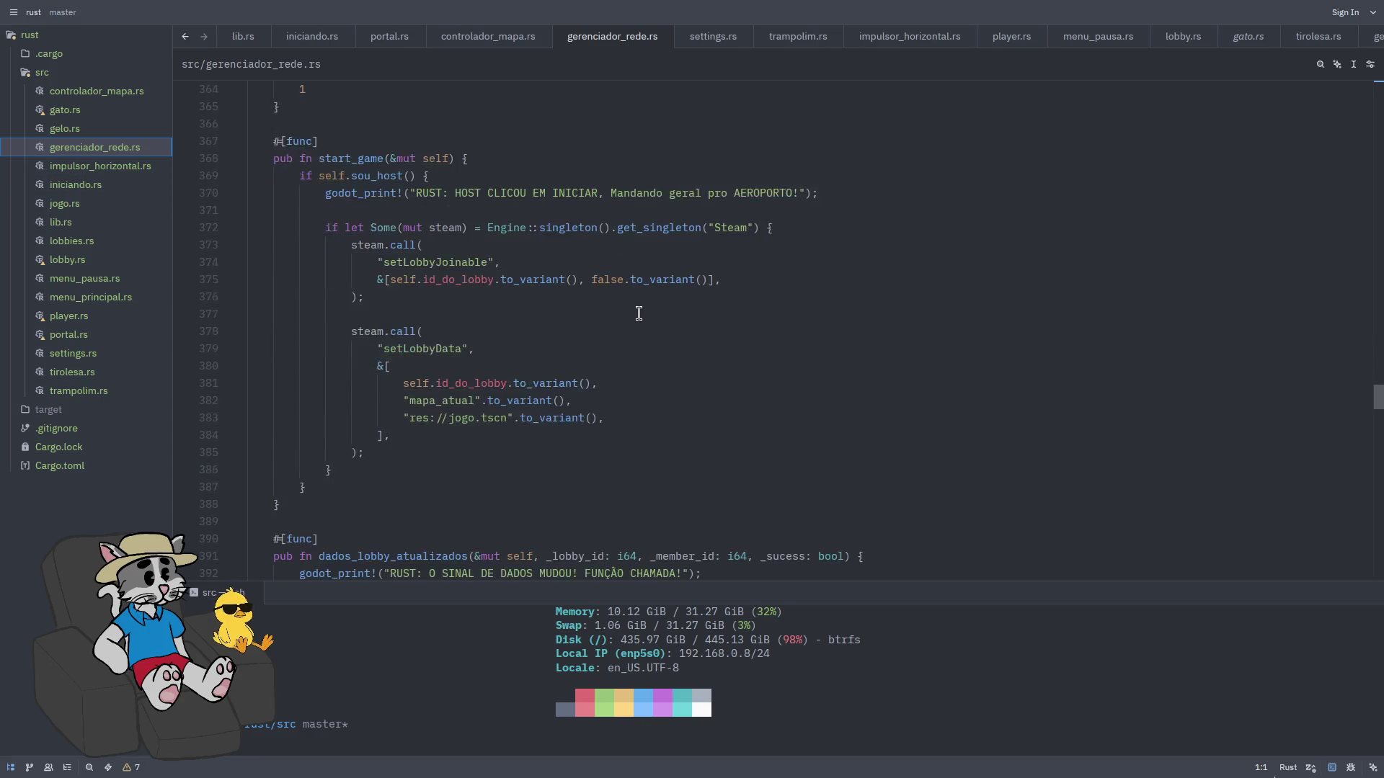
scroll(651, 326, "down", 19)
mouse_move(653, 317)
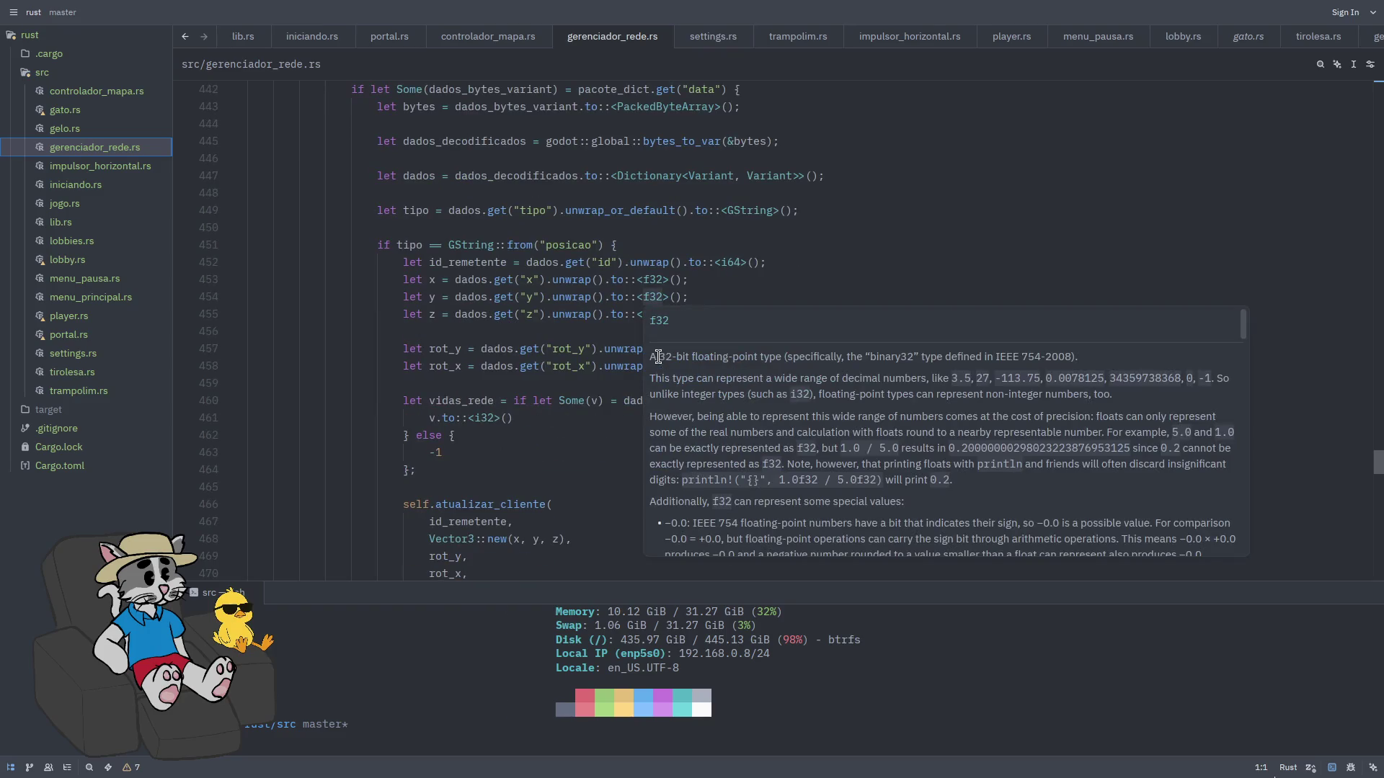